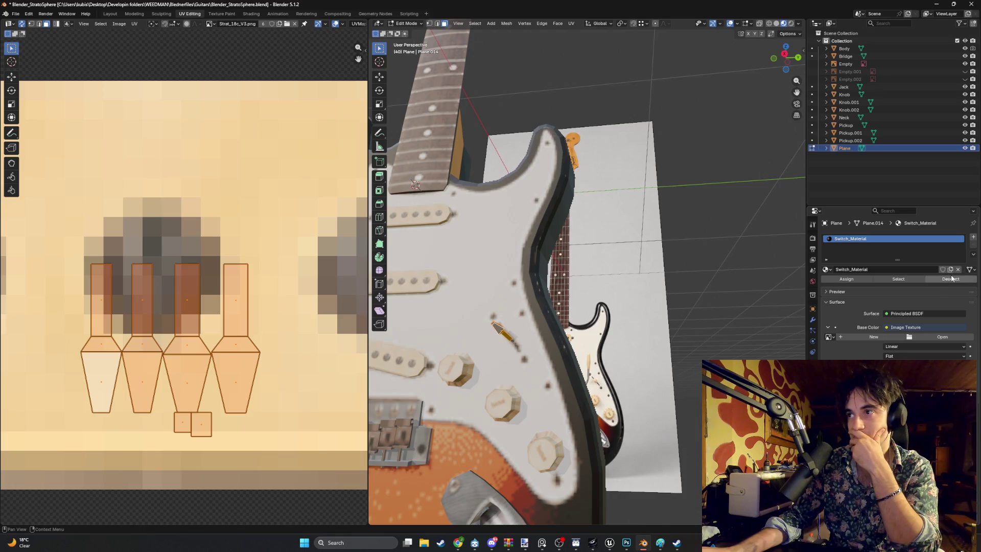
# Load Strat_18c_V3.png into the switch material's Base Color image texture node.
pyautogui.click(948, 336)
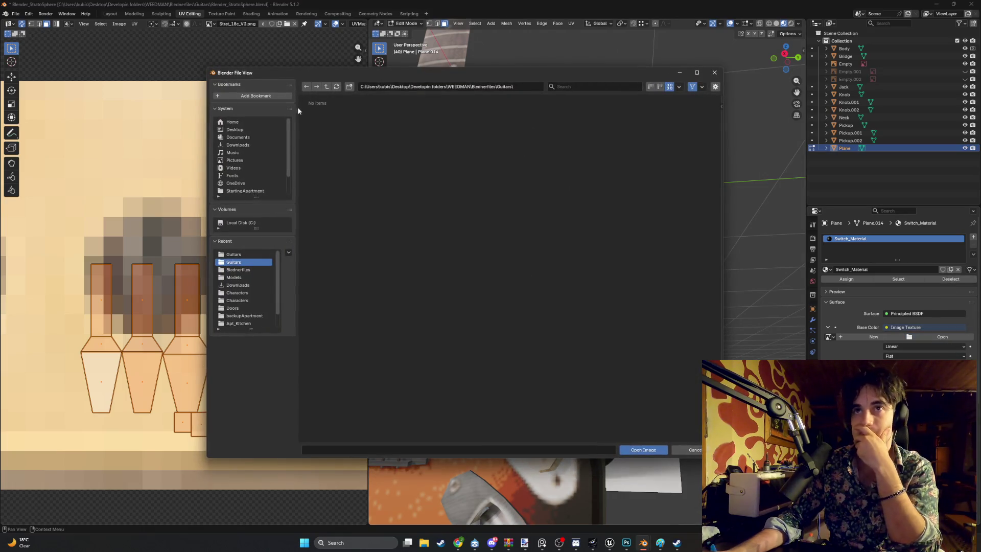
pyautogui.doubleClick(542, 123)
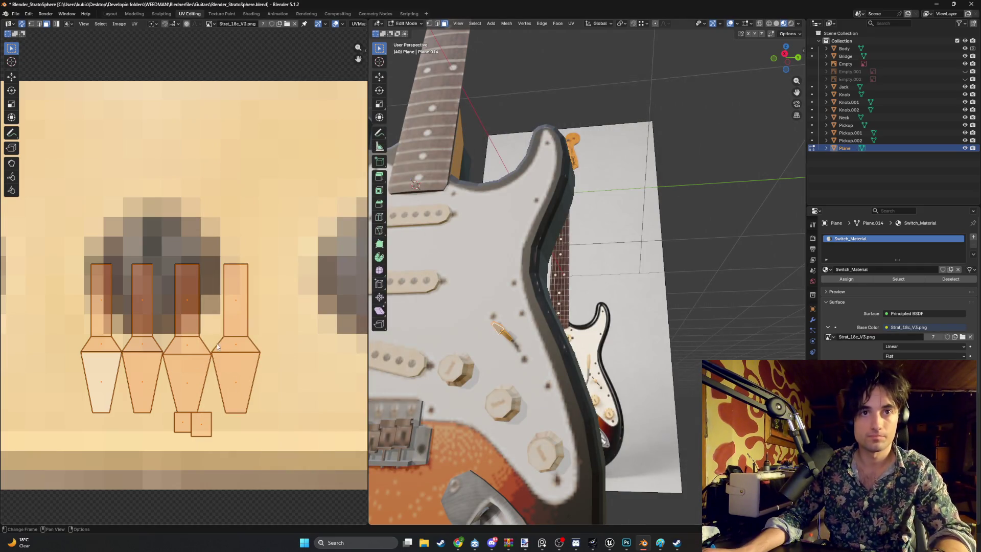
# Move the lower-right switch UV island right onto the texture's switch-tip pixels.
pyautogui.click(245, 385)
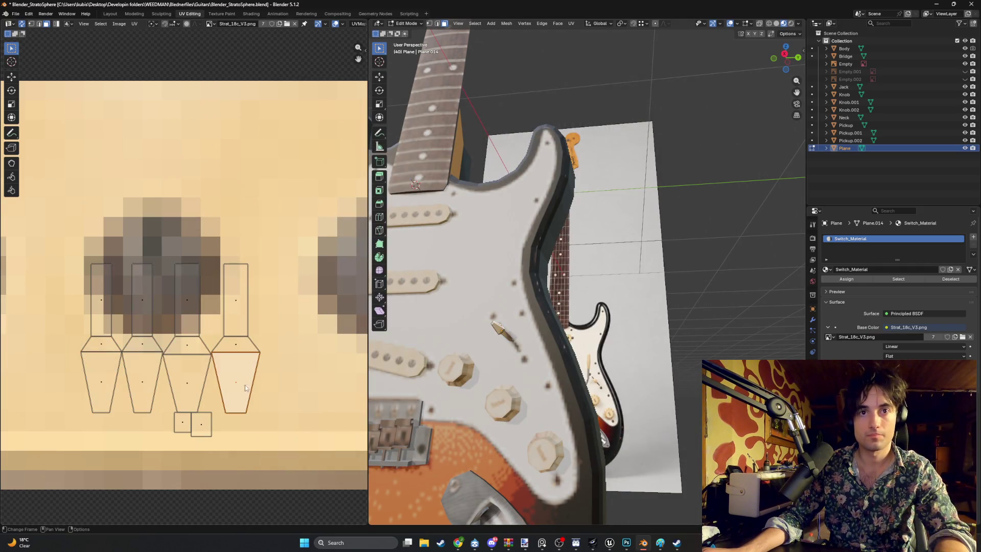
pyautogui.press('l')
pyautogui.press('g')
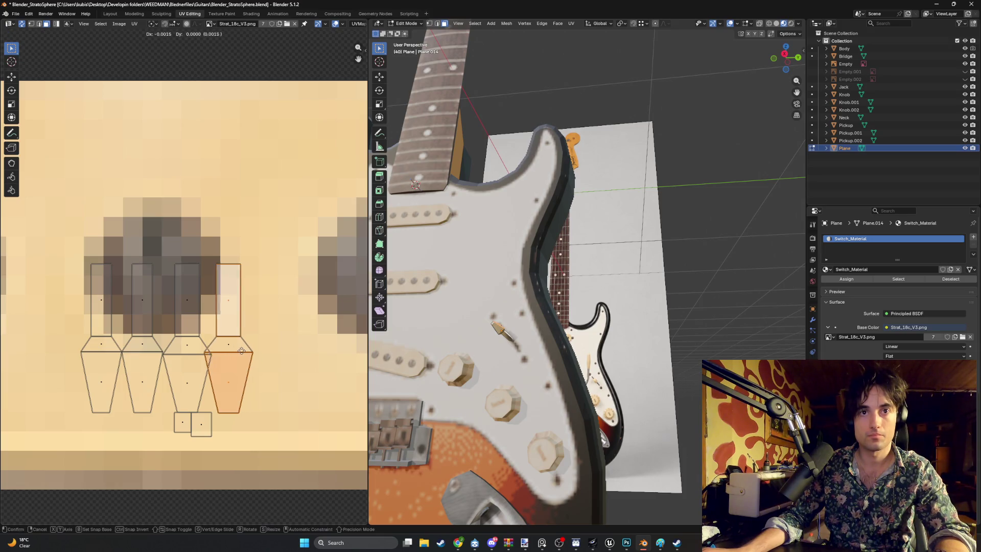
pyautogui.click(352, 340)
pyautogui.moveTo(288, 333); pyautogui.dragTo(206, 321, button='middle')
pyautogui.press('g')
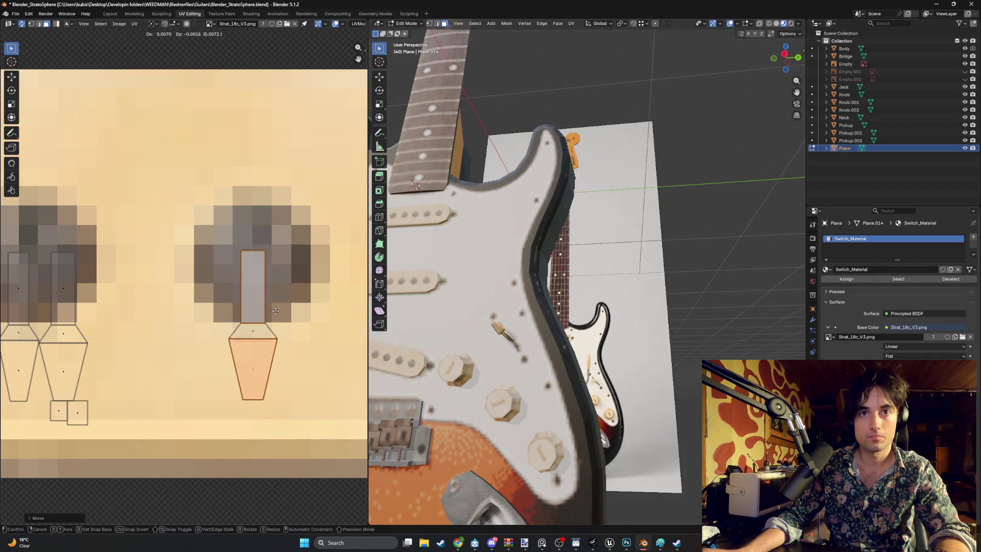
pyautogui.click(276, 312)
# Move the leftmost three-face switch UV island left onto its texture patch.
pyautogui.moveTo(315, 333); pyautogui.dragTo(209, 309, button='middle')
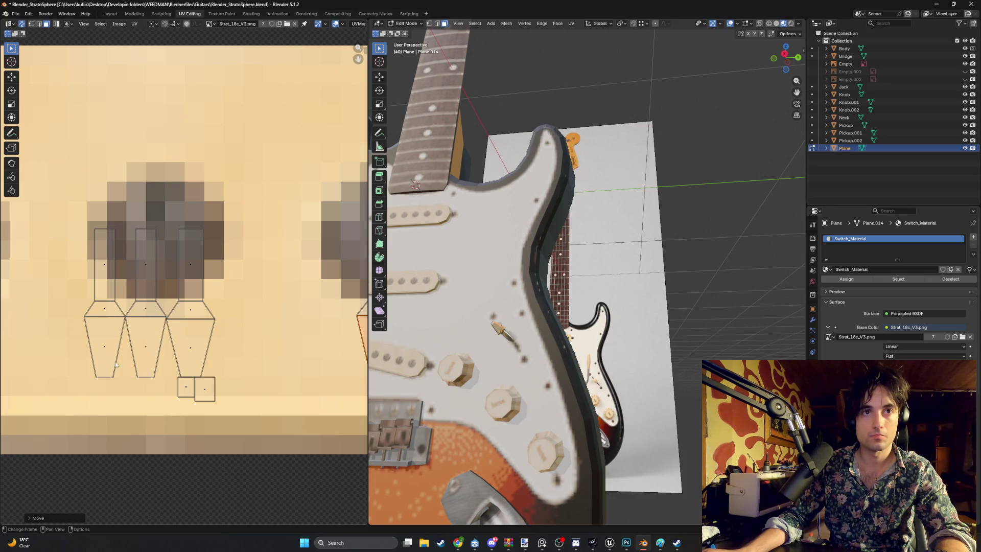
pyautogui.moveTo(115, 379); pyautogui.dragTo(86, 251)
pyautogui.moveTo(110, 299)
pyautogui.mouseDown(button='middle')
pyautogui.moveTo(264, 276)
pyautogui.moveTo(212, 295)
pyautogui.mouseUp(button='middle')
pyautogui.press('g')
pyautogui.click(61, 287)
# Adjust the height of an edge of the middle switch UV island.
pyautogui.scroll(10, 551, 324)
pyautogui.moveTo(557, 327); pyautogui.dragTo(505, 313, button='middle')
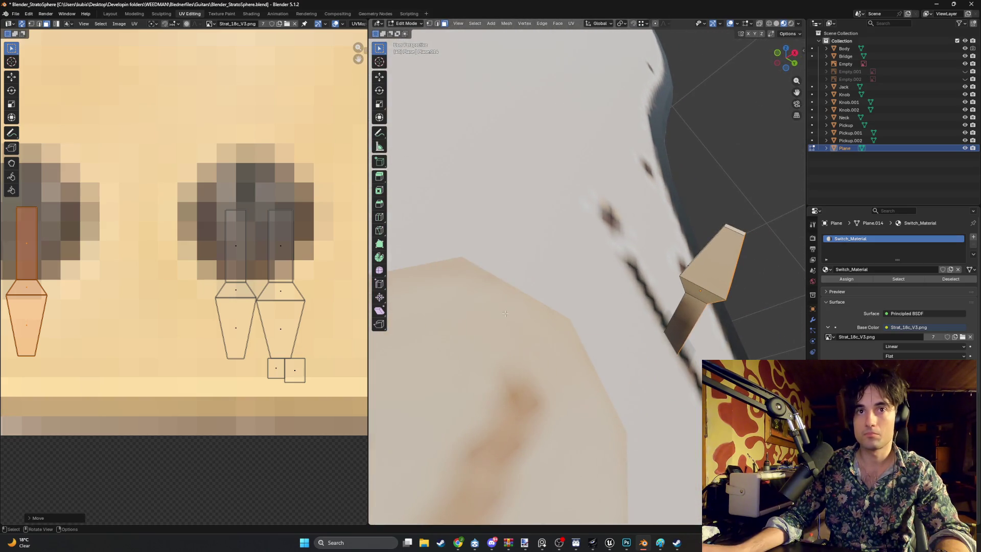
pyautogui.click(238, 290)
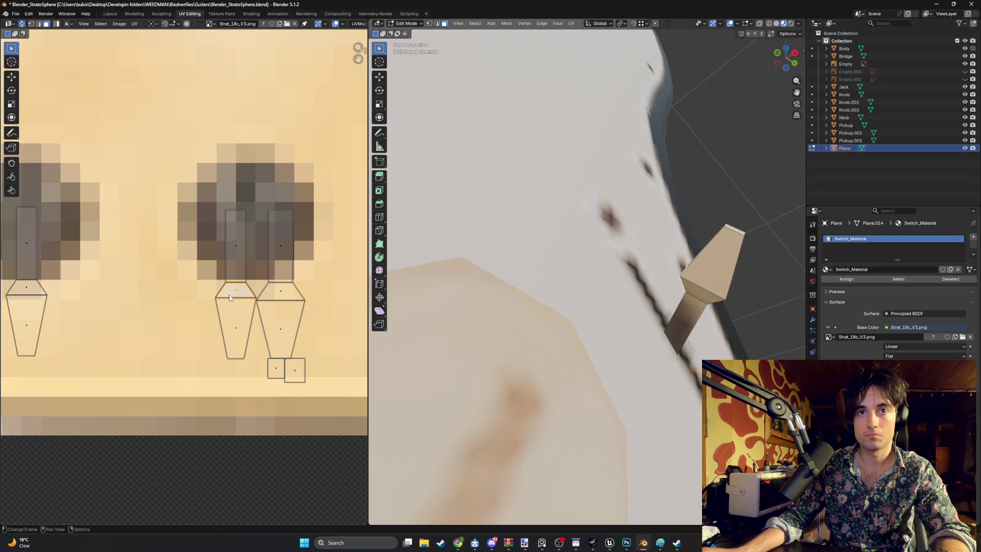
pyautogui.press('g')
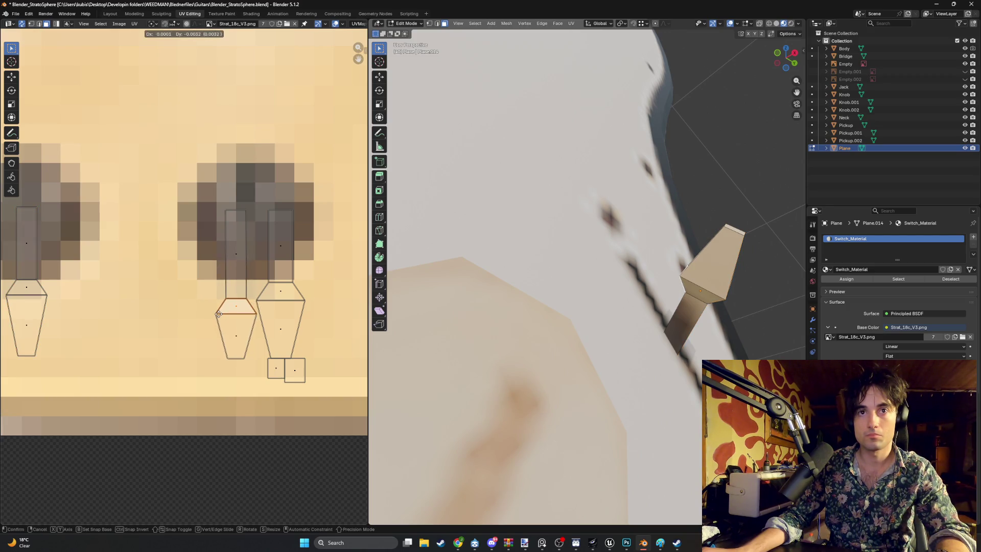
pyautogui.click(228, 295)
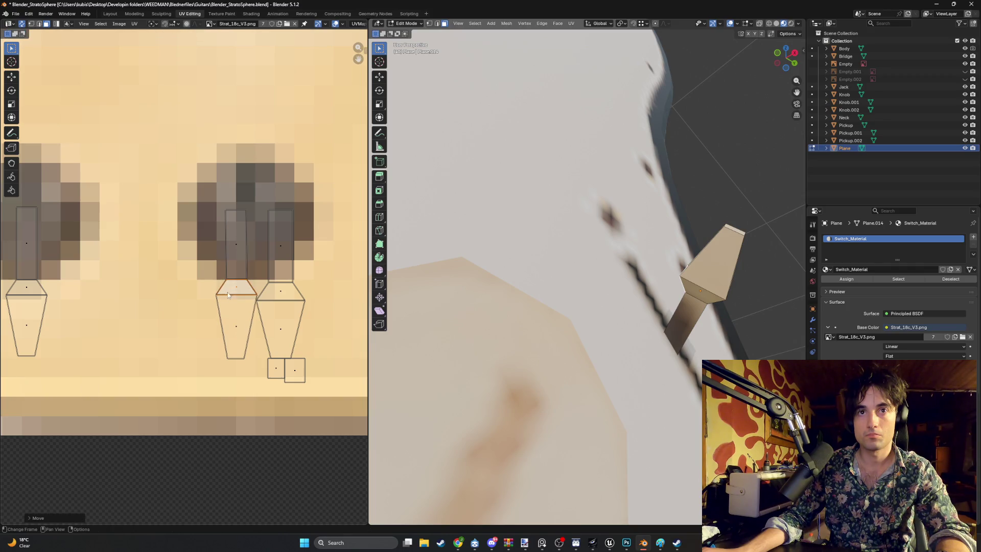
# Overlap the lower prism face and trapezoid face UVs onto the other switch island.
pyautogui.scroll(-1, 201, 294)
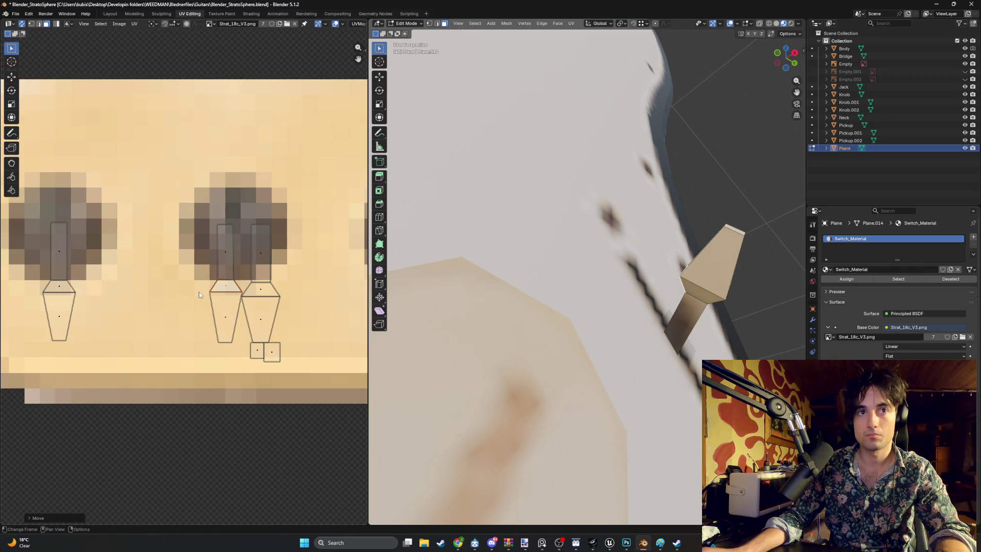
pyautogui.moveTo(450, 291); pyautogui.dragTo(483, 281, button='middle')
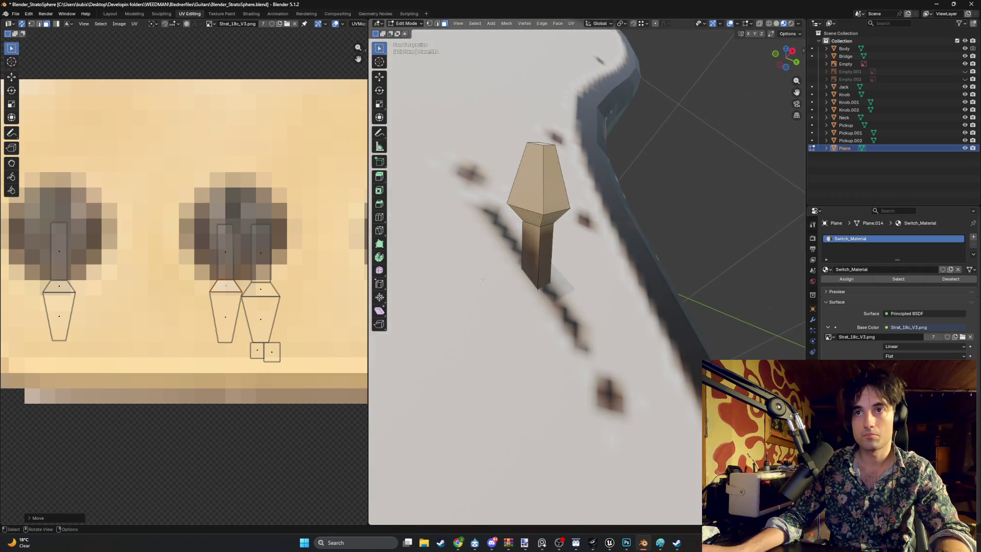
pyautogui.click(531, 241)
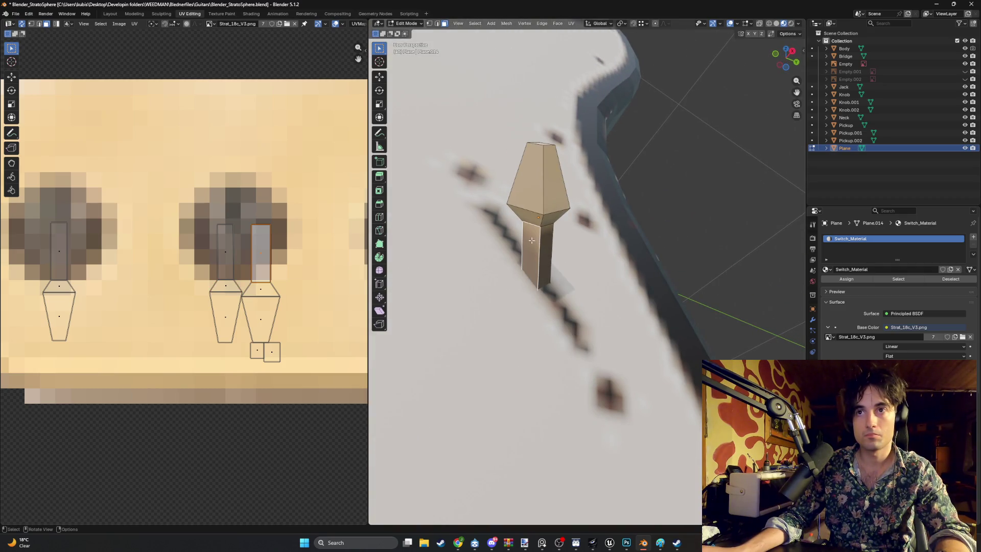
pyautogui.keyDown('shift'); pyautogui.click(262, 294); pyautogui.keyUp('shift')
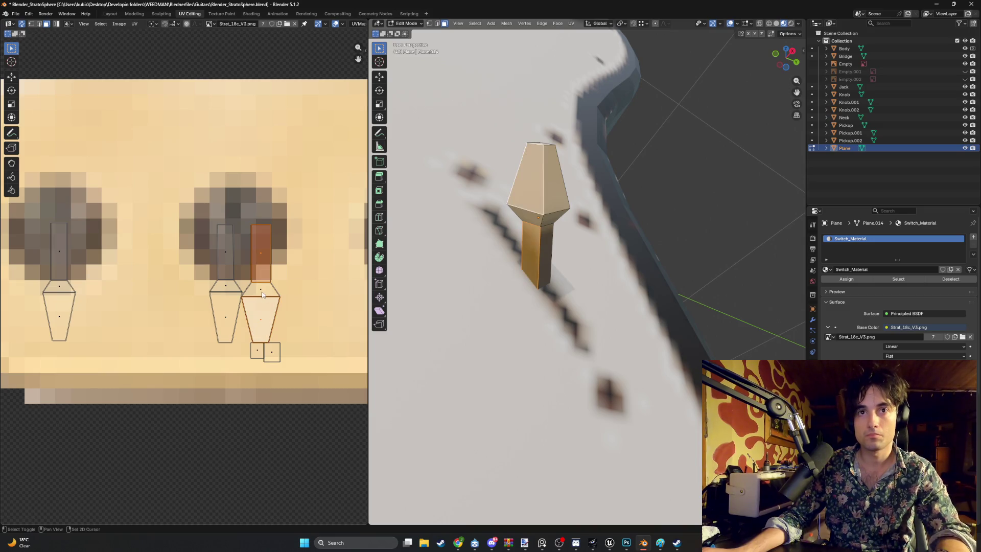
pyautogui.press('g')
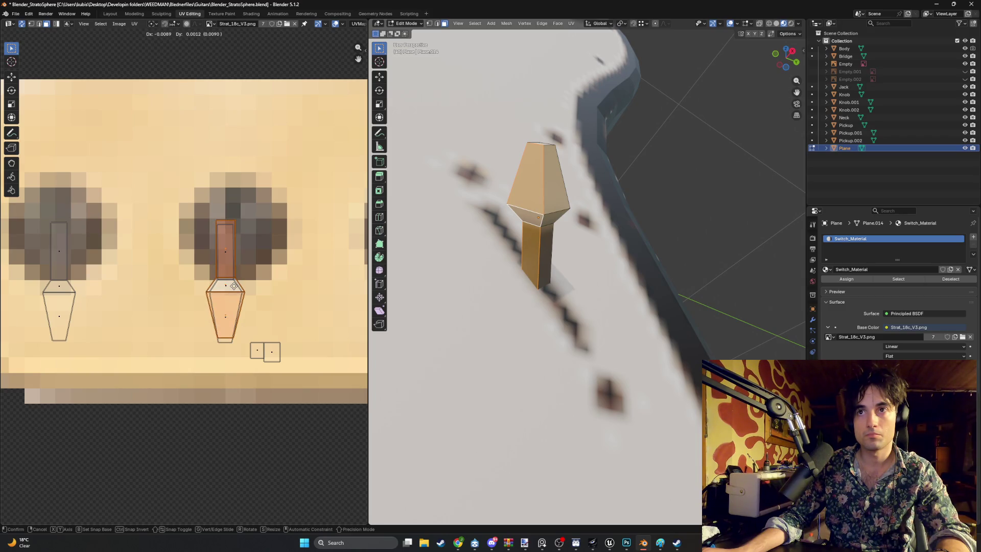
pyautogui.click(234, 287)
pyautogui.moveTo(541, 262)
pyautogui.mouseDown(button='middle')
pyautogui.moveTo(506, 264)
pyautogui.moveTo(504, 293)
pyautogui.mouseUp(button='middle')
pyautogui.keyDown('ctrl'); pyautogui.hscroll(5, 234, 310); pyautogui.keyUp('ctrl')
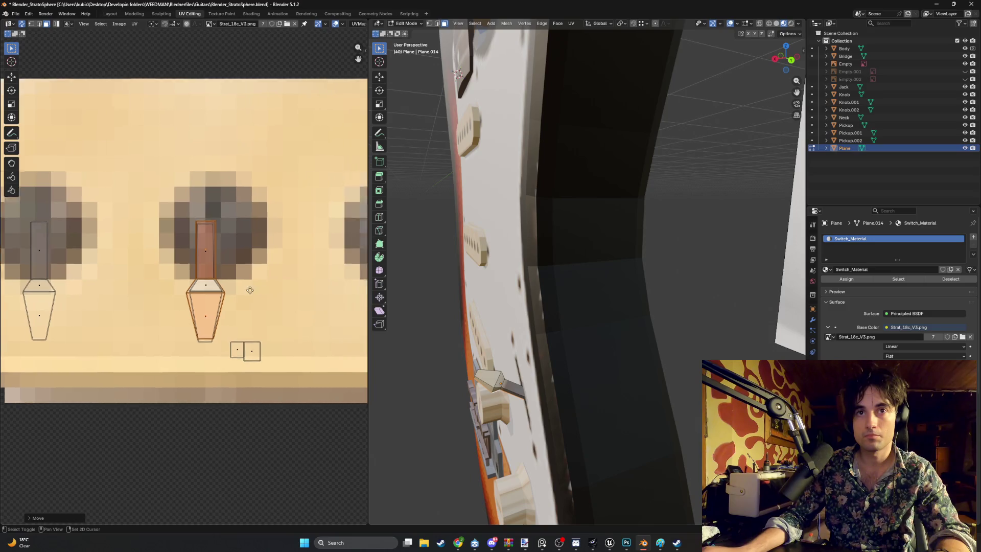
# Move the remaining switch UV island onto the switch pixels of the texture.
pyautogui.scroll(2, 234, 310)
pyautogui.keyDown('ctrl'); pyautogui.hscroll(3, 233, 310); pyautogui.keyUp('ctrl')
pyautogui.moveTo(234, 310); pyautogui.dragTo(217, 300, button='middle')
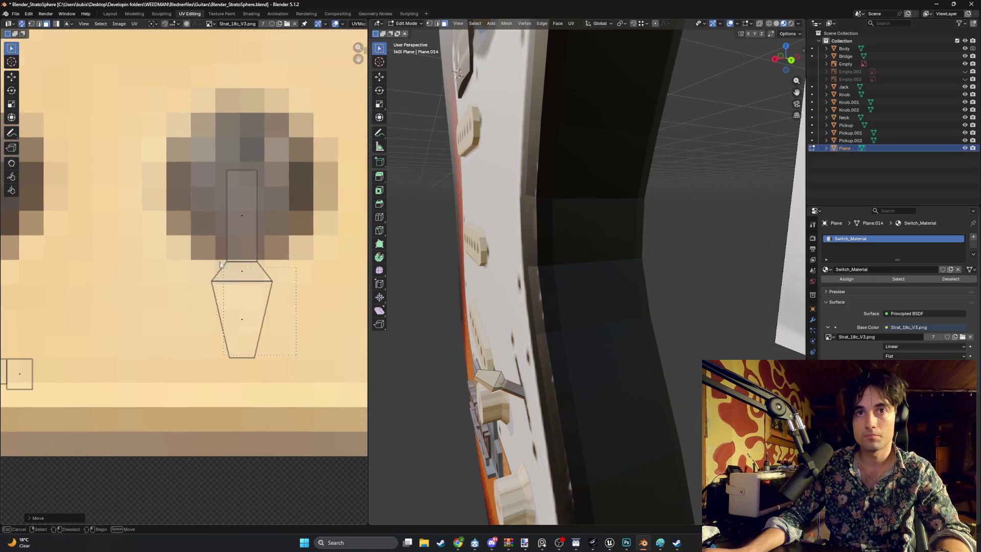
pyautogui.press('l')
pyautogui.press('g')
pyautogui.click(204, 210)
# Place a single switch island over the grey switch patch of the texture.
pyautogui.moveTo(572, 342)
pyautogui.mouseDown(button='middle')
pyautogui.moveTo(683, 299)
pyautogui.moveTo(703, 355)
pyautogui.mouseUp(button='middle')
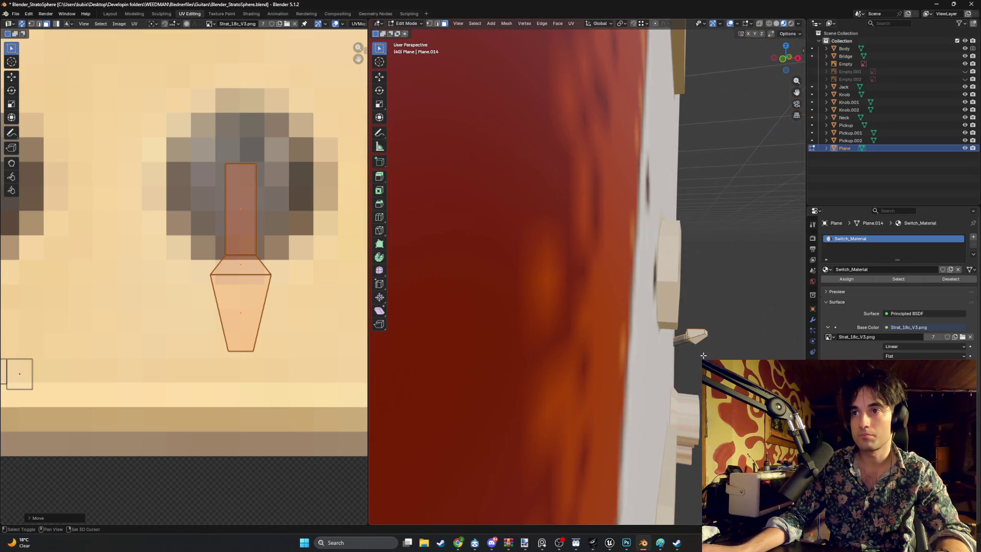
pyautogui.click(676, 341)
pyautogui.scroll(-2, 169, 281)
pyautogui.moveTo(158, 279); pyautogui.dragTo(167, 280, button='middle')
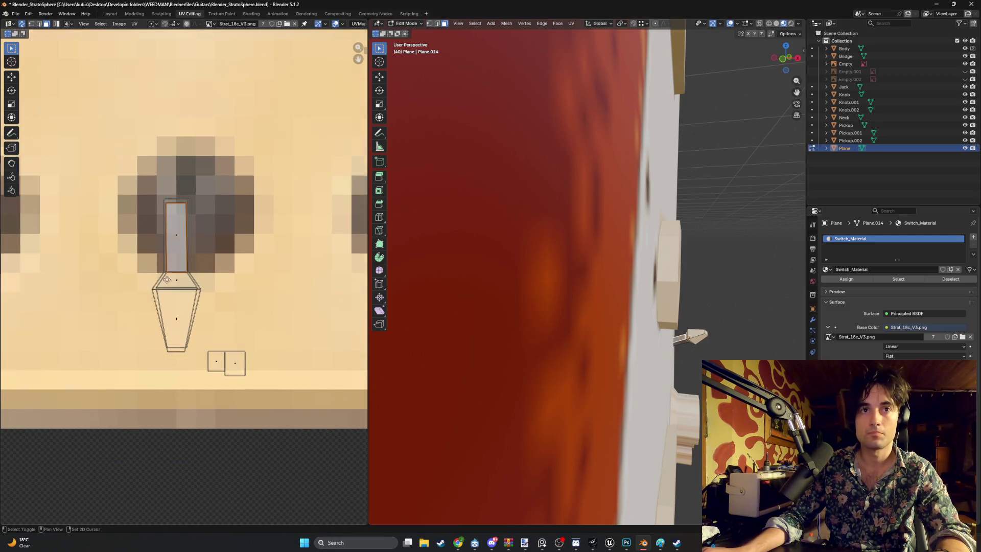
pyautogui.press('g')
pyautogui.scroll(2, 84, 292)
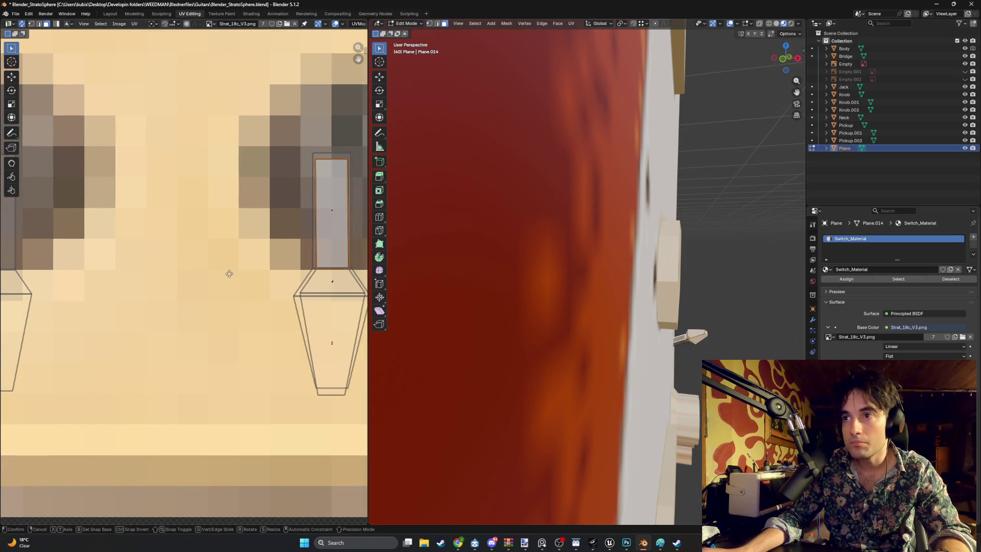
pyautogui.click(228, 269)
# Undo a stray orbit, deselect the plane and return to Object Mode.
pyautogui.moveTo(613, 317)
pyautogui.mouseDown(button='middle')
pyautogui.moveTo(639, 328)
pyautogui.moveTo(537, 301)
pyautogui.moveTo(587, 307)
pyautogui.moveTo(707, 149)
pyautogui.moveTo(659, 255)
pyautogui.moveTo(676, 282)
pyautogui.moveTo(657, 281)
pyautogui.moveTo(620, 301)
pyautogui.moveTo(727, 284)
pyautogui.mouseUp(button='middle')
pyautogui.scroll(-5, 620, 301)
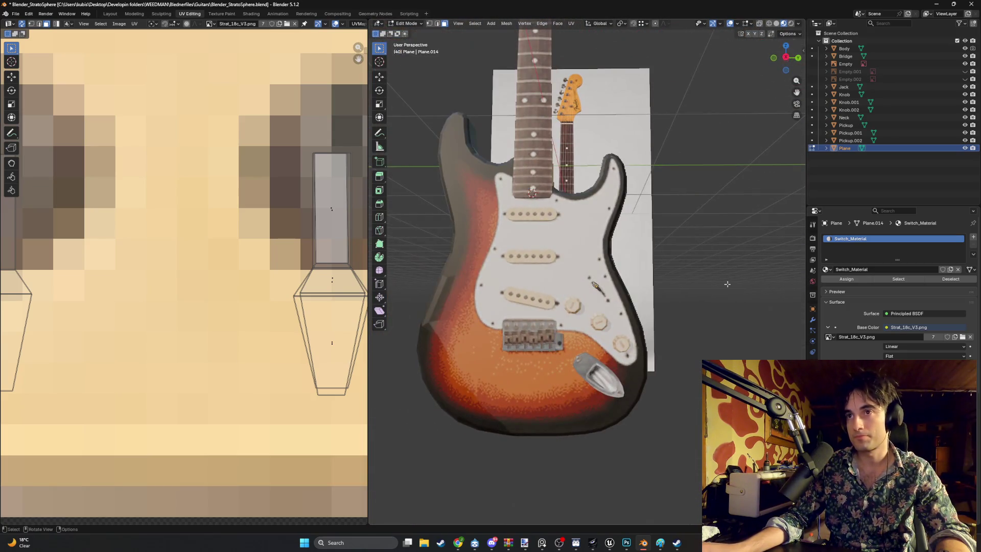
pyautogui.click(643, 294)
pyautogui.moveTo(643, 294); pyautogui.dragTo(732, 290, button='middle')
pyautogui.hotkey('ctrl', 'z')
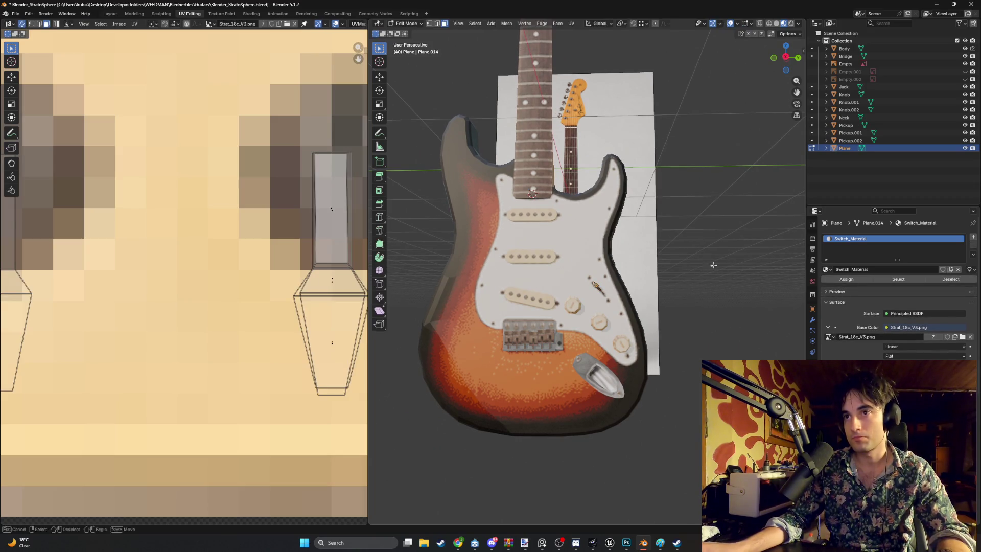
pyautogui.press('Tab')
pyautogui.click(728, 275)
pyautogui.press('Tab')
pyautogui.press('Tab')
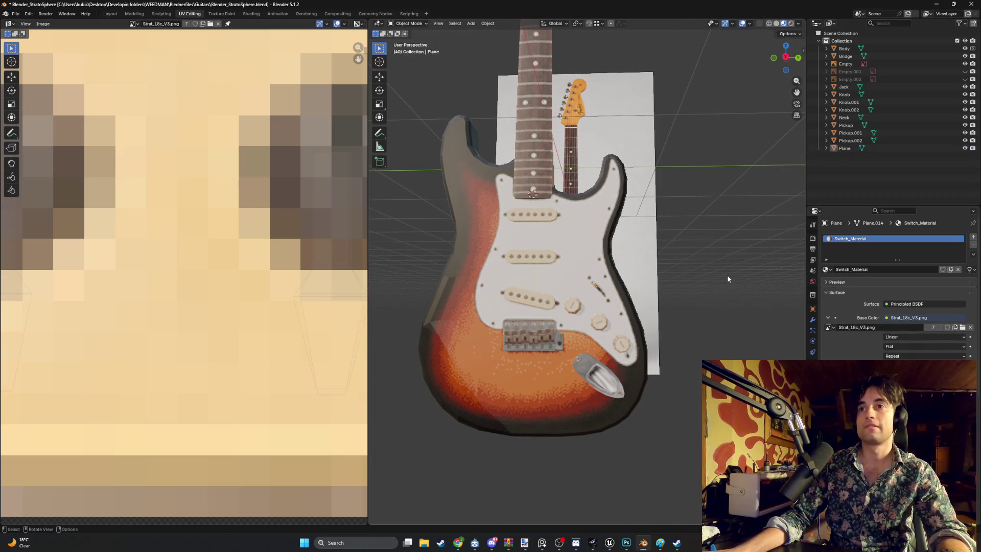
# Bring the textured headstock into a side-on orthographic view.
pyautogui.moveTo(717, 281)
pyautogui.mouseDown(button='middle')
pyautogui.moveTo(647, 271)
pyautogui.moveTo(623, 314)
pyautogui.moveTo(660, 284)
pyautogui.mouseUp(button='middle')
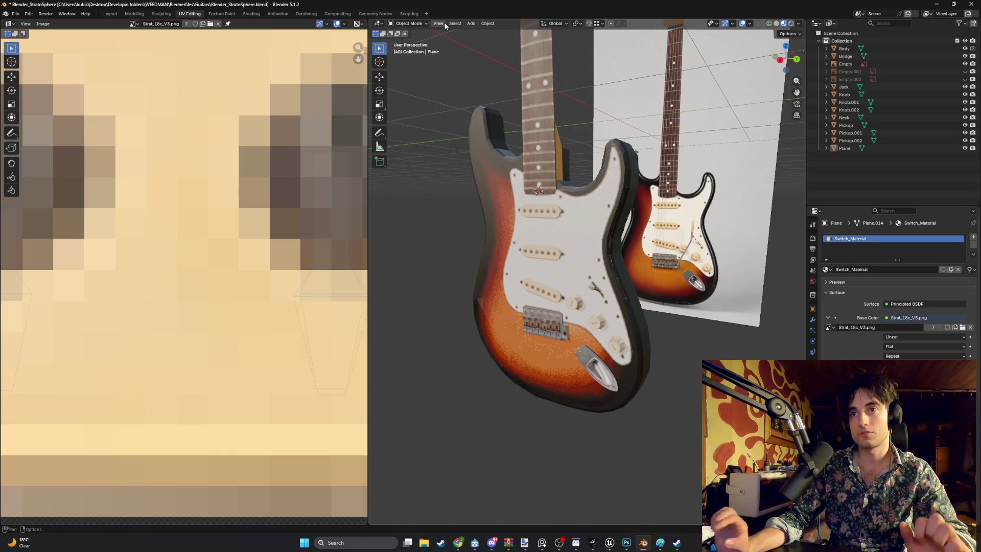
pyautogui.moveTo(483, 35)
pyautogui.mouseDown(button='middle')
pyautogui.moveTo(565, 178)
pyautogui.moveTo(592, 310)
pyautogui.moveTo(589, 295)
pyautogui.moveTo(541, 296)
pyautogui.mouseUp(button='middle')
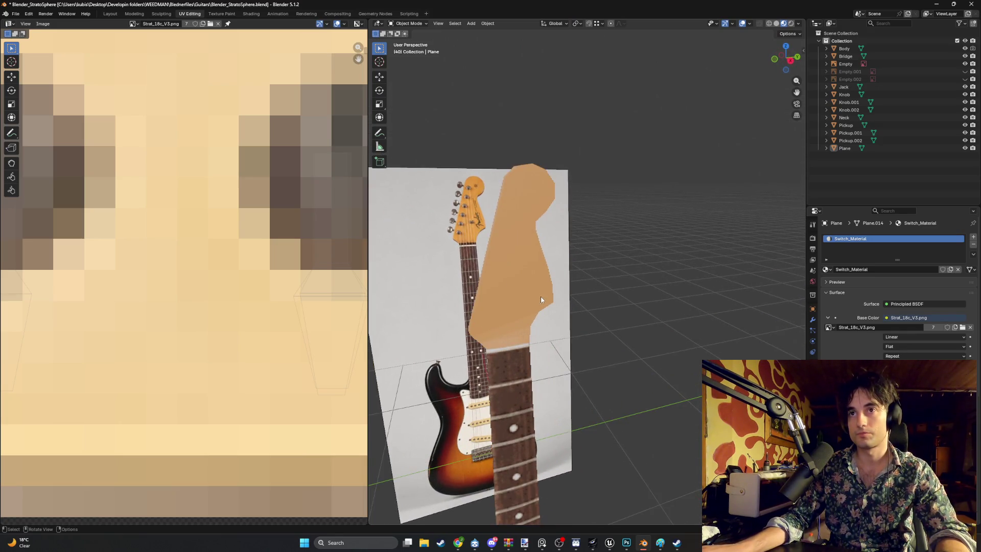
pyautogui.scroll(-6, 296, 314)
pyautogui.scroll(5, 228, 283)
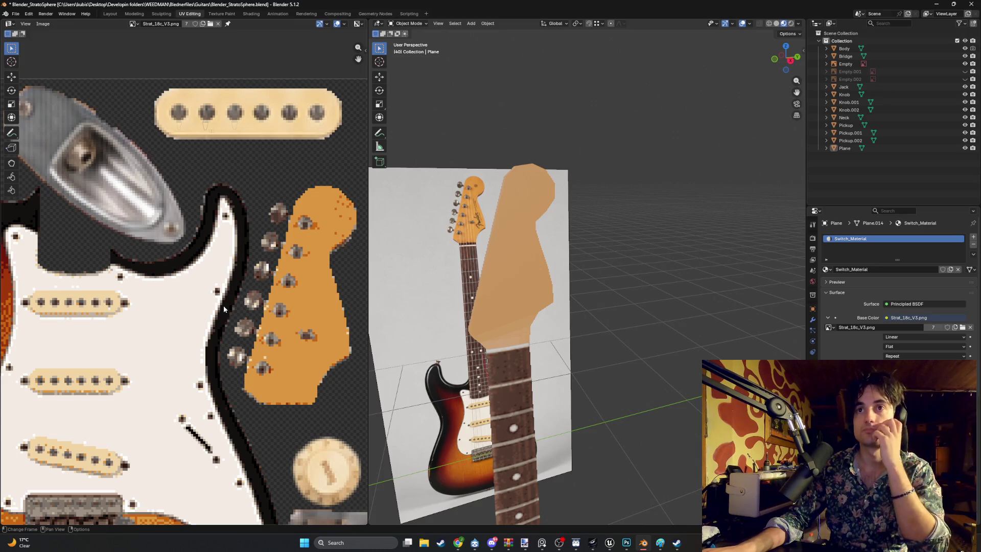
pyautogui.moveTo(541, 286)
pyautogui.mouseDown(button='middle')
pyautogui.moveTo(571, 283)
pyautogui.moveTo(530, 288)
pyautogui.mouseUp(button='middle')
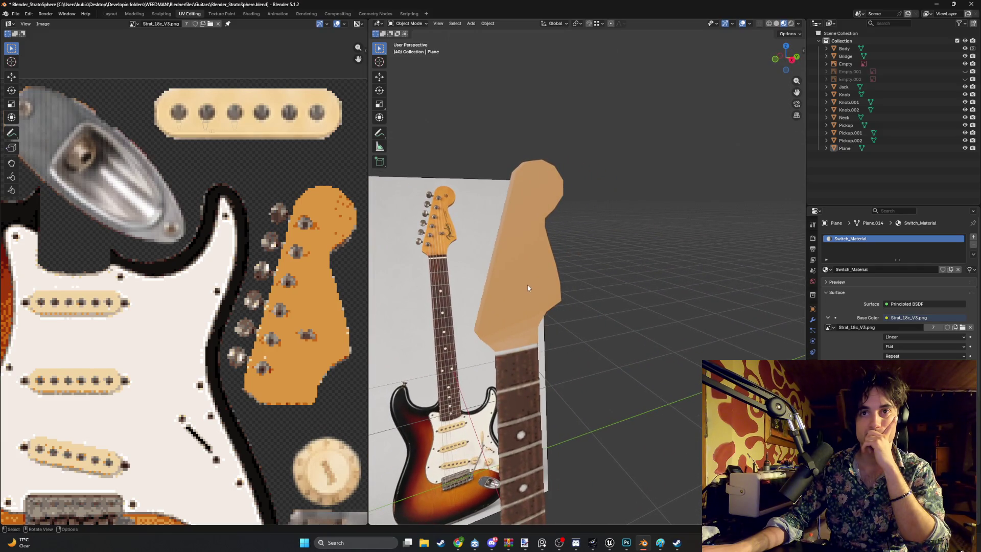
pyautogui.scroll(4, 520, 302)
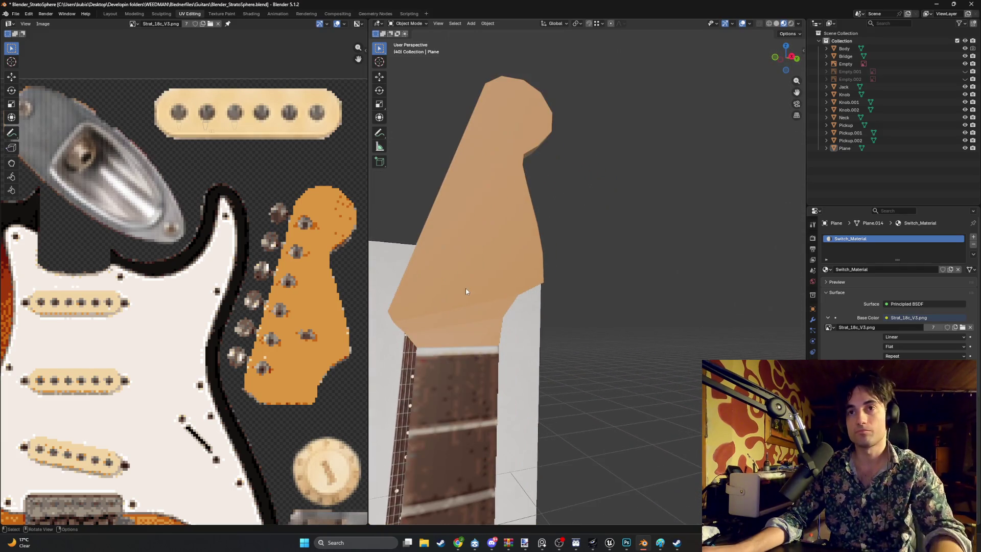
pyautogui.moveTo(449, 290)
pyautogui.keyDown('alt'); pyautogui.mouseDown(button='middle')
pyautogui.moveTo(583, 289)
pyautogui.moveTo(544, 311)
pyautogui.moveTo(584, 289)
pyautogui.mouseUp(button='middle'); pyautogui.keyUp('alt')
pyautogui.scroll(2, 583, 287)
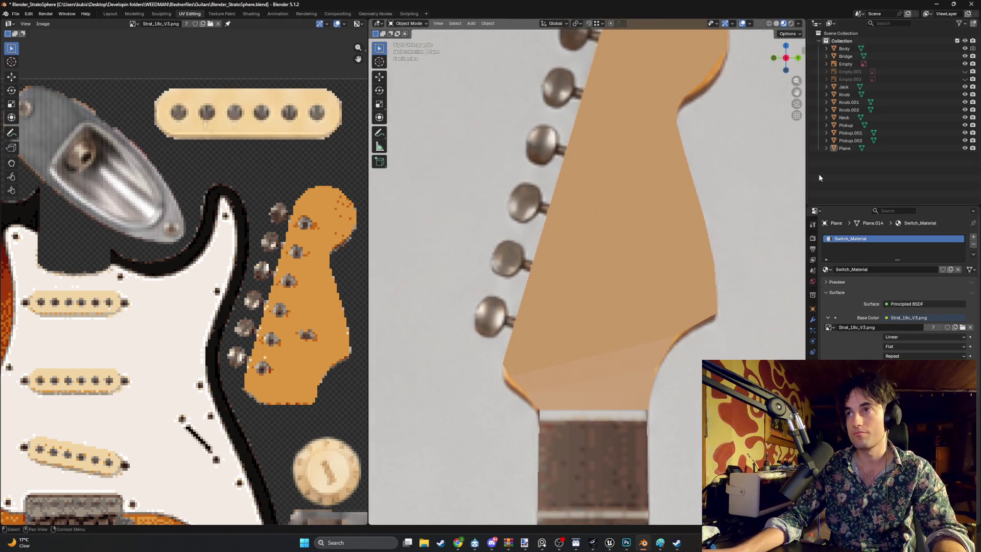
# Toggle X-ray to see the headstock wireframe and begin renaming the Plane in the Outliner.
pyautogui.press('a')
pyautogui.hotkey('alt', 'z')
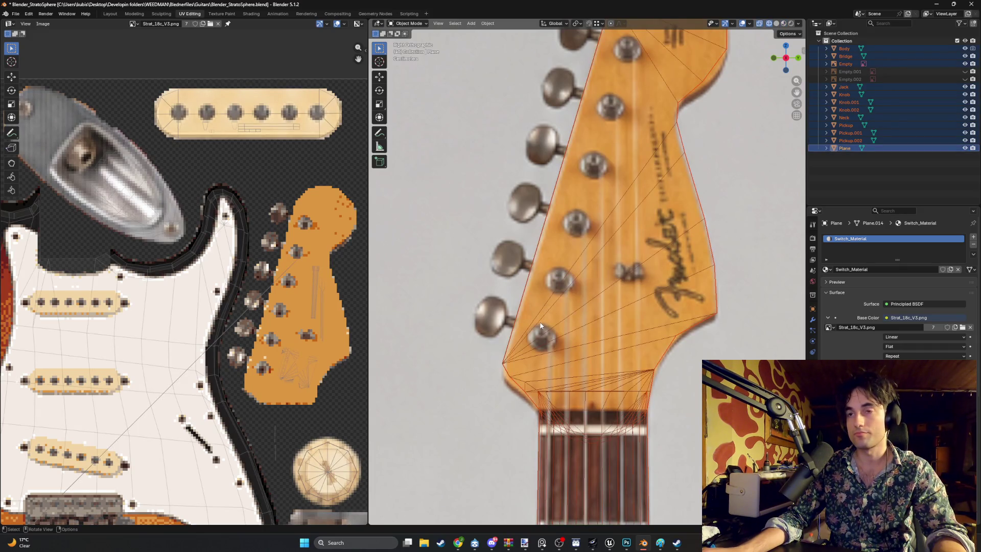
pyautogui.click(862, 159)
pyautogui.doubleClick(849, 149)
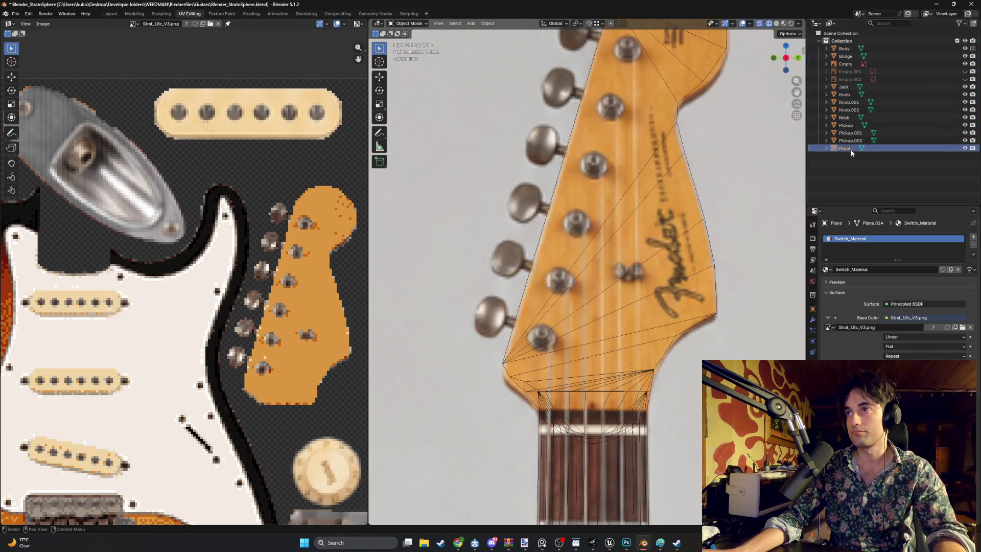
pyautogui.write('Switch')
# Confirm the name Switch, restart the browser music, and add an 8-vertex Circle mesh.
pyautogui.press('Return')
pyautogui.rightClick(842, 174)
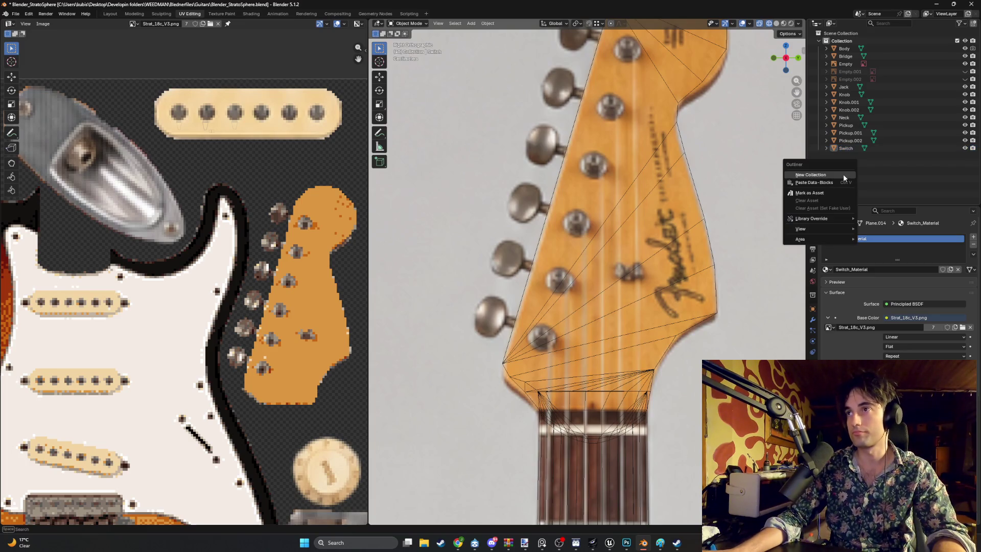
pyautogui.hotkey('shift', 'a')
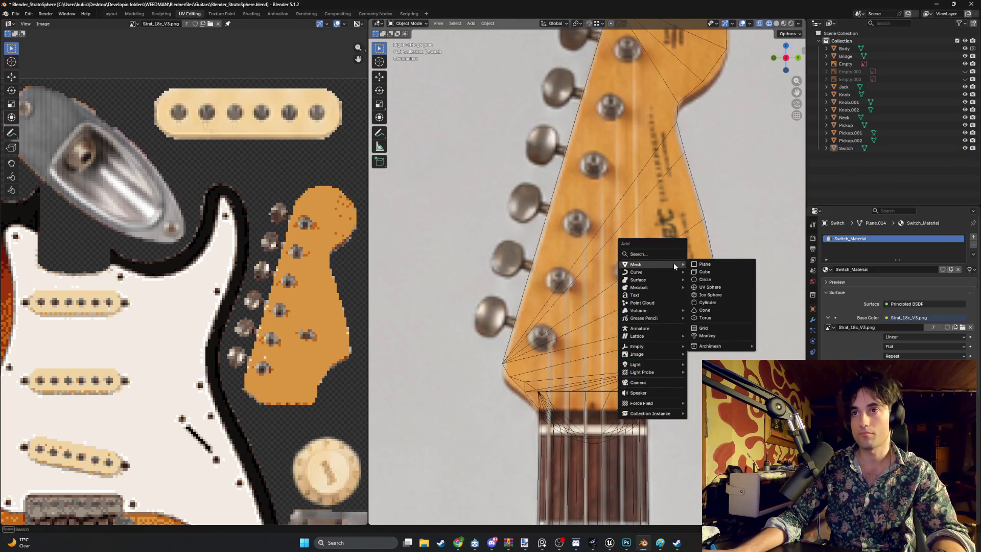
pyautogui.moveTo(458, 543)
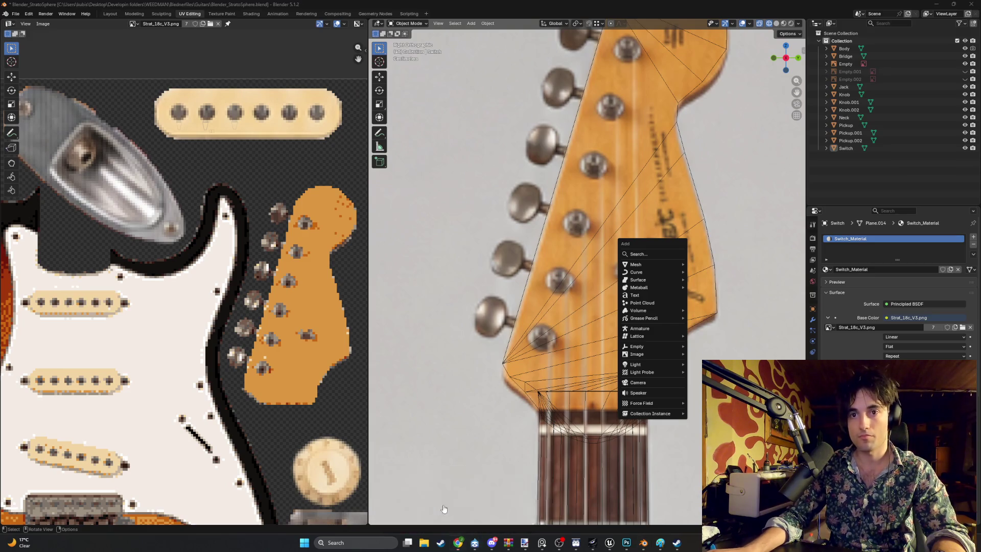
pyautogui.click(417, 503)
pyautogui.click(63, 433)
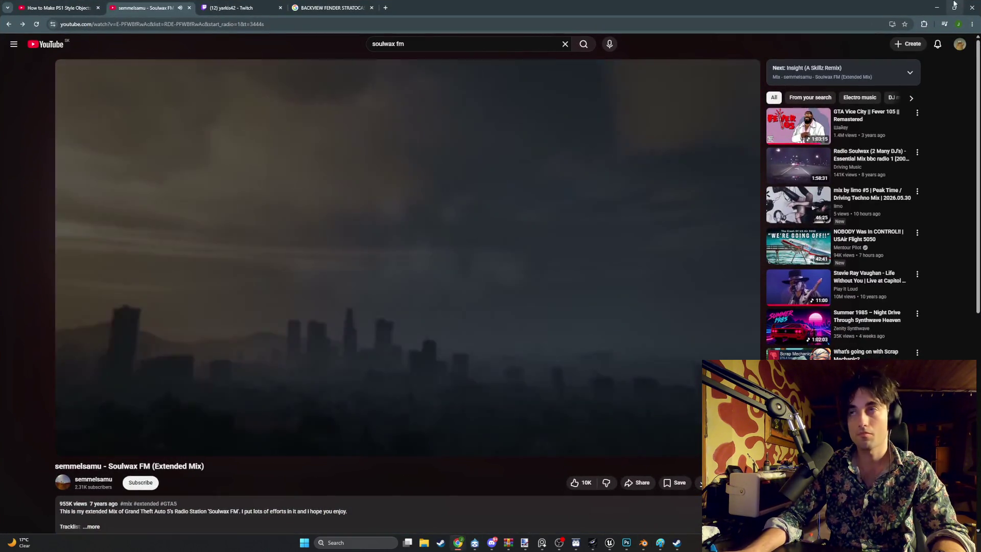
pyautogui.click(936, 8)
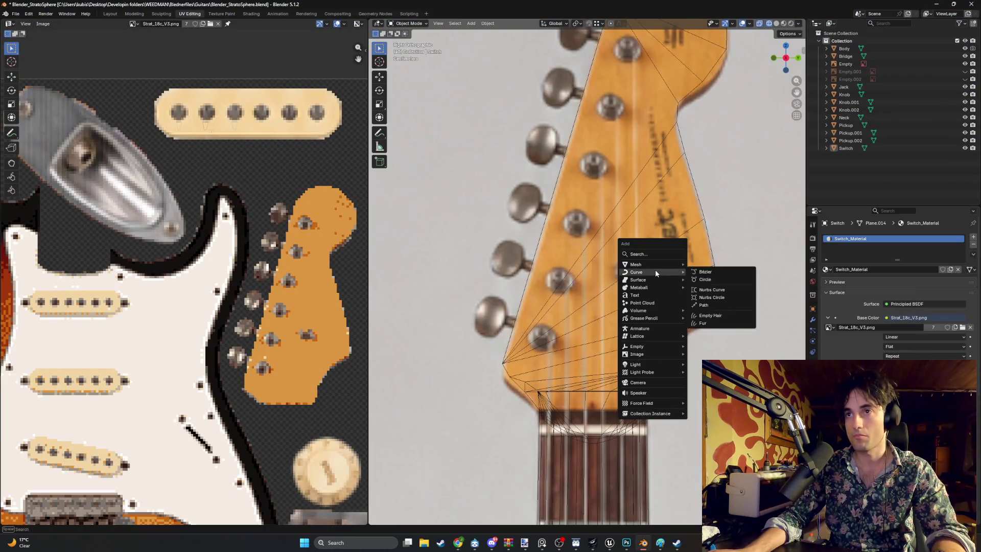
pyautogui.moveTo(654, 263)
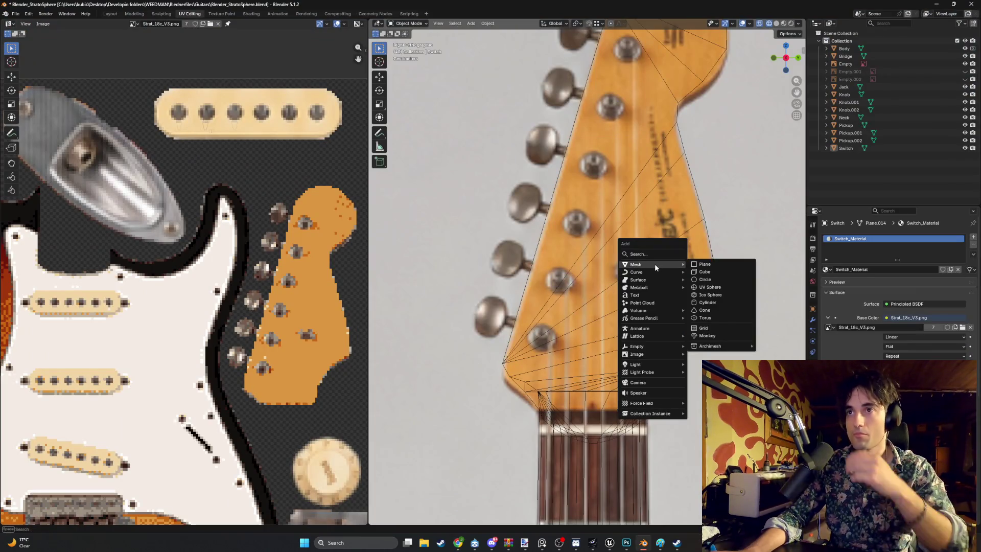
pyautogui.click(713, 280)
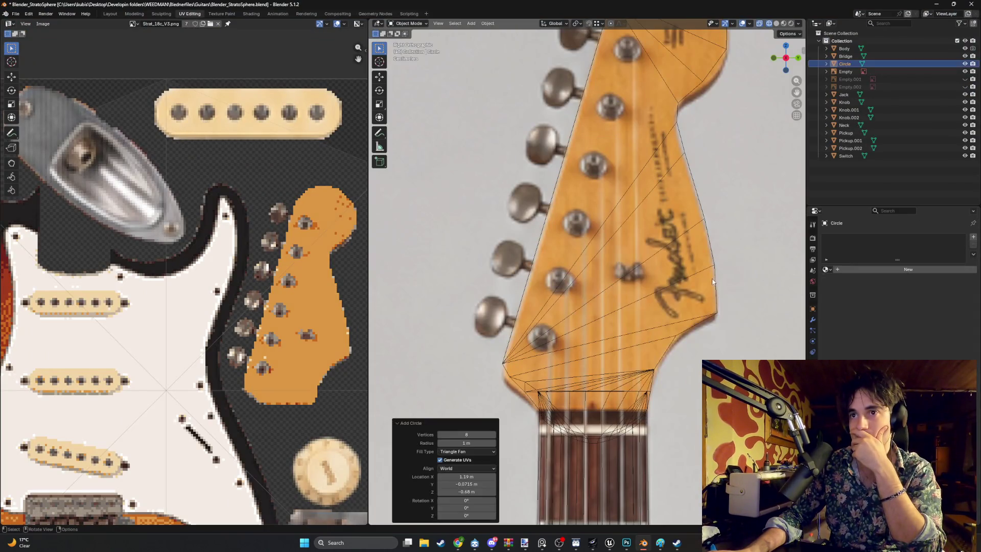
# Rotate the circle 90 degrees so it stands upright.
pyautogui.scroll(-10, 577, 341)
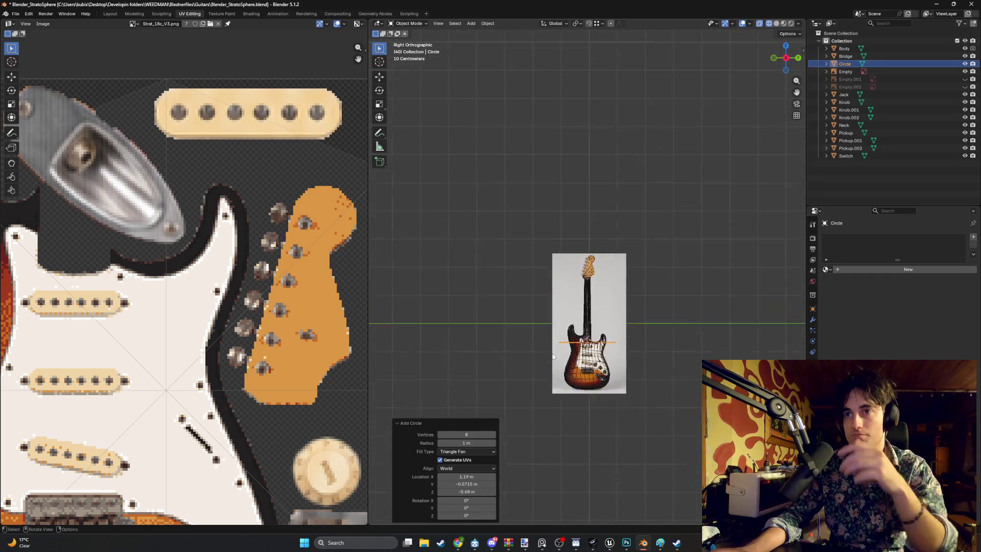
pyautogui.scroll(2, 600, 370)
pyautogui.press('ctrl+KP_1')
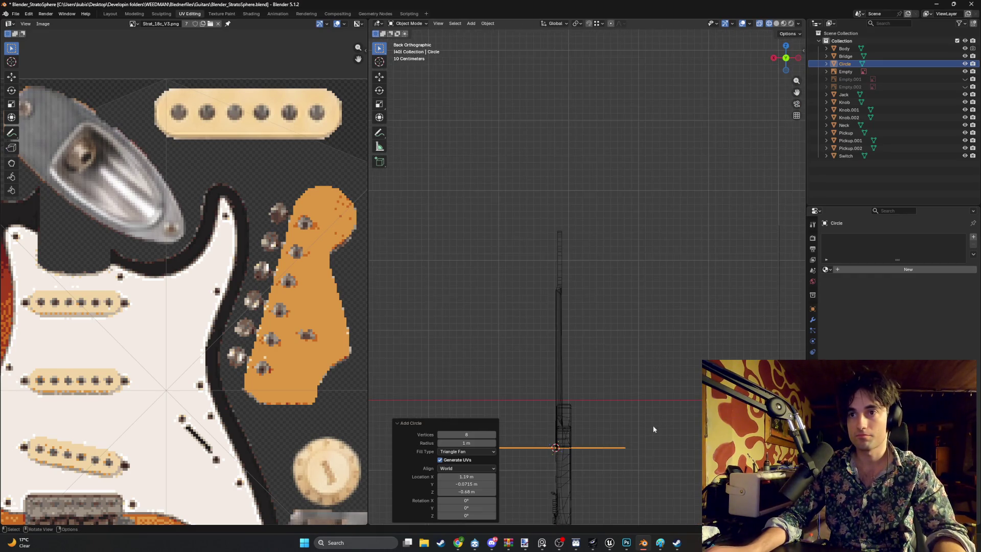
pyautogui.press('r')
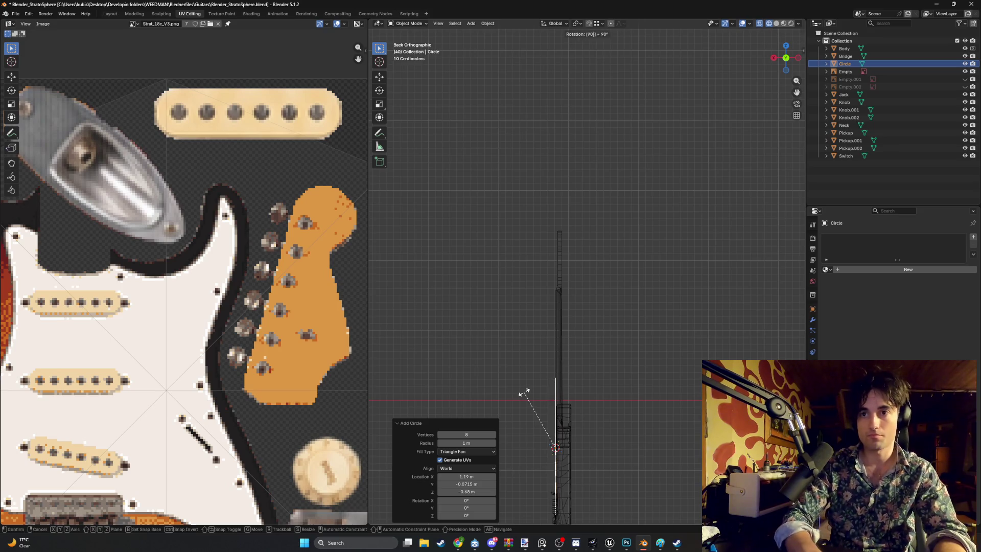
pyautogui.press('Return')
# Move the circle onto the headstock and scale it to about a fifth of its size.
pyautogui.moveTo(539, 389)
pyautogui.mouseDown(button='middle')
pyautogui.moveTo(504, 397)
pyautogui.moveTo(568, 333)
pyautogui.moveTo(606, 323)
pyautogui.mouseUp(button='middle')
pyautogui.press('KP_3')
pyautogui.press('g')
pyautogui.click(626, 257)
pyautogui.scroll(3, 626, 256)
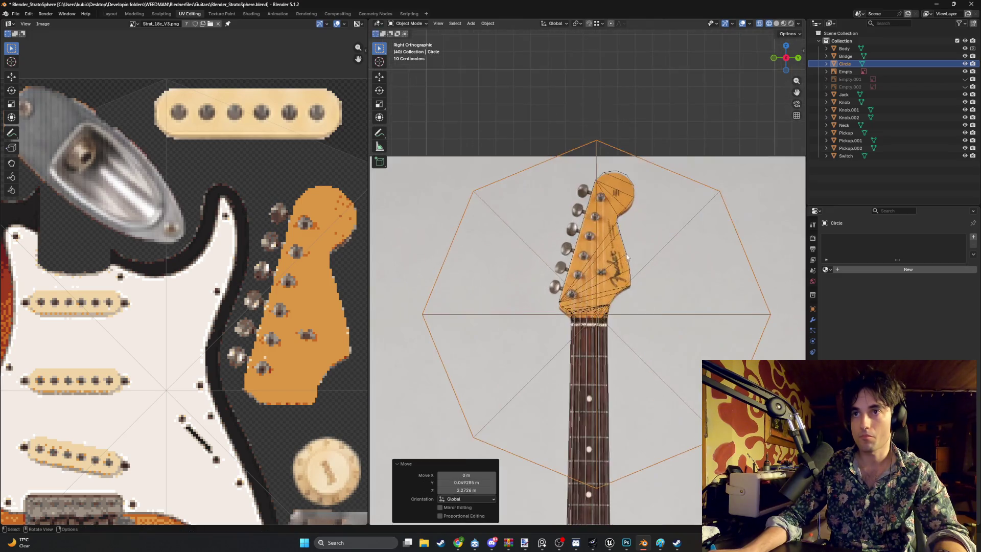
pyautogui.scroll(1, 627, 256)
pyautogui.scroll(-2, 699, 267)
pyautogui.press('s')
pyautogui.click(627, 290)
# Shrink the circle further and centre it on the lowest tuning peg.
pyautogui.scroll(5, 627, 290)
pyautogui.press('g')
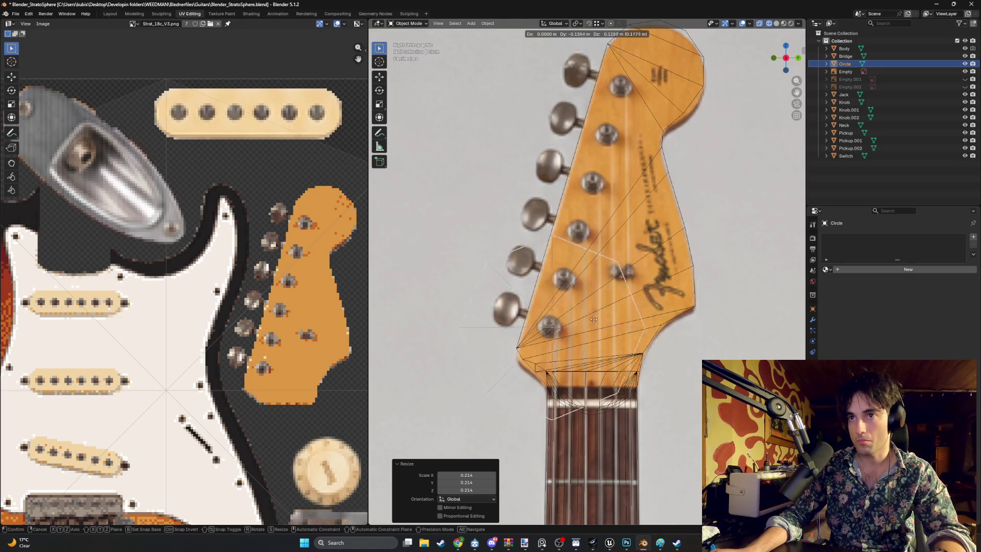
pyautogui.click(593, 320)
pyautogui.press('s')
pyautogui.click(556, 333)
pyautogui.keyDown('shift'); pyautogui.moveTo(554, 348); pyautogui.dragTo(621, 328, button='middle'); pyautogui.keyUp('shift')
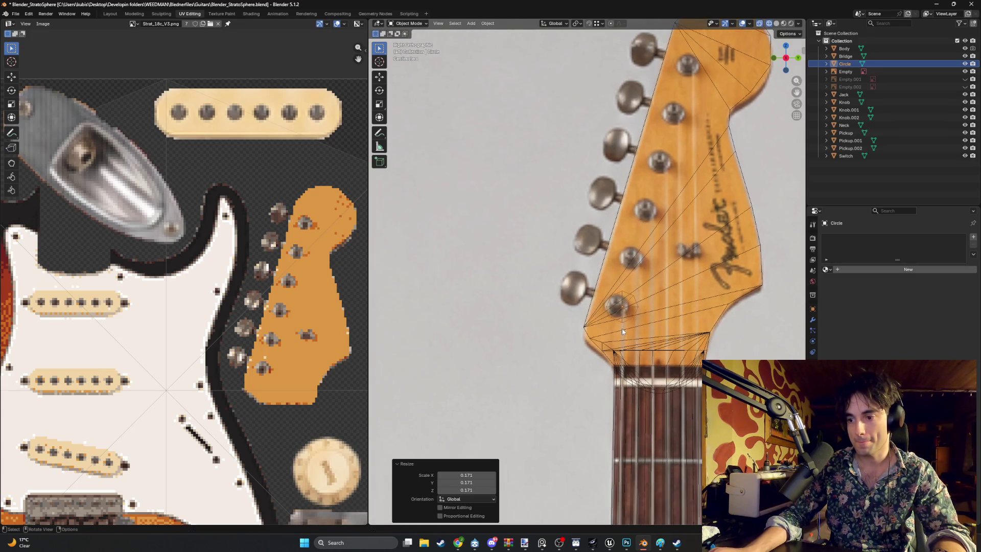
pyautogui.scroll(3, 621, 331)
pyautogui.press('s')
pyautogui.click(650, 318)
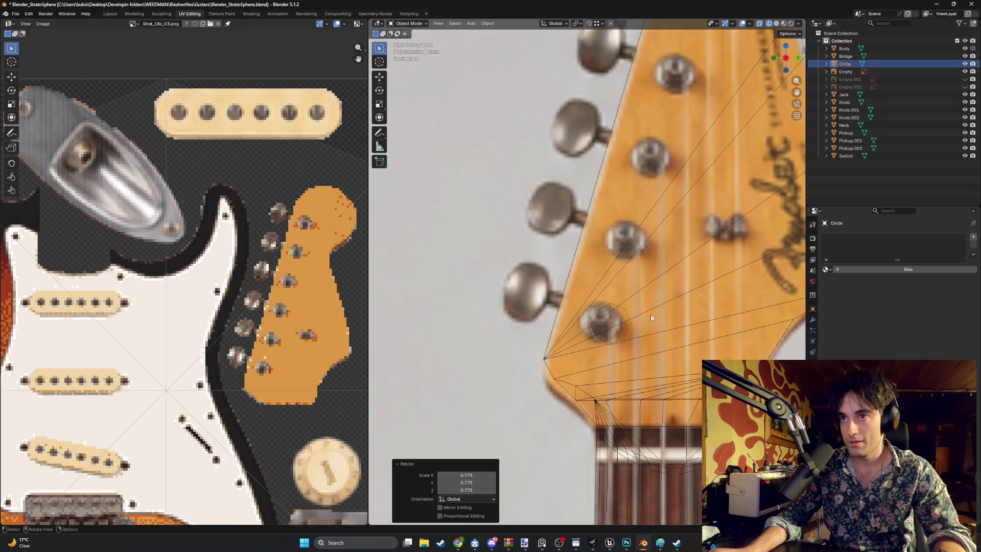
pyautogui.press('g')
pyautogui.click(651, 318)
# Check the circle's fit over the peg from the back, side and perspective views.
pyautogui.moveTo(651, 318)
pyautogui.keyDown('shift'); pyautogui.mouseDown(button='middle')
pyautogui.moveTo(615, 312)
pyautogui.moveTo(612, 327)
pyautogui.mouseUp(button='middle'); pyautogui.keyUp('shift')
pyautogui.press('ctrl+KP_1')
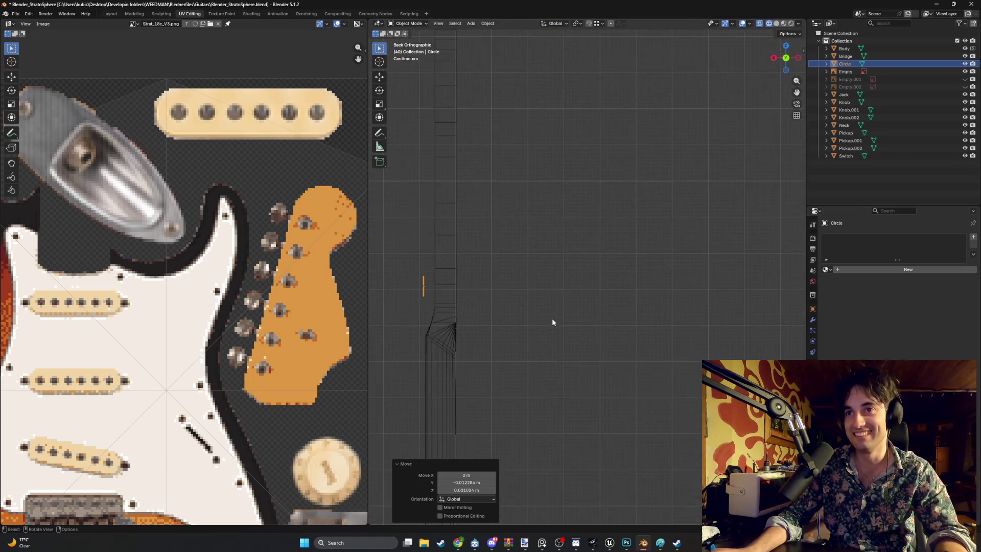
pyautogui.press('KP_3')
pyautogui.scroll(4, 526, 306)
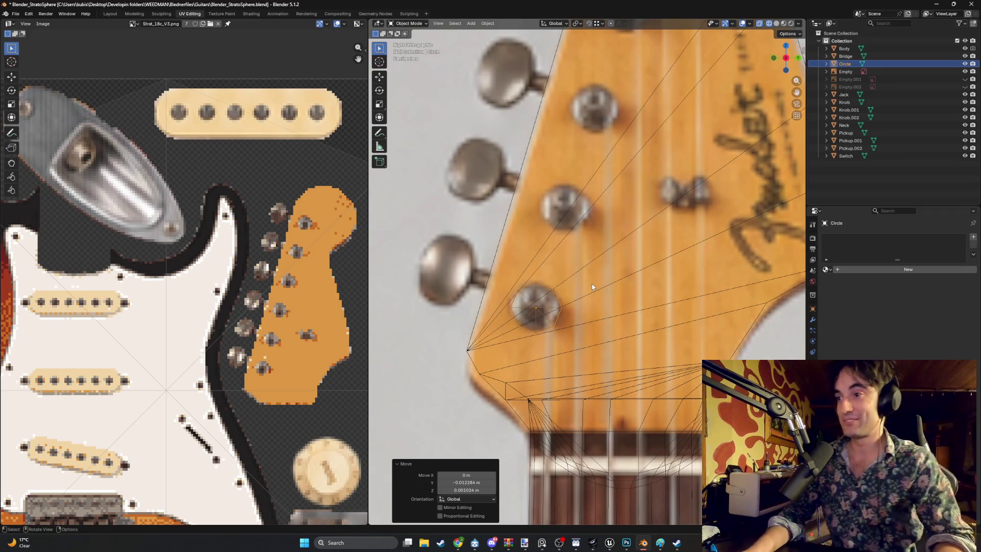
pyautogui.scroll(2, 554, 295)
pyautogui.keyDown('shift'); pyautogui.moveTo(544, 331); pyautogui.dragTo(572, 315, button='middle'); pyautogui.keyUp('shift')
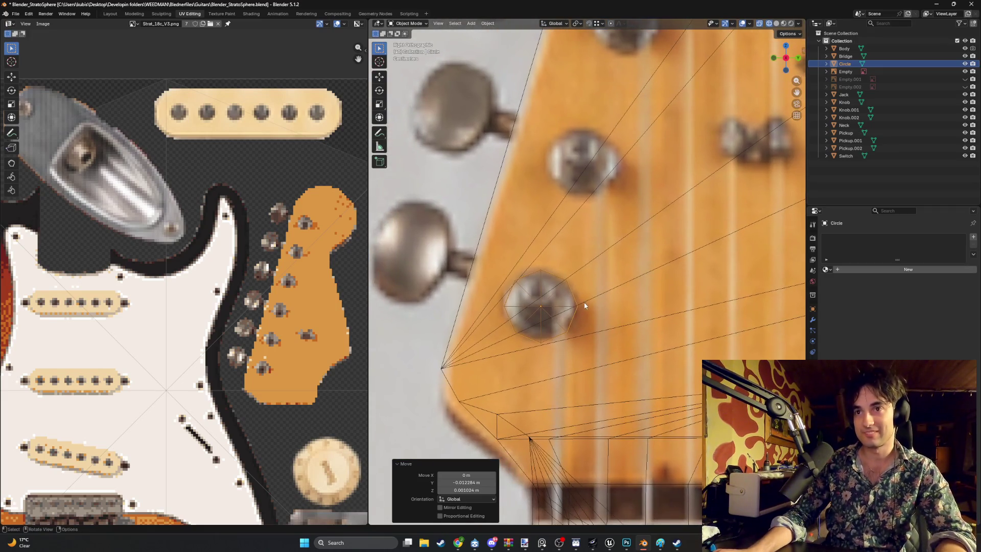
pyautogui.scroll(2, 562, 310)
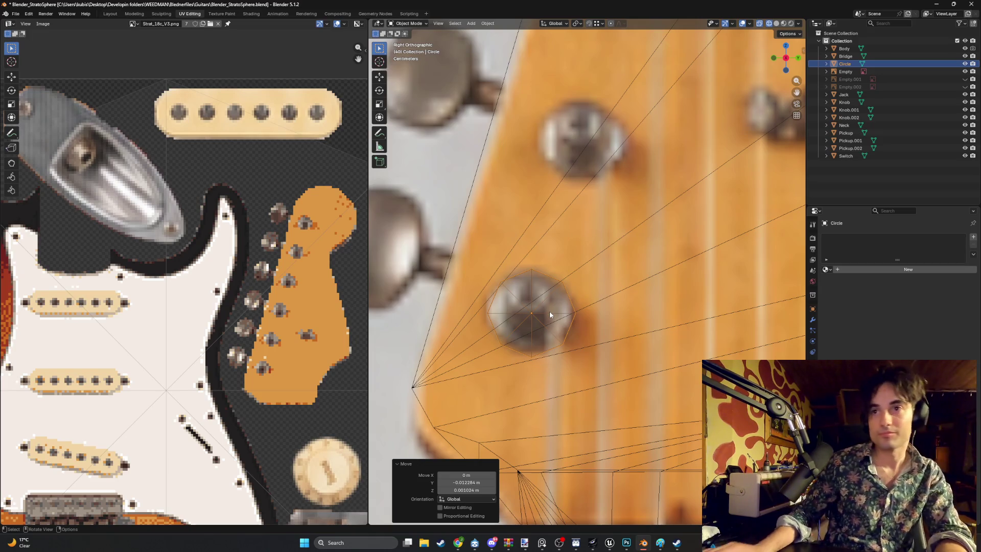
pyautogui.moveTo(549, 312)
pyautogui.mouseDown(button='middle')
pyautogui.moveTo(583, 317)
pyautogui.moveTo(549, 308)
pyautogui.moveTo(551, 324)
pyautogui.moveTo(541, 325)
pyautogui.moveTo(681, 278)
pyautogui.moveTo(655, 265)
pyautogui.moveTo(535, 281)
pyautogui.mouseUp(button='middle')
# Enter Edit Mode on the circle and frame it in the side view.
pyautogui.press('Tab')
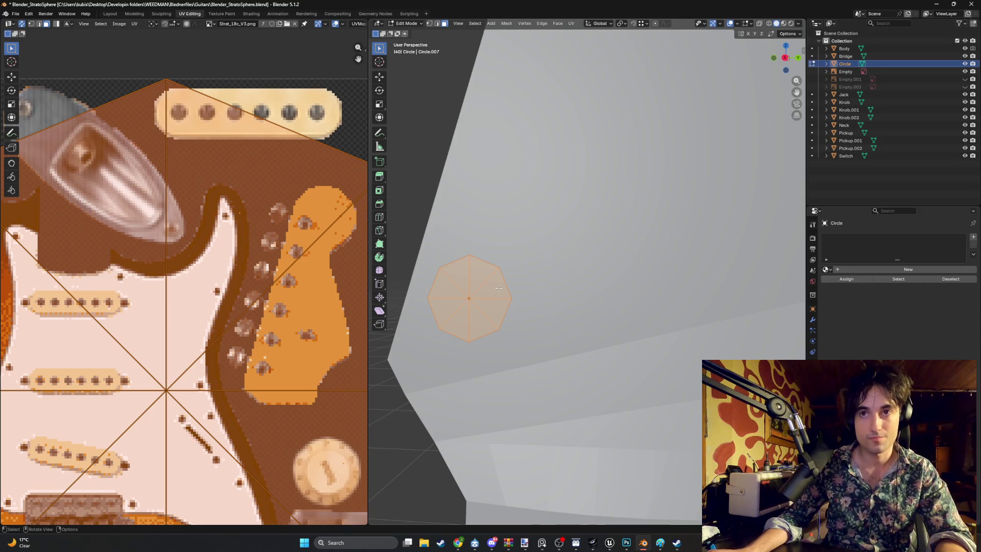
pyautogui.press('z')
pyautogui.press('z')
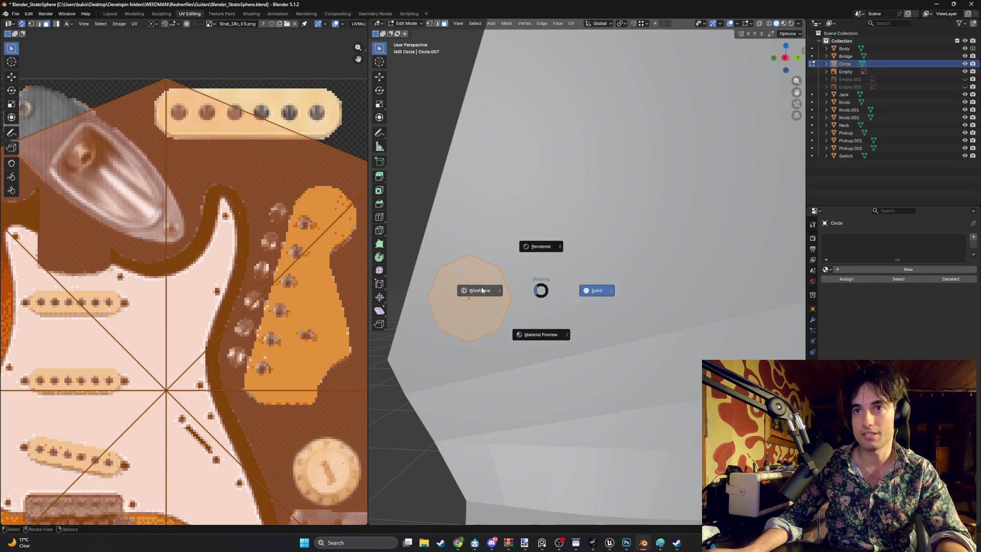
pyautogui.press('4')
pyautogui.press('KP_3')
pyautogui.press('KP_Decimal')
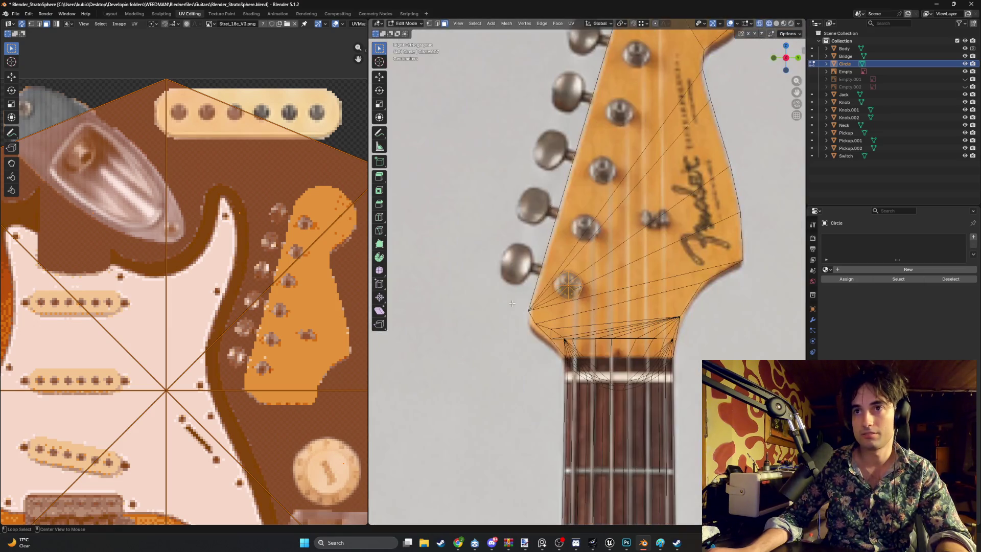
pyautogui.scroll(5, 561, 295)
pyautogui.scroll(-5, 577, 300)
pyautogui.press('z')
pyautogui.press('6')
pyautogui.moveTo(577, 300)
pyautogui.mouseDown(button='middle')
pyautogui.moveTo(565, 306)
pyautogui.moveTo(631, 262)
pyautogui.mouseUp(button='middle')
pyautogui.scroll(3, 643, 255)
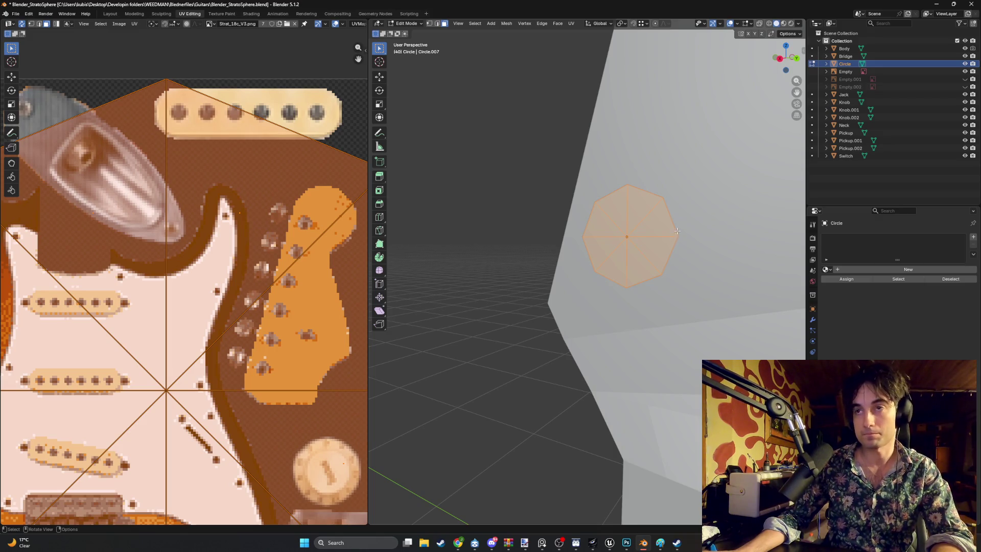
# Inset the circle's face and push the inner face out along X.
pyautogui.press('i')
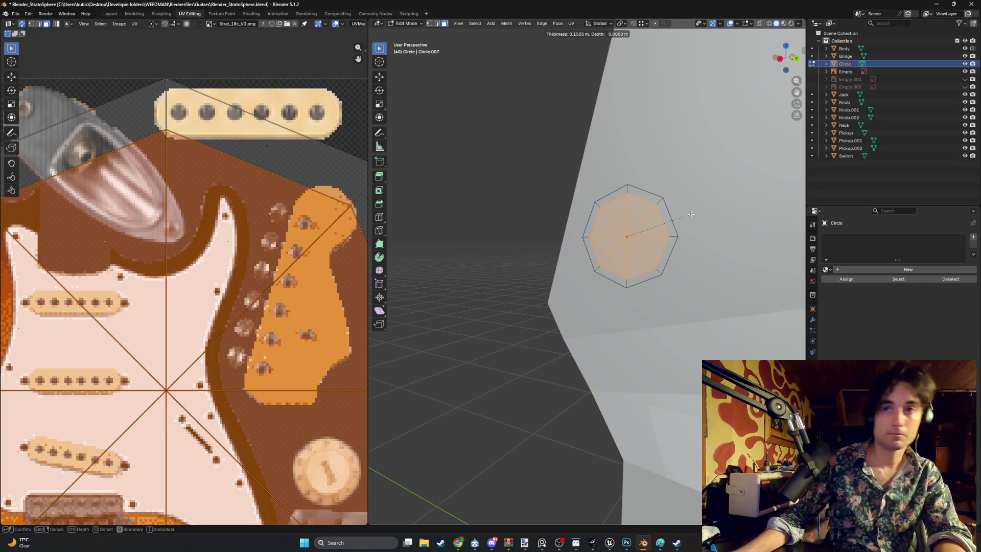
pyautogui.click(690, 214)
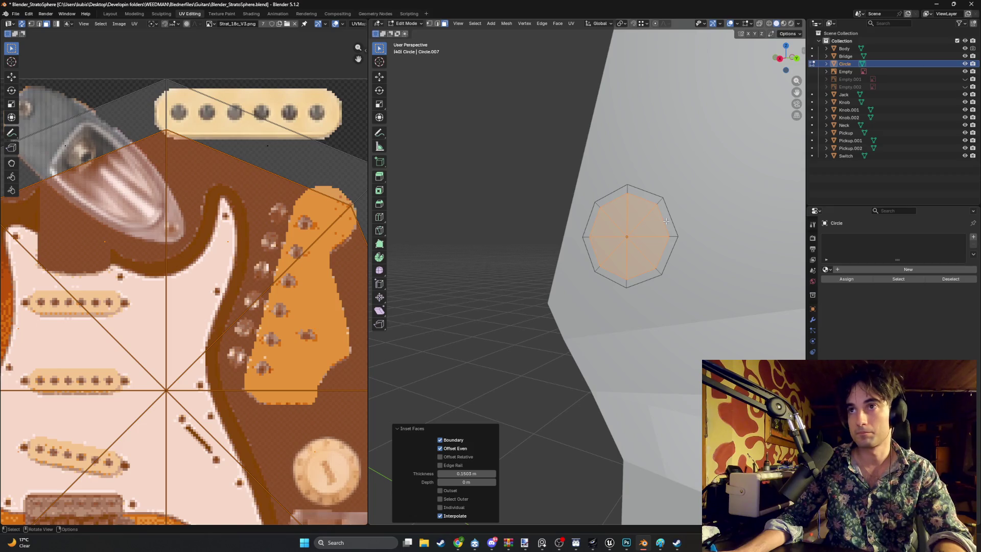
pyautogui.press('g')
pyautogui.press('Escape')
pyautogui.press('ctrl+KP_1')
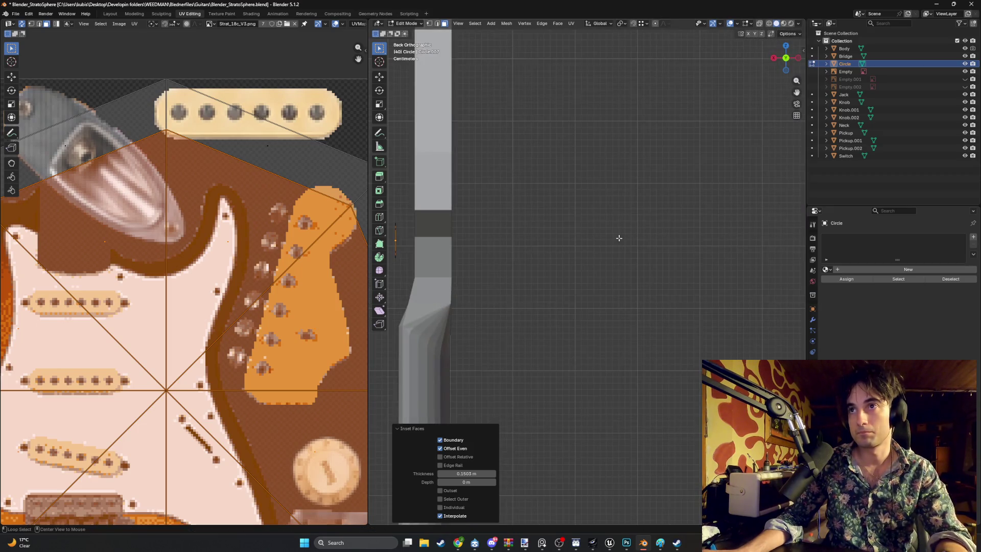
pyautogui.scroll(2, 467, 255)
pyautogui.keyDown('shift'); pyautogui.moveTo(460, 262); pyautogui.dragTo(681, 247, button='middle'); pyautogui.keyUp('shift')
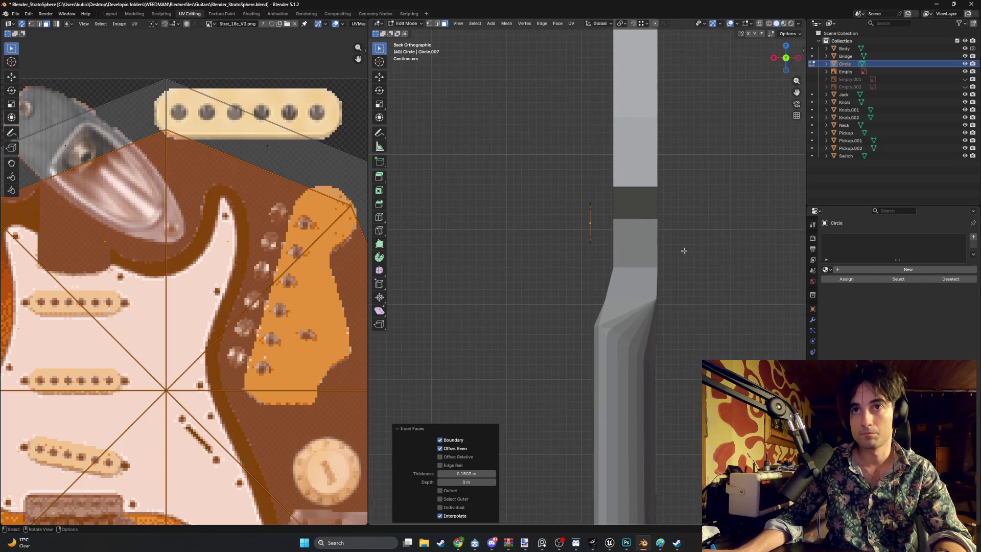
pyautogui.scroll(2, 574, 204)
pyautogui.press('g')
pyautogui.press('x')
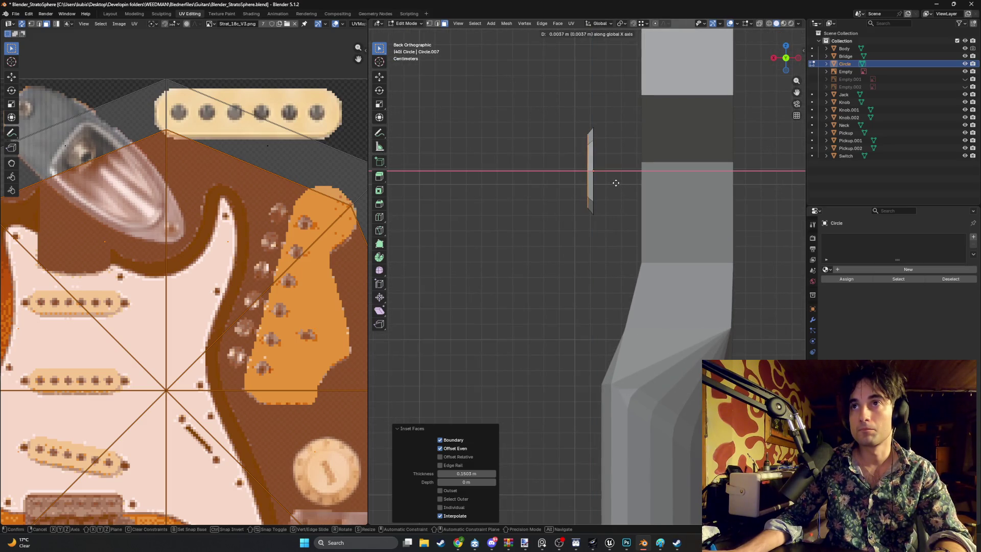
pyautogui.click(564, 191)
# Inset the octagon face again and extrude it into the peg post.
pyautogui.moveTo(565, 190)
pyautogui.mouseDown(button='middle')
pyautogui.moveTo(707, 240)
pyautogui.moveTo(603, 245)
pyautogui.mouseUp(button='middle')
pyautogui.moveTo(345, 253); pyautogui.dragTo(130, 273, button='middle')
pyautogui.moveTo(503, 265); pyautogui.dragTo(591, 240, button='middle')
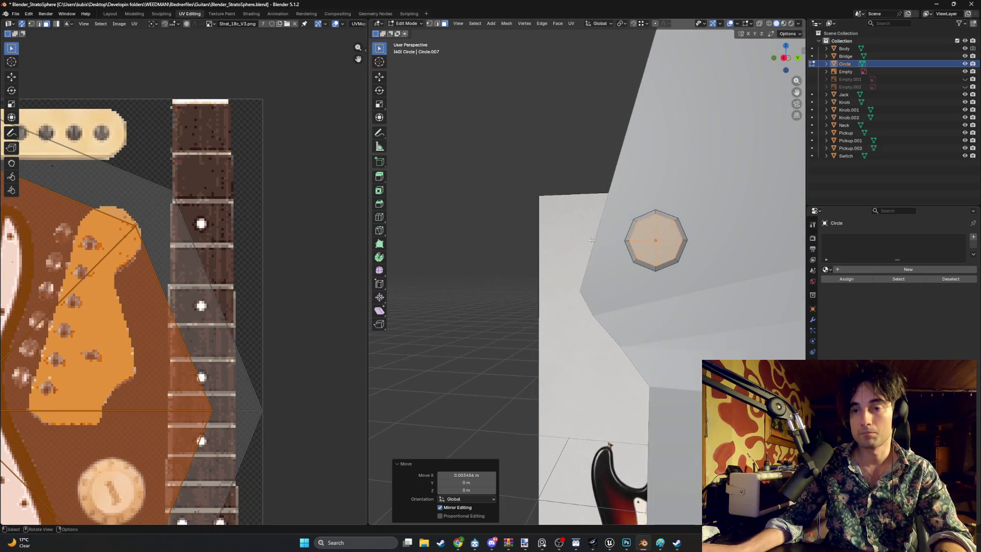
pyautogui.press('i')
pyautogui.click(693, 217)
pyautogui.moveTo(693, 217)
pyautogui.keyDown('alt'); pyautogui.mouseDown(button='middle')
pyautogui.moveTo(542, 261)
pyautogui.moveTo(669, 231)
pyautogui.moveTo(751, 230)
pyautogui.moveTo(739, 245)
pyautogui.mouseUp(button='middle'); pyautogui.keyUp('alt')
pyautogui.press('e')
pyautogui.click(652, 222)
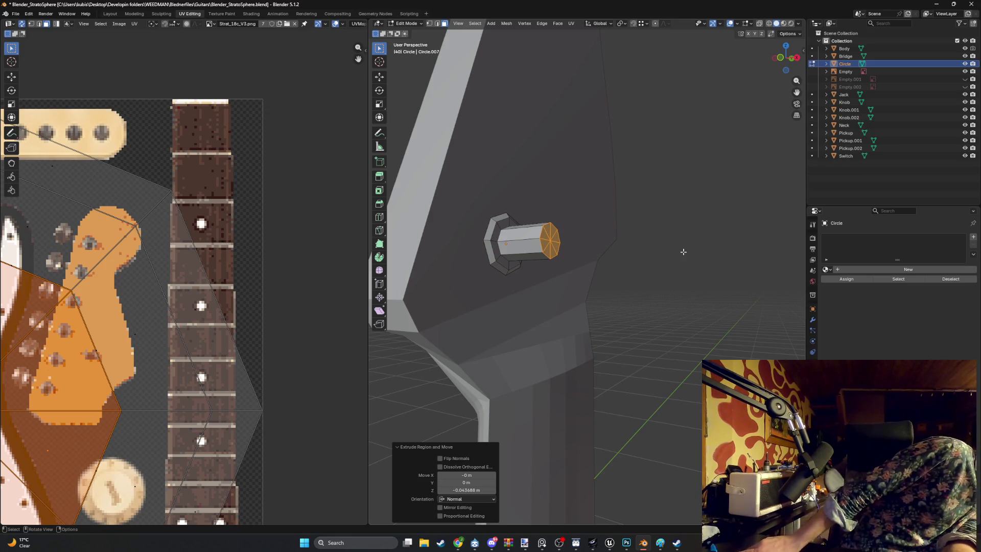
# Reposition the peg geometry and return to Object Mode.
pyautogui.moveTo(514, 218)
pyautogui.mouseDown(button='middle')
pyautogui.moveTo(624, 241)
pyautogui.moveTo(519, 251)
pyautogui.moveTo(571, 261)
pyautogui.moveTo(578, 252)
pyautogui.mouseUp(button='middle')
pyautogui.keyDown('alt'); pyautogui.moveTo(681, 239); pyautogui.dragTo(582, 247, button='middle'); pyautogui.keyUp('alt')
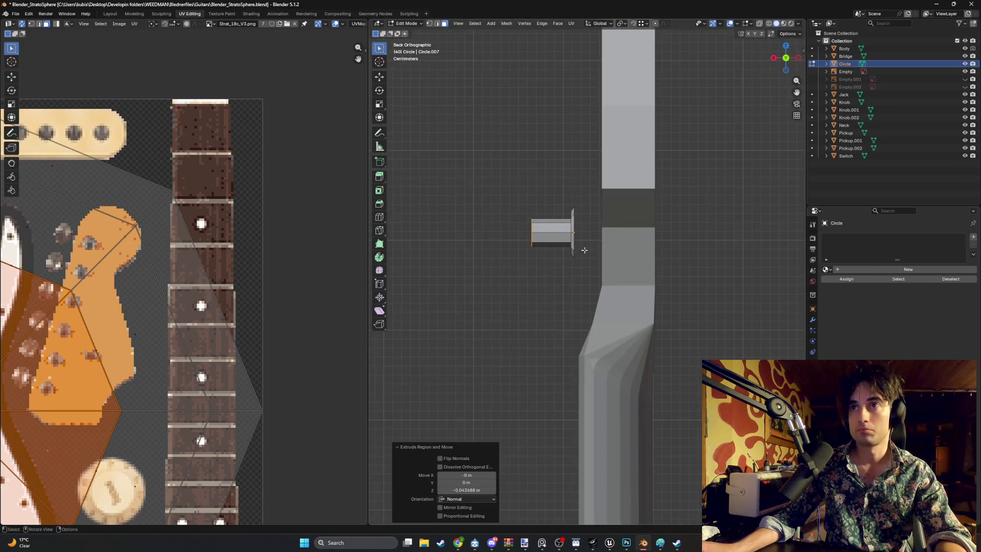
pyautogui.press('g')
pyautogui.click(561, 242)
pyautogui.press('Tab')
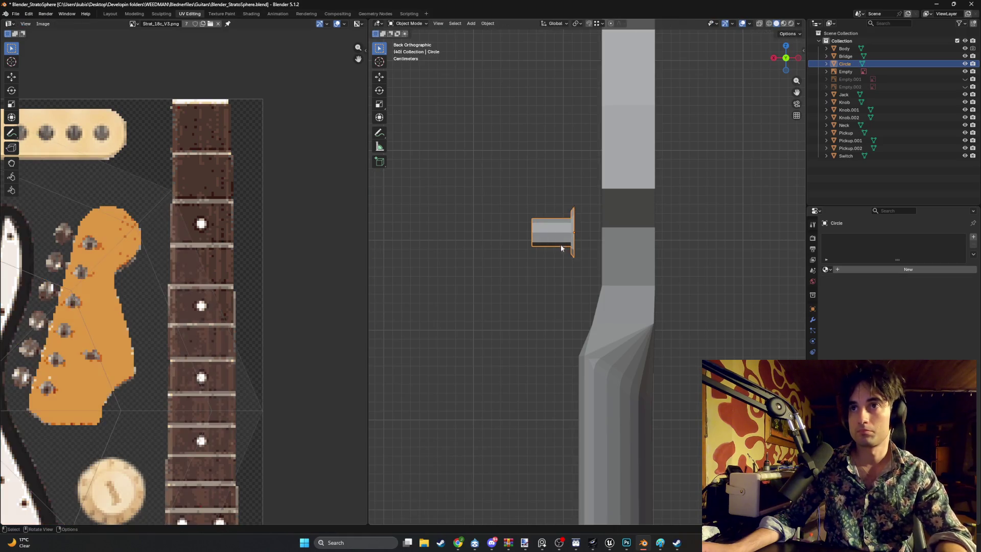
# Slide the peg circle along X into place, then switch to wireframe and a side view.
pyautogui.press('g')
pyautogui.press('x')
pyautogui.click(577, 246)
pyautogui.moveTo(577, 246)
pyautogui.mouseDown(button='middle')
pyautogui.moveTo(628, 253)
pyautogui.moveTo(649, 241)
pyautogui.moveTo(663, 278)
pyautogui.moveTo(715, 281)
pyautogui.moveTo(580, 256)
pyautogui.moveTo(664, 241)
pyautogui.moveTo(564, 257)
pyautogui.moveTo(636, 227)
pyautogui.moveTo(595, 254)
pyautogui.mouseUp(button='middle')
pyautogui.press('z')
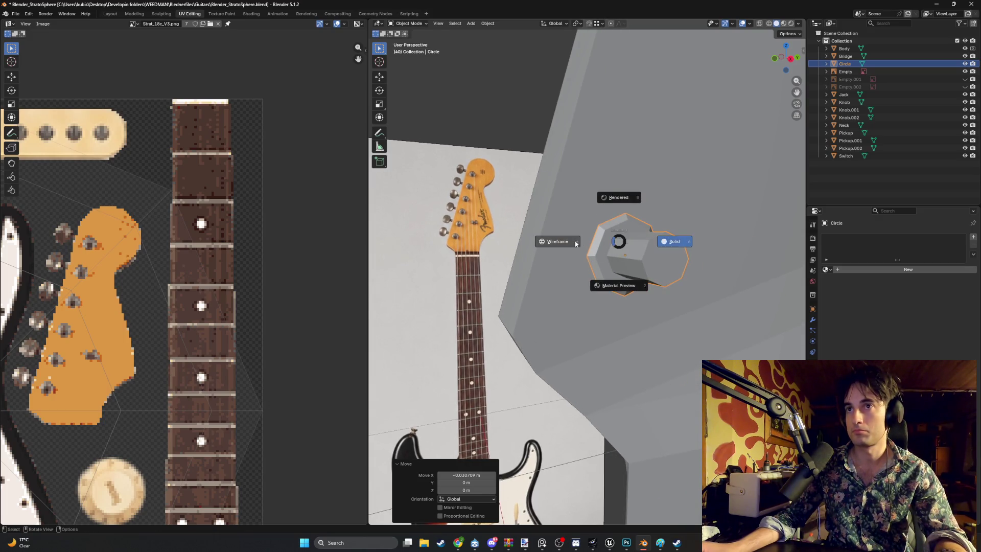
pyautogui.click(573, 243)
pyautogui.moveTo(610, 246)
pyautogui.keyDown('alt'); pyautogui.mouseDown(button='middle')
pyautogui.moveTo(621, 225)
pyautogui.moveTo(578, 288)
pyautogui.mouseUp(button='middle'); pyautogui.keyUp('alt')
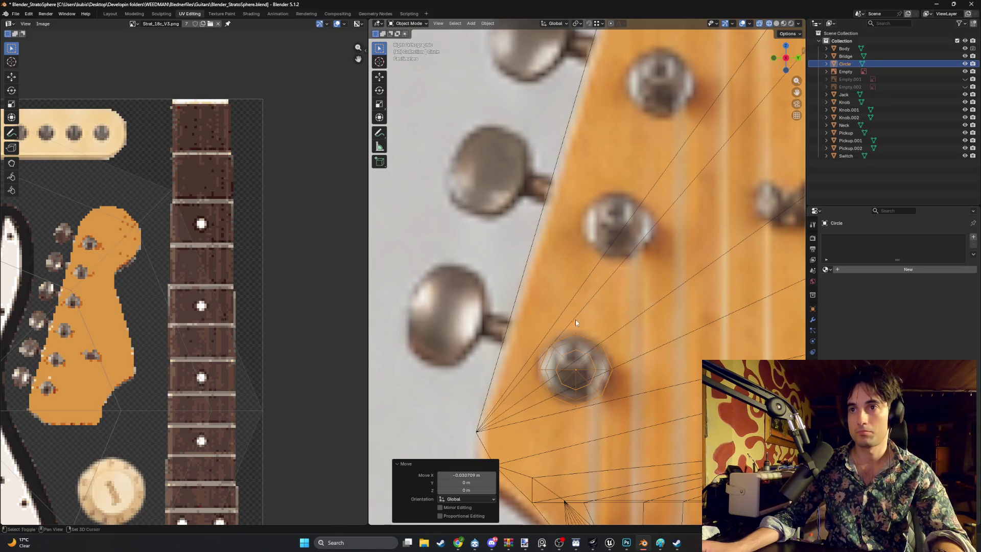
# Duplicate the peg three times, placing each copy on the next peg hole.
pyautogui.hotkey('shift', 'd')
pyautogui.click(620, 175)
pyautogui.moveTo(619, 175)
pyautogui.keyDown('shift'); pyautogui.mouseDown(button='middle')
pyautogui.moveTo(615, 250)
pyautogui.moveTo(572, 338)
pyautogui.mouseUp(button='middle'); pyautogui.keyUp('shift')
pyautogui.hotkey('shift', 'd')
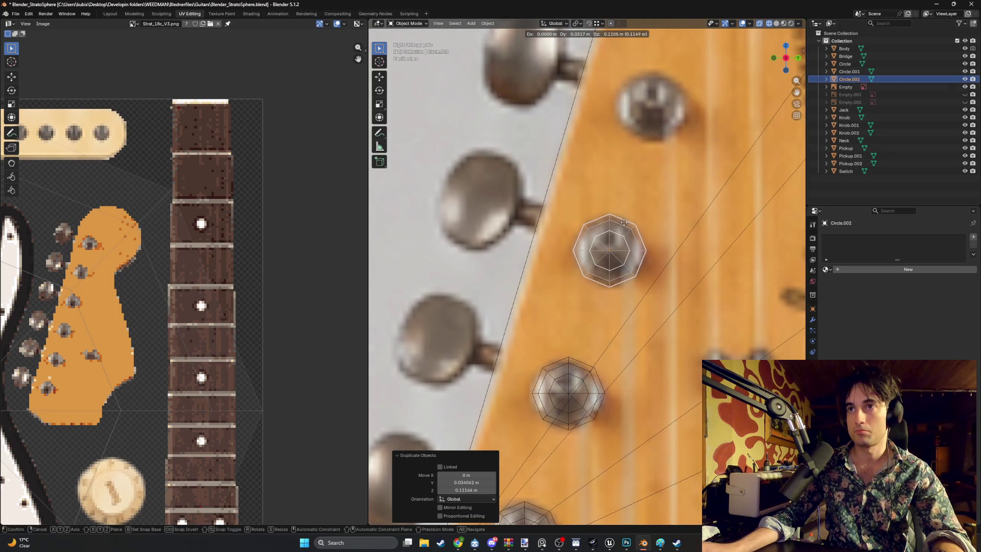
pyautogui.click(624, 222)
pyautogui.keyDown('shift'); pyautogui.moveTo(649, 186); pyautogui.dragTo(591, 342, button='middle'); pyautogui.keyUp('shift')
pyautogui.hotkey('shift', 'd')
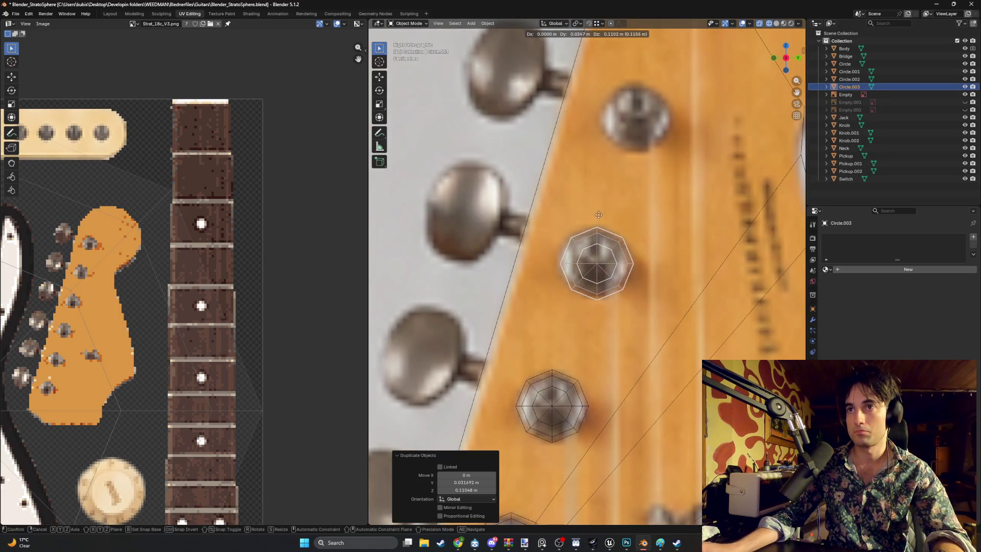
pyautogui.click(599, 215)
pyautogui.keyDown('shift'); pyautogui.moveTo(637, 196); pyautogui.dragTo(593, 339, button='middle'); pyautogui.keyUp('shift')
# Duplicate the peg onto the last two holes, including the top one, and deselect.
pyautogui.hotkey('shift', 'd')
pyautogui.click(582, 217)
pyautogui.keyDown('shift'); pyautogui.moveTo(632, 189); pyautogui.dragTo(584, 367, button='middle'); pyautogui.keyUp('shift')
pyautogui.hotkey('shift', 'd')
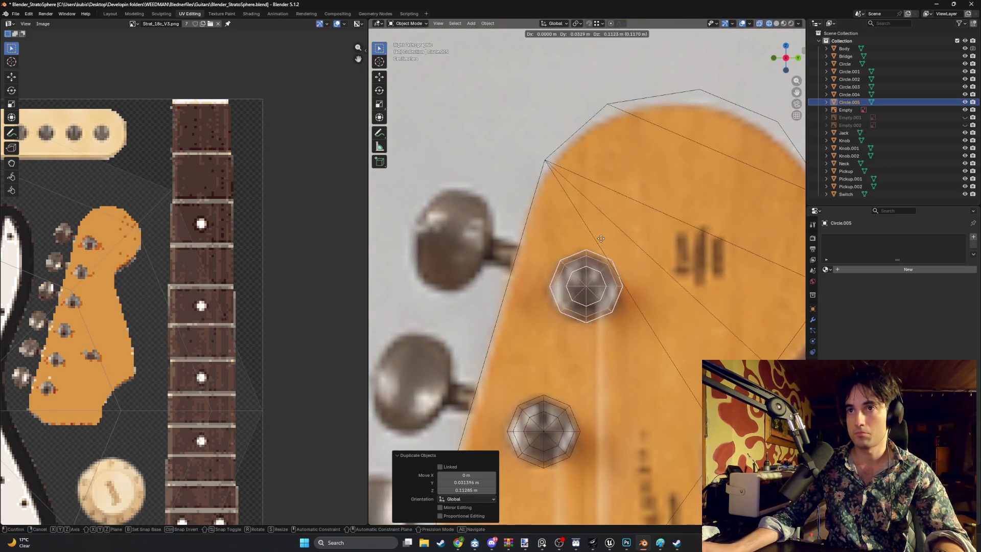
pyautogui.click(600, 238)
pyautogui.scroll(-5, 546, 326)
pyautogui.moveTo(547, 326)
pyautogui.mouseDown(button='middle')
pyautogui.moveTo(565, 316)
pyautogui.moveTo(635, 357)
pyautogui.moveTo(615, 344)
pyautogui.moveTo(623, 339)
pyautogui.moveTo(547, 336)
pyautogui.moveTo(599, 340)
pyautogui.moveTo(592, 238)
pyautogui.moveTo(558, 282)
pyautogui.moveTo(533, 242)
pyautogui.moveTo(550, 247)
pyautogui.moveTo(439, 225)
pyautogui.moveTo(474, 225)
pyautogui.moveTo(531, 246)
pyautogui.mouseUp(button='middle')
pyautogui.click(565, 319)
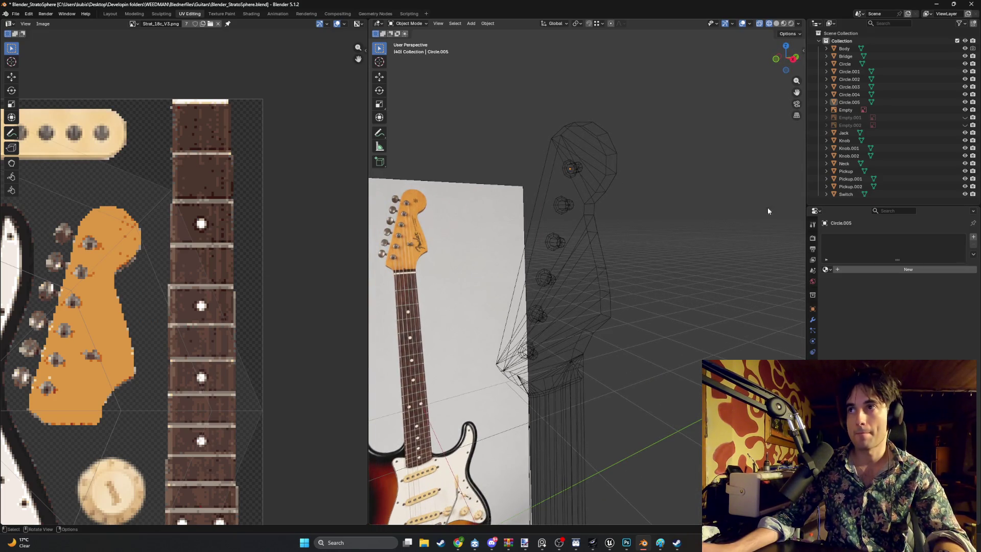
# Select various combinations of the six peg objects in the Outliner, ending with the bottom three.
pyautogui.moveTo(847, 75); pyautogui.dragTo(850, 102)
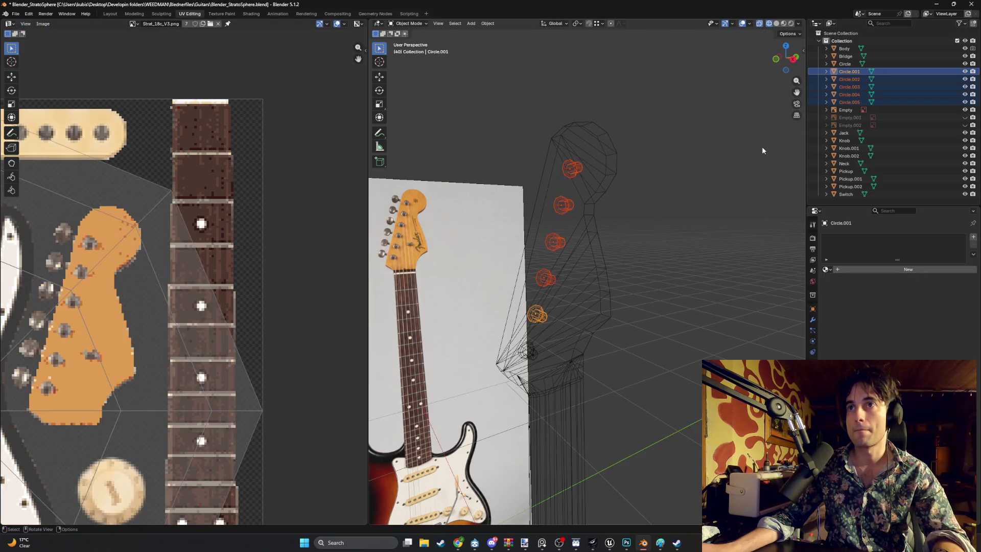
pyautogui.moveTo(844, 64); pyautogui.dragTo(848, 73)
pyautogui.keyDown('shift'); pyautogui.click(854, 103); pyautogui.keyUp('shift')
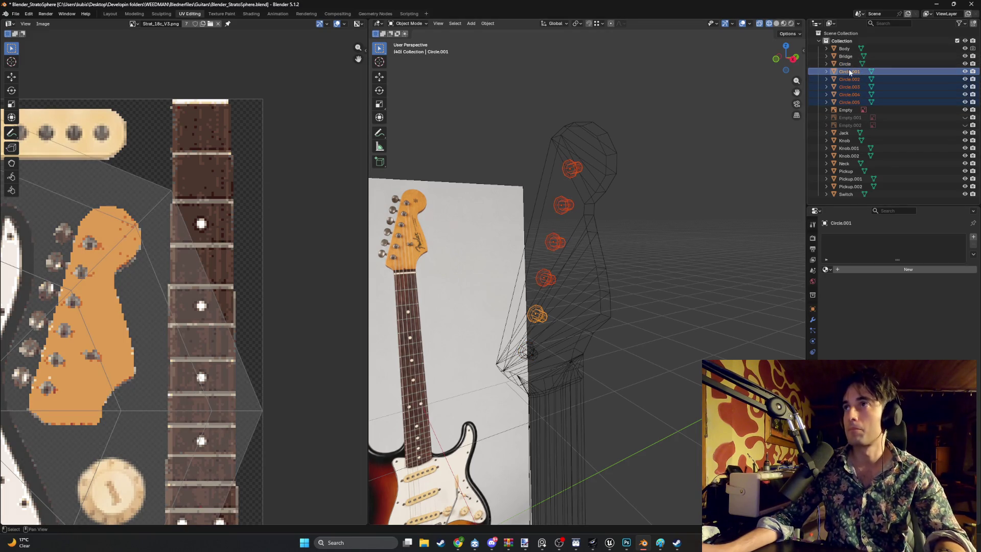
pyautogui.click(846, 65)
pyautogui.keyDown('shift'); pyautogui.click(853, 102); pyautogui.keyUp('shift')
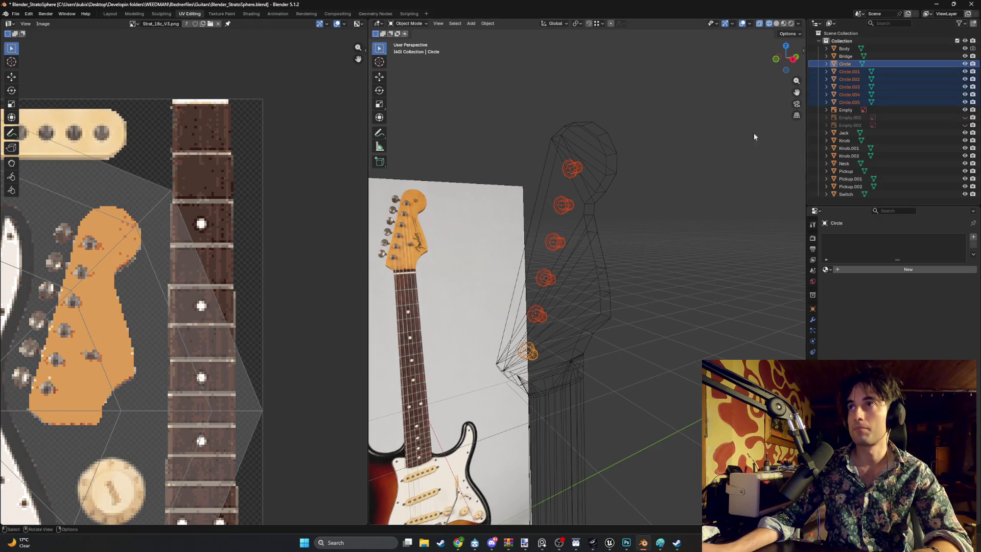
pyautogui.click(729, 159)
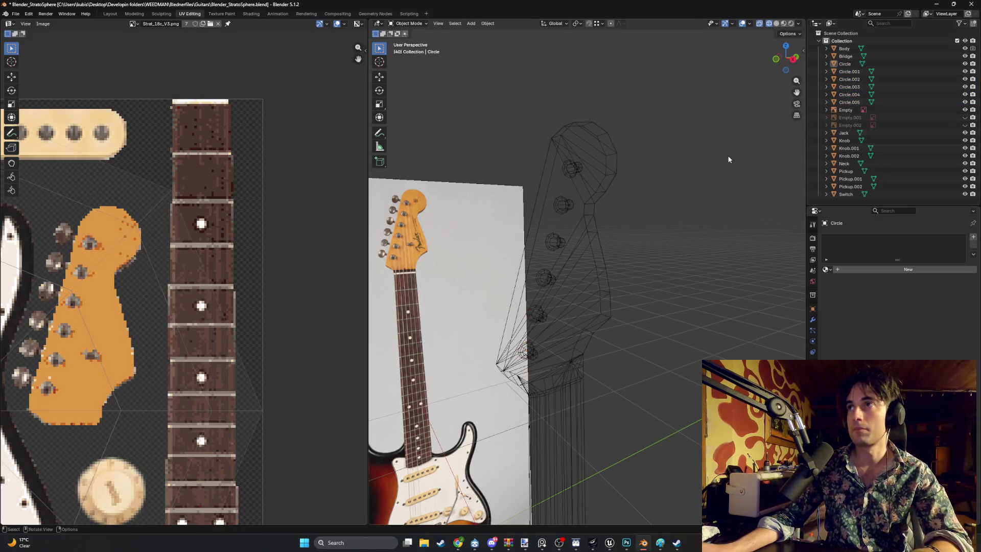
pyautogui.click(855, 65)
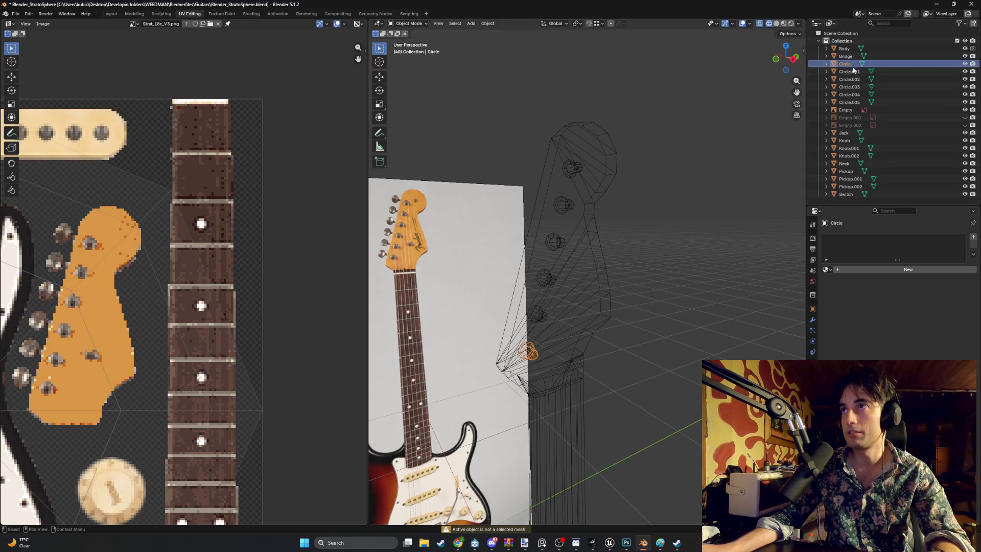
pyautogui.keyDown('shift'); pyautogui.click(853, 79); pyautogui.keyUp('shift')
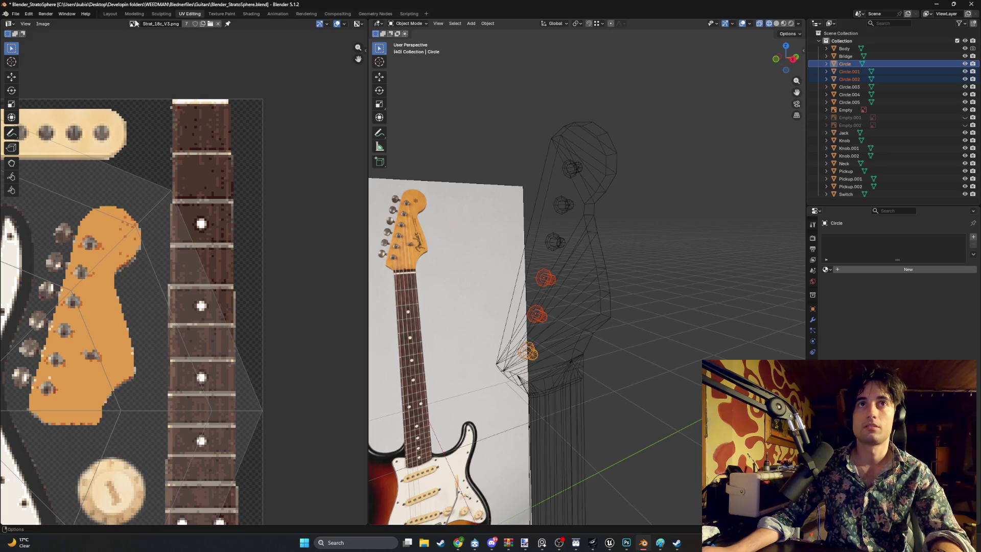
# Switch to the Modeling workspace and orbit to the headstock.
pyautogui.click(135, 14)
pyautogui.scroll(-5, 418, 186)
pyautogui.moveTo(418, 186)
pyautogui.mouseDown(button='middle')
pyautogui.moveTo(434, 207)
pyautogui.moveTo(425, 188)
pyautogui.mouseUp(button='middle')
pyautogui.scroll(-4, 425, 187)
pyautogui.scroll(8, 388, 155)
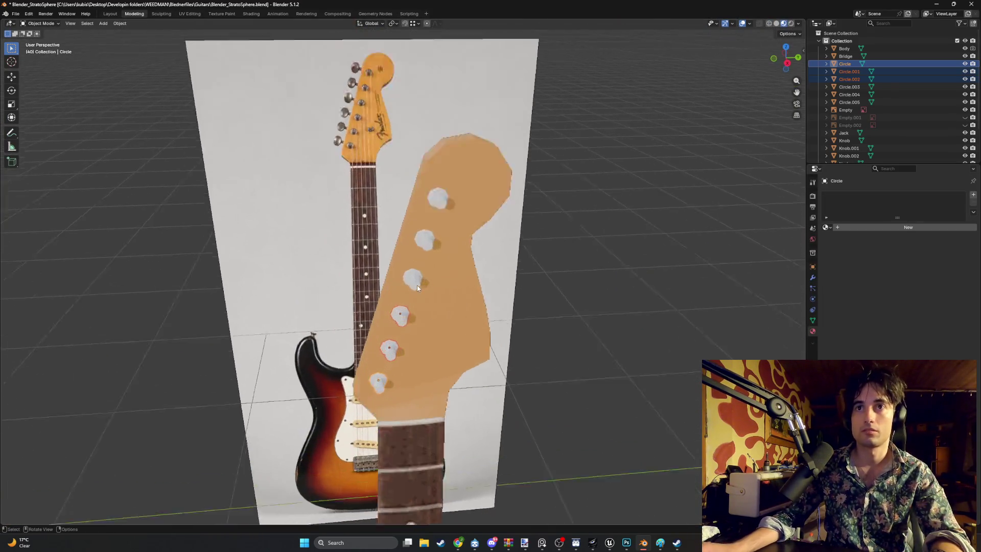
# Add the top three pegs to the selection, join all six with Ctrl+J, and inspect.
pyautogui.keyDown('shift'); pyautogui.click(411, 286); pyautogui.keyUp('shift')
pyautogui.keyDown('shift'); pyautogui.click(423, 244); pyautogui.keyUp('shift')
pyautogui.keyDown('shift'); pyautogui.click(436, 200); pyautogui.keyUp('shift')
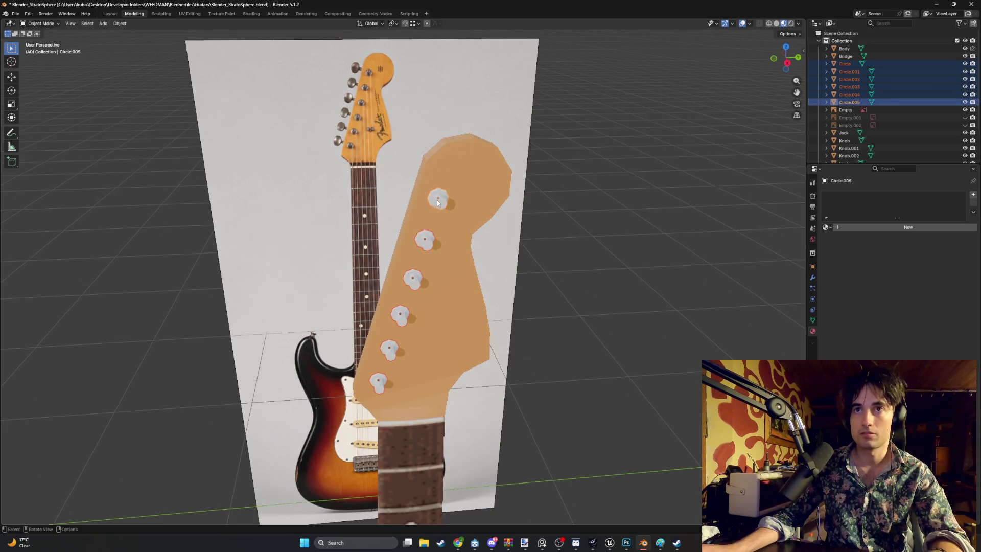
pyautogui.hotkey('ctrl', 'j')
pyautogui.moveTo(436, 200)
pyautogui.mouseDown(button='middle')
pyautogui.moveTo(429, 247)
pyautogui.moveTo(488, 242)
pyautogui.moveTo(467, 290)
pyautogui.moveTo(550, 272)
pyautogui.moveTo(486, 251)
pyautogui.mouseUp(button='middle')
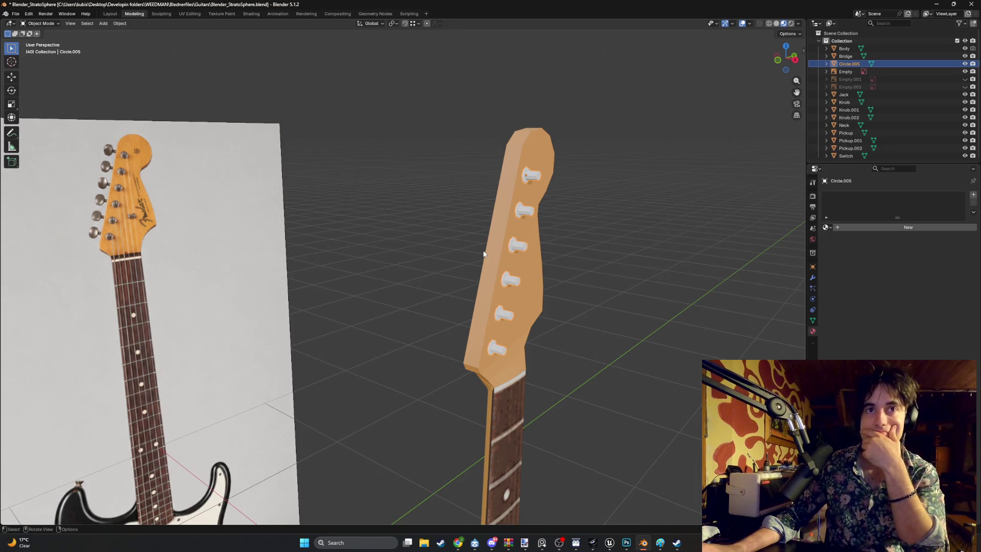
pyautogui.moveTo(479, 276)
pyautogui.mouseDown(button='middle')
pyautogui.moveTo(503, 291)
pyautogui.moveTo(480, 286)
pyautogui.mouseUp(button='middle')
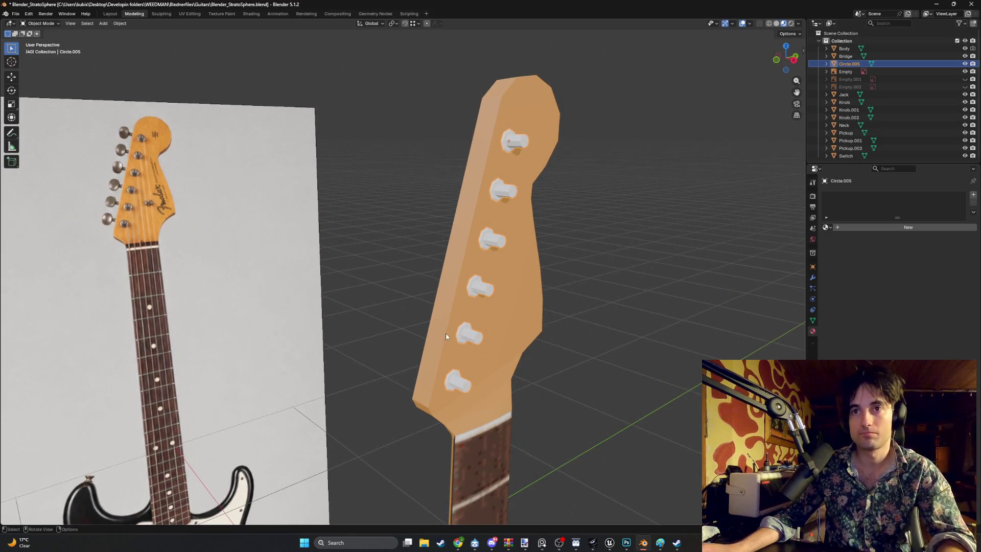
pyautogui.moveTo(446, 336); pyautogui.dragTo(439, 328, button='middle')
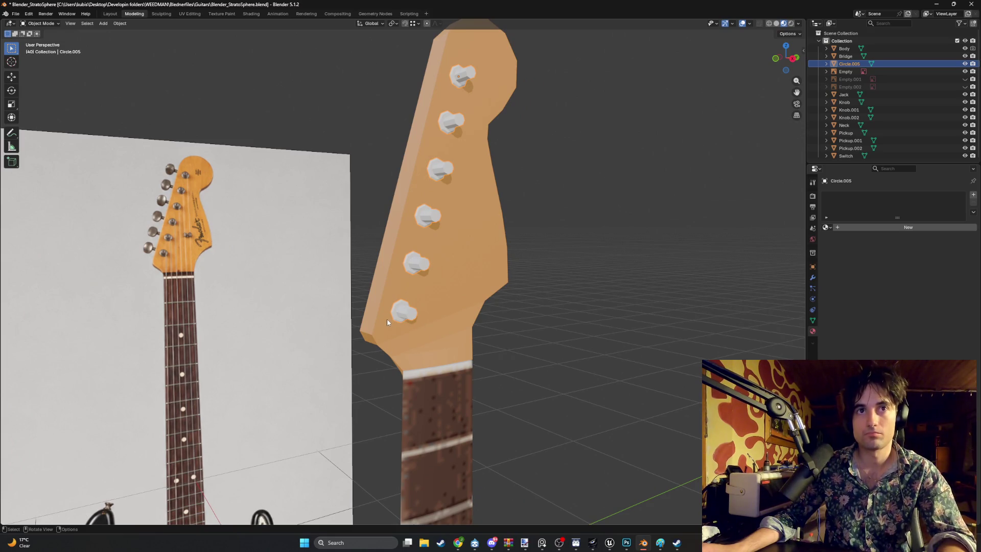
pyautogui.moveTo(368, 311)
pyautogui.mouseDown(button='middle')
pyautogui.moveTo(486, 308)
pyautogui.moveTo(433, 309)
pyautogui.moveTo(463, 306)
pyautogui.mouseUp(button='middle')
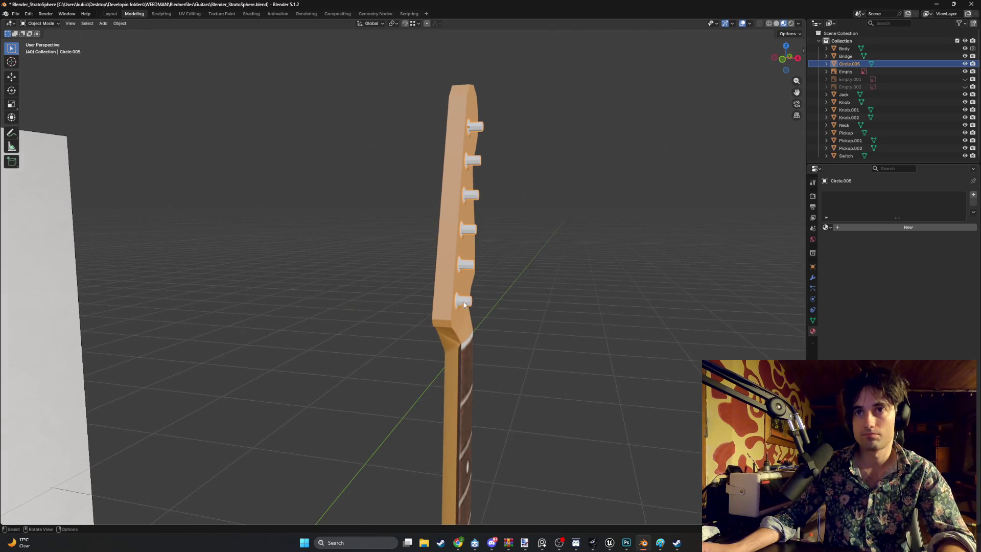
# Undo the join to keep the pegs separate, select the bottom peg, and open the Add menu.
pyautogui.hotkey('ctrl', 'z')
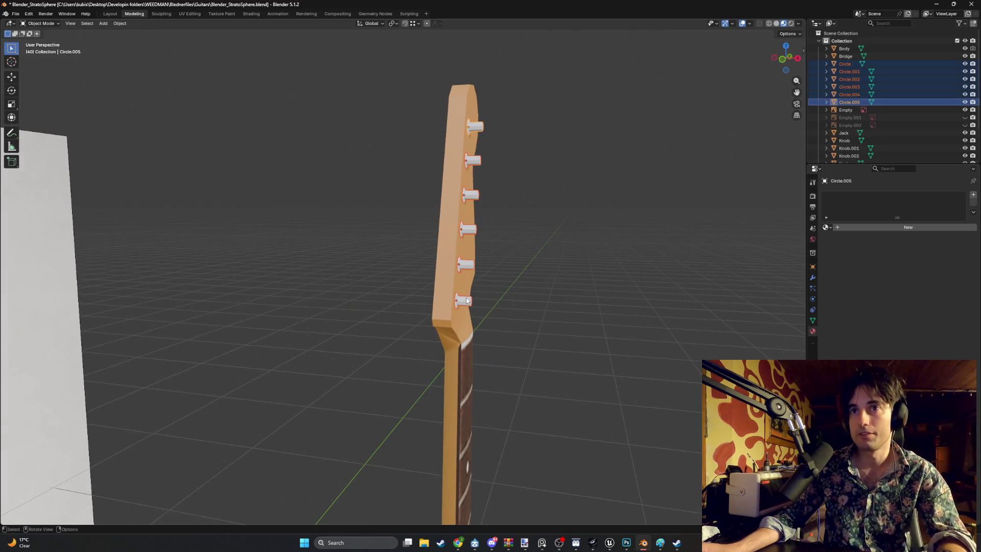
pyautogui.click(462, 298)
pyautogui.scroll(5, 460, 305)
pyautogui.keyDown('shift'); pyautogui.moveTo(465, 310); pyautogui.dragTo(438, 283, button='middle'); pyautogui.keyUp('shift')
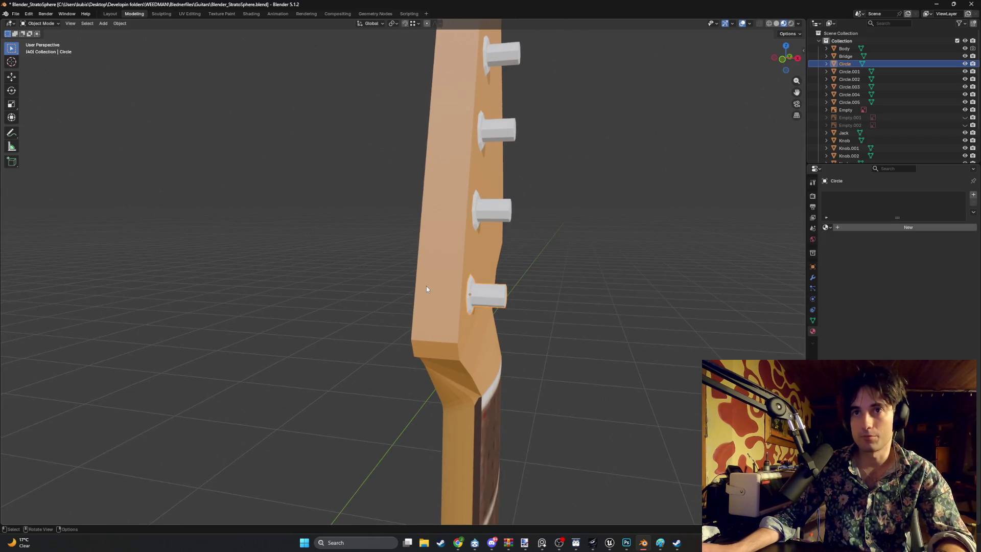
pyautogui.hotkey('shift', 'a')
pyautogui.moveTo(418, 290)
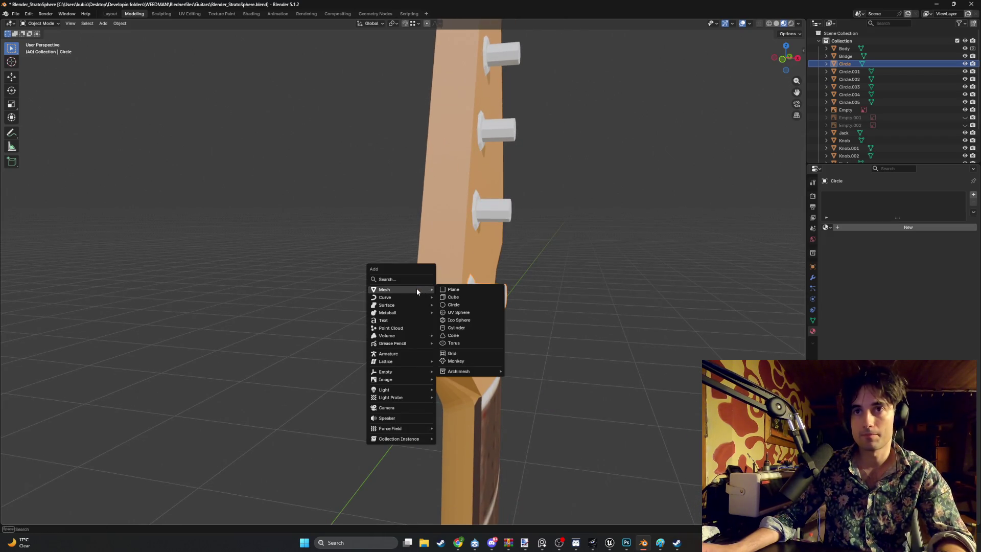
# Add a circle mesh instead of a mistaken plane and rotate it 90°.
pyautogui.click(451, 289)
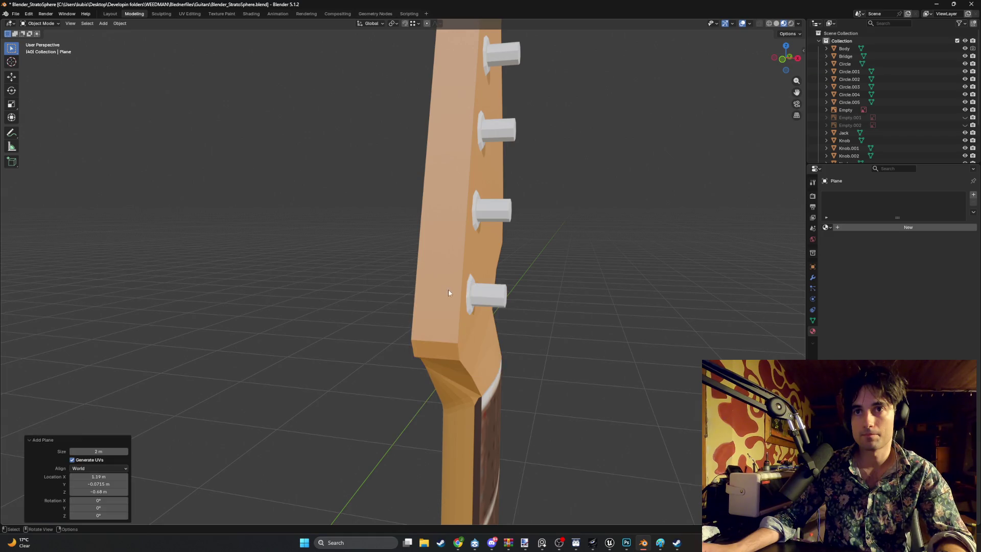
pyautogui.scroll(-5, 483, 289)
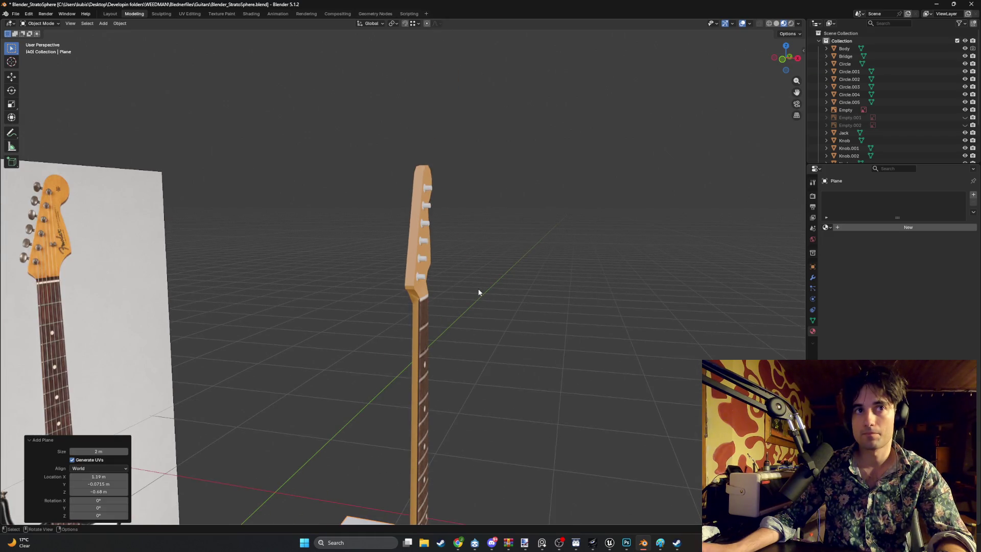
pyautogui.hotkey('ctrl', 'z')
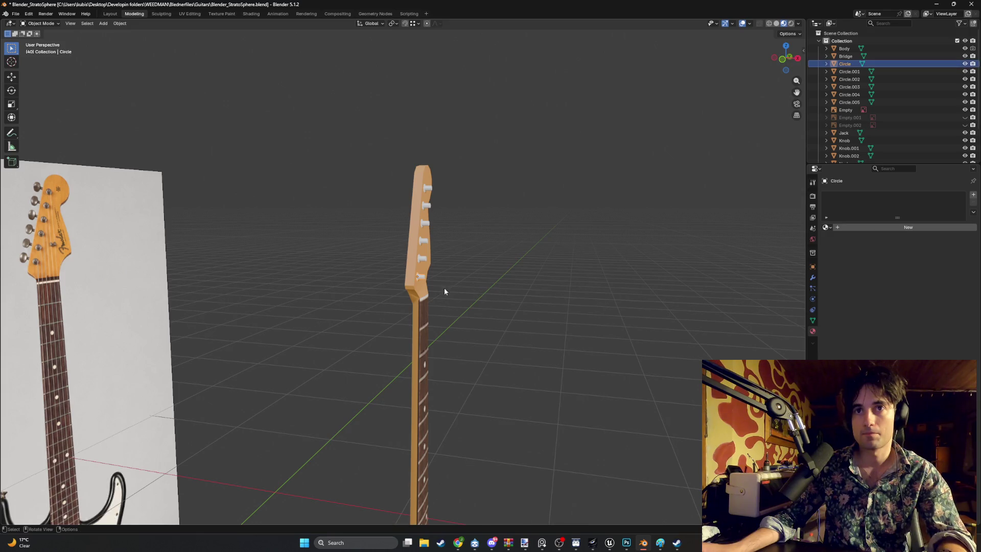
pyautogui.scroll(5, 443, 287)
pyautogui.hotkey('shift', 'a')
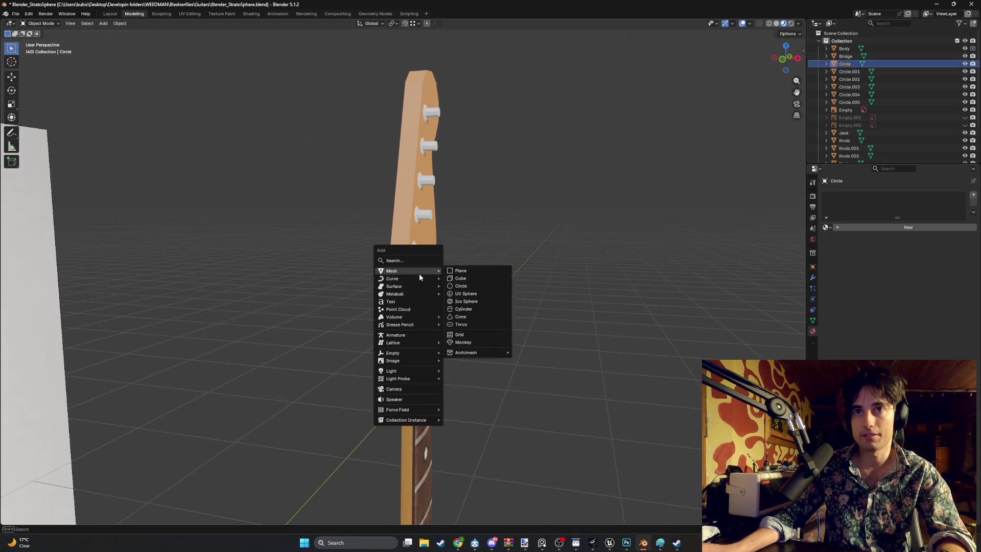
pyautogui.moveTo(414, 269)
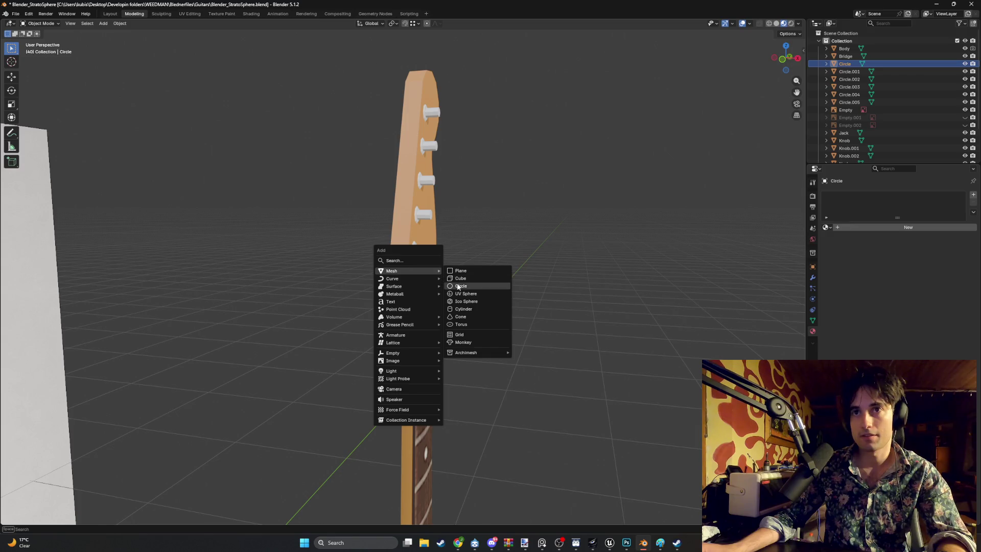
pyautogui.click(459, 285)
pyautogui.scroll(-5, 476, 278)
pyautogui.keyDown('alt'); pyautogui.moveTo(496, 331); pyautogui.dragTo(383, 346, button='middle'); pyautogui.keyUp('alt')
pyautogui.write('r')
pyautogui.write('90')
pyautogui.press('Return')
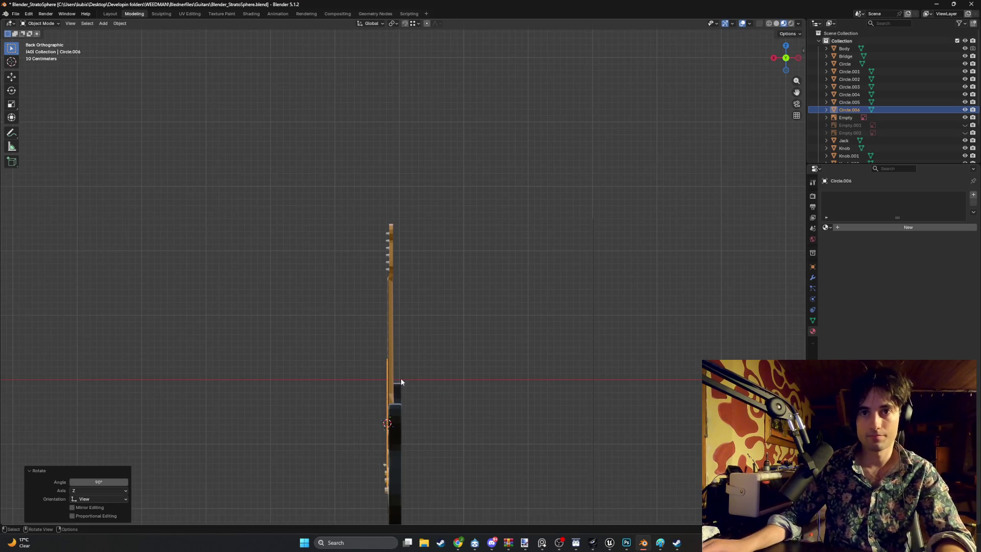
# In the right side view, move the circle above the neck and scale it to 0.103.
pyautogui.keyDown('alt'); pyautogui.moveTo(401, 378); pyautogui.dragTo(405, 399, button='middle'); pyautogui.keyUp('alt')
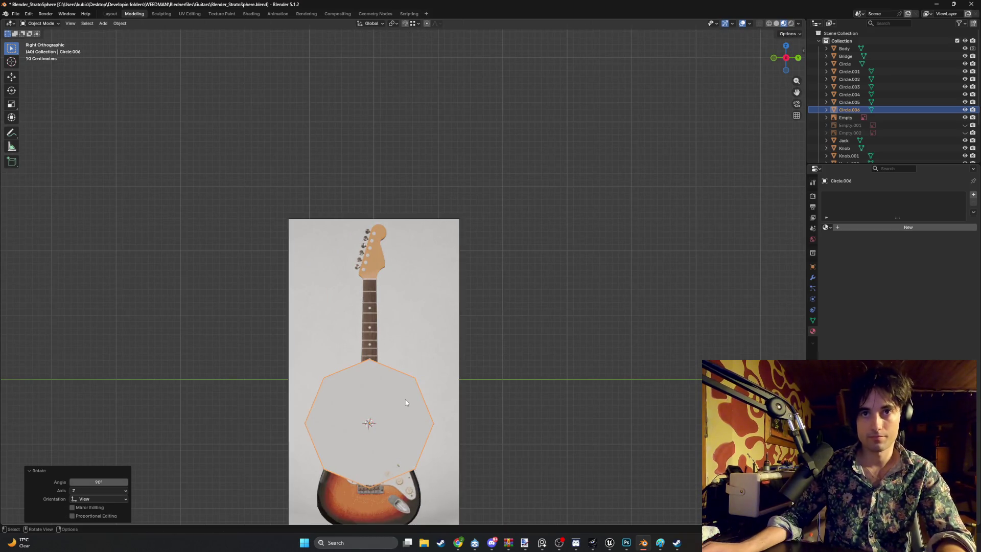
pyautogui.press('g')
pyautogui.click(383, 256)
pyautogui.scroll(4, 388, 253)
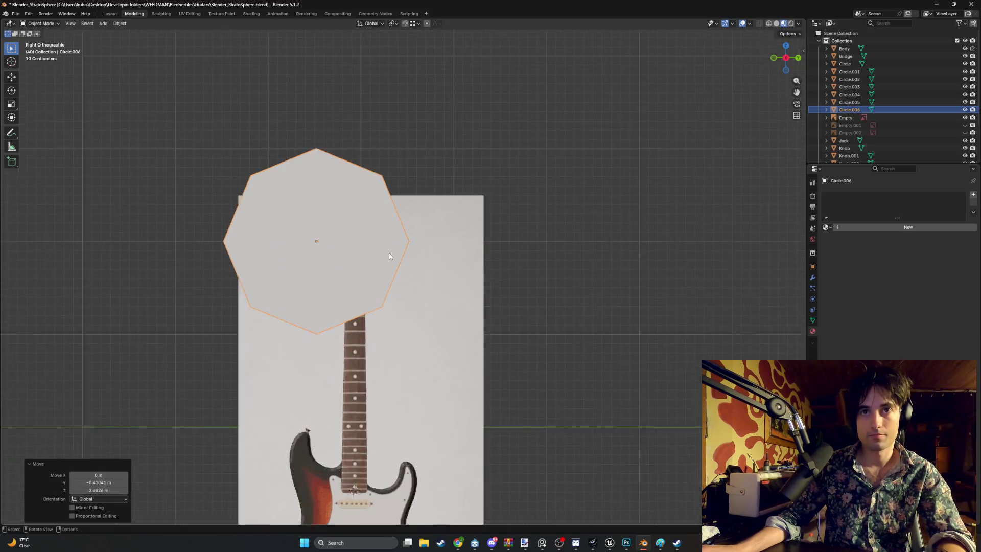
pyautogui.press('s')
pyautogui.click(351, 271)
pyautogui.scroll(5, 408, 304)
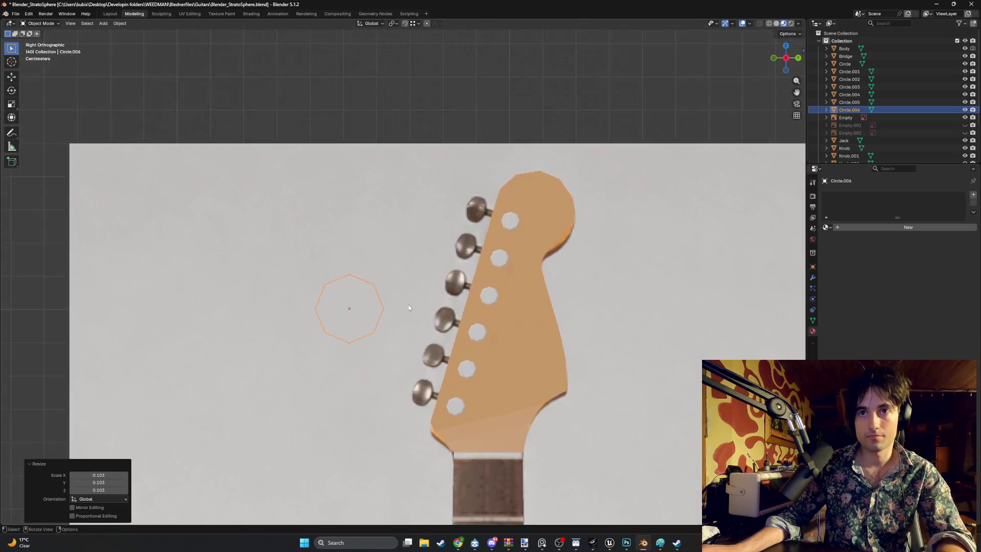
# Move the circle onto the headstock and resize it over the lowest reference tuning key.
pyautogui.press('g')
pyautogui.click(471, 389)
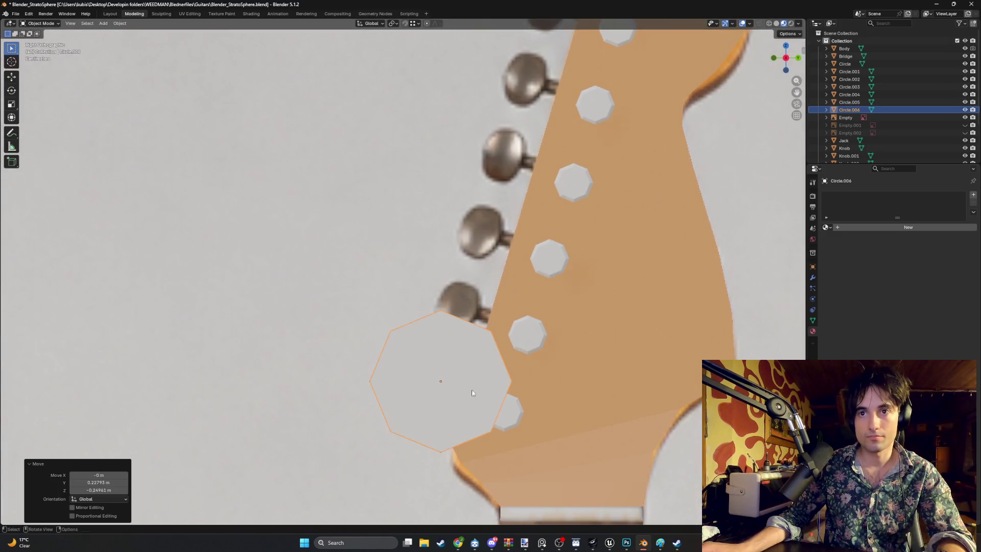
pyautogui.scroll(3, 478, 380)
pyautogui.keyDown('shift'); pyautogui.moveTo(485, 371); pyautogui.dragTo(418, 407, button='middle'); pyautogui.keyUp('shift')
pyautogui.press('s')
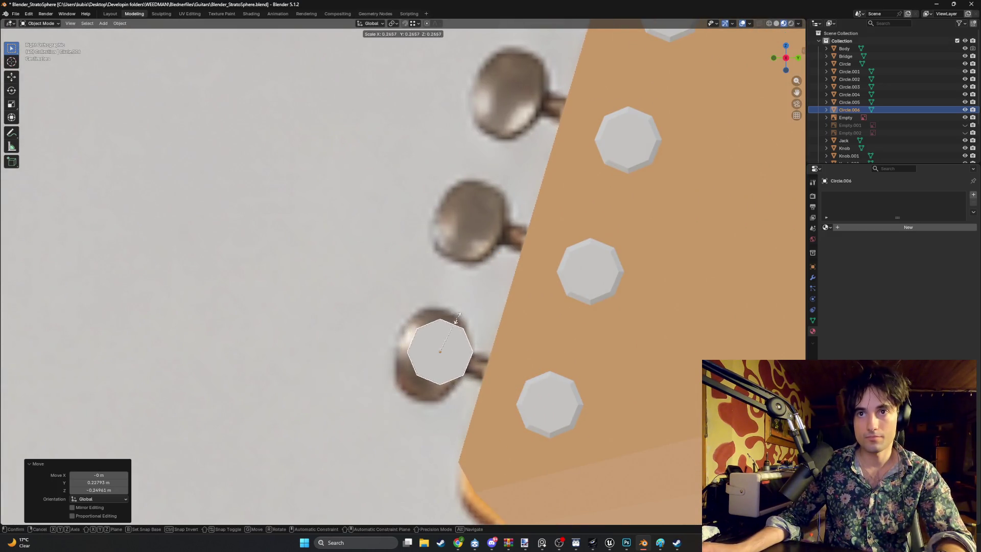
pyautogui.click(469, 325)
pyautogui.keyDown('shift'); pyautogui.moveTo(469, 325); pyautogui.dragTo(459, 305, button='middle'); pyautogui.keyUp('shift')
pyautogui.press('g')
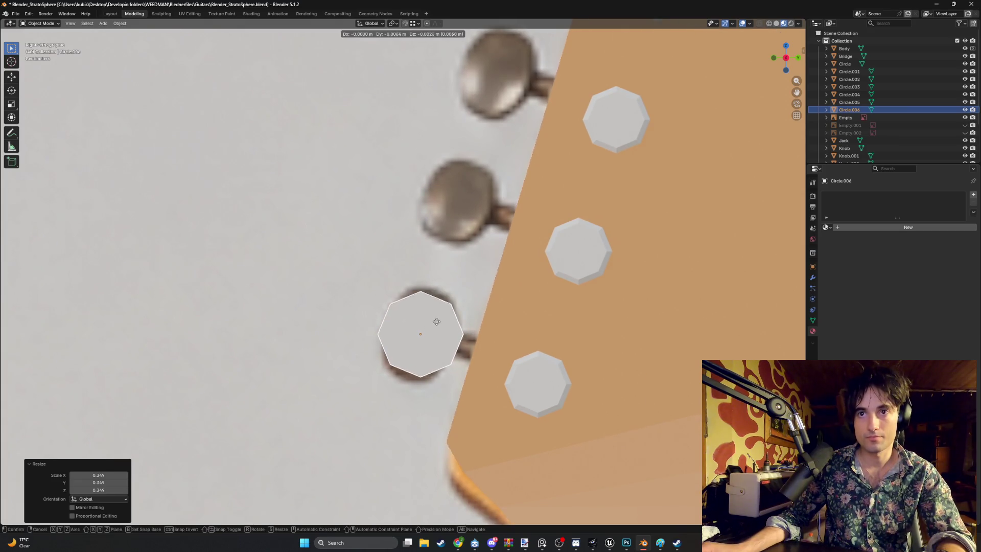
pyautogui.click(458, 323)
pyautogui.scroll(1, 450, 323)
# Toggle Edit Mode on the circle and clear its face selection.
pyautogui.press('Tab')
pyautogui.keyDown('shift'); pyautogui.moveTo(452, 414); pyautogui.dragTo(431, 386, button='middle'); pyautogui.keyUp('shift')
pyautogui.scroll(1, 431, 386)
pyautogui.press('Tab')
pyautogui.press('Tab')
pyautogui.hotkey('alt', 'a')
pyautogui.press('Tab')
pyautogui.press('Tab')
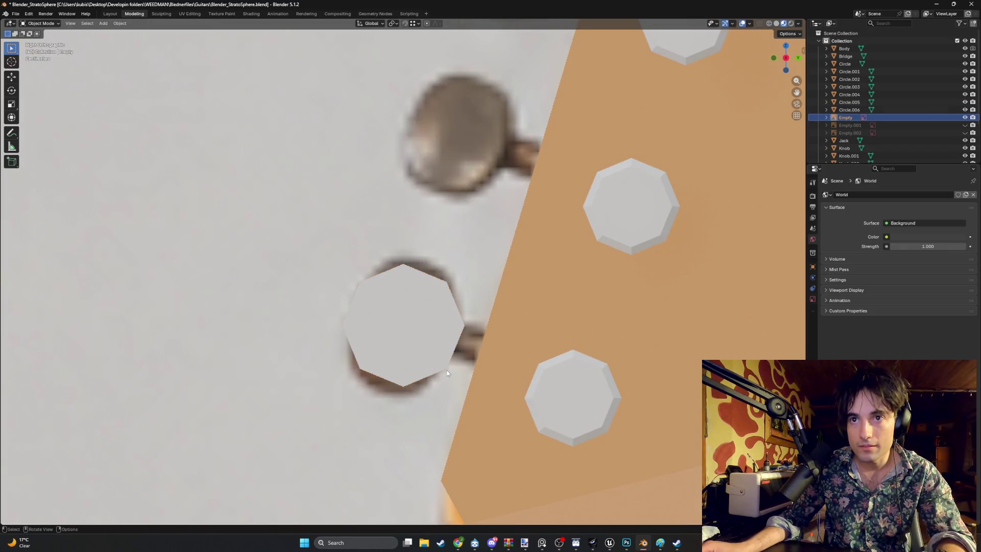
pyautogui.press('Tab')
pyautogui.press('Tab')
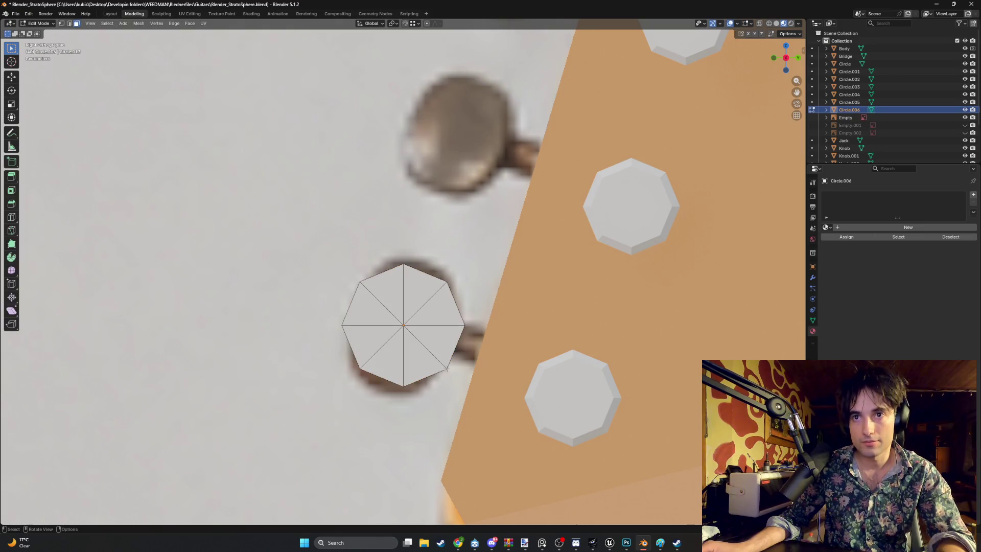
# Move each of the eight octagon vertices onto the tuning key outline in the photo.
pyautogui.press('1')
pyautogui.click(445, 368)
pyautogui.press('g')
pyautogui.click(436, 376)
pyautogui.click(408, 386)
pyautogui.press('g')
pyautogui.click(415, 393)
pyautogui.click(360, 368)
pyautogui.press('g')
pyautogui.click(374, 387)
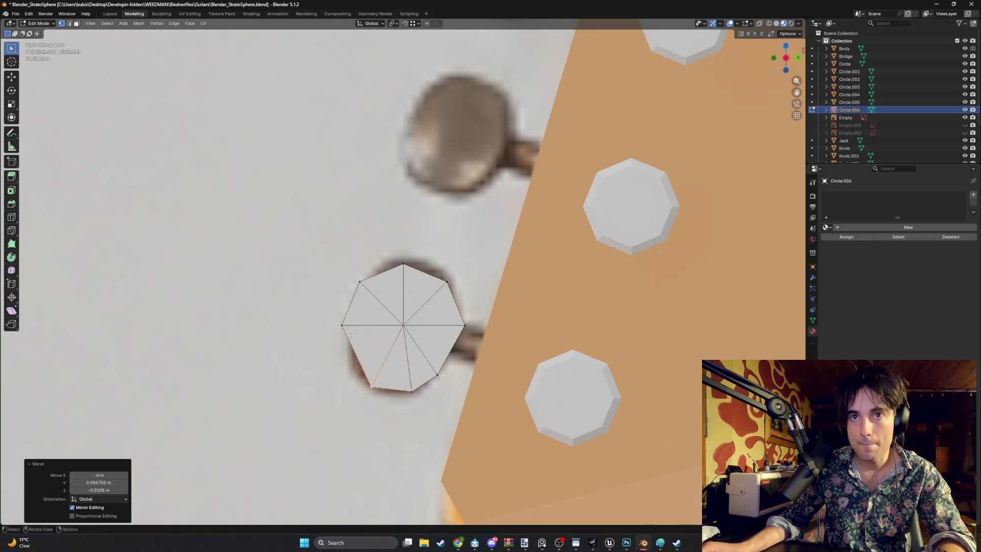
pyautogui.click(350, 335)
pyautogui.press('g')
pyautogui.click(356, 373)
pyautogui.click(353, 293)
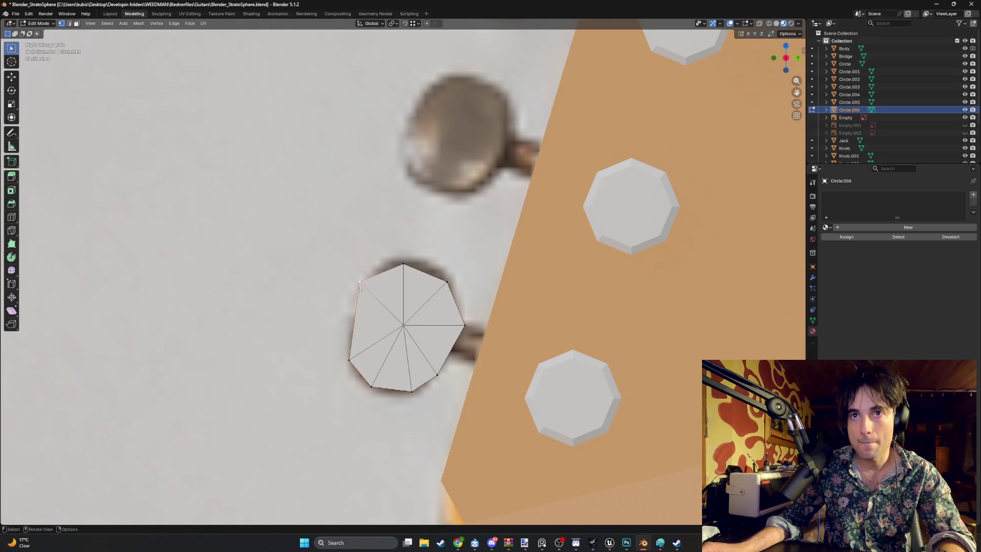
pyautogui.press('g')
pyautogui.click(346, 325)
pyautogui.click(403, 264)
pyautogui.press('g')
pyautogui.click(401, 276)
pyautogui.click(443, 283)
pyautogui.press('g')
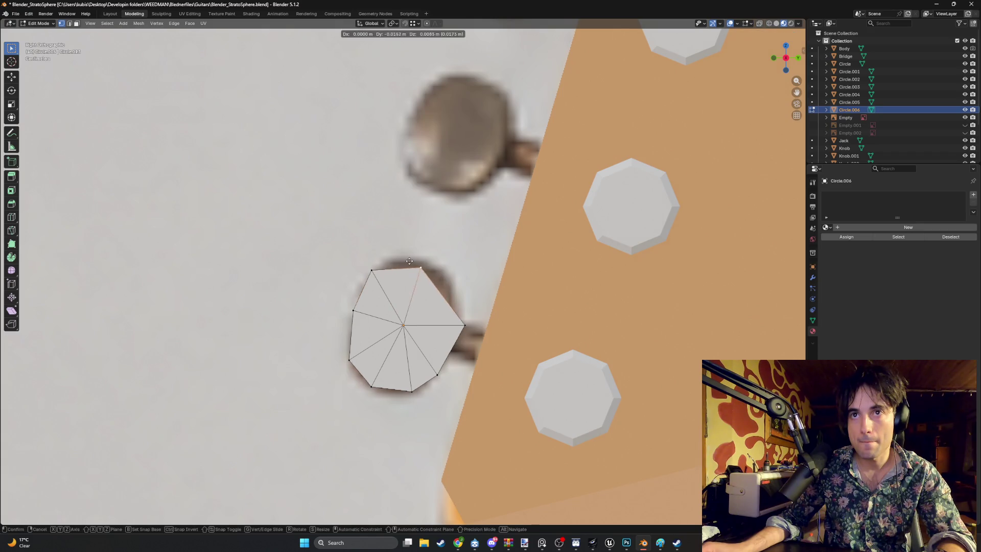
pyautogui.click(399, 255)
pyautogui.click(463, 324)
pyautogui.press('g')
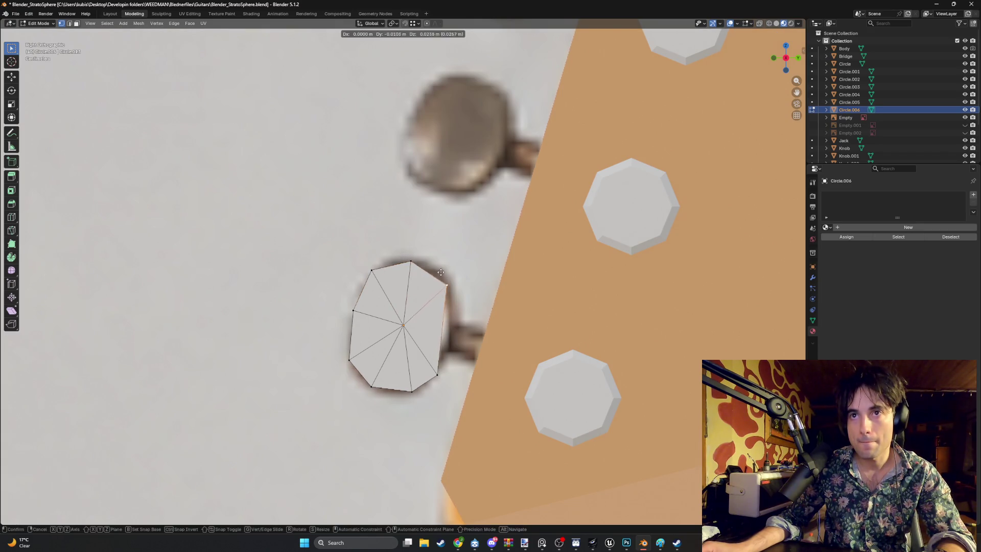
pyautogui.click(441, 267)
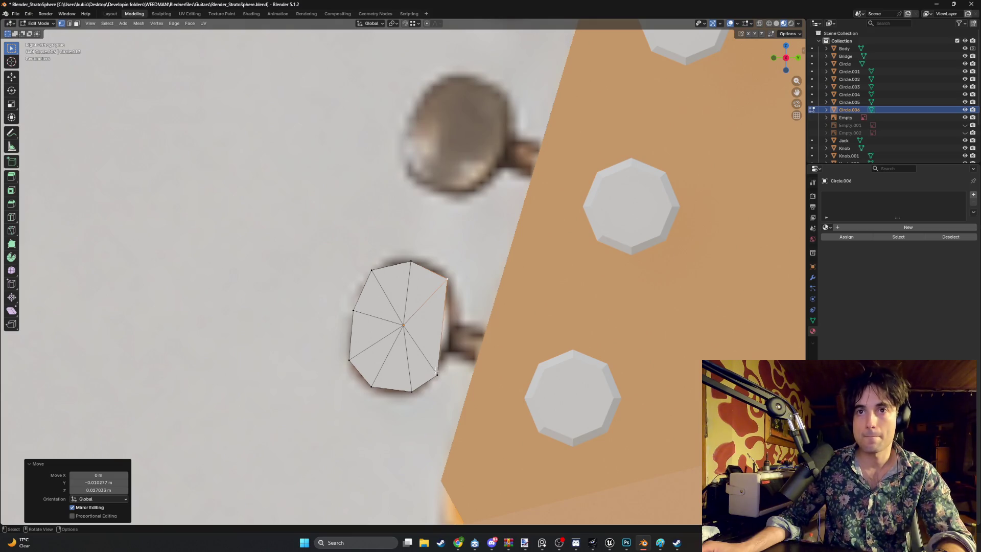
# Add a centred edge loop and move its new vertex onto the key outline.
pyautogui.hotkey('ctrl', 'r')
pyautogui.click(444, 330)
pyautogui.rightClick(443, 330)
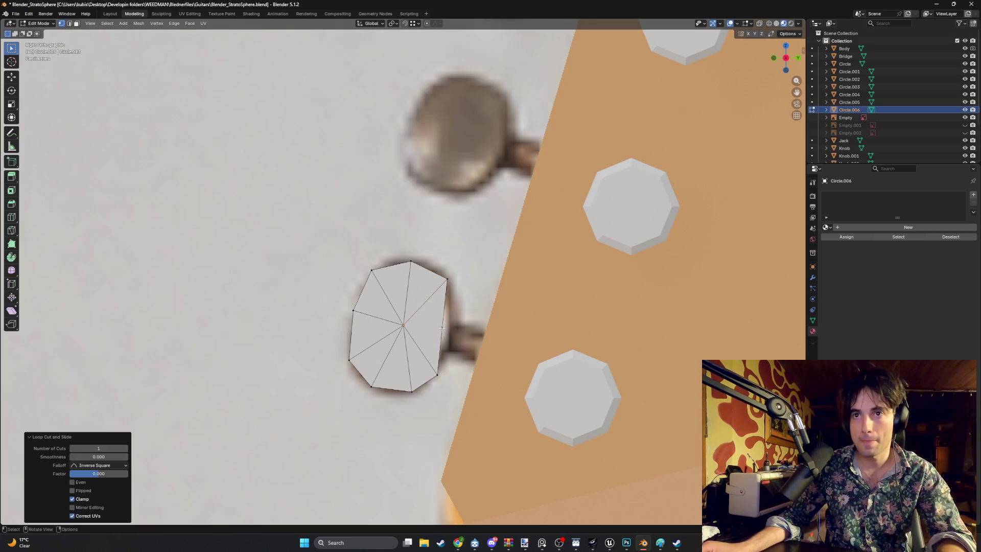
pyautogui.press('g')
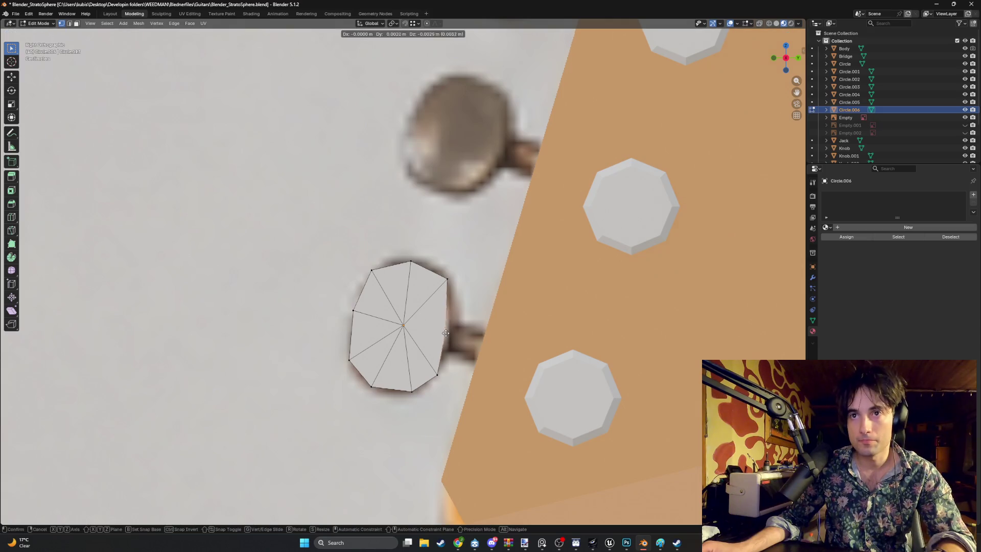
pyautogui.click(449, 336)
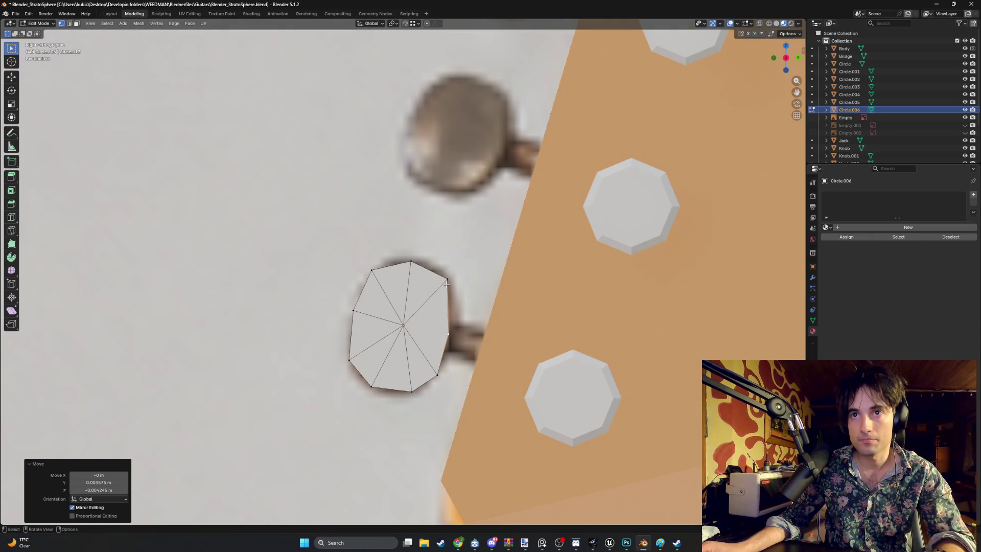
pyautogui.click(429, 327)
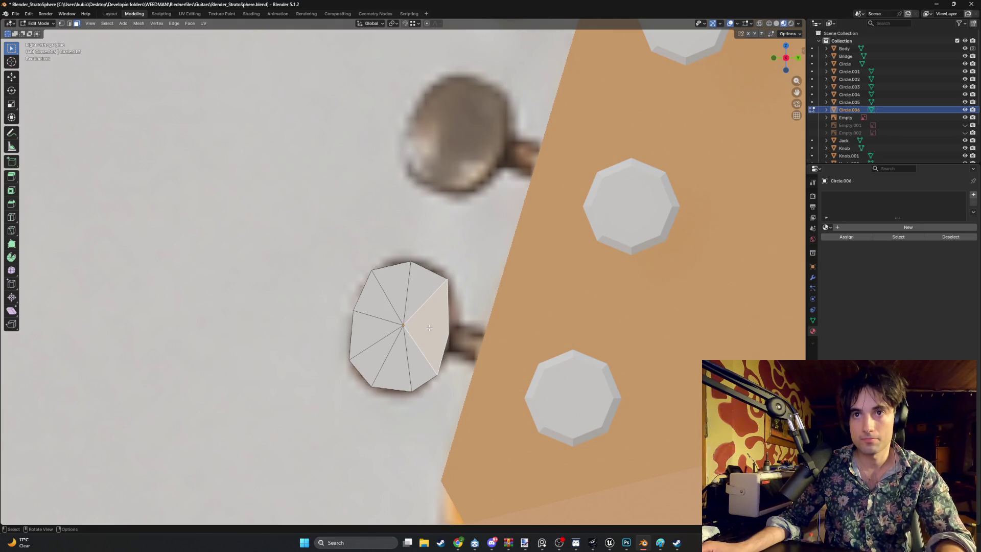
pyautogui.keyDown('ctrl'); pyautogui.click(429, 327); pyautogui.keyUp('ctrl')
pyautogui.click(464, 302)
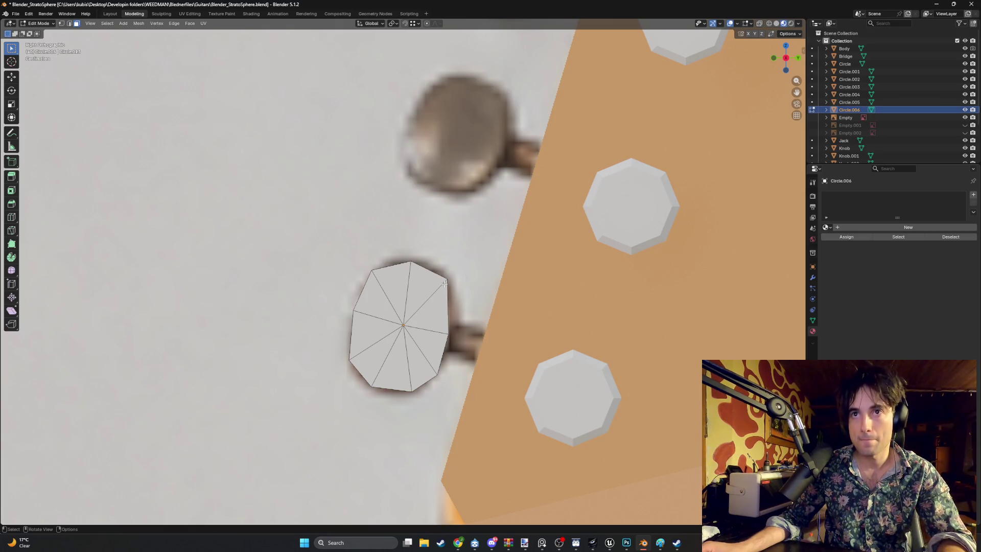
pyautogui.moveTo(437, 296)
pyautogui.mouseDown(button='middle')
pyautogui.moveTo(480, 293)
pyautogui.moveTo(375, 298)
pyautogui.moveTo(454, 301)
pyautogui.mouseUp(button='middle')
pyautogui.scroll(4, 453, 300)
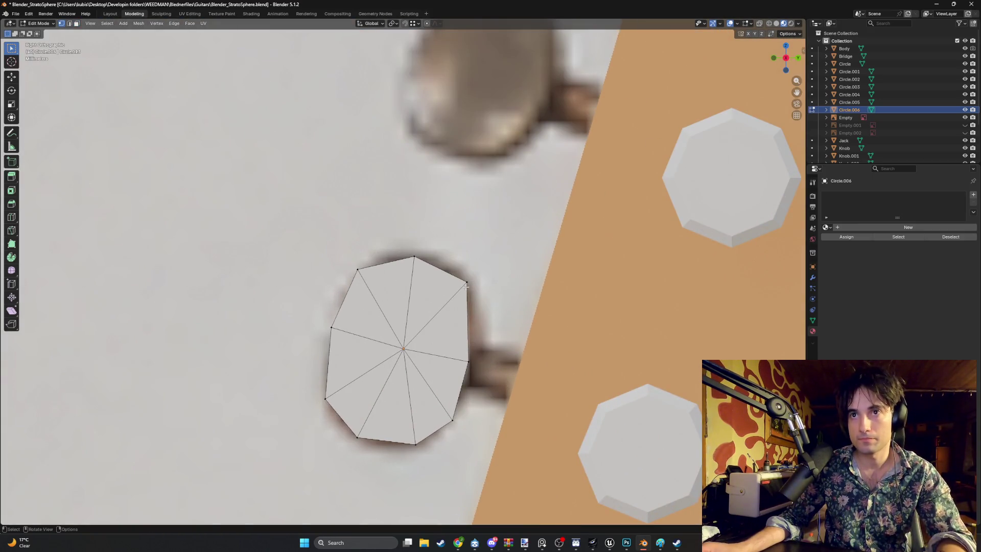
pyautogui.moveTo(465, 288); pyautogui.dragTo(467, 277)
# Add a second centred edge loop and refine the right-edge, top, upper-right and right vertices.
pyautogui.hotkey('ctrl', 'r')
pyautogui.click(468, 322)
pyautogui.rightClick(469, 322)
pyautogui.click(468, 319)
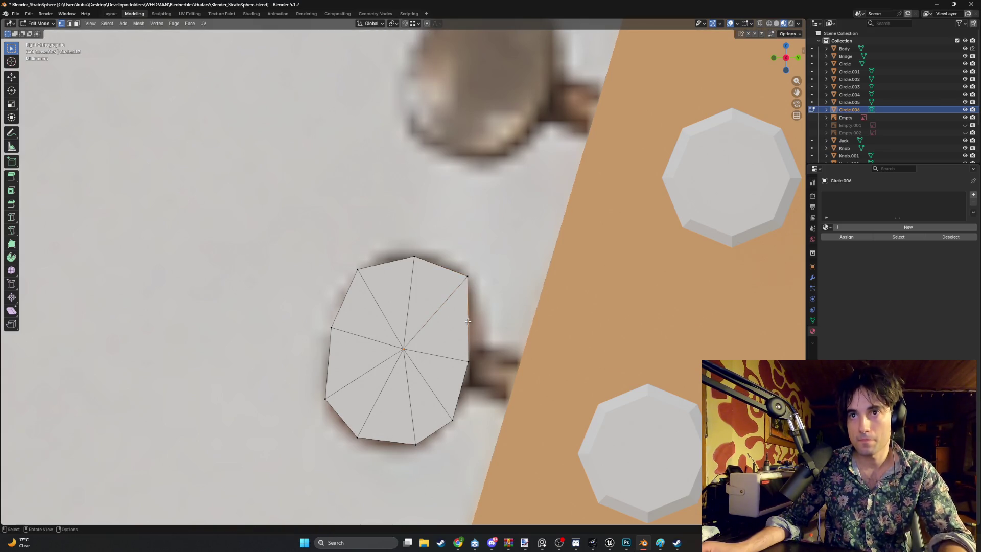
pyautogui.press('g')
pyautogui.click(471, 319)
pyautogui.click(468, 361)
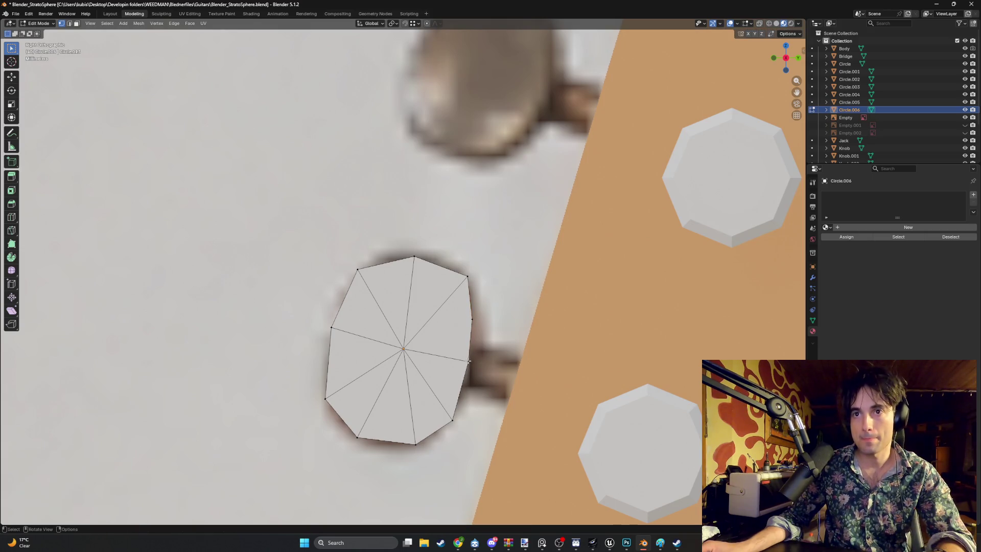
pyautogui.click(413, 256)
pyautogui.press('g')
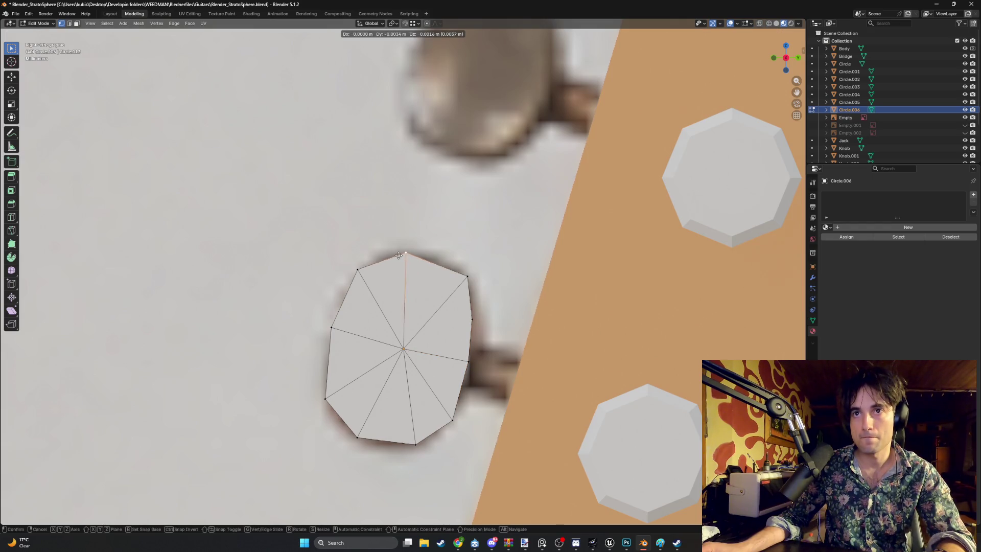
pyautogui.click(398, 255)
pyautogui.click(467, 277)
pyautogui.press('g')
pyautogui.click(468, 298)
pyautogui.click(472, 318)
pyautogui.press('g')
pyautogui.click(475, 299)
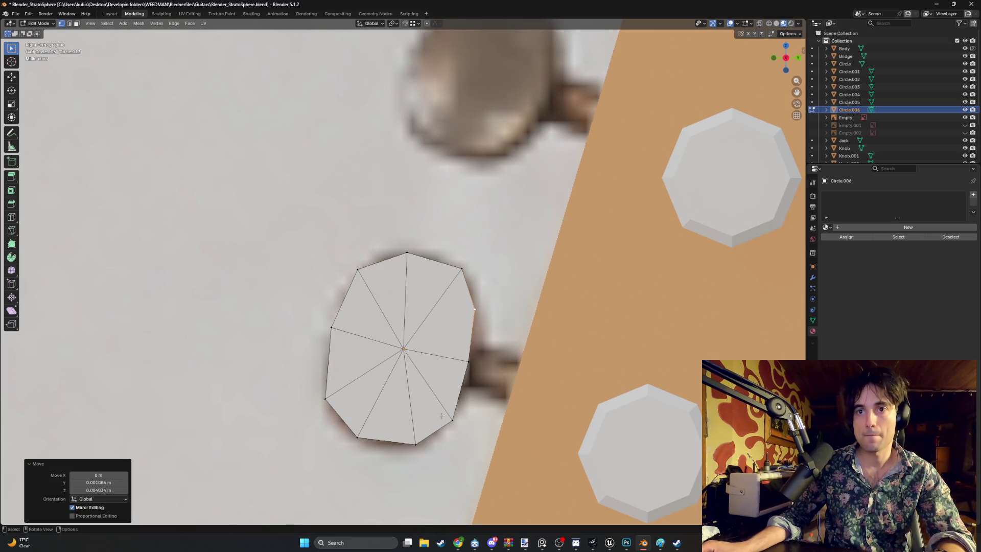
# Select all the key's faces and extrude them about 0.015 m into a thick button.
pyautogui.scroll(-1, 426, 392)
pyautogui.press('3')
pyautogui.click(448, 317)
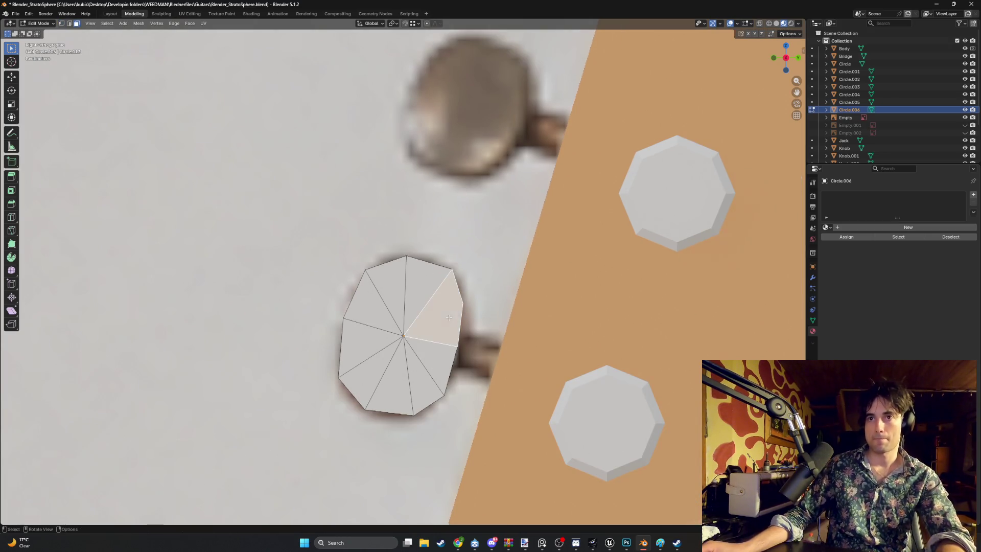
pyautogui.click(448, 318)
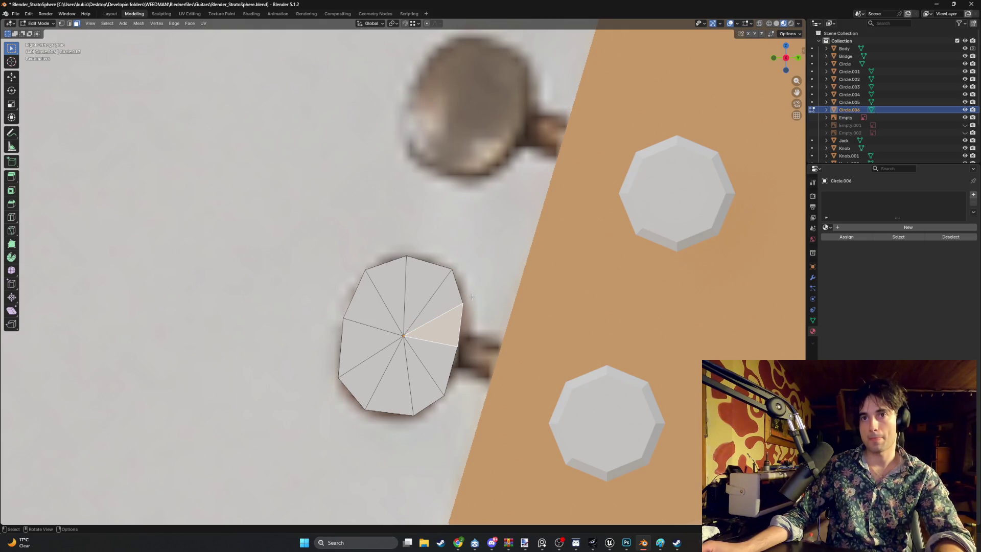
pyautogui.moveTo(454, 306)
pyautogui.mouseDown(button='middle')
pyautogui.moveTo(523, 352)
pyautogui.moveTo(585, 345)
pyautogui.moveTo(598, 332)
pyautogui.moveTo(594, 306)
pyautogui.moveTo(553, 304)
pyautogui.mouseUp(button='middle')
pyautogui.press('a')
pyautogui.press('e')
pyautogui.click(595, 300)
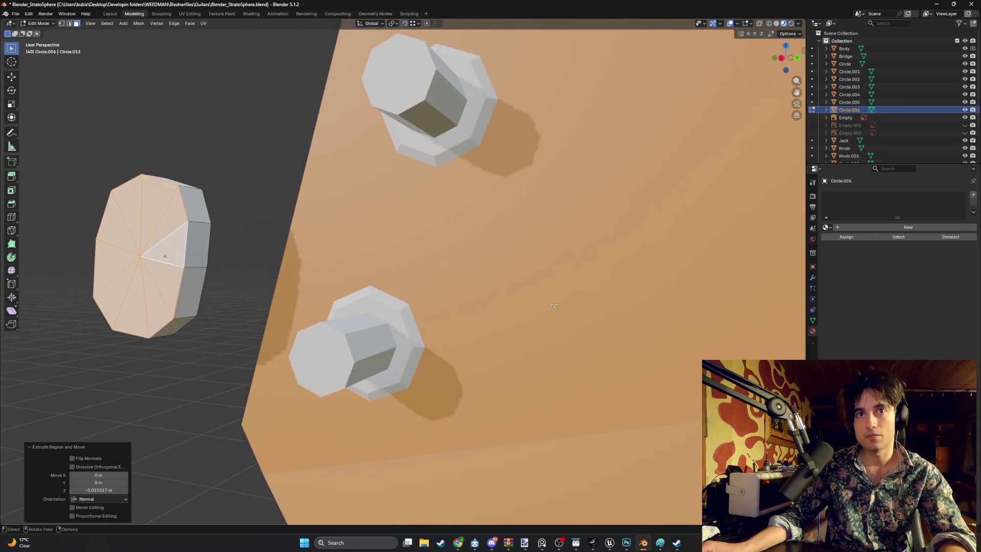
# Inset one side face of the key and move an inset edge along Z.
pyautogui.hotkey('alt', 'a')
pyautogui.click(197, 256)
pyautogui.press('i')
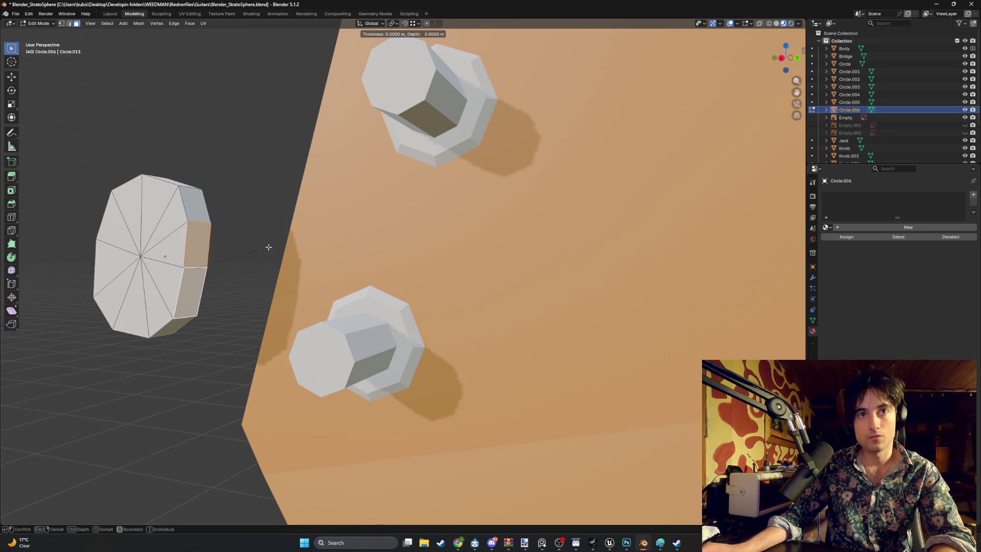
pyautogui.click(259, 249)
pyautogui.moveTo(259, 249)
pyautogui.mouseDown(button='middle')
pyautogui.moveTo(182, 256)
pyautogui.moveTo(230, 253)
pyautogui.mouseUp(button='middle')
pyautogui.press('2')
pyautogui.click(214, 225)
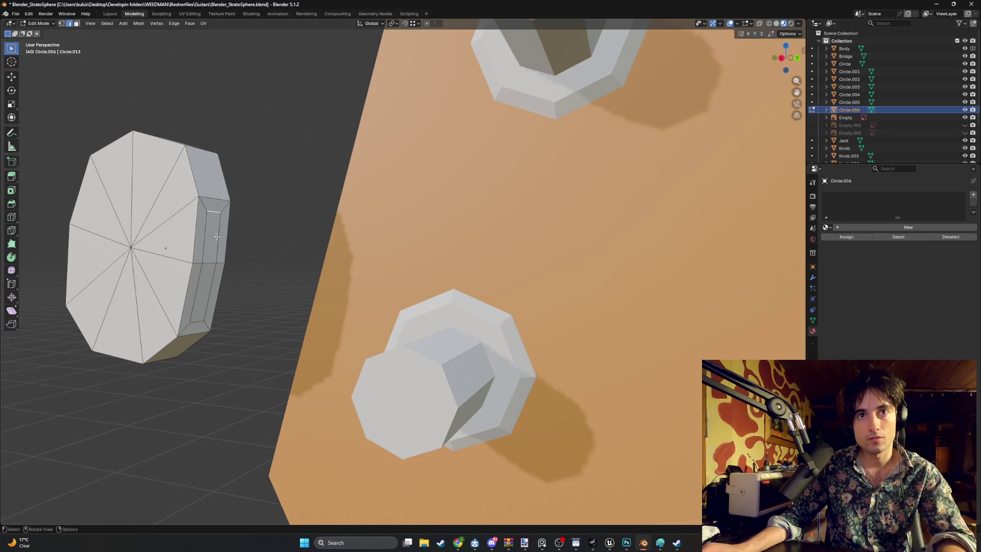
pyautogui.press('g')
pyautogui.press('z')
pyautogui.click(214, 251)
# In side view, move the button geometry down about 0.0156 m along Z toward its post.
pyautogui.moveTo(214, 251)
pyautogui.mouseDown(button='middle')
pyautogui.moveTo(320, 285)
pyautogui.moveTo(323, 246)
pyautogui.moveTo(322, 265)
pyautogui.moveTo(123, 256)
pyautogui.moveTo(235, 252)
pyautogui.mouseUp(button='middle')
pyautogui.scroll(3, 320, 286)
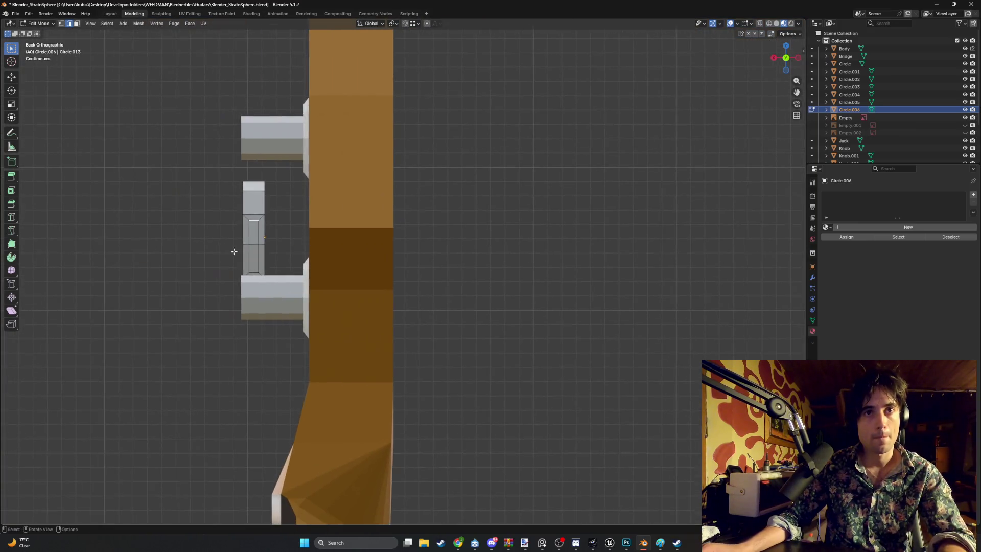
pyautogui.scroll(3, 234, 252)
pyautogui.keyDown('shift'); pyautogui.moveTo(105, 250); pyautogui.dragTo(268, 241, button='middle'); pyautogui.keyUp('shift')
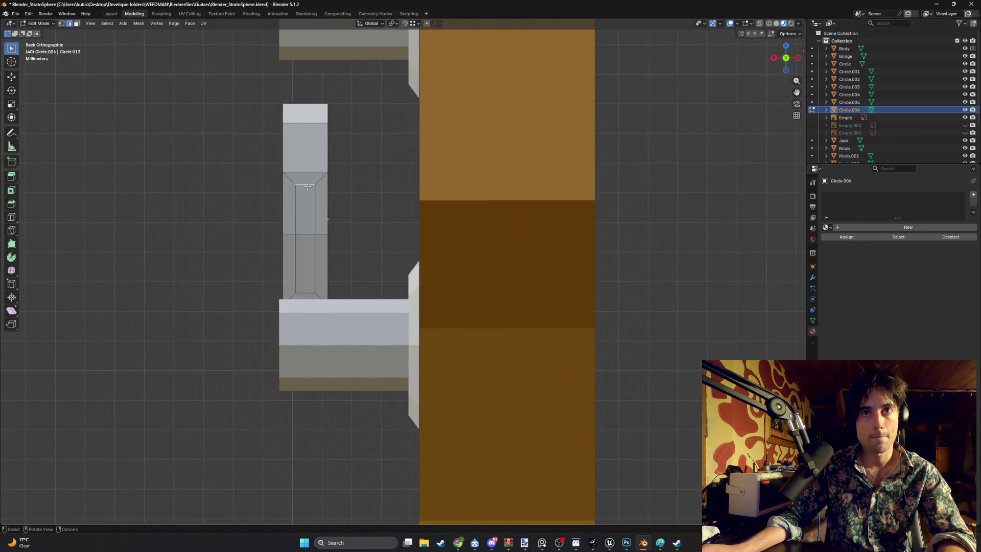
pyautogui.moveTo(307, 186)
pyautogui.mouseDown(button='middle')
pyautogui.moveTo(393, 197)
pyautogui.moveTo(334, 196)
pyautogui.mouseUp(button='middle')
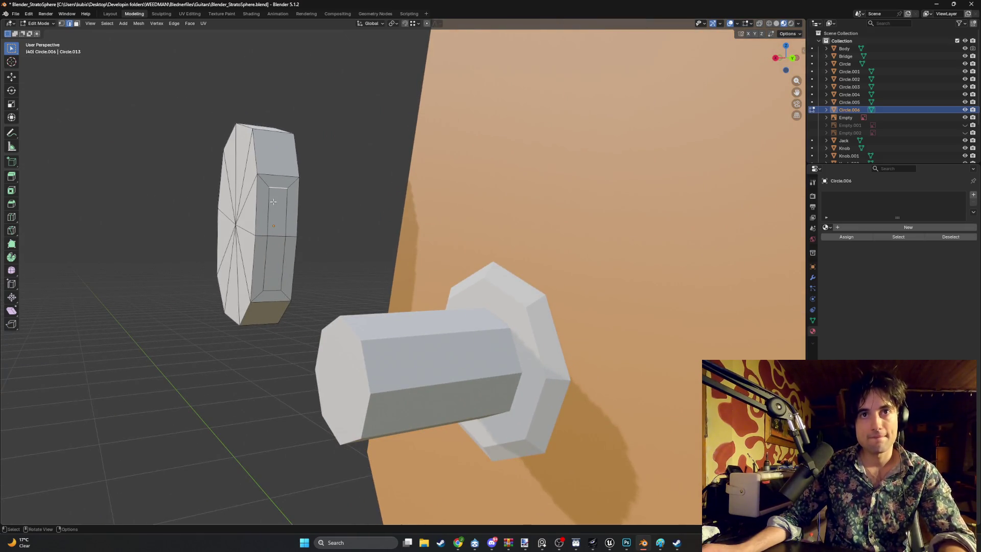
pyautogui.press('KP_3')
pyautogui.press('g')
pyautogui.press('z')
pyautogui.click(305, 223)
pyautogui.moveTo(322, 201); pyautogui.dragTo(286, 211, button='middle')
pyautogui.press('g')
pyautogui.press('z')
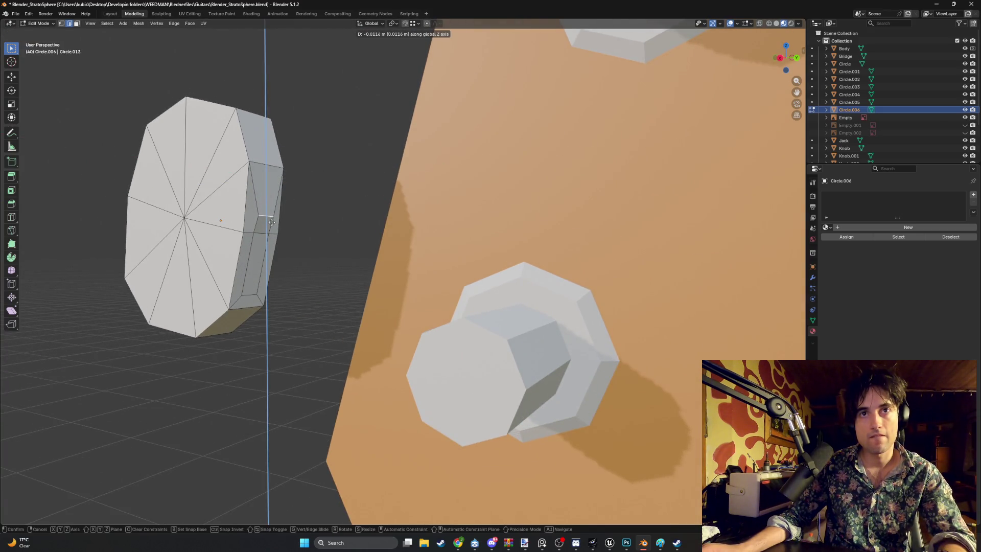
pyautogui.click(271, 222)
pyautogui.press('KP_3')
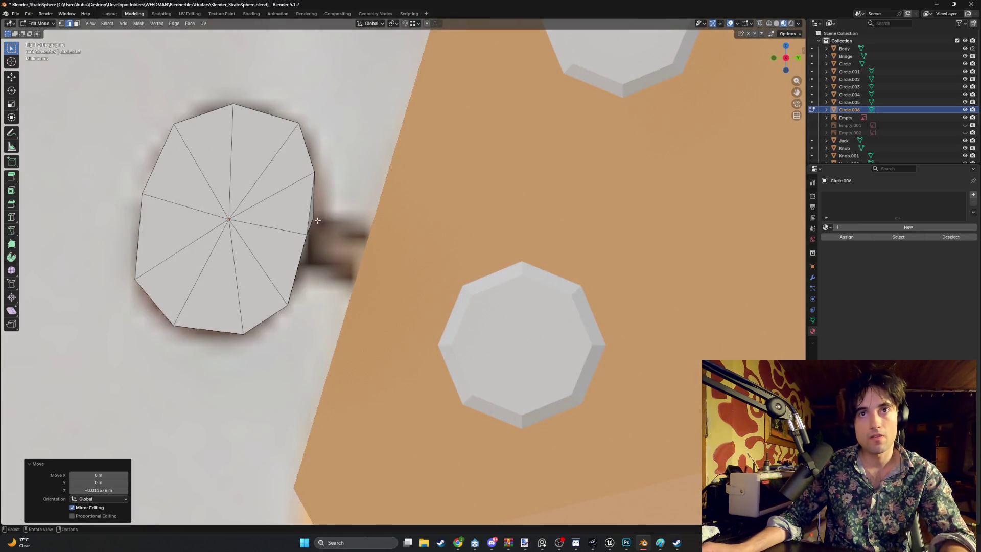
# Snap a vertex on the key's right edge along Y onto nearby geometry.
pyautogui.click(314, 221)
pyautogui.moveTo(318, 223); pyautogui.dragTo(282, 220, button='middle')
pyautogui.press('KP_3')
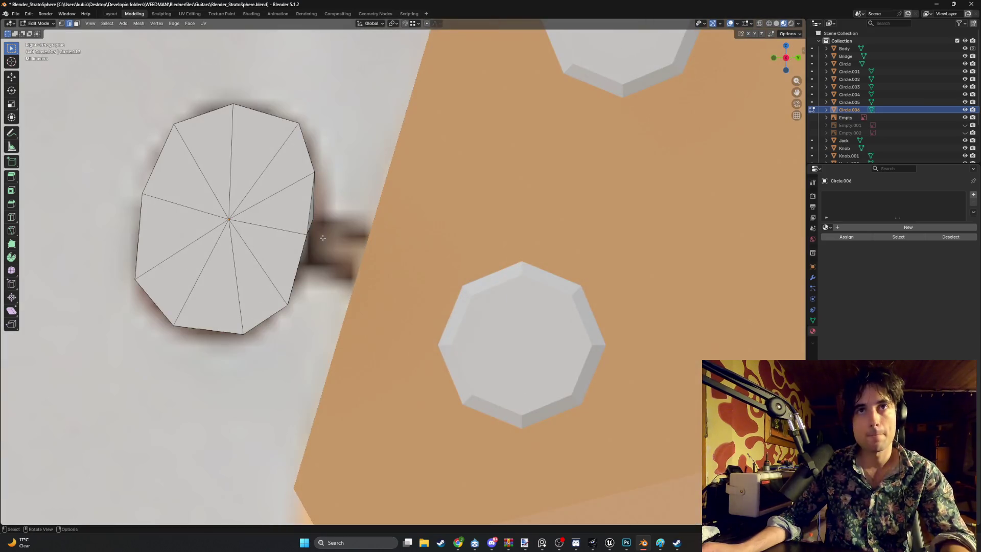
pyautogui.press('g')
pyautogui.press('y')
pyautogui.press('ctrl')
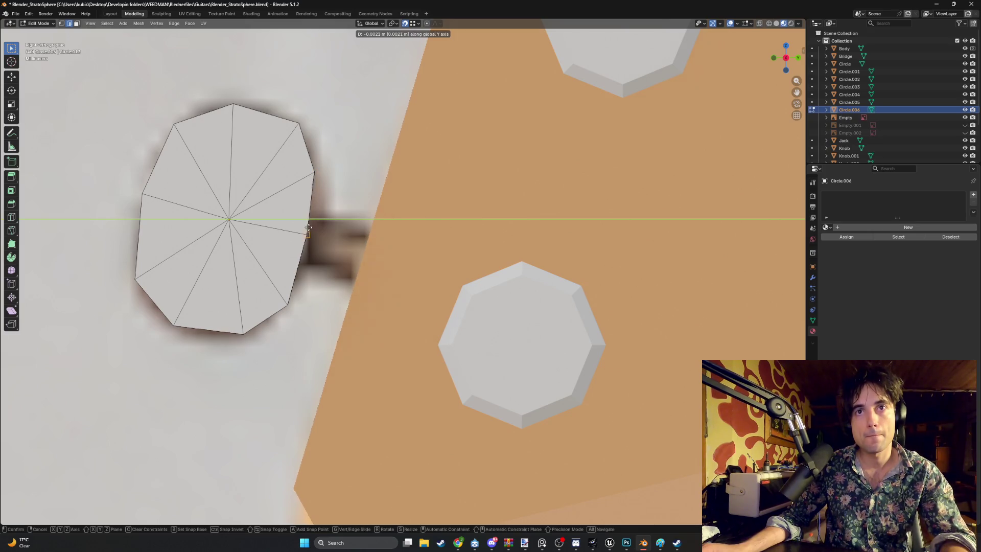
pyautogui.click(309, 229)
pyautogui.moveTo(309, 230)
pyautogui.mouseDown(button='middle')
pyautogui.moveTo(345, 238)
pyautogui.moveTo(320, 235)
pyautogui.mouseUp(button='middle')
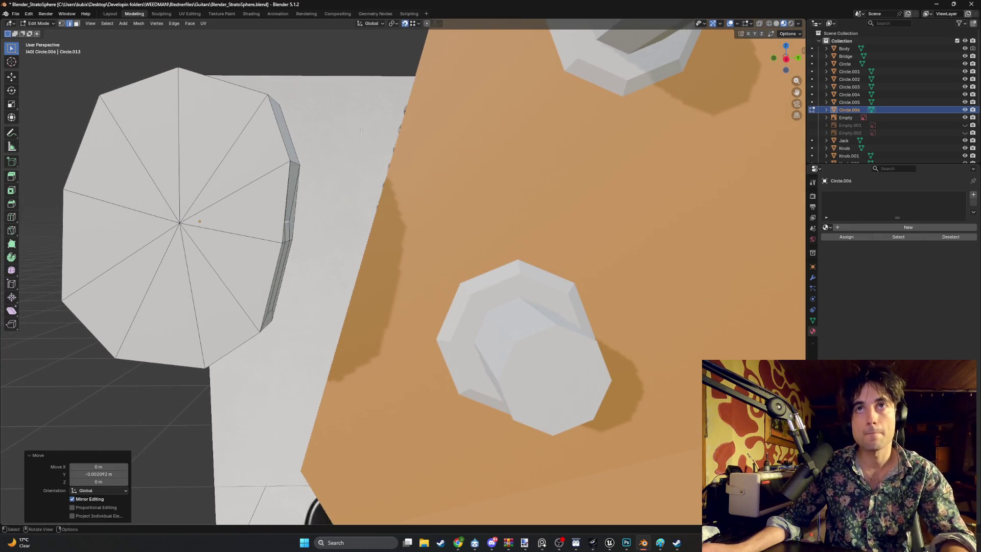
# Set snapping to Edge and slide the selected knob edges along Y.
pyautogui.click(416, 23)
pyautogui.click(404, 88)
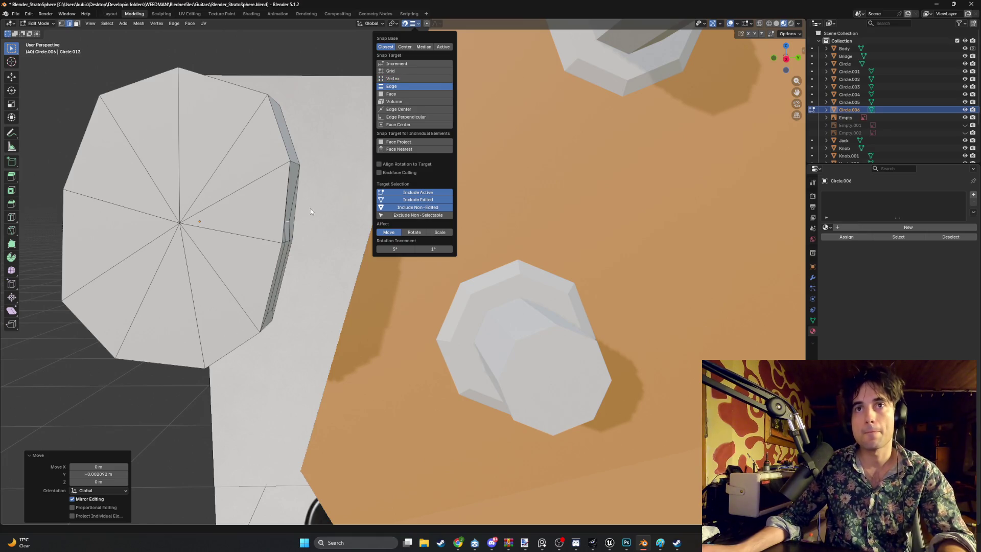
pyautogui.press('KP_3')
pyautogui.press('g')
pyautogui.press('y')
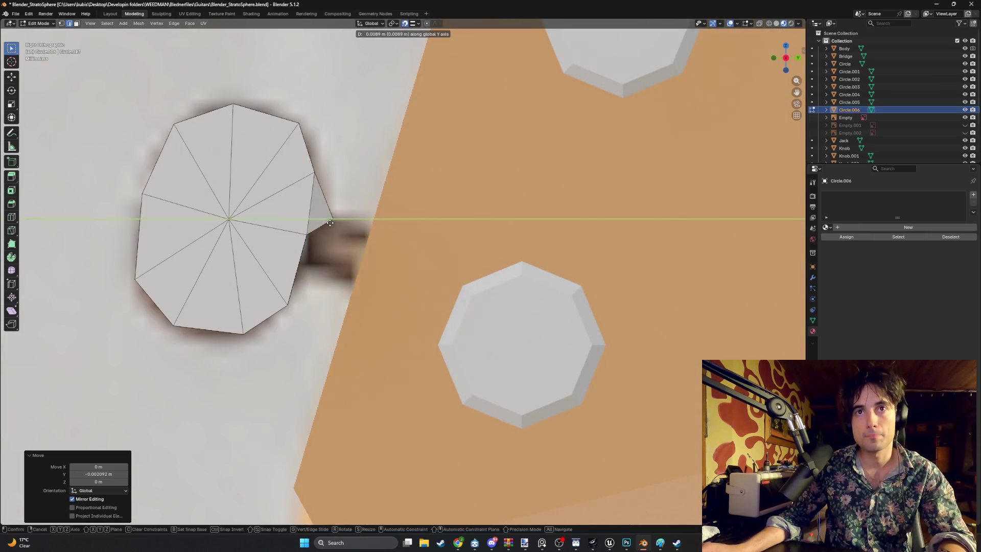
pyautogui.click(312, 219)
pyautogui.moveTo(312, 219)
pyautogui.mouseDown(button='middle')
pyautogui.moveTo(268, 220)
pyautogui.moveTo(284, 233)
pyautogui.moveTo(302, 217)
pyautogui.moveTo(263, 258)
pyautogui.mouseUp(button='middle')
# Move the knob's side edge vertically along Z, then snap it along Y.
pyautogui.click(262, 260)
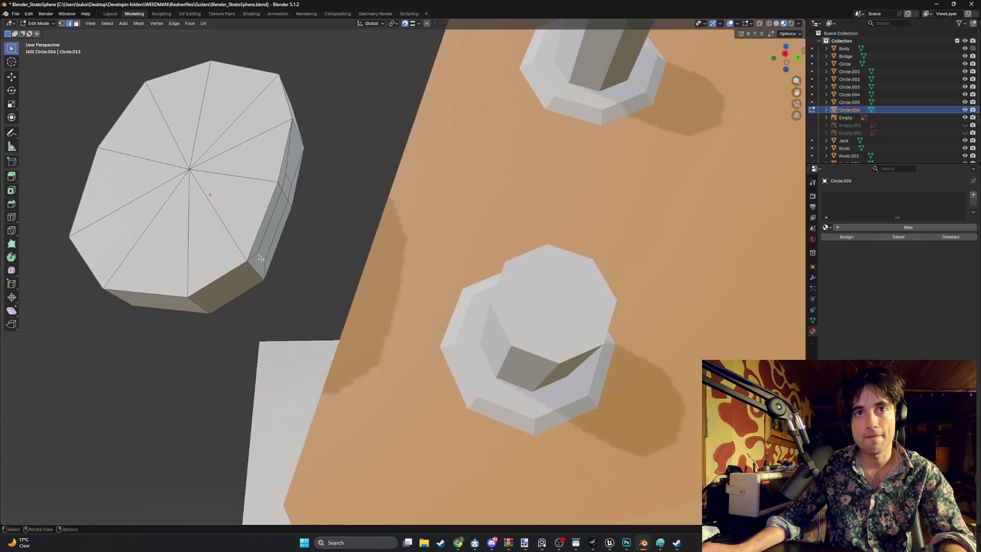
pyautogui.press('g')
pyautogui.press('x')
pyautogui.press('z')
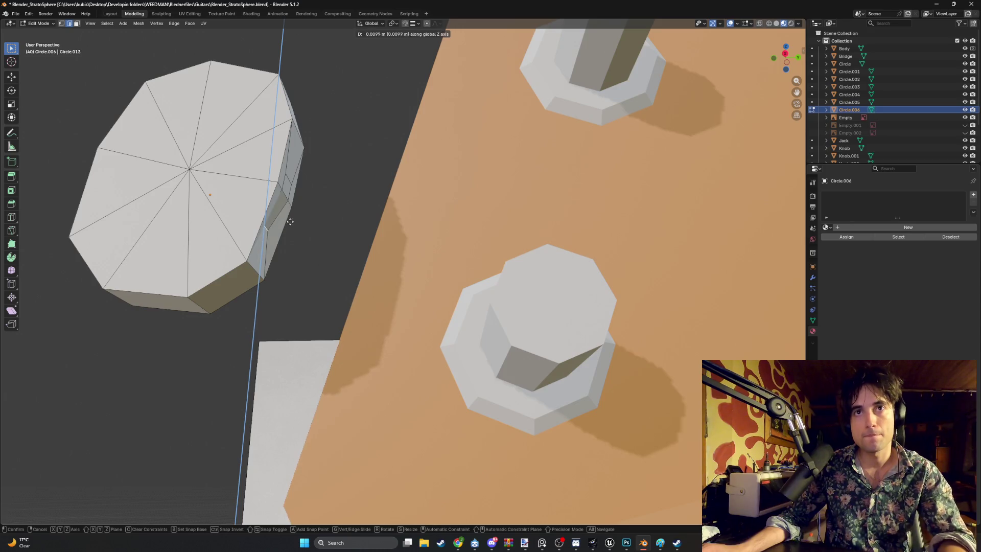
pyautogui.click(297, 209)
pyautogui.moveTo(296, 210)
pyautogui.mouseDown(button='middle')
pyautogui.moveTo(275, 253)
pyautogui.moveTo(284, 255)
pyautogui.moveTo(269, 247)
pyautogui.moveTo(296, 234)
pyautogui.moveTo(281, 240)
pyautogui.mouseUp(button='middle')
pyautogui.press('g')
pyautogui.press('y')
pyautogui.press('ctrl')
pyautogui.click(286, 264)
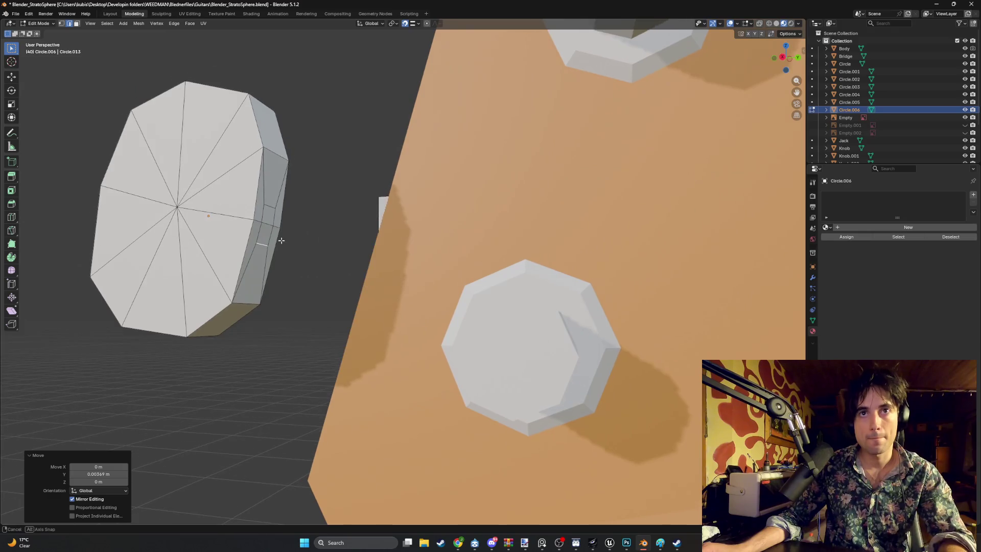
# Extrude the knob's small side face about 0.0202 m into a shaft and return to Object Mode.
pyautogui.press('3')
pyautogui.click(268, 222)
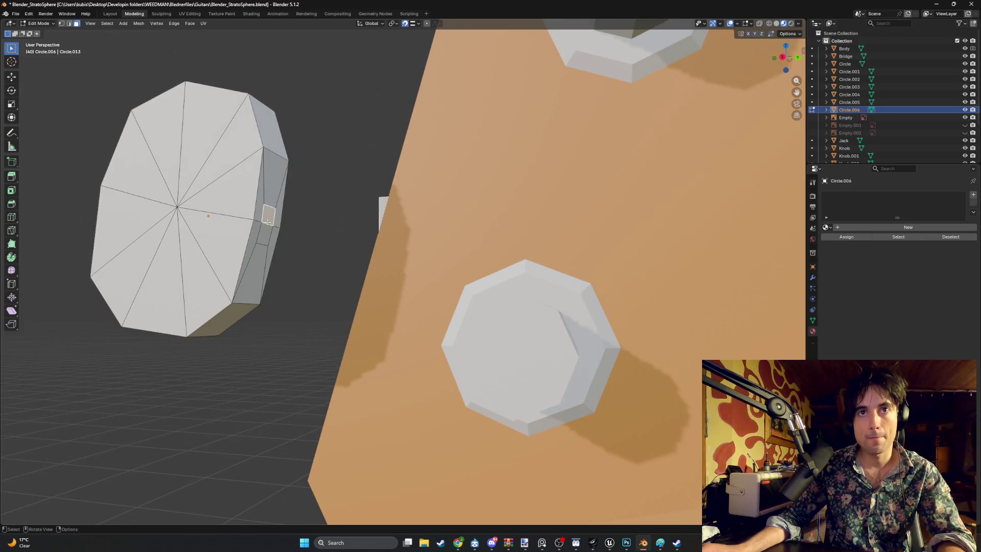
pyautogui.moveTo(282, 231); pyautogui.dragTo(286, 240, button='middle')
pyautogui.press('e')
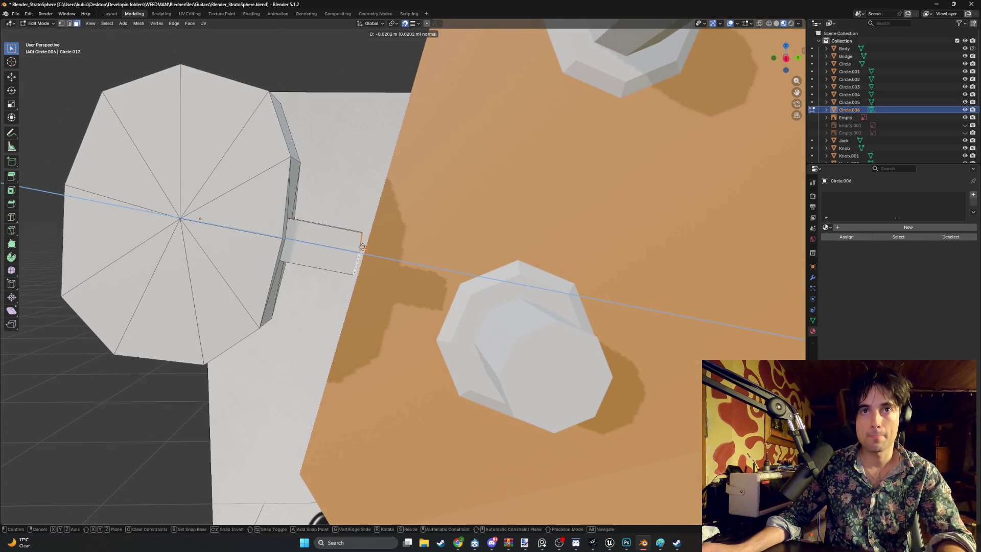
pyautogui.click(368, 250)
pyautogui.moveTo(368, 250)
pyautogui.mouseDown(button='middle')
pyautogui.moveTo(358, 245)
pyautogui.moveTo(377, 252)
pyautogui.moveTo(361, 246)
pyautogui.moveTo(378, 232)
pyautogui.moveTo(336, 246)
pyautogui.mouseUp(button='middle')
pyautogui.press('Tab')
pyautogui.moveTo(354, 284)
pyautogui.mouseDown(button='middle')
pyautogui.moveTo(255, 217)
pyautogui.moveTo(357, 251)
pyautogui.mouseUp(button='middle')
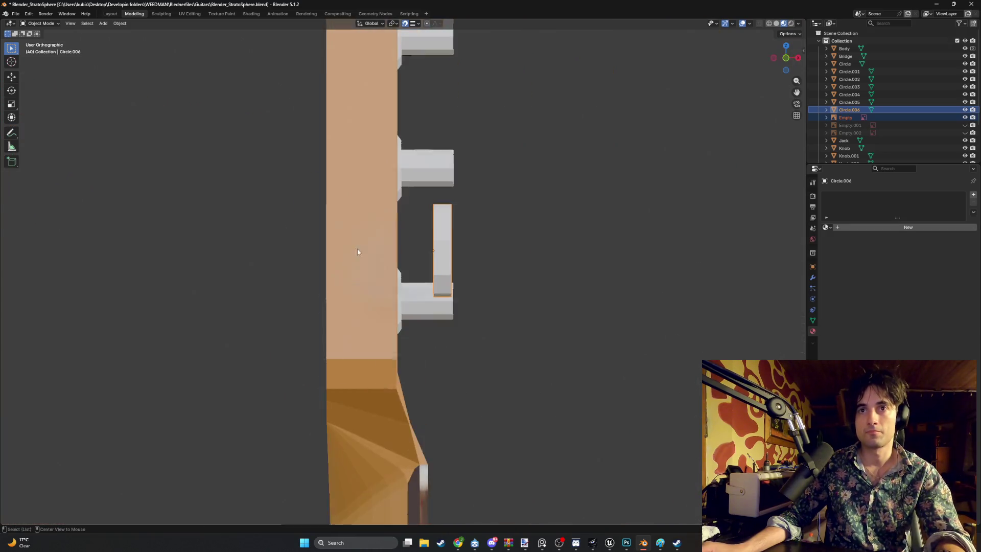
# From the right view, delete the Circle.001 hexagon and the hexagon just above it.
pyautogui.press('KP_3')
pyautogui.click(480, 175)
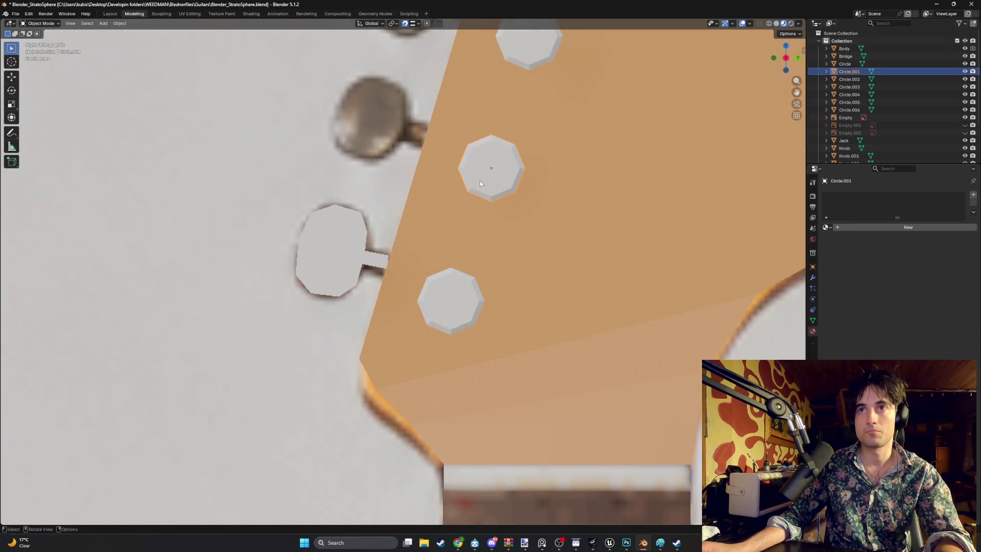
pyautogui.scroll(-3, 480, 180)
pyautogui.press('Delete')
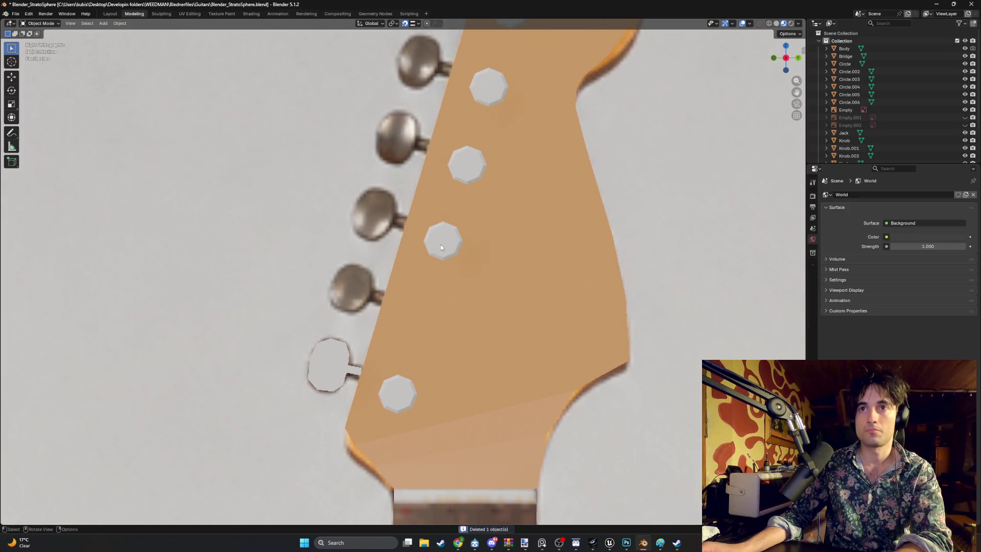
pyautogui.click(440, 245)
pyautogui.press('Delete')
# Delete the Circle.004 and top Circle.005 hexagons, then return to the side view.
pyautogui.click(492, 90)
pyautogui.press('Delete')
pyautogui.click(336, 380)
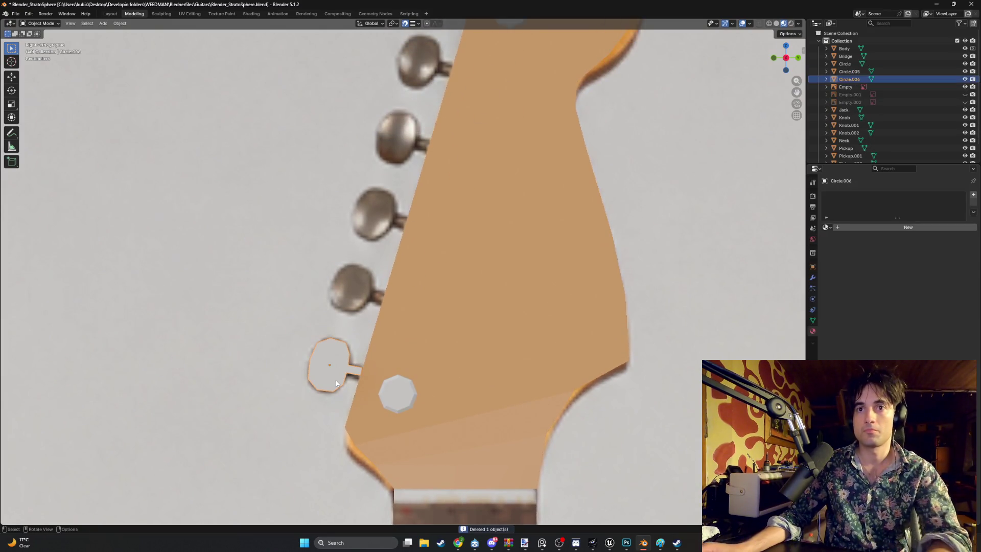
pyautogui.scroll(-2, 479, 90)
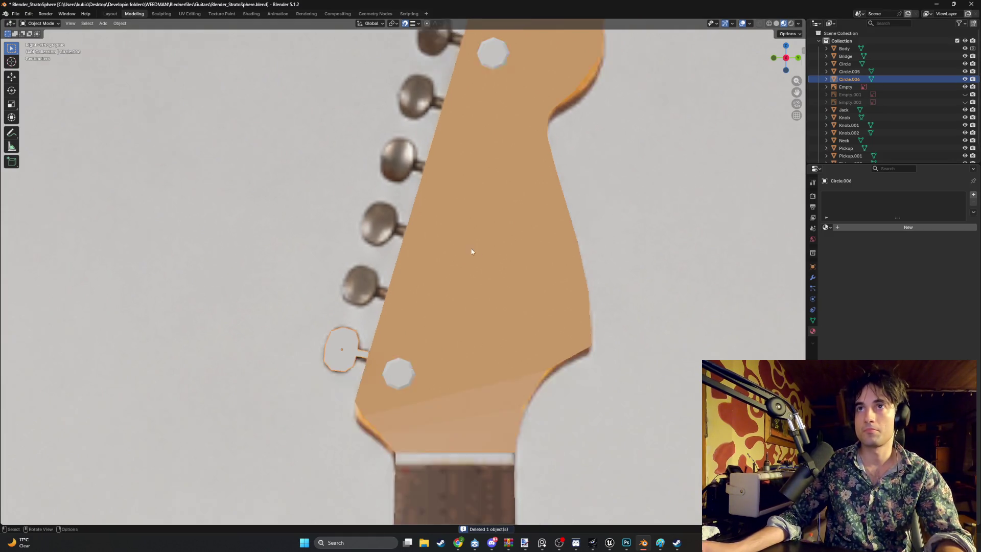
pyautogui.click(479, 89)
pyautogui.press('Delete')
pyautogui.scroll(2, 315, 344)
pyautogui.moveTo(315, 344)
pyautogui.mouseDown(button='middle')
pyautogui.moveTo(367, 324)
pyautogui.moveTo(241, 387)
pyautogui.moveTo(280, 386)
pyautogui.moveTo(314, 416)
pyautogui.moveTo(310, 424)
pyautogui.moveTo(317, 335)
pyautogui.moveTo(423, 349)
pyautogui.mouseUp(button='middle')
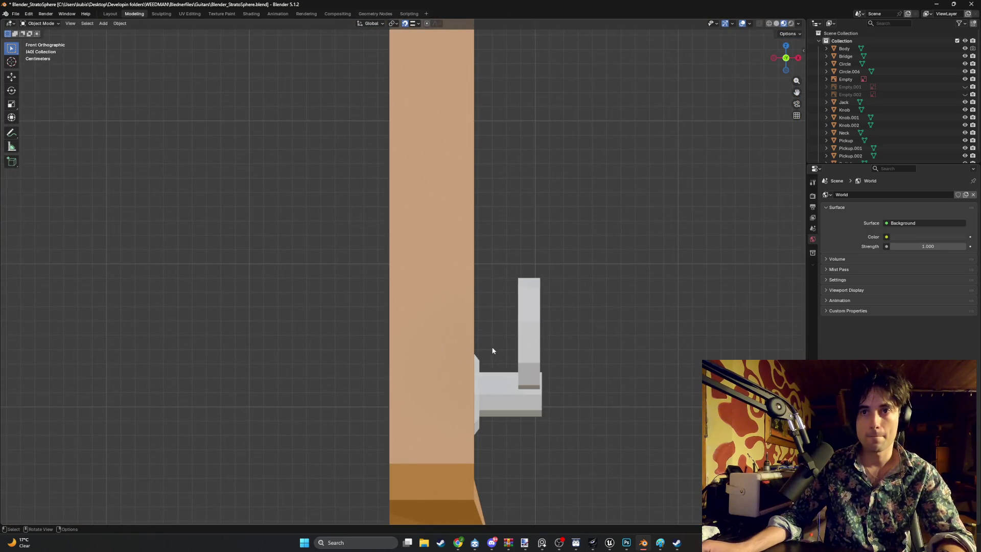
# Move the tuning peg Circle.006 along X to sit beside the headstock.
pyautogui.click(542, 340)
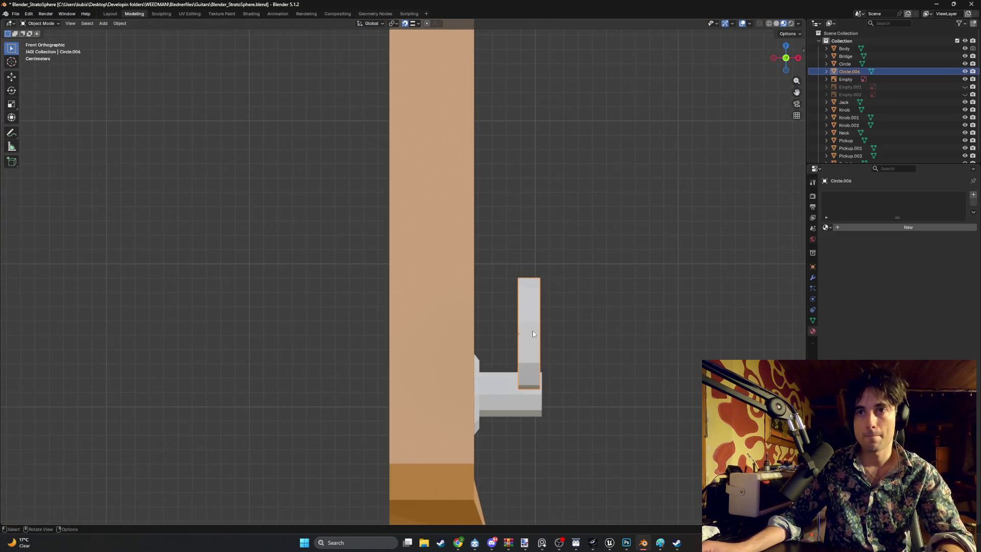
pyautogui.press('g')
pyautogui.press('x')
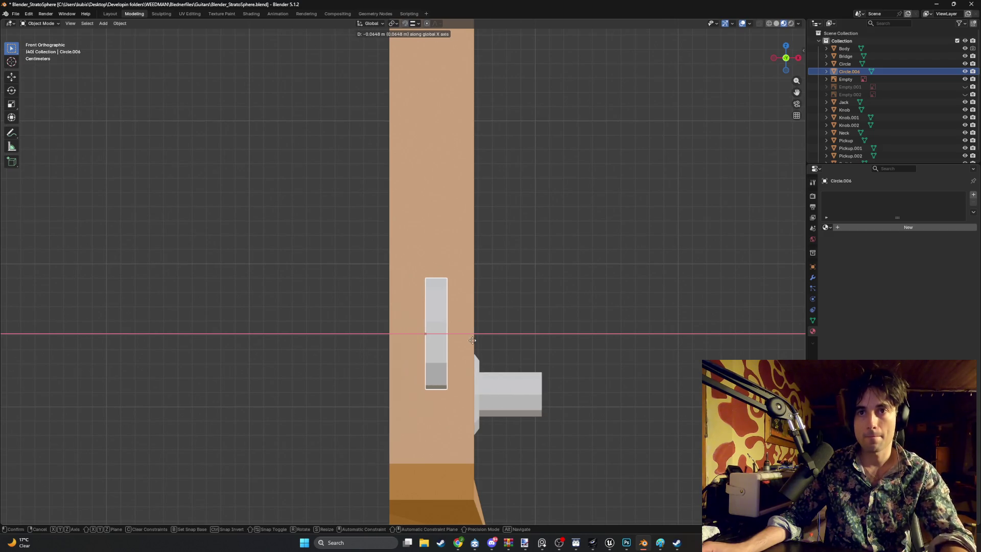
pyautogui.click(450, 342)
pyautogui.moveTo(496, 351)
pyautogui.mouseDown(button='middle')
pyautogui.moveTo(440, 341)
pyautogui.moveTo(452, 316)
pyautogui.moveTo(448, 354)
pyautogui.moveTo(418, 356)
pyautogui.moveTo(409, 315)
pyautogui.moveTo(373, 325)
pyautogui.moveTo(377, 312)
pyautogui.moveTo(376, 327)
pyautogui.moveTo(407, 342)
pyautogui.moveTo(375, 323)
pyautogui.moveTo(378, 315)
pyautogui.moveTo(357, 313)
pyautogui.moveTo(336, 329)
pyautogui.moveTo(325, 305)
pyautogui.mouseUp(button='middle')
# Tilt the peg slightly and scale it up by 1.074.
pyautogui.press('r')
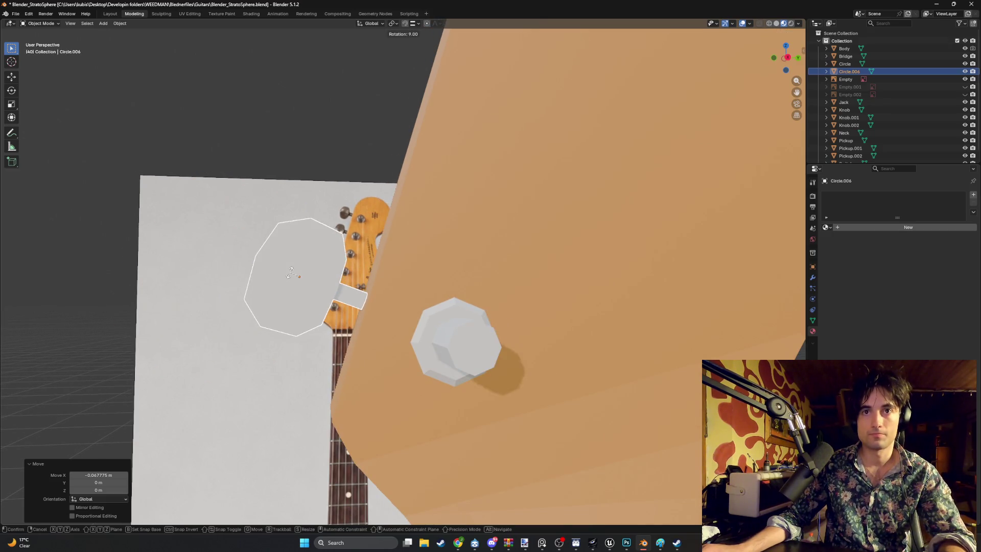
pyautogui.click(290, 273)
pyautogui.moveTo(291, 276)
pyautogui.mouseDown(button='middle')
pyautogui.moveTo(355, 317)
pyautogui.moveTo(424, 329)
pyautogui.moveTo(437, 343)
pyautogui.moveTo(405, 317)
pyautogui.moveTo(357, 320)
pyautogui.moveTo(419, 292)
pyautogui.moveTo(475, 294)
pyautogui.moveTo(405, 318)
pyautogui.moveTo(380, 258)
pyautogui.moveTo(415, 245)
pyautogui.moveTo(429, 264)
pyautogui.moveTo(412, 269)
pyautogui.moveTo(431, 251)
pyautogui.mouseUp(button='middle')
pyautogui.press('s')
pyautogui.click(393, 310)
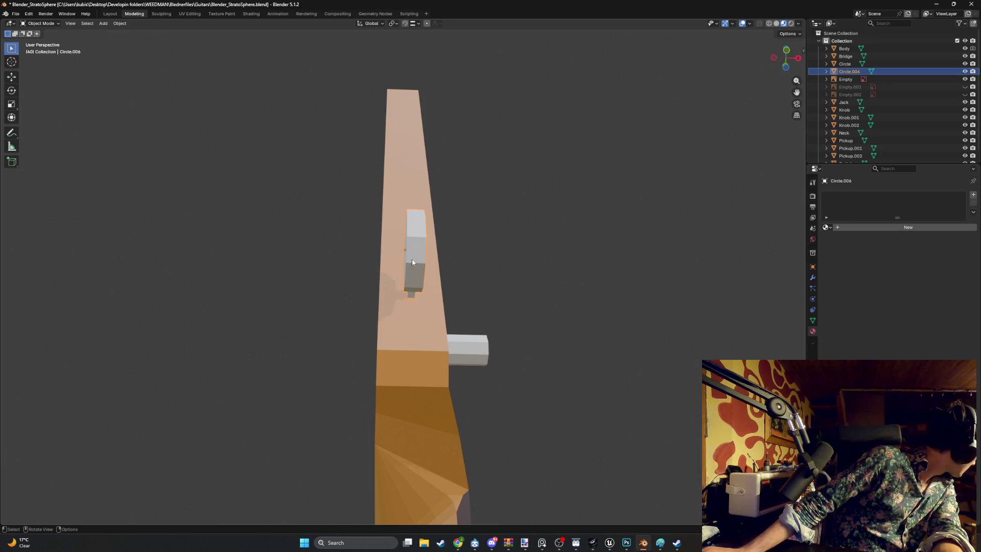
# Shift the peg further left along X, then select its stub's end face in Edit Mode.
pyautogui.press('g')
pyautogui.press('x')
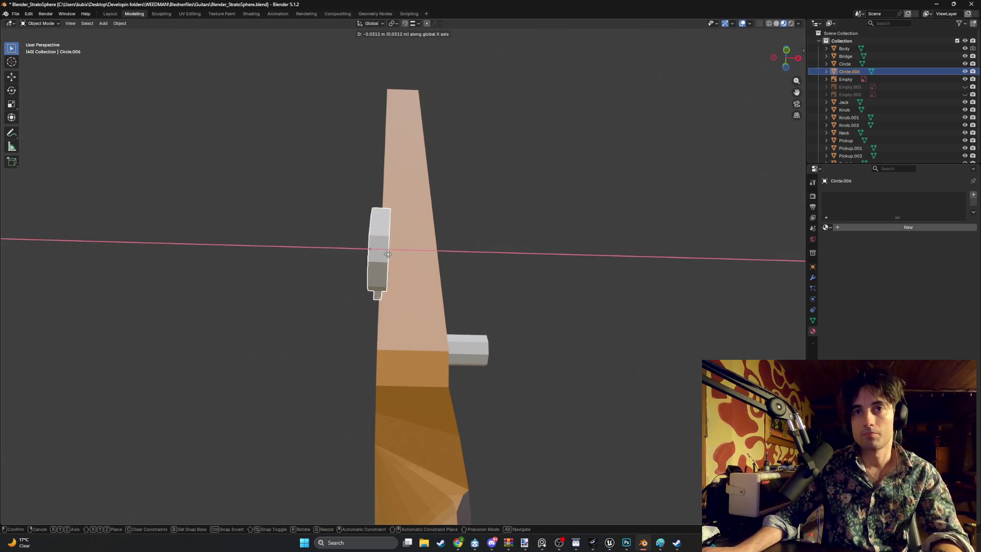
pyautogui.click(372, 257)
pyautogui.moveTo(371, 258)
pyautogui.mouseDown(button='middle')
pyautogui.moveTo(512, 276)
pyautogui.moveTo(433, 304)
pyautogui.mouseUp(button='middle')
pyautogui.scroll(3, 476, 316)
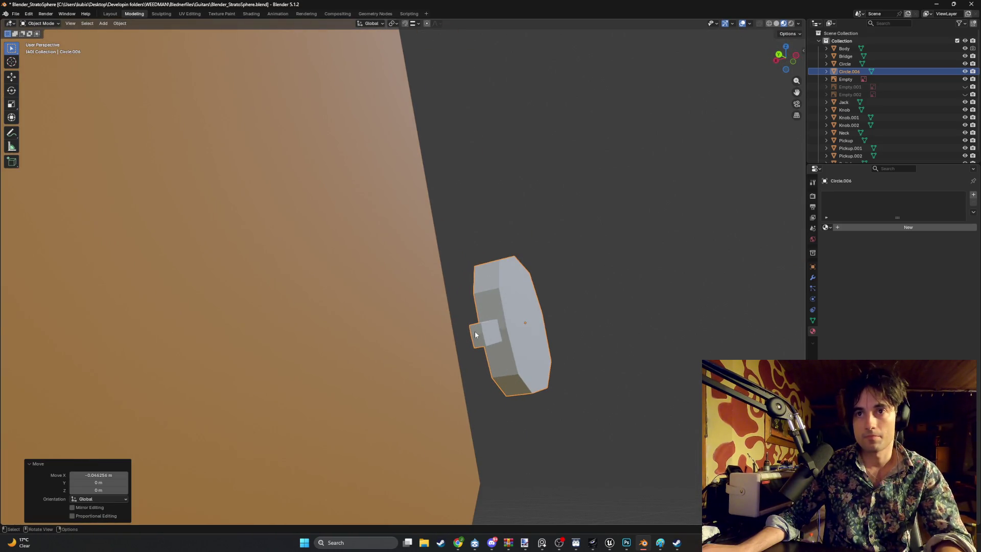
pyautogui.press('Tab')
pyautogui.click(477, 333)
# Lengthen the peg's stub by extruding its end face along Y.
pyautogui.moveTo(478, 339); pyautogui.dragTo(488, 336, button='middle')
pyautogui.press('e')
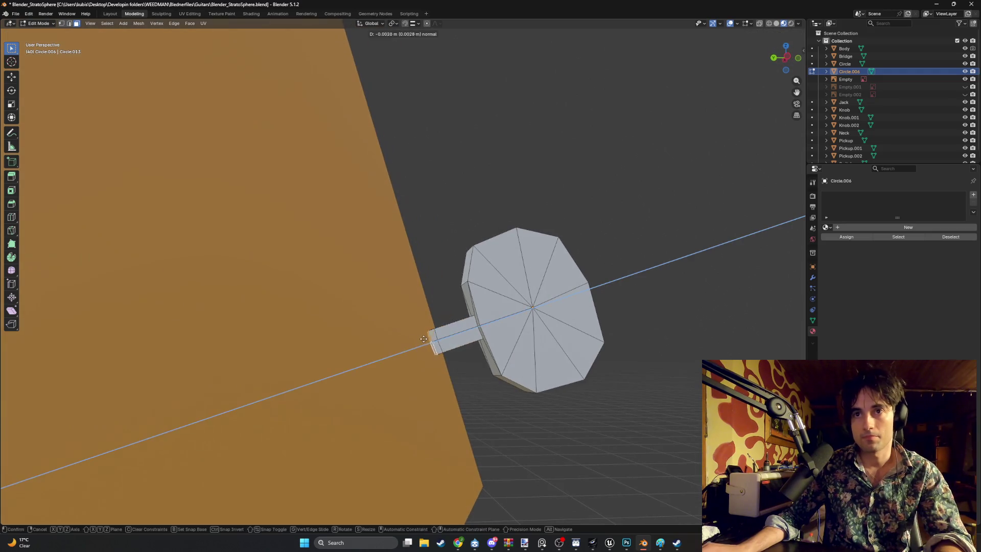
pyautogui.click(397, 373)
pyautogui.moveTo(397, 373)
pyautogui.mouseDown(button='middle')
pyautogui.moveTo(424, 339)
pyautogui.moveTo(434, 350)
pyautogui.moveTo(425, 351)
pyautogui.mouseUp(button='middle')
pyautogui.hotkey('ctrl', 'z')
pyautogui.press('e')
pyautogui.press('x')
pyautogui.press('Escape')
pyautogui.press('e')
pyautogui.press('y')
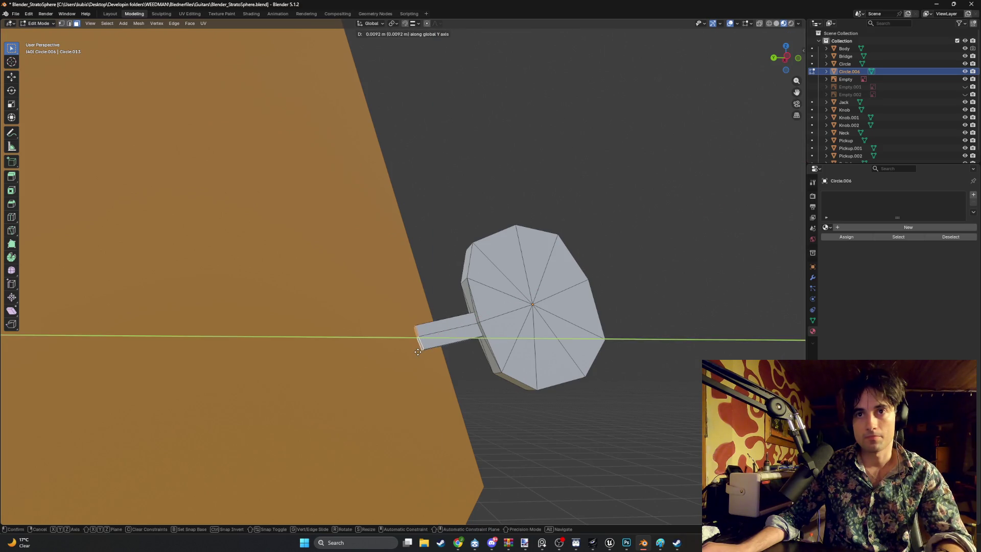
pyautogui.click(418, 352)
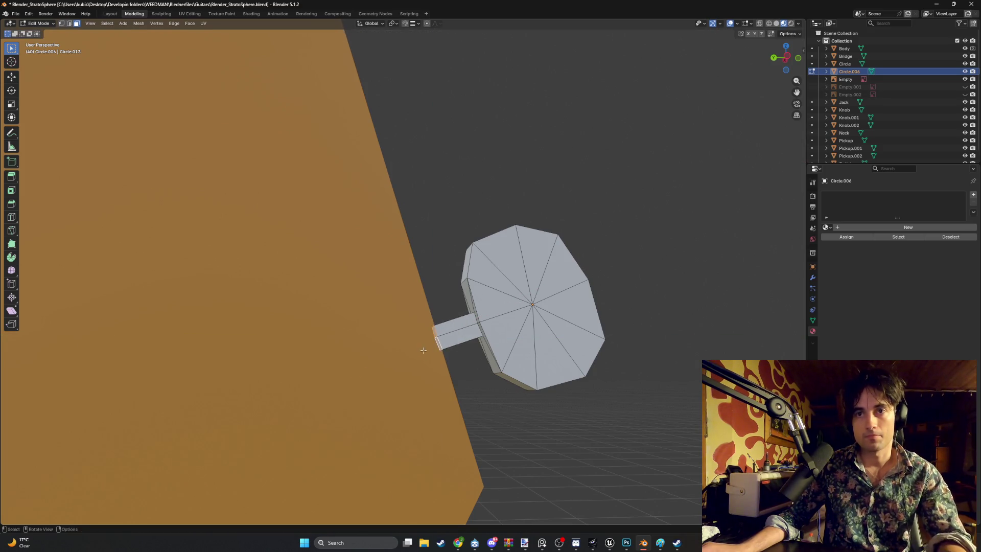
# Hide the reference Empty and move the stub's end face about 0.032 m into the headstock.
pyautogui.press('KP_1')
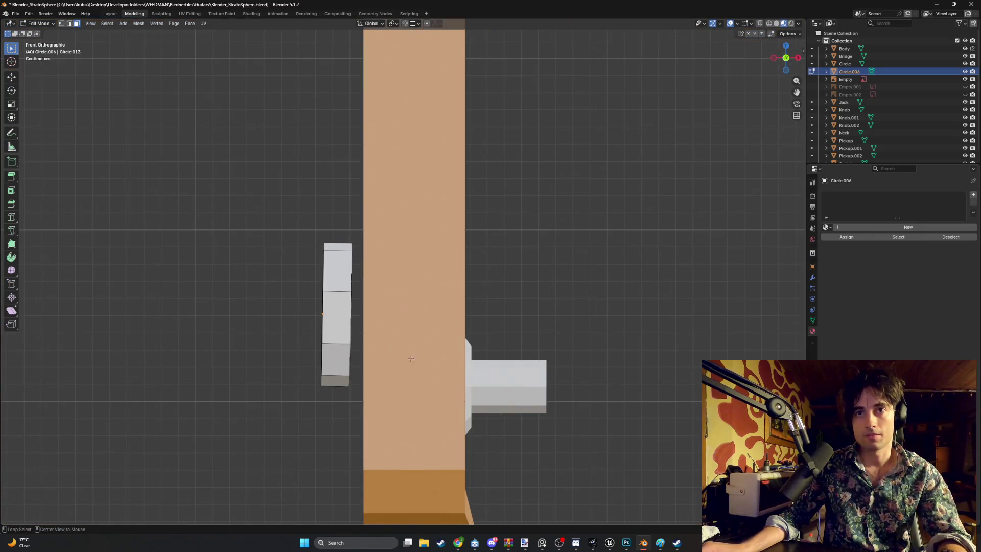
pyautogui.moveTo(411, 359); pyautogui.dragTo(438, 357, button='middle')
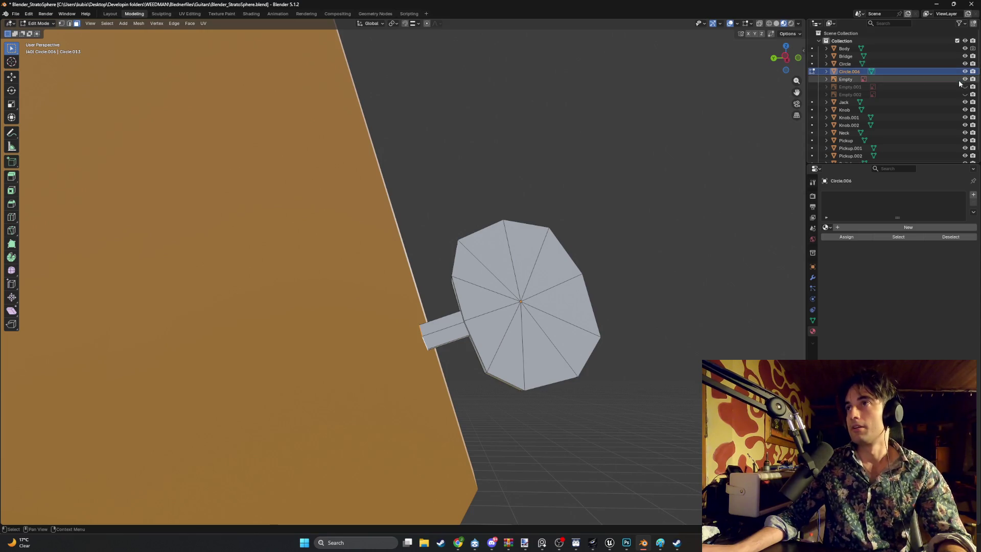
pyautogui.click(964, 79)
pyautogui.moveTo(536, 205); pyautogui.dragTo(596, 203, button='middle')
pyautogui.press('KP_1')
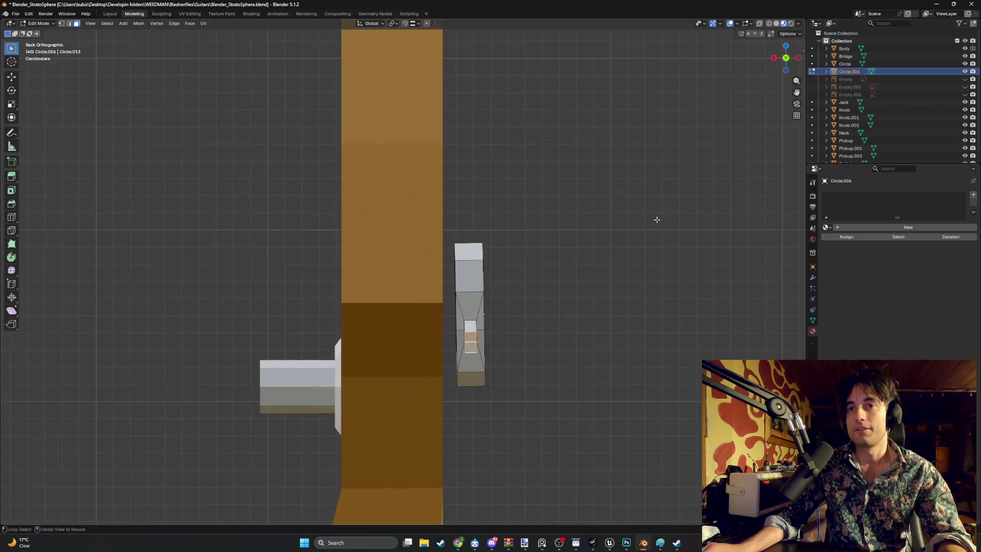
pyautogui.press('ctrl+KP_3')
pyautogui.press('g')
pyautogui.press('y')
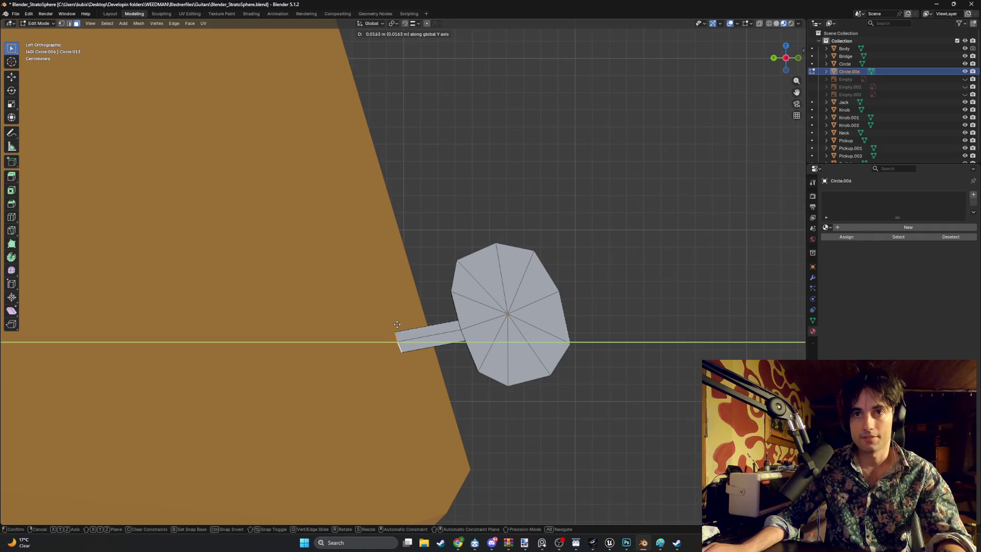
pyautogui.press('y')
pyautogui.press('y')
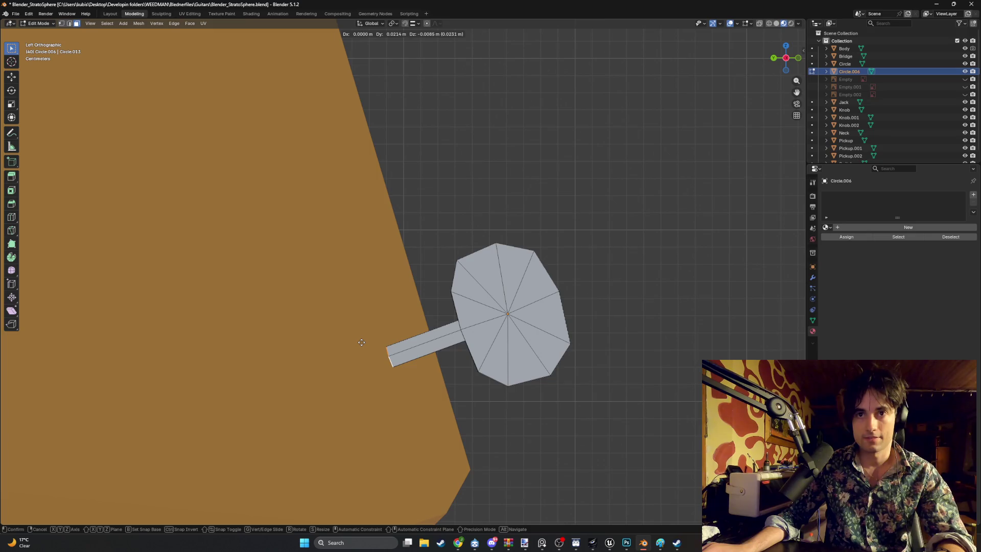
pyautogui.click(361, 343)
# Extrude the stub end three times into a wide rectangular end plate.
pyautogui.moveTo(359, 355)
pyautogui.mouseDown(button='middle')
pyautogui.moveTo(393, 344)
pyautogui.moveTo(426, 353)
pyautogui.moveTo(376, 353)
pyautogui.moveTo(358, 365)
pyautogui.moveTo(423, 370)
pyautogui.moveTo(341, 266)
pyautogui.moveTo(348, 315)
pyautogui.moveTo(391, 323)
pyautogui.moveTo(374, 330)
pyautogui.mouseUp(button='middle')
pyautogui.press('e')
pyautogui.click(329, 363)
pyautogui.press('e')
pyautogui.click(398, 360)
pyautogui.press('e')
pyautogui.click(343, 271)
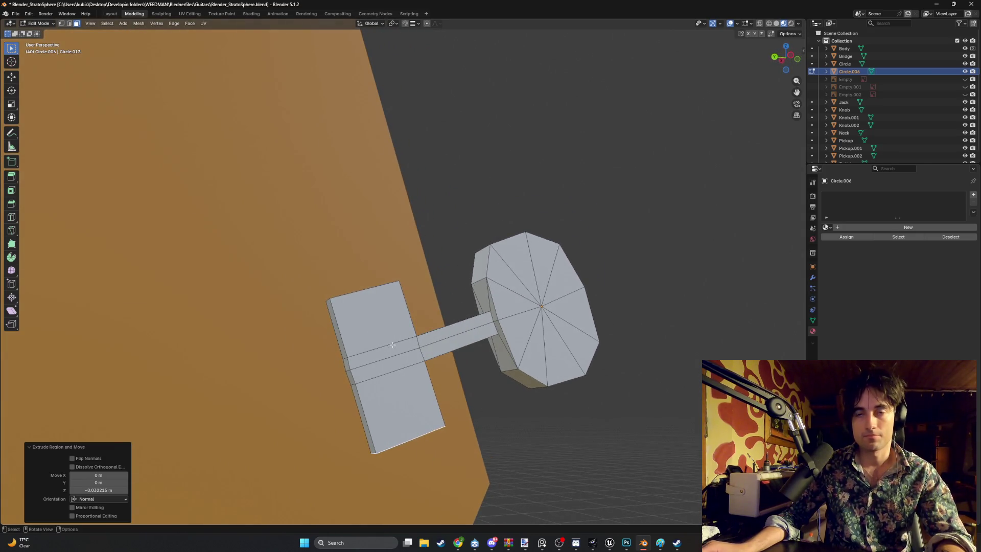
# Undo the last end-block extrusion and switch to the left side view of the peg.
pyautogui.hotkey('ctrl', 'z')
pyautogui.hotkey('ctrl', 'z')
pyautogui.moveTo(388, 344); pyautogui.dragTo(371, 333, button='middle')
pyautogui.press('e')
pyautogui.rightClick(378, 338)
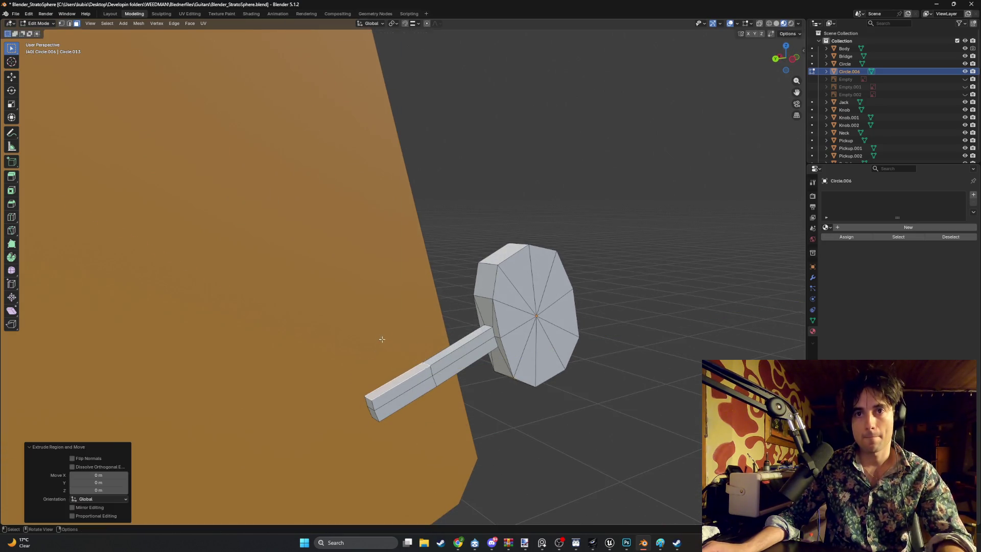
pyautogui.press('KP_1')
pyautogui.press('ctrl+KP_3')
pyautogui.press('g')
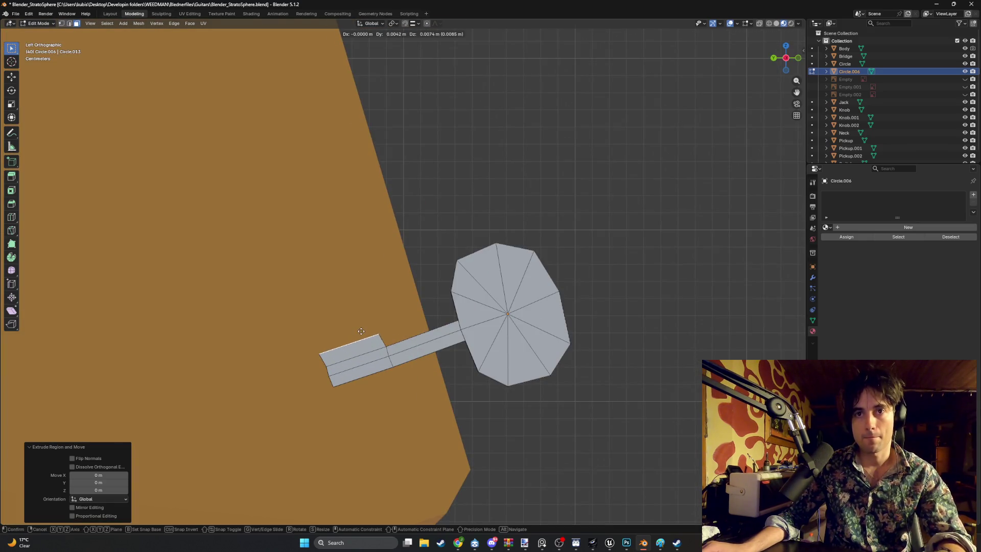
pyautogui.rightClick(348, 316)
pyautogui.press('e')
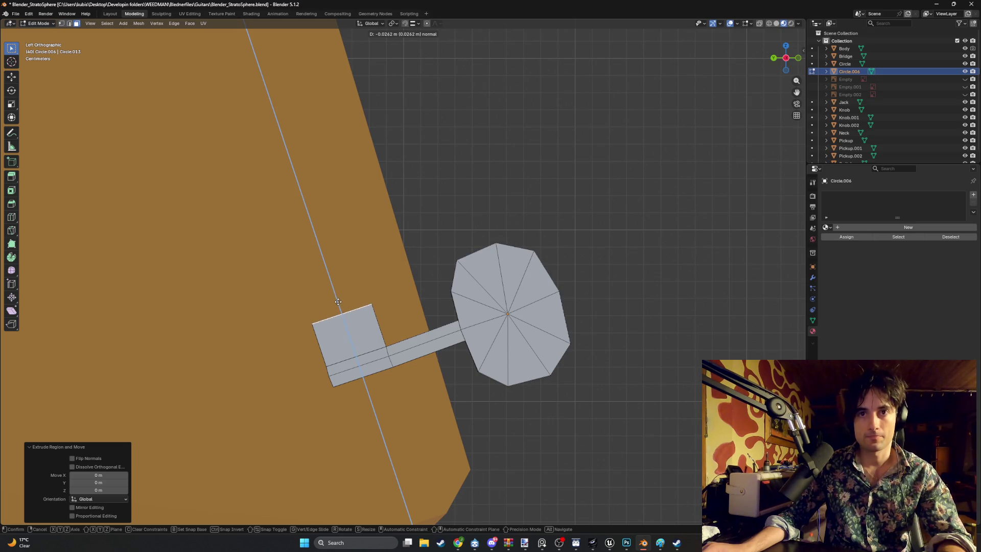
pyautogui.rightClick(338, 301)
# Select the block's bottom face strip and extrude it along its normal.
pyautogui.moveTo(338, 298); pyautogui.dragTo(361, 362, button='middle')
pyautogui.click(361, 362)
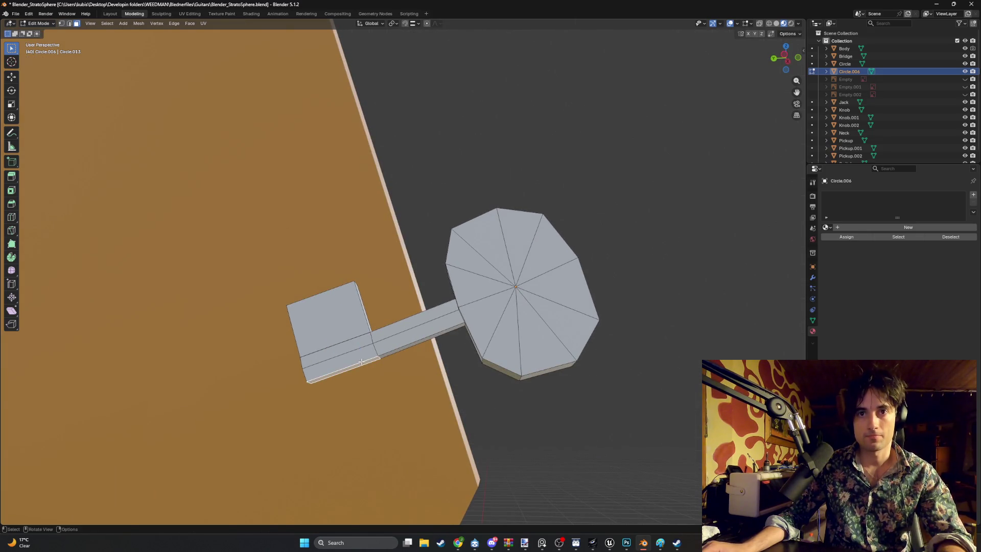
pyautogui.press('e')
pyautogui.click(378, 390)
pyautogui.moveTo(378, 390); pyautogui.dragTo(381, 389, button='middle')
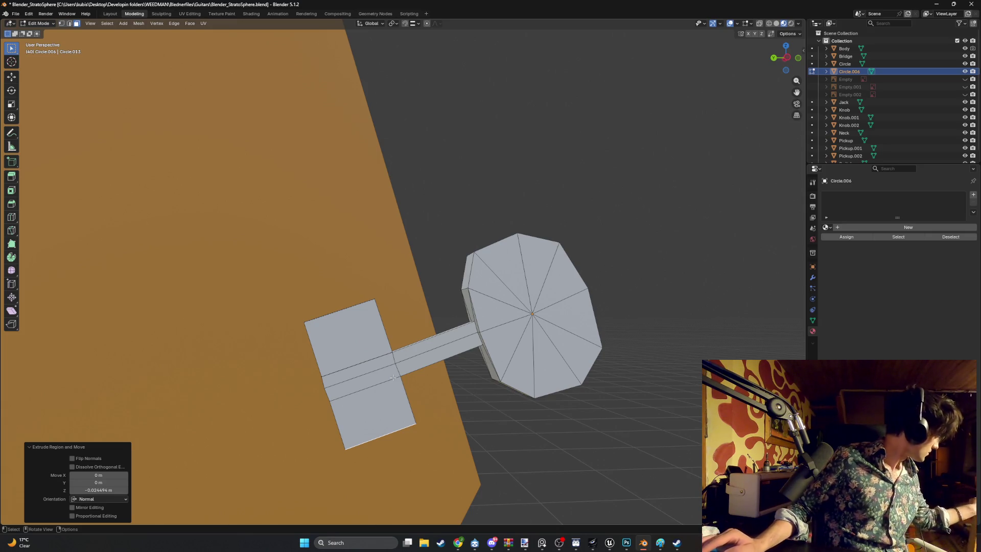
pyautogui.moveTo(403, 333)
pyautogui.mouseDown(button='middle')
pyautogui.moveTo(302, 334)
pyautogui.moveTo(459, 332)
pyautogui.moveTo(352, 341)
pyautogui.mouseUp(button='middle')
pyautogui.scroll(3, 449, 332)
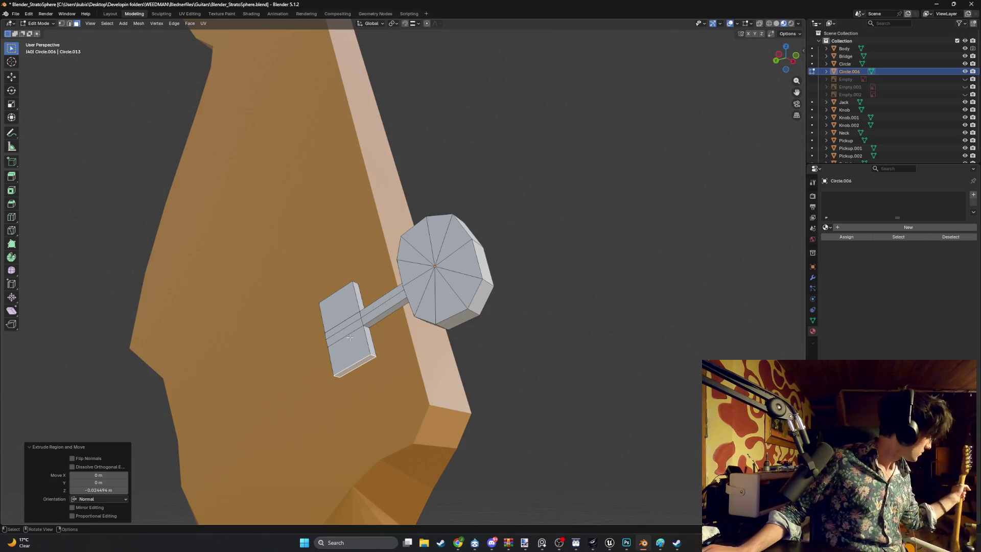
pyautogui.moveTo(355, 330); pyautogui.dragTo(381, 314, button='middle')
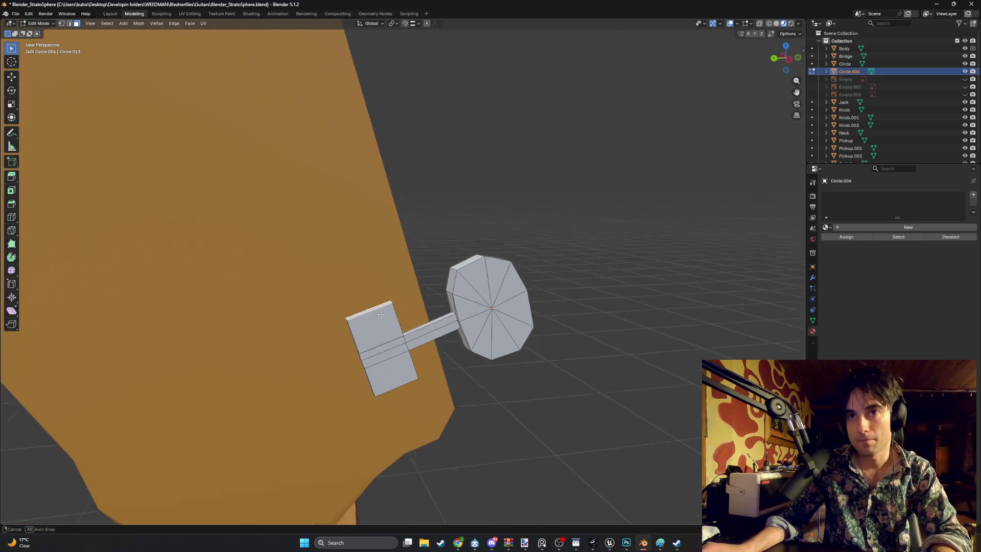
# Undo that extrusion and instead move the faces along Z twice.
pyautogui.hotkey('ctrl', 'z')
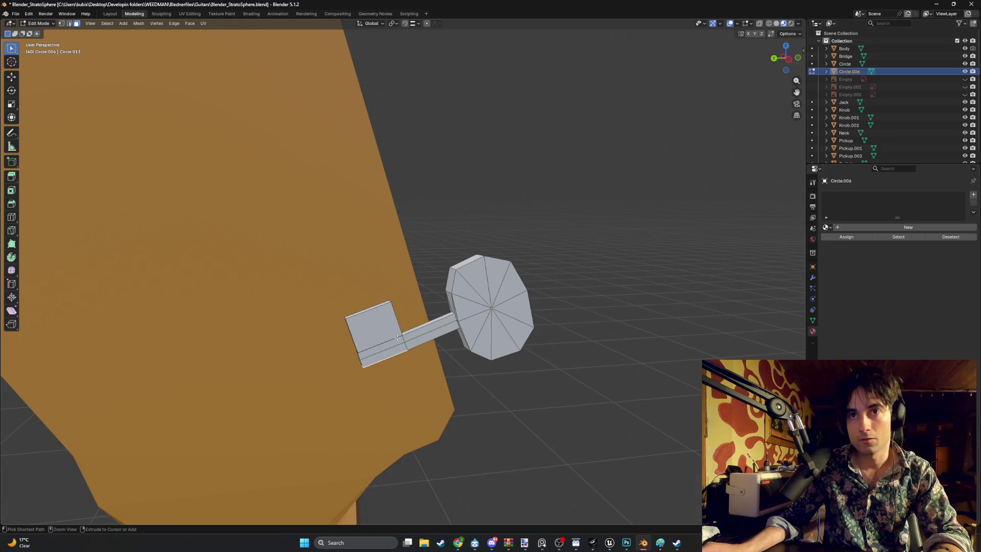
pyautogui.moveTo(380, 334)
pyautogui.mouseDown(button='middle')
pyautogui.moveTo(294, 336)
pyautogui.moveTo(357, 310)
pyautogui.moveTo(330, 343)
pyautogui.mouseUp(button='middle')
pyautogui.press('g')
pyautogui.press('z')
pyautogui.press('z')
pyautogui.click(361, 303)
pyautogui.press('g')
pyautogui.press('z')
pyautogui.press('z')
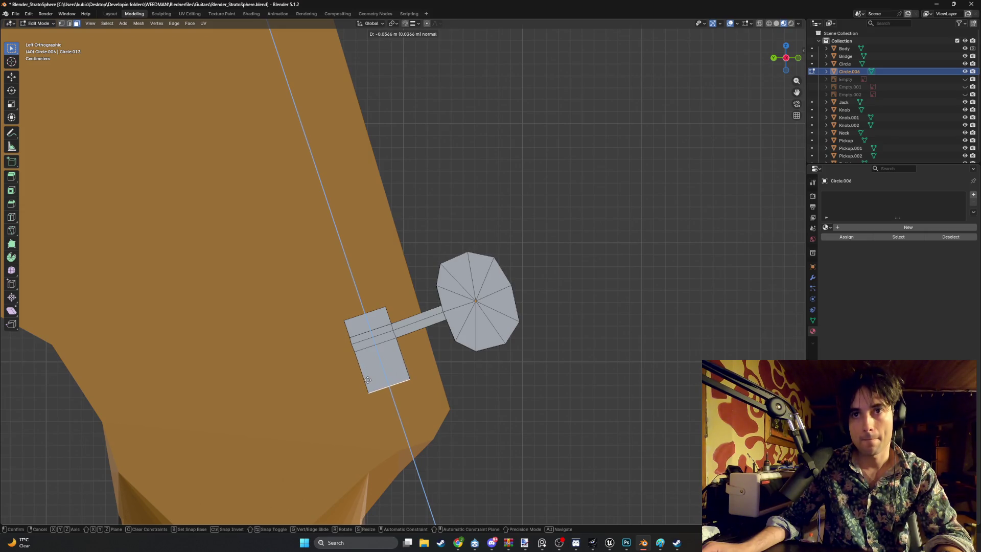
pyautogui.click(367, 380)
pyautogui.moveTo(367, 380)
pyautogui.mouseDown(button='middle')
pyautogui.moveTo(360, 360)
pyautogui.moveTo(378, 353)
pyautogui.moveTo(352, 338)
pyautogui.moveTo(332, 374)
pyautogui.moveTo(338, 402)
pyautogui.moveTo(359, 408)
pyautogui.mouseUp(button='middle')
# Add the thin face strip and extrude the faces -0.0141 m along their normal.
pyautogui.keyDown('shift'); pyautogui.click(332, 380); pyautogui.keyUp('shift')
pyautogui.press('e')
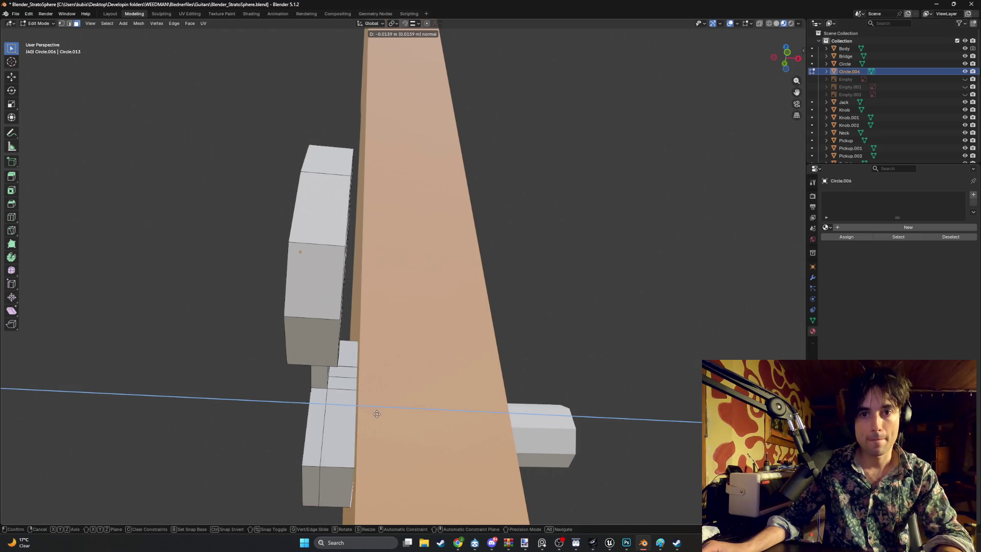
pyautogui.click(377, 413)
pyautogui.moveTo(376, 413)
pyautogui.mouseDown(button='middle')
pyautogui.moveTo(372, 364)
pyautogui.moveTo(381, 355)
pyautogui.moveTo(442, 357)
pyautogui.moveTo(537, 425)
pyautogui.mouseUp(button='middle')
pyautogui.keyDown('shift'); pyautogui.click(459, 375); pyautogui.keyUp('shift')
pyautogui.keyDown('shift'); pyautogui.click(457, 391); pyautogui.keyUp('shift')
# Delete the unwanted extruded faces and select the box's left face.
pyautogui.press('x')
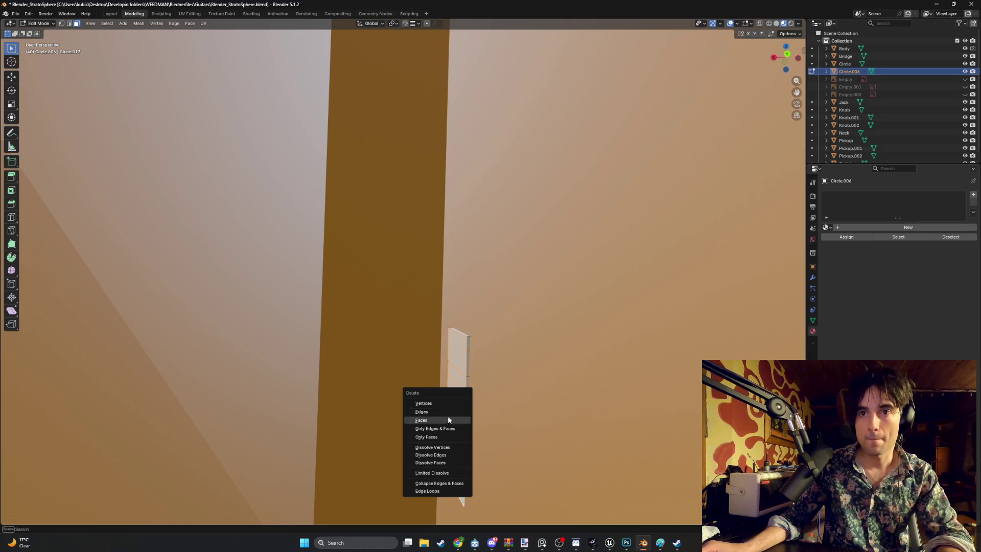
pyautogui.click(447, 419)
pyautogui.moveTo(476, 400)
pyautogui.mouseDown(button='middle')
pyautogui.moveTo(313, 377)
pyautogui.moveTo(345, 367)
pyautogui.moveTo(347, 280)
pyautogui.mouseUp(button='middle')
pyautogui.click(347, 281)
pyautogui.click(310, 340)
pyautogui.keyDown('shift'); pyautogui.click(307, 340); pyautogui.keyUp('shift')
# Move the box's left face along global X.
pyautogui.moveTo(307, 340); pyautogui.dragTo(283, 343, button='middle')
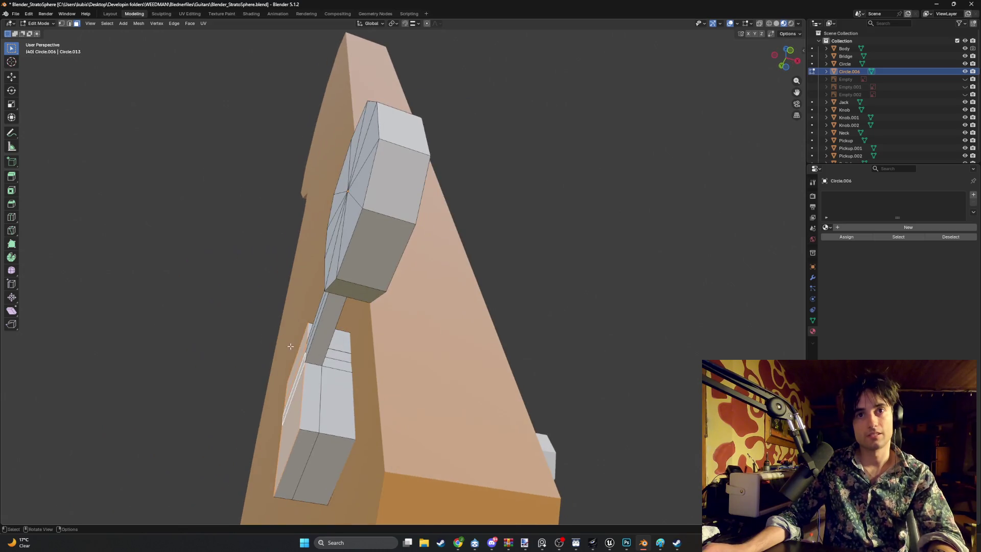
pyautogui.press('g')
pyautogui.press('z')
pyautogui.press('x')
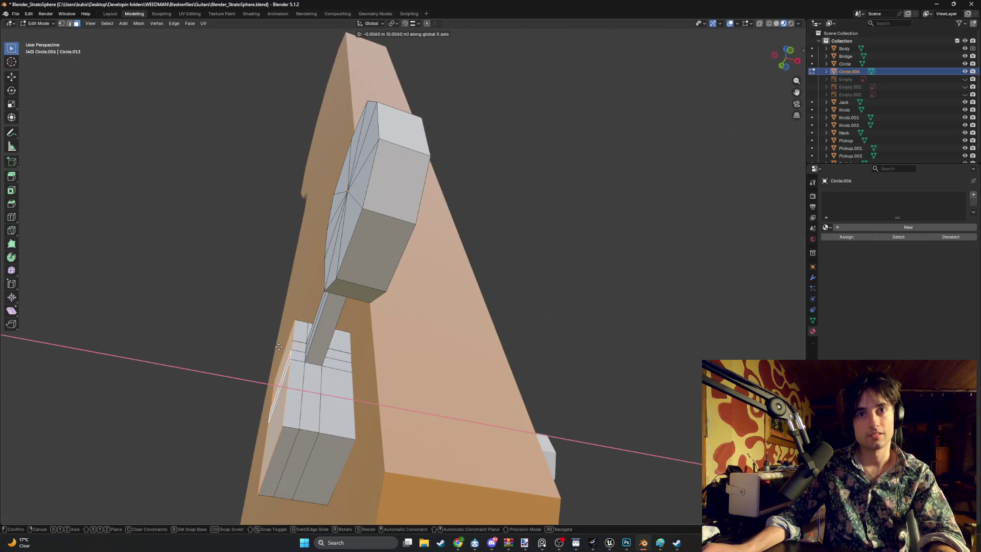
pyautogui.click(279, 346)
pyautogui.moveTo(278, 347)
pyautogui.mouseDown(button='middle')
pyautogui.moveTo(300, 374)
pyautogui.moveTo(349, 376)
pyautogui.moveTo(332, 367)
pyautogui.mouseUp(button='middle')
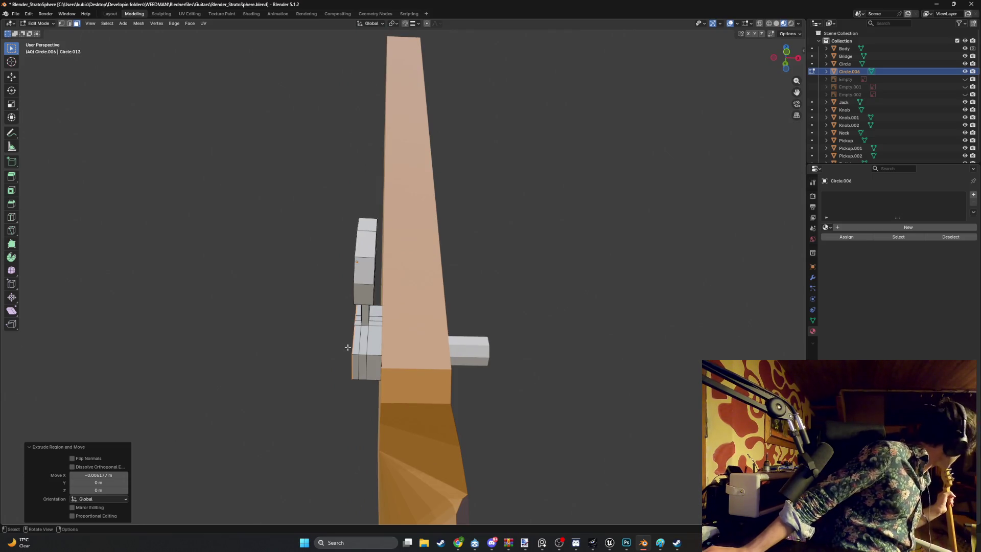
pyautogui.moveTo(347, 346)
pyautogui.mouseDown(button='middle')
pyautogui.moveTo(281, 430)
pyautogui.moveTo(401, 416)
pyautogui.moveTo(324, 431)
pyautogui.moveTo(354, 396)
pyautogui.moveTo(342, 317)
pyautogui.moveTo(339, 339)
pyautogui.moveTo(362, 283)
pyautogui.mouseUp(button='middle')
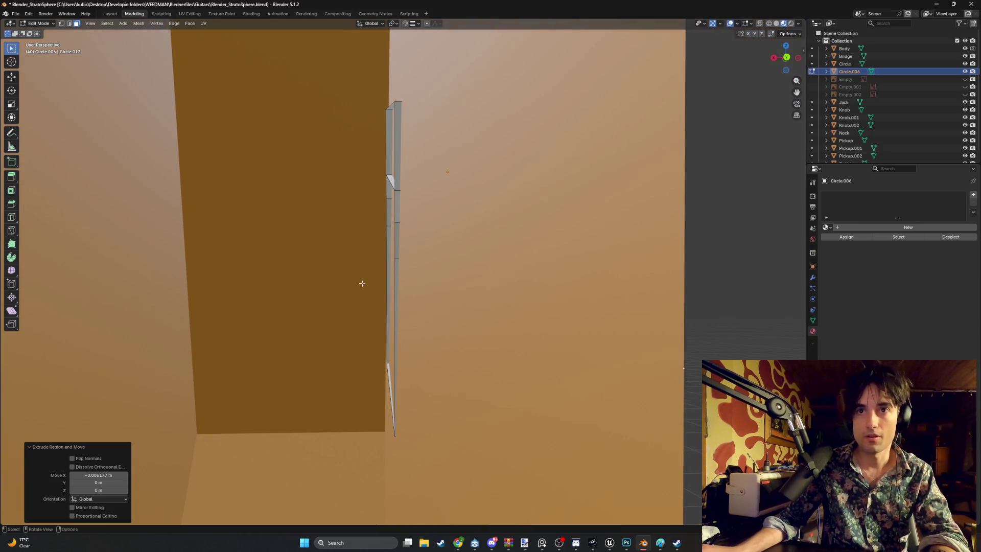
pyautogui.moveTo(374, 228)
pyautogui.mouseDown(button='middle')
pyautogui.moveTo(306, 72)
pyautogui.moveTo(371, 187)
pyautogui.moveTo(326, 219)
pyautogui.moveTo(366, 200)
pyautogui.moveTo(306, 169)
pyautogui.moveTo(136, 139)
pyautogui.moveTo(389, 229)
pyautogui.mouseUp(button='middle')
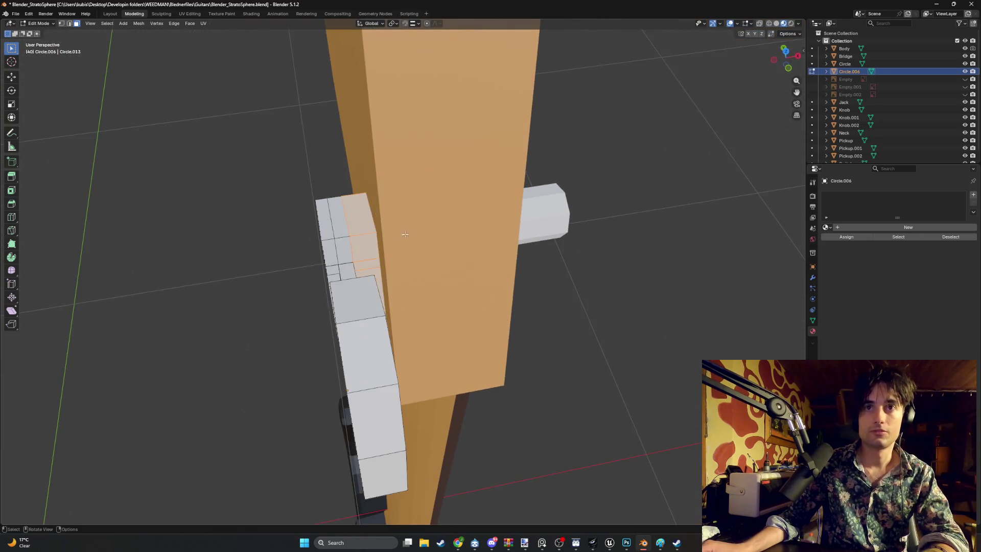
# Shift the selection further along X so the base meets the headstock edge.
pyautogui.press('g')
pyautogui.press('x')
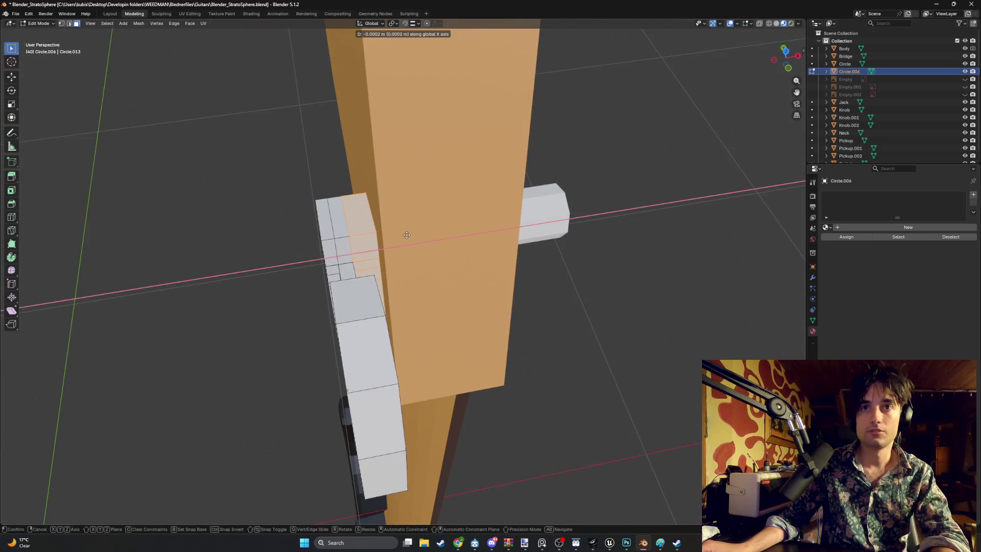
pyautogui.click(406, 234)
pyautogui.moveTo(406, 234)
pyautogui.mouseDown(button='middle')
pyautogui.moveTo(449, 208)
pyautogui.moveTo(439, 200)
pyautogui.moveTo(453, 193)
pyautogui.moveTo(412, 219)
pyautogui.moveTo(411, 231)
pyautogui.moveTo(433, 219)
pyautogui.mouseUp(button='middle')
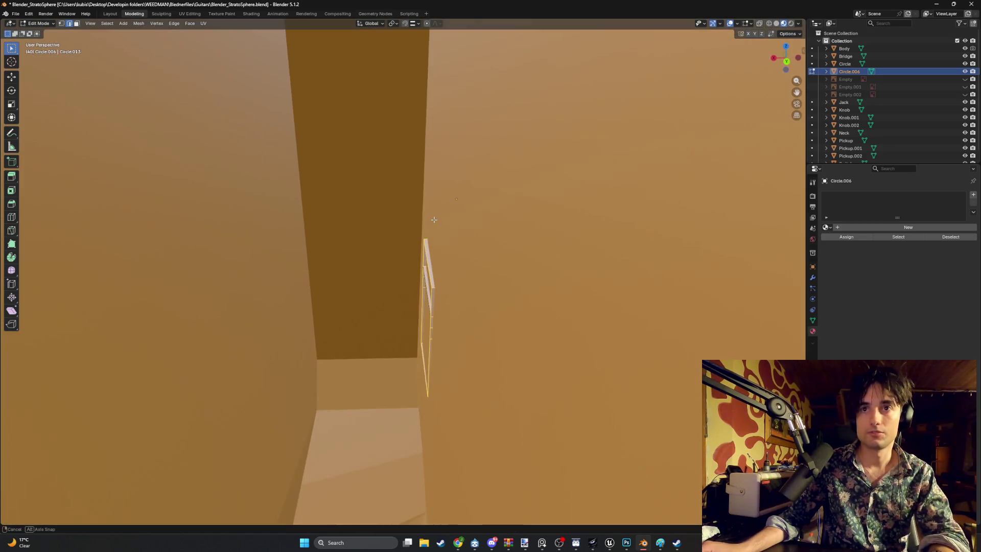
pyautogui.moveTo(417, 370)
pyautogui.mouseDown(button='middle')
pyautogui.moveTo(386, 240)
pyautogui.moveTo(429, 242)
pyautogui.mouseUp(button='middle')
pyautogui.press('KP_Decimal')
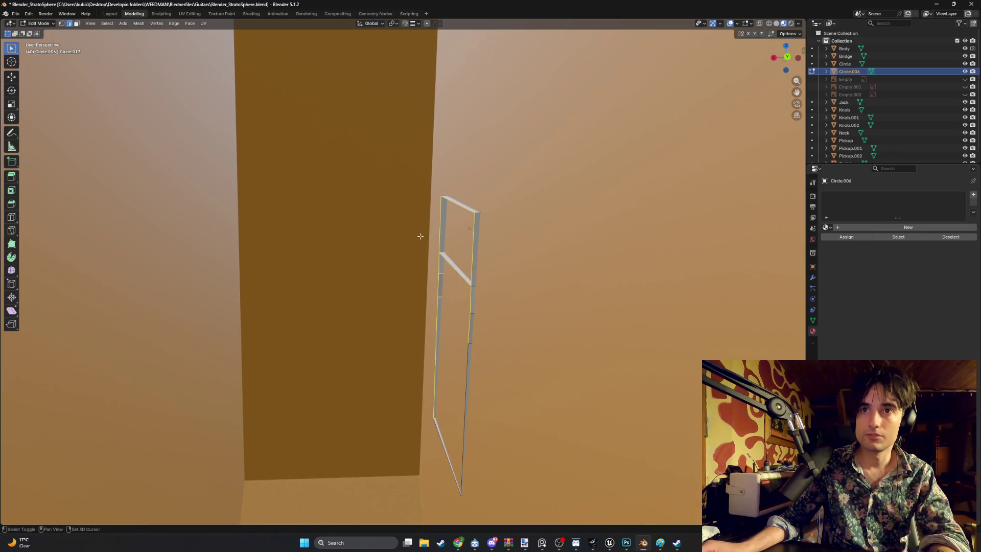
pyautogui.moveTo(455, 368)
pyautogui.mouseDown(button='middle')
pyautogui.moveTo(376, 228)
pyautogui.moveTo(350, 221)
pyautogui.moveTo(442, 354)
pyautogui.moveTo(393, 329)
pyautogui.moveTo(434, 239)
pyautogui.moveTo(565, 316)
pyautogui.mouseUp(button='middle')
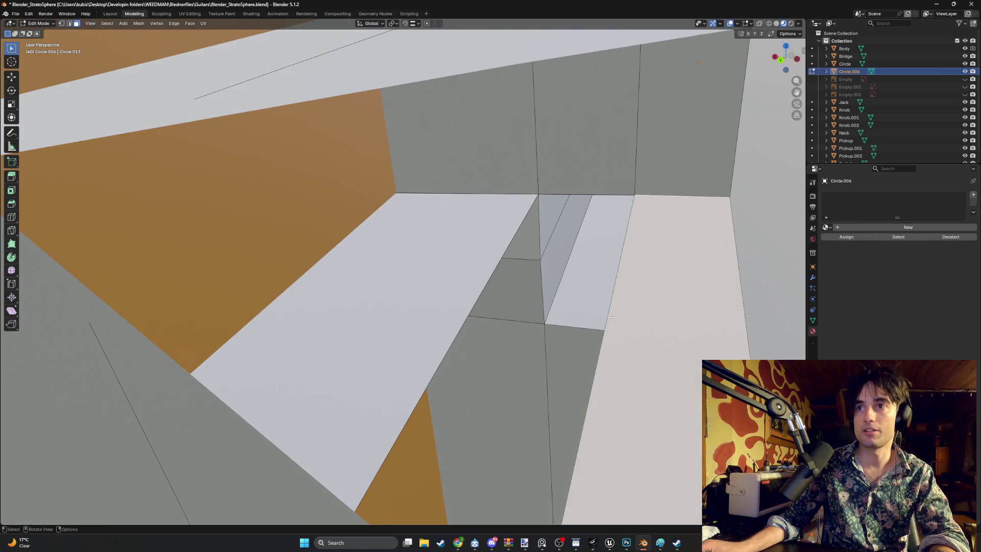
# Delete the first overlapping faces where the peg base meets the headstock.
pyautogui.press('x')
pyautogui.click(572, 317)
pyautogui.click(626, 306)
pyautogui.click(622, 310)
# Switch to Solid shading to get a clearer view of the selected face.
pyautogui.press('z')
pyautogui.press('z')
pyautogui.scroll(-10, 475, 281)
pyautogui.moveTo(477, 279); pyautogui.dragTo(473, 291, button='middle')
pyautogui.scroll(10, 473, 307)
pyautogui.scroll(-5, 467, 297)
pyautogui.scroll(5, 485, 307)
# Select the left and right inner faces and delete them.
pyautogui.keyDown('ctrl'); pyautogui.click(499, 314); pyautogui.keyUp('ctrl')
pyautogui.scroll(-2, 541, 311)
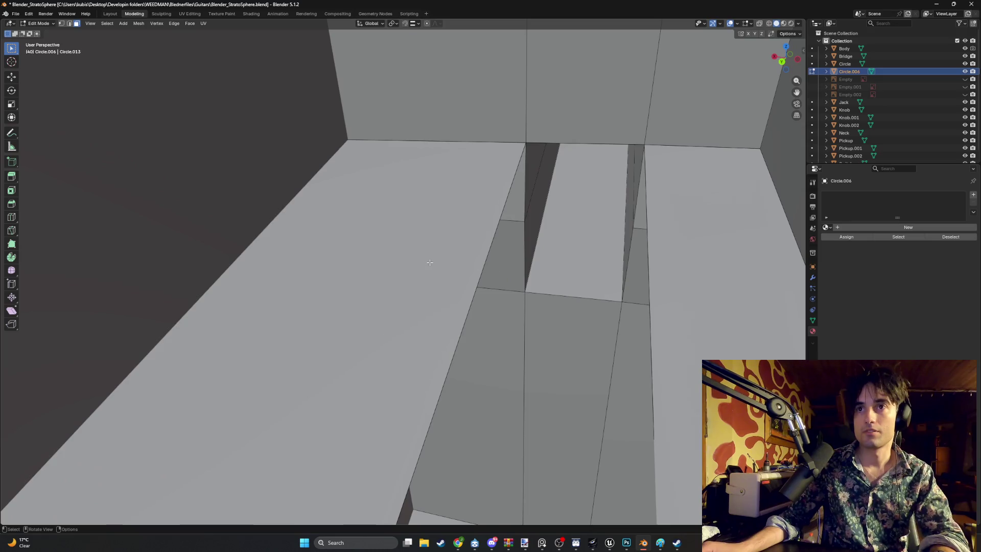
pyautogui.click(423, 262)
pyautogui.keyDown('shift'); pyautogui.click(715, 307); pyautogui.keyUp('shift')
pyautogui.press('x')
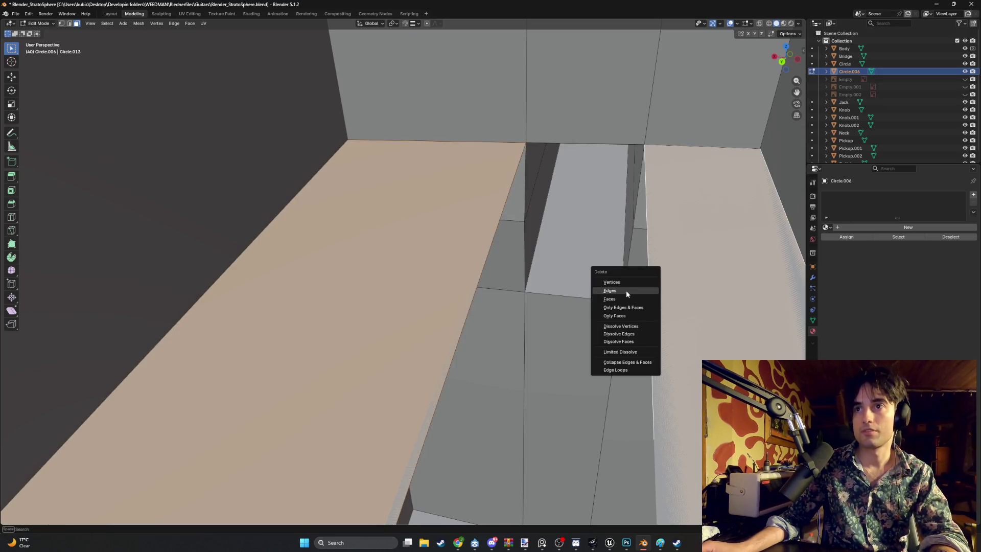
pyautogui.press('Escape')
pyautogui.hotkey('ctrl', 'z')
pyautogui.hotkey('ctrl', 'z')
pyautogui.hotkey('ctrl', 'shift', 'z')
pyautogui.hotkey('ctrl', 'shift', 'z')
pyautogui.press('x')
pyautogui.click(620, 292)
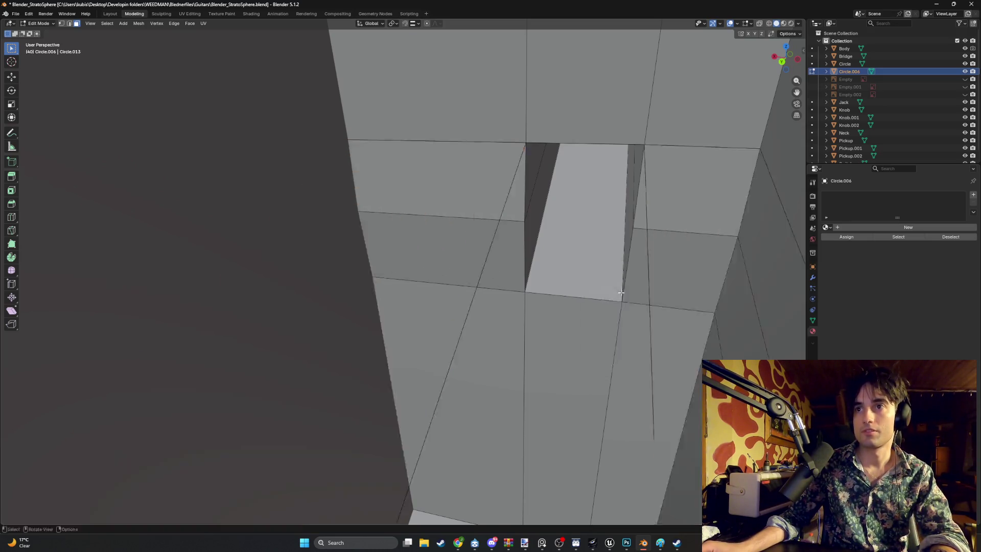
# Delete the stray edges left around the gap.
pyautogui.press('x')
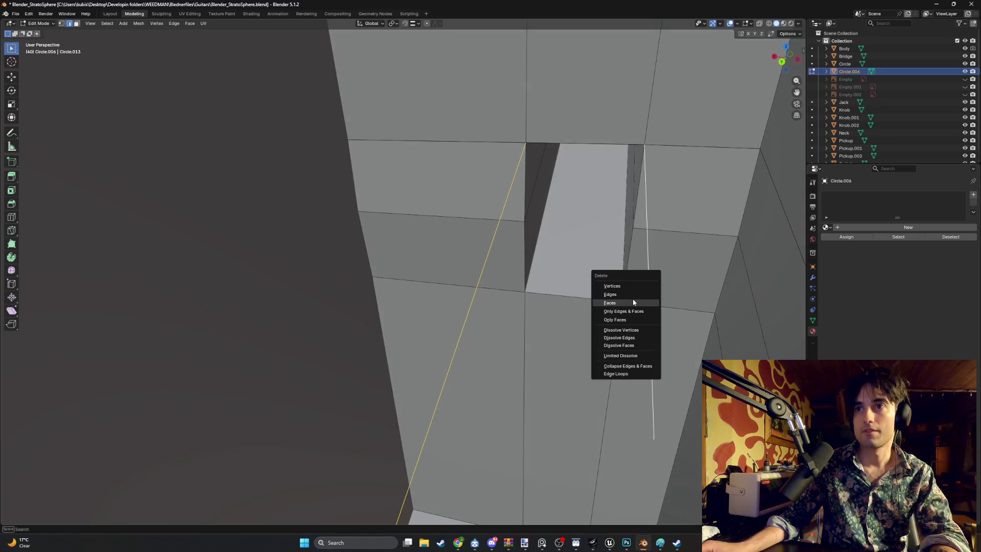
pyautogui.click(614, 293)
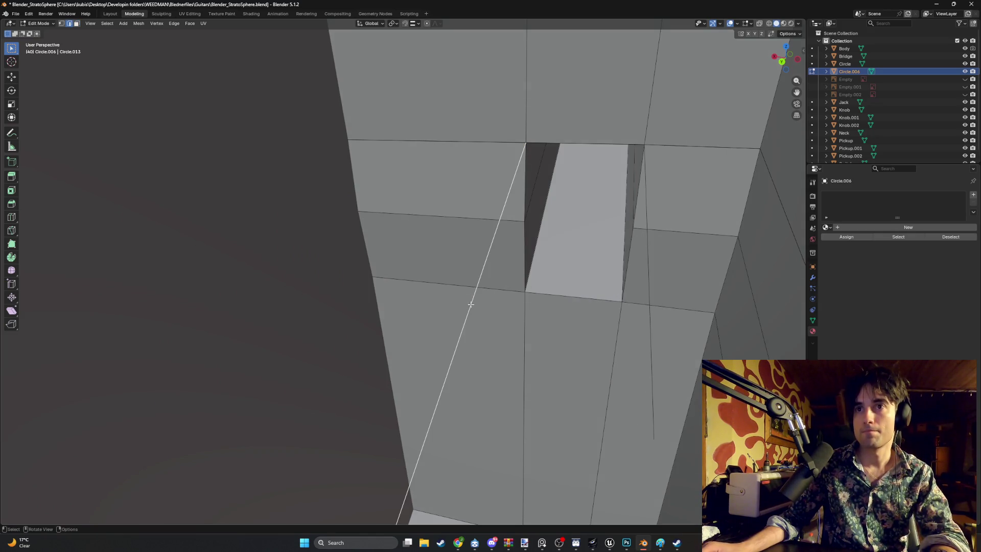
pyautogui.press('x')
pyautogui.click(626, 328)
# Switch to Wireframe shading and box-select the small peg part.
pyautogui.moveTo(590, 308)
pyautogui.mouseDown(button='middle')
pyautogui.moveTo(581, 311)
pyautogui.moveTo(618, 309)
pyautogui.moveTo(521, 287)
pyautogui.moveTo(537, 262)
pyautogui.moveTo(512, 274)
pyautogui.moveTo(531, 281)
pyautogui.moveTo(532, 271)
pyautogui.moveTo(499, 339)
pyautogui.mouseUp(button='middle')
pyautogui.press('z')
pyautogui.click(496, 382)
pyautogui.moveTo(499, 409)
pyautogui.mouseDown()
pyautogui.moveTo(429, 114)
pyautogui.moveTo(409, 106)
pyautogui.mouseUp()
# Nudge the selected peg part slightly sideways along X.
pyautogui.press('g')
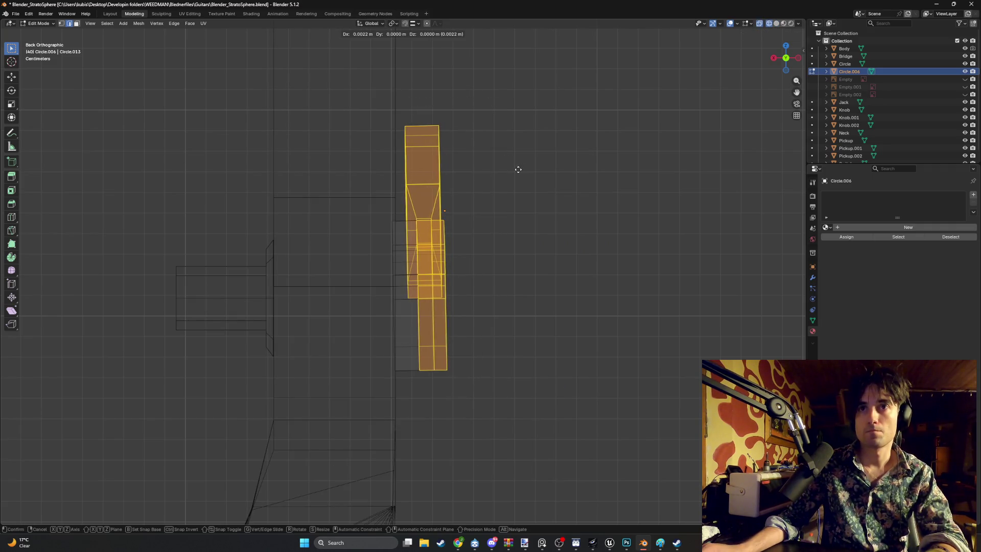
pyautogui.click(513, 169)
pyautogui.moveTo(513, 169)
pyautogui.mouseDown(button='middle')
pyautogui.moveTo(526, 184)
pyautogui.moveTo(442, 209)
pyautogui.moveTo(389, 199)
pyautogui.moveTo(553, 231)
pyautogui.moveTo(554, 167)
pyautogui.mouseUp(button='middle')
pyautogui.click(553, 231)
pyautogui.scroll(3, 433, 216)
pyautogui.scroll(2, 433, 217)
pyautogui.moveTo(429, 222)
pyautogui.mouseDown(button='middle')
pyautogui.moveTo(445, 197)
pyautogui.moveTo(415, 171)
pyautogui.moveTo(497, 194)
pyautogui.moveTo(487, 227)
pyautogui.moveTo(449, 197)
pyautogui.moveTo(422, 223)
pyautogui.moveTo(468, 215)
pyautogui.moveTo(485, 241)
pyautogui.moveTo(508, 204)
pyautogui.moveTo(485, 234)
pyautogui.moveTo(460, 204)
pyautogui.mouseUp(button='middle')
# Scale the selected strip down slightly.
pyautogui.press('s')
pyautogui.click(508, 205)
pyautogui.press('g')
pyautogui.press('z')
pyautogui.press('Escape')
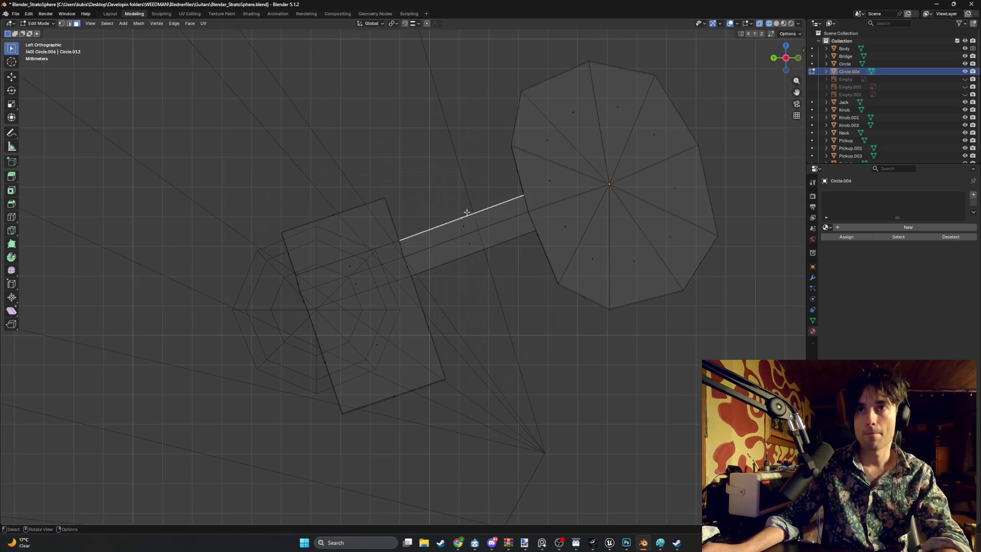
pyautogui.scroll(-1, 467, 210)
pyautogui.moveTo(425, 209); pyautogui.dragTo(590, 206, button='middle')
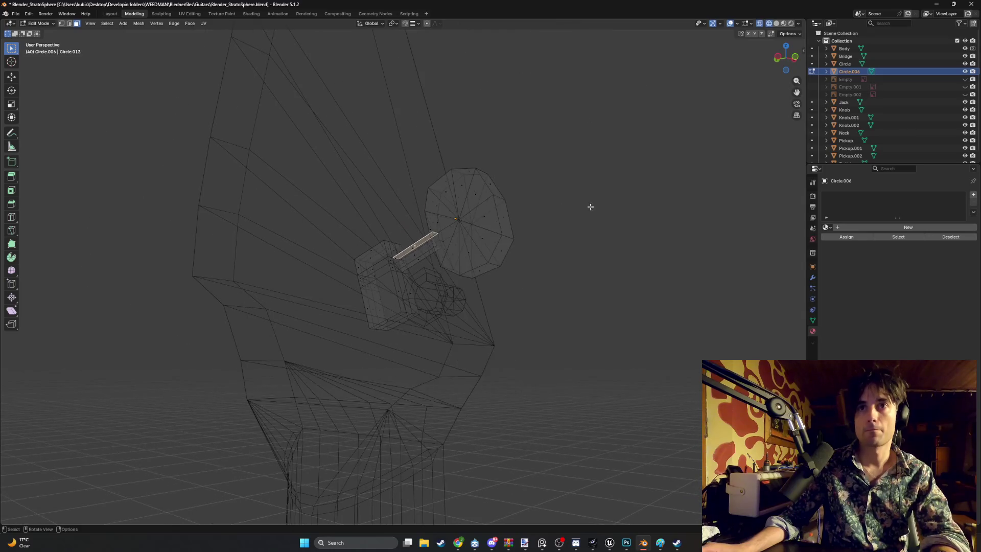
pyautogui.moveTo(497, 214)
pyautogui.mouseDown(button='middle')
pyautogui.moveTo(436, 169)
pyautogui.moveTo(435, 140)
pyautogui.moveTo(501, 170)
pyautogui.moveTo(515, 190)
pyautogui.moveTo(466, 208)
pyautogui.moveTo(496, 184)
pyautogui.moveTo(438, 175)
pyautogui.moveTo(510, 226)
pyautogui.moveTo(466, 190)
pyautogui.moveTo(467, 209)
pyautogui.moveTo(484, 219)
pyautogui.mouseUp(button='middle')
# Select the long strip face and its neighbour and reposition them in side view.
pyautogui.click(463, 176)
pyautogui.keyDown('shift'); pyautogui.click(479, 189); pyautogui.keyUp('shift')
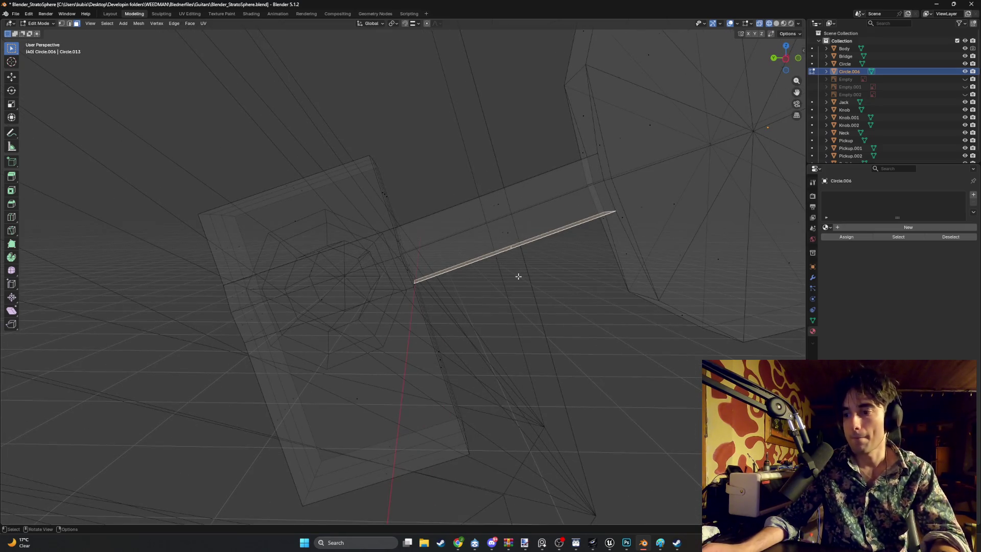
pyautogui.moveTo(517, 260)
pyautogui.keyDown('alt'); pyautogui.mouseDown(button='middle')
pyautogui.moveTo(460, 247)
pyautogui.moveTo(515, 228)
pyautogui.moveTo(501, 278)
pyautogui.mouseUp(button='middle'); pyautogui.keyUp('alt')
pyautogui.press('g')
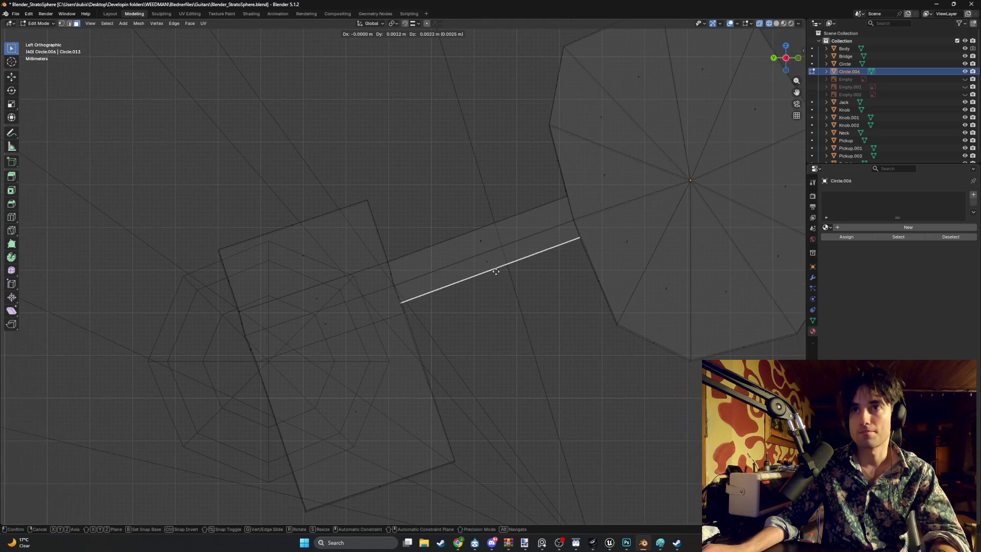
pyautogui.click(495, 271)
pyautogui.moveTo(477, 234)
pyautogui.mouseDown(button='middle')
pyautogui.moveTo(470, 247)
pyautogui.moveTo(482, 235)
pyautogui.moveTo(481, 266)
pyautogui.moveTo(466, 265)
pyautogui.mouseUp(button='middle')
pyautogui.press('g')
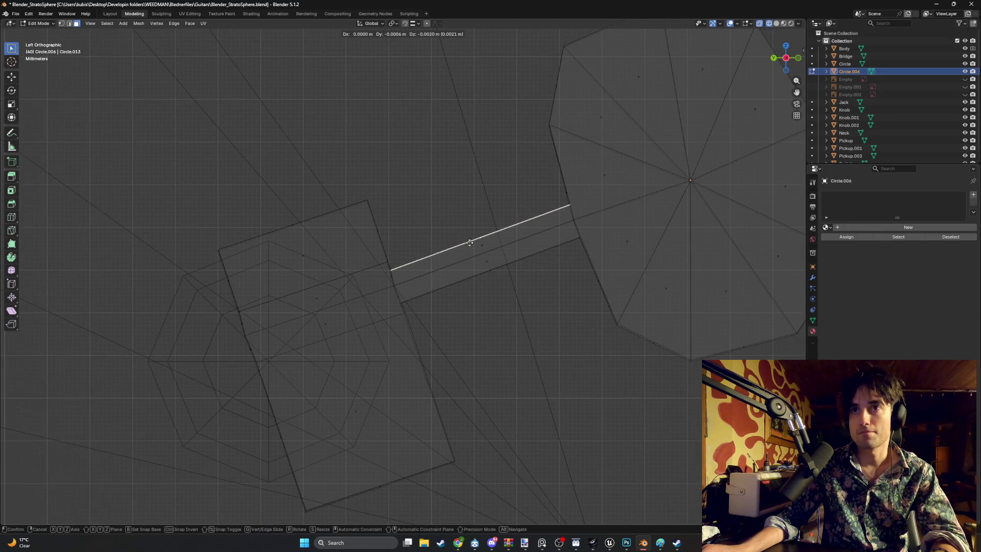
pyautogui.click(469, 243)
# Return to Solid shading and inspect the headstock and peg.
pyautogui.moveTo(469, 244)
pyautogui.mouseDown(button='middle')
pyautogui.moveTo(521, 254)
pyautogui.moveTo(407, 225)
pyautogui.mouseUp(button='middle')
pyautogui.scroll(6, 376, 268)
pyautogui.moveTo(409, 318)
pyautogui.mouseDown(button='middle')
pyautogui.moveTo(439, 340)
pyautogui.moveTo(427, 344)
pyautogui.moveTo(516, 337)
pyautogui.moveTo(489, 318)
pyautogui.mouseUp(button='middle')
pyautogui.moveTo(481, 263)
pyautogui.mouseDown(button='middle')
pyautogui.moveTo(437, 243)
pyautogui.moveTo(615, 289)
pyautogui.moveTo(567, 241)
pyautogui.moveTo(577, 271)
pyautogui.moveTo(461, 255)
pyautogui.moveTo(516, 250)
pyautogui.moveTo(444, 269)
pyautogui.moveTo(370, 319)
pyautogui.mouseUp(button='middle')
pyautogui.scroll(-5, 615, 289)
pyautogui.press('z')
pyautogui.click(597, 251)
pyautogui.scroll(6, 444, 269)
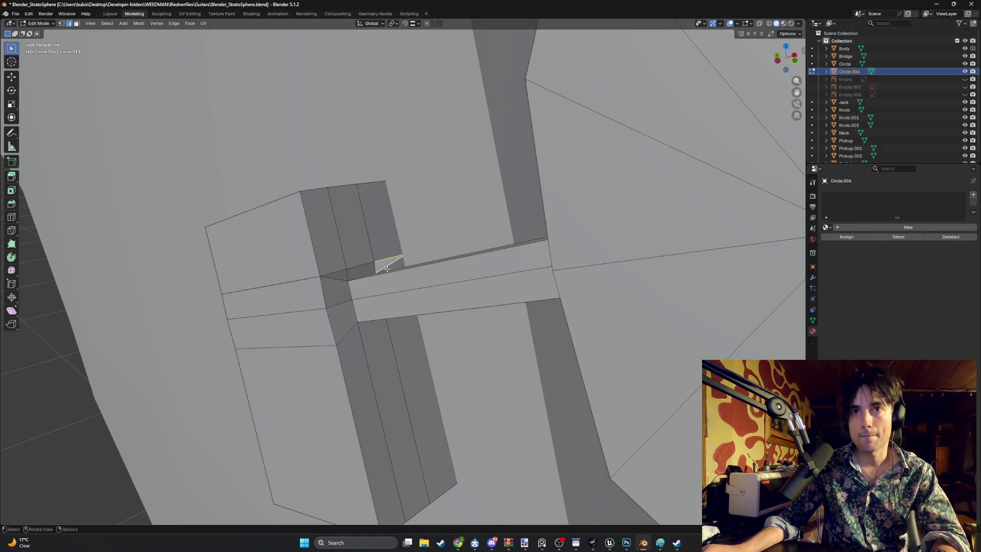
pyautogui.scroll(-8, 400, 368)
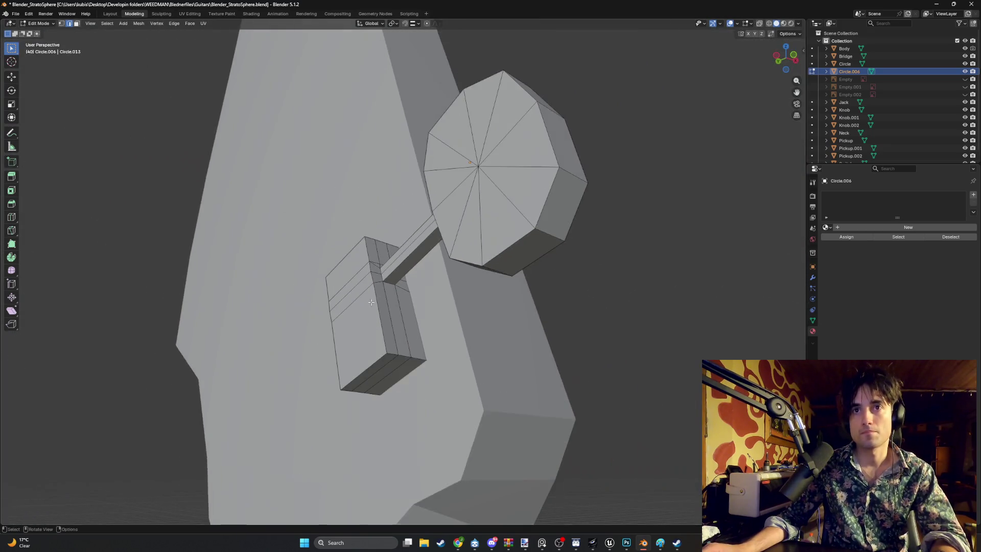
pyautogui.moveTo(396, 327)
pyautogui.mouseDown(button='middle')
pyautogui.moveTo(372, 275)
pyautogui.moveTo(346, 276)
pyautogui.moveTo(444, 276)
pyautogui.moveTo(404, 281)
pyautogui.moveTo(429, 282)
pyautogui.moveTo(420, 276)
pyautogui.mouseUp(button='middle')
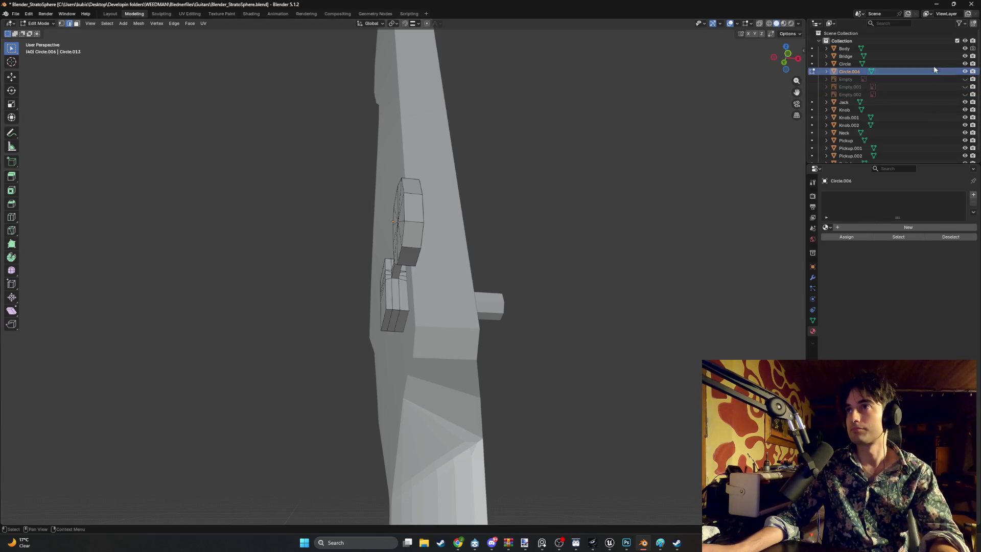
# Hide the Neck in the Outliner and return to Object Mode.
pyautogui.scroll(-1, 936, 137)
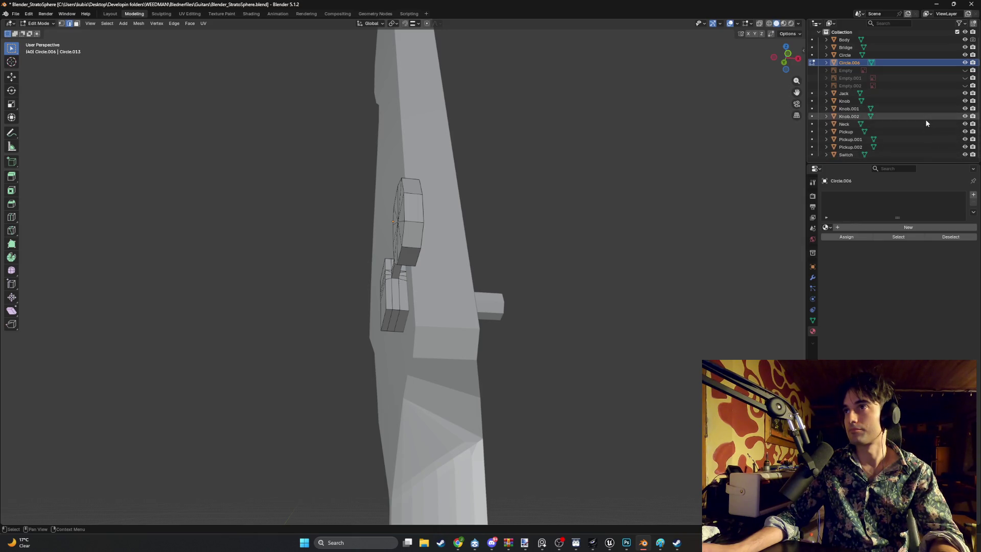
pyautogui.click(965, 123)
pyautogui.moveTo(587, 274); pyautogui.dragTo(550, 297, button='middle')
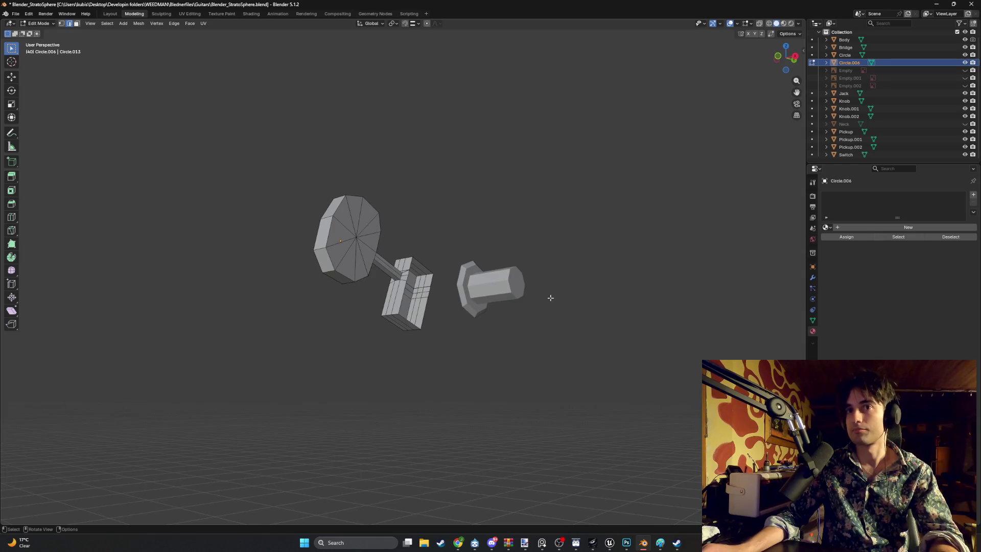
pyautogui.press('a')
pyautogui.hotkey('alt', 'a')
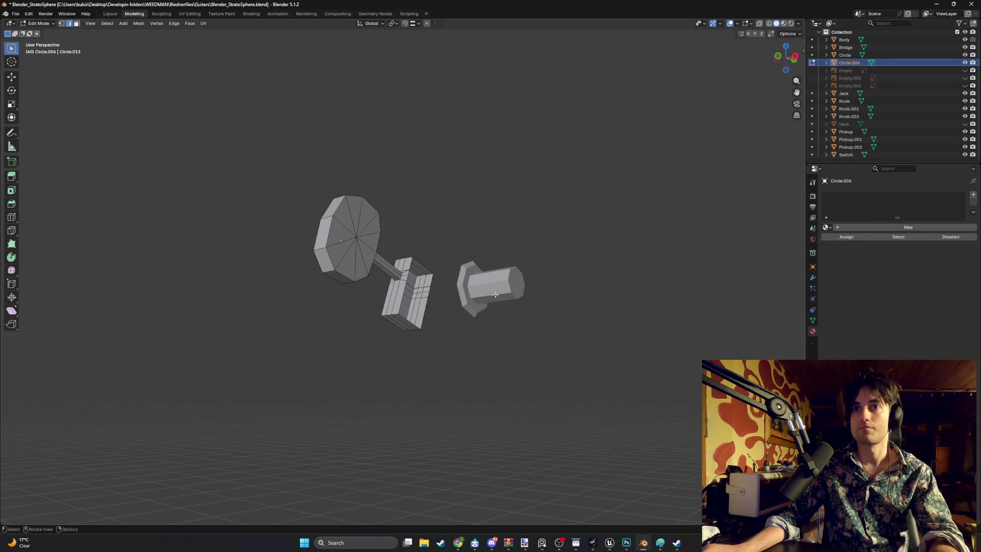
pyautogui.press('Tab')
# Join Circle and Circle.006 into one object named 'Tuners'.
pyautogui.click(495, 296)
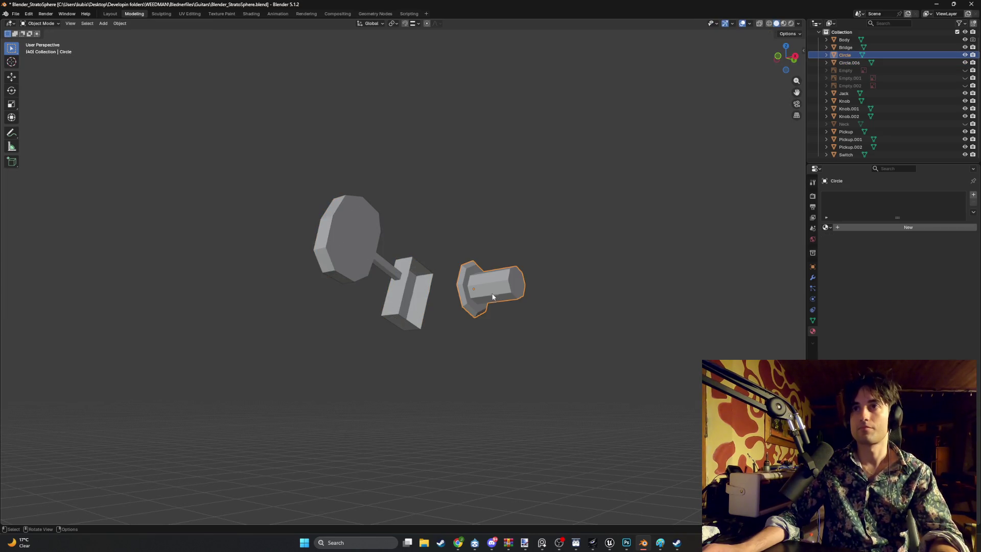
pyautogui.keyDown('shift'); pyautogui.click(396, 300); pyautogui.keyUp('shift')
pyautogui.hotkey('ctrl', 'j')
pyautogui.press('F2')
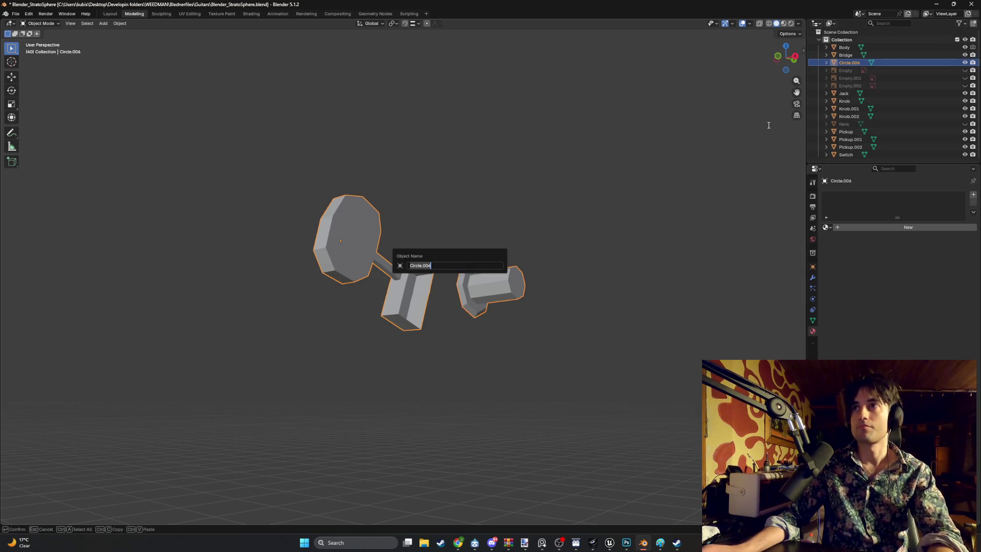
pyautogui.write('T')
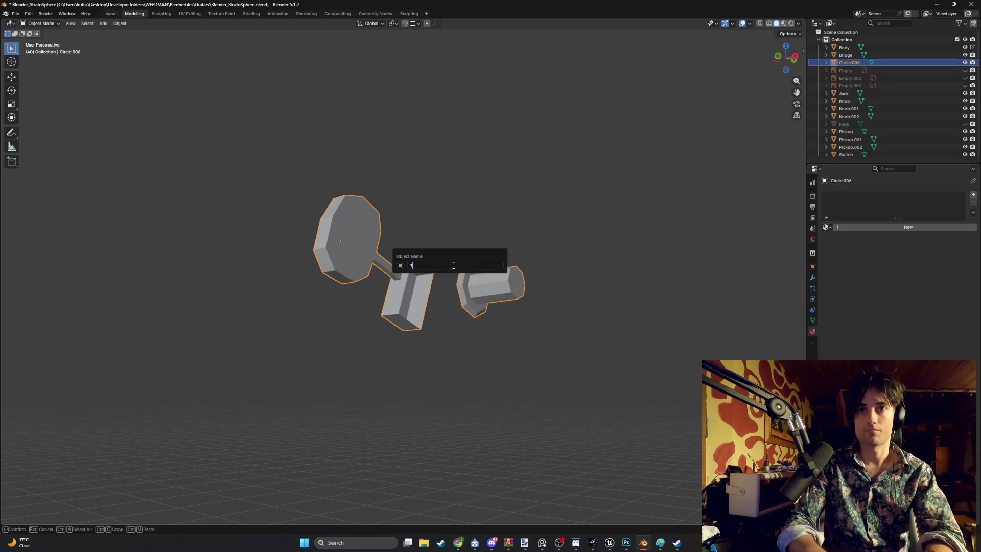
pyautogui.write('uners')
pyautogui.press('Return')
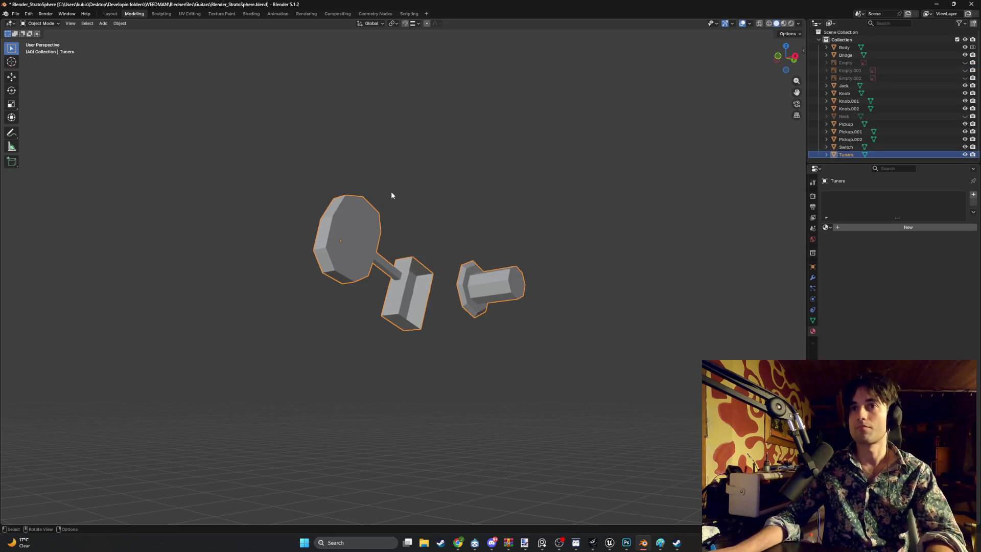
pyautogui.moveTo(566, 196)
pyautogui.mouseDown(button='middle')
pyautogui.moveTo(674, 226)
pyautogui.moveTo(585, 234)
pyautogui.moveTo(497, 225)
pyautogui.moveTo(439, 201)
pyautogui.moveTo(435, 213)
pyautogui.moveTo(542, 223)
pyautogui.moveTo(414, 225)
pyautogui.moveTo(385, 213)
pyautogui.moveTo(410, 300)
pyautogui.moveTo(336, 304)
pyautogui.moveTo(356, 298)
pyautogui.mouseUp(button='middle')
# Enter Edit Mode on Tuners in Solid shading and select two edges of the block.
pyautogui.press('z')
pyautogui.click(388, 299)
pyautogui.moveTo(427, 290)
pyautogui.mouseDown(button='middle')
pyautogui.moveTo(378, 243)
pyautogui.moveTo(270, 317)
pyautogui.moveTo(276, 306)
pyautogui.mouseUp(button='middle')
pyautogui.press('Tab')
pyautogui.press('KP_5')
pyautogui.scroll(10, 285, 286)
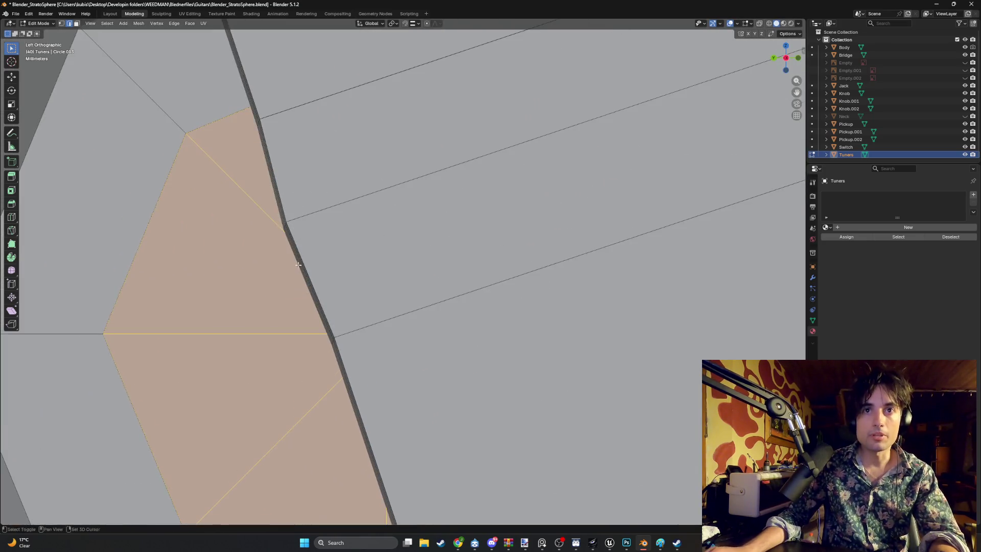
pyautogui.moveTo(298, 265)
pyautogui.mouseDown(button='middle')
pyautogui.moveTo(442, 265)
pyautogui.moveTo(407, 227)
pyautogui.mouseUp(button='middle')
pyautogui.click(418, 224)
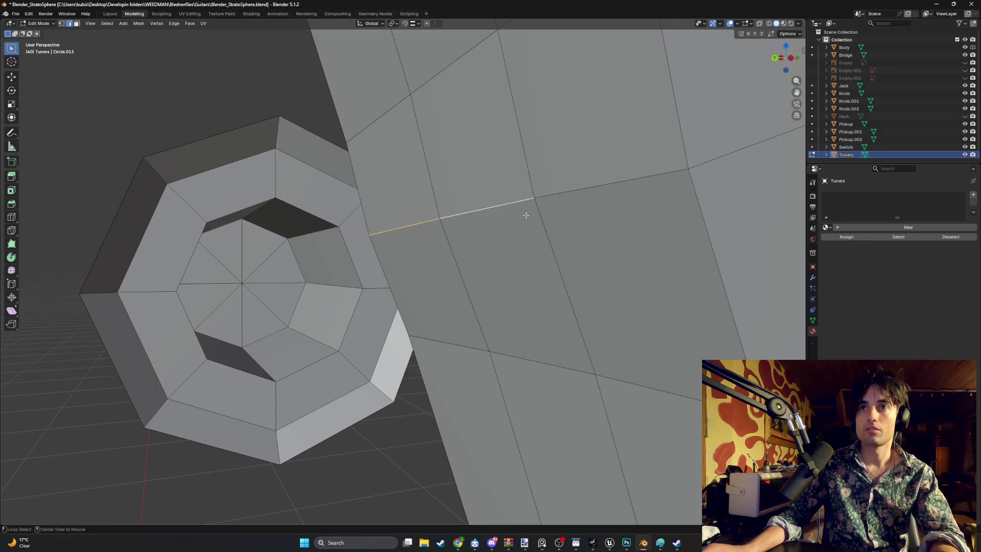
pyautogui.keyDown('shift'); pyautogui.click(564, 189); pyautogui.keyUp('shift')
# Straighten the slanted edge by moving the vertex along Y then Z, then delete the edge loop.
pyautogui.keyDown('alt'); pyautogui.moveTo(593, 206); pyautogui.dragTo(455, 236, button='middle'); pyautogui.keyUp('alt')
pyautogui.scroll(-2, 408, 214)
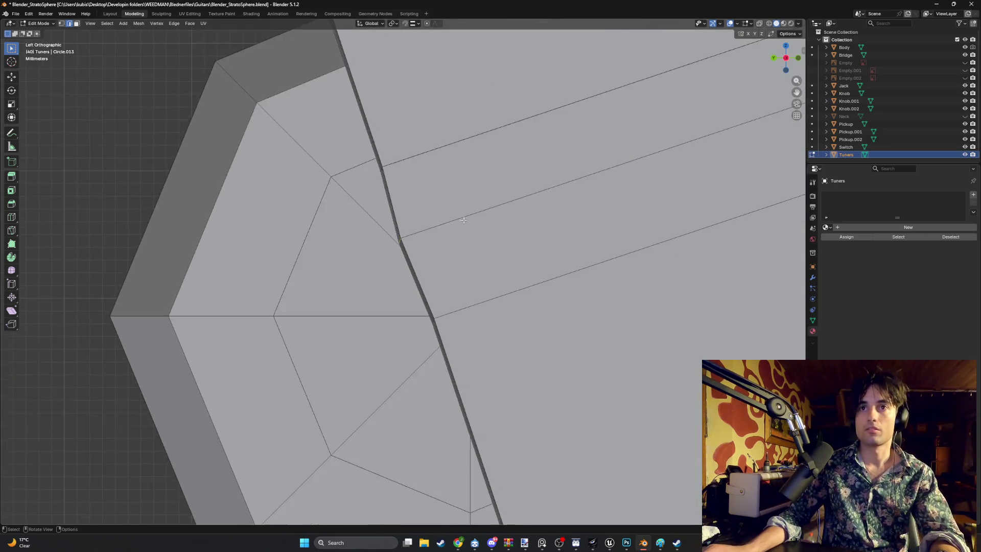
pyautogui.scroll(-5, 393, 206)
pyautogui.scroll(5, 394, 207)
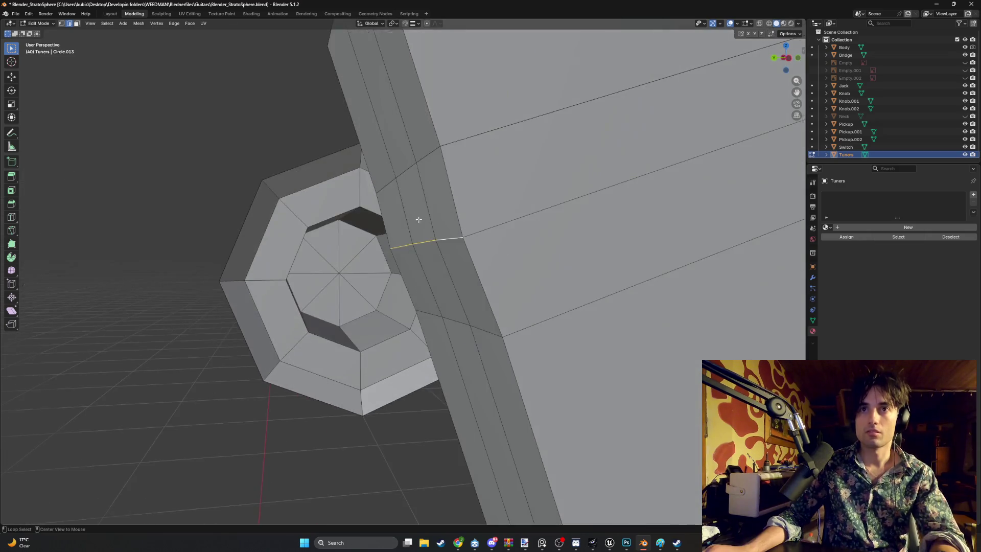
pyautogui.press('g')
pyautogui.press('y')
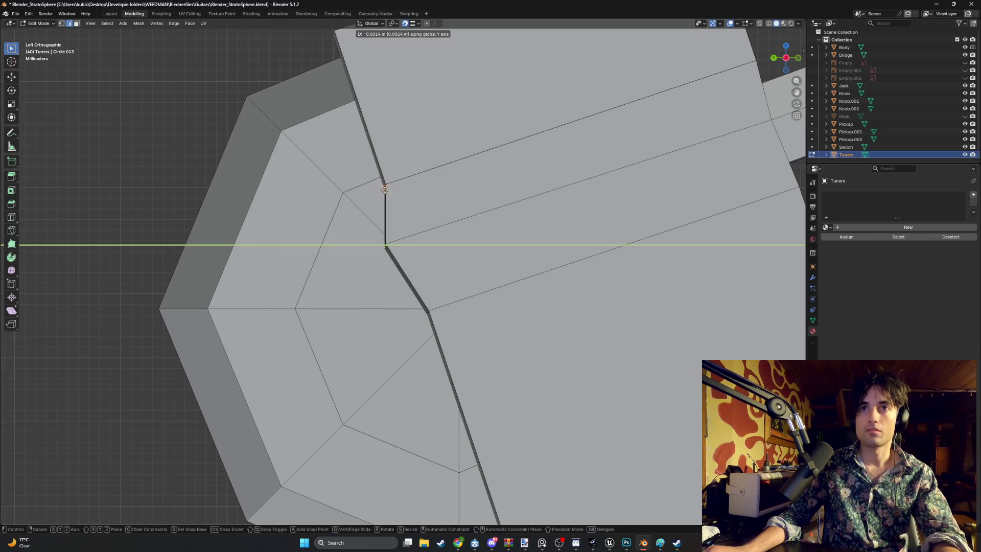
pyautogui.click(397, 213)
pyautogui.press('g')
pyautogui.press('z')
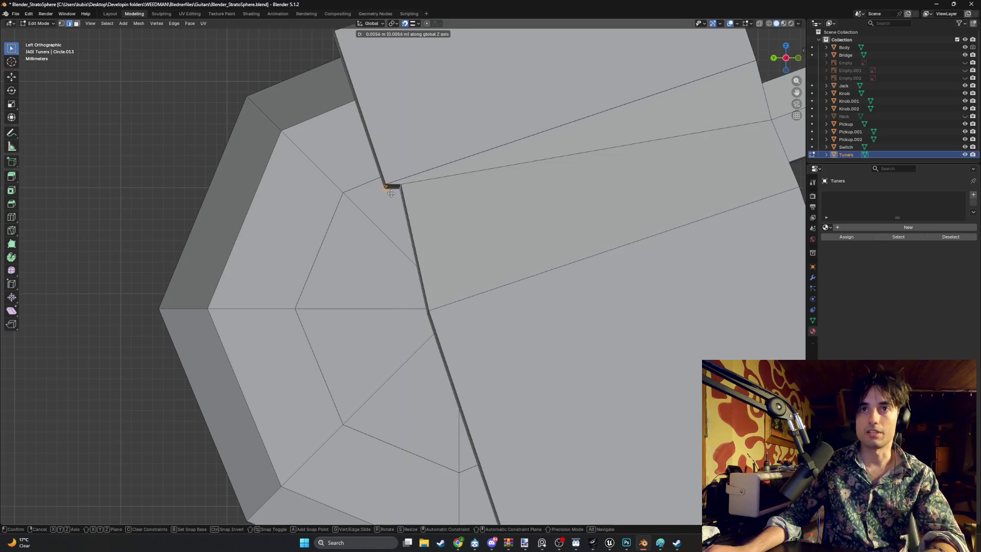
pyautogui.click(386, 187)
pyautogui.moveTo(386, 187)
pyautogui.mouseDown(button='middle')
pyautogui.moveTo(471, 204)
pyautogui.moveTo(460, 232)
pyautogui.moveTo(439, 246)
pyautogui.moveTo(501, 256)
pyautogui.moveTo(456, 258)
pyautogui.mouseUp(button='middle')
pyautogui.press('x')
pyautogui.click(427, 253)
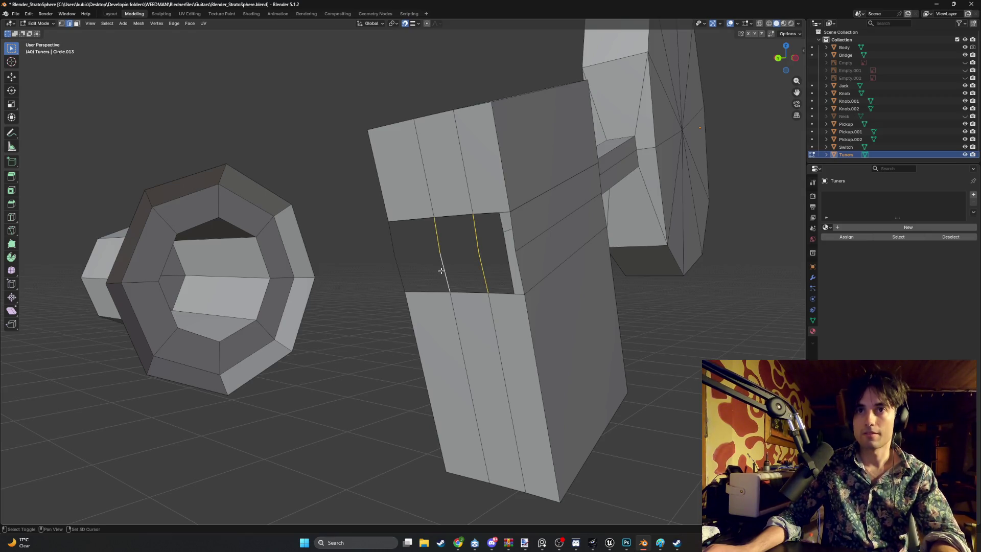
# Delete the selected edges, then fill the gap with three new faces between edge pairs.
pyautogui.press('x')
pyautogui.click(365, 247)
pyautogui.moveTo(377, 248); pyautogui.dragTo(422, 237, button='middle')
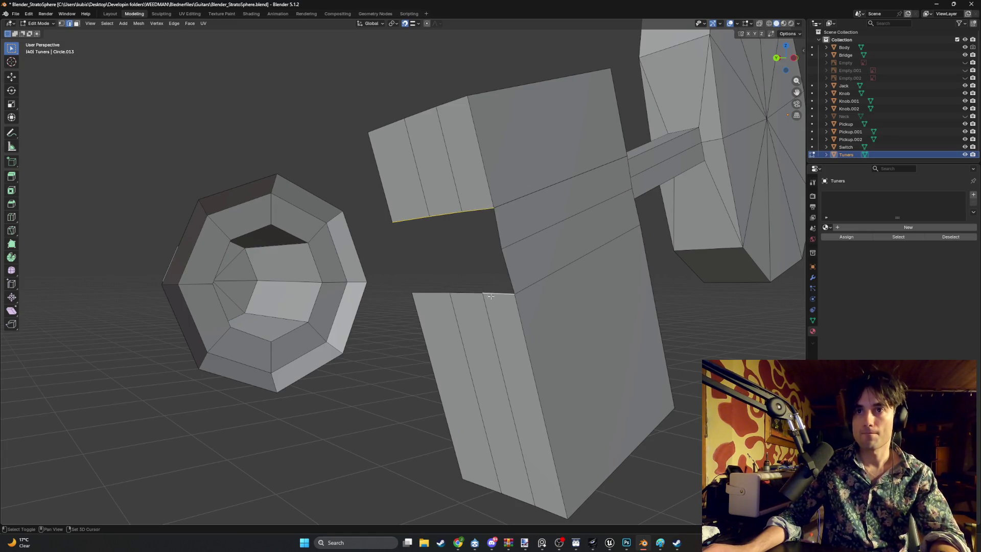
pyautogui.click(410, 223)
pyautogui.keyDown('shift'); pyautogui.click(427, 294); pyautogui.keyUp('shift')
pyautogui.press('f')
pyautogui.click(466, 292)
pyautogui.press('f')
pyautogui.click(498, 293)
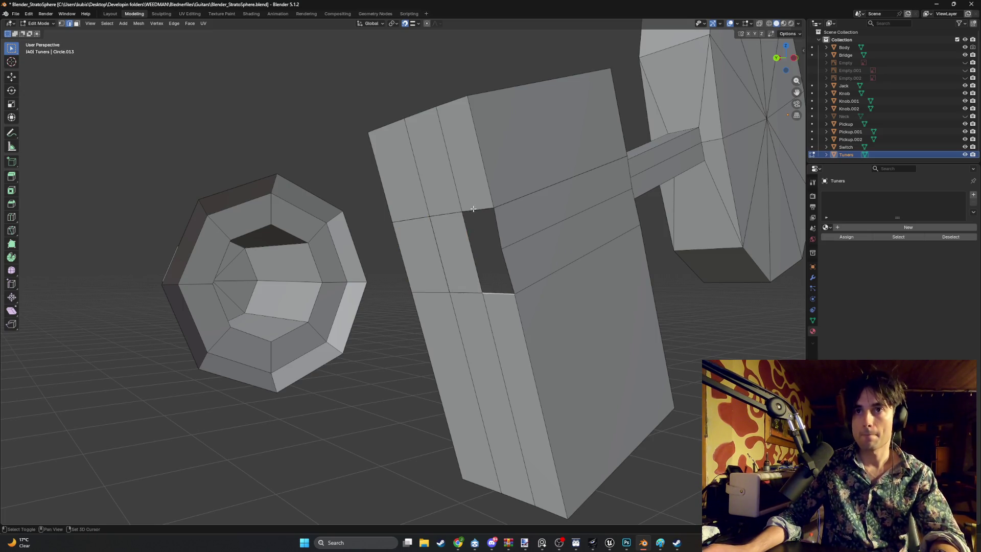
pyautogui.keyDown('shift'); pyautogui.click(486, 223); pyautogui.keyUp('shift')
pyautogui.press('f')
pyautogui.moveTo(485, 223)
pyautogui.mouseDown(button='middle')
pyautogui.moveTo(495, 216)
pyautogui.moveTo(484, 237)
pyautogui.moveTo(460, 244)
pyautogui.mouseUp(button='middle')
# Delete two loops of faces on the block, leaving a hole.
pyautogui.keyDown('alt'); pyautogui.click(503, 255); pyautogui.keyUp('alt')
pyautogui.keyDown('alt'); pyautogui.keyDown('shift'); pyautogui.click(501, 222); pyautogui.keyUp('shift'); pyautogui.keyUp('alt')
pyautogui.press('x')
pyautogui.click(486, 239)
# Fill the hole with new faces between its opposite and bottom edges.
pyautogui.press('1')
pyautogui.keyDown('shift'); pyautogui.click(451, 244); pyautogui.keyUp('shift')
pyautogui.keyDown('shift'); pyautogui.click(469, 314); pyautogui.keyUp('shift')
pyautogui.hotkey('alt', 'a')
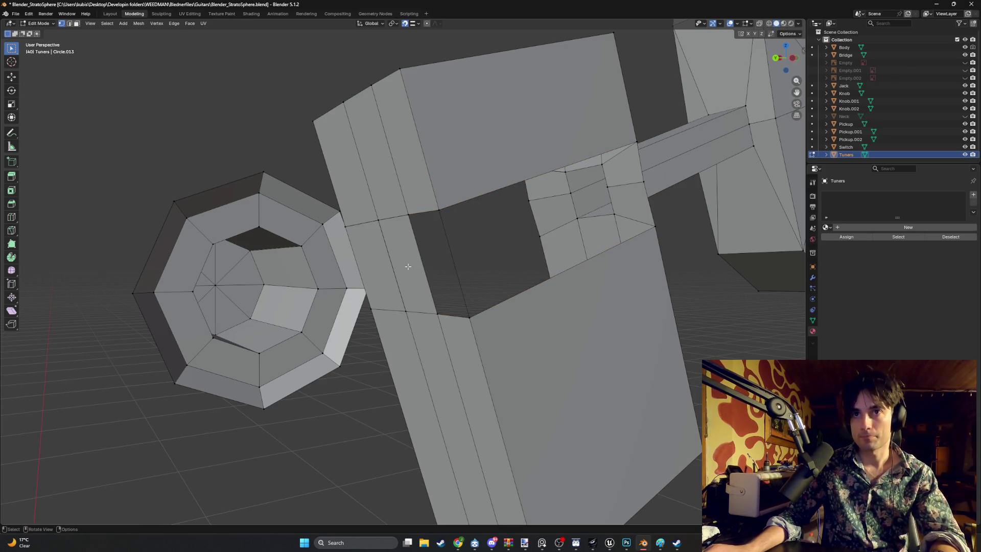
pyautogui.keyDown('ctrl'); pyautogui.keyDown('alt'); pyautogui.click(452, 254); pyautogui.keyUp('alt'); pyautogui.keyUp('ctrl')
pyautogui.press('f')
pyautogui.moveTo(483, 244)
pyautogui.mouseDown(button='middle')
pyautogui.moveTo(416, 259)
pyautogui.moveTo(471, 204)
pyautogui.moveTo(485, 204)
pyautogui.mouseUp(button='middle')
pyautogui.keyDown('shift'); pyautogui.click(502, 328); pyautogui.keyUp('shift')
pyautogui.press('f')
pyautogui.moveTo(499, 325); pyautogui.dragTo(454, 241, button='middle')
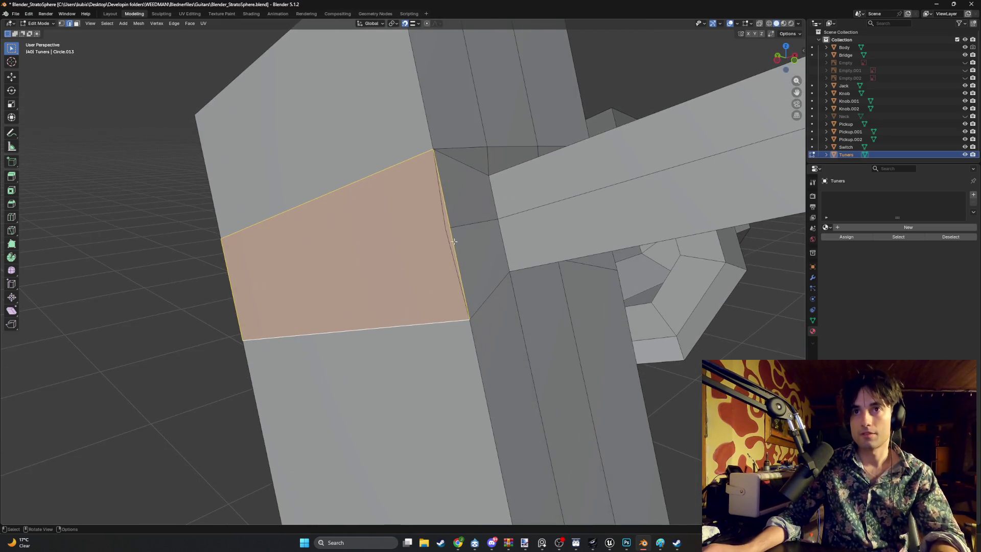
# Fill triangles between the boundary edges near the shaft.
pyautogui.press('1')
pyautogui.click(445, 227)
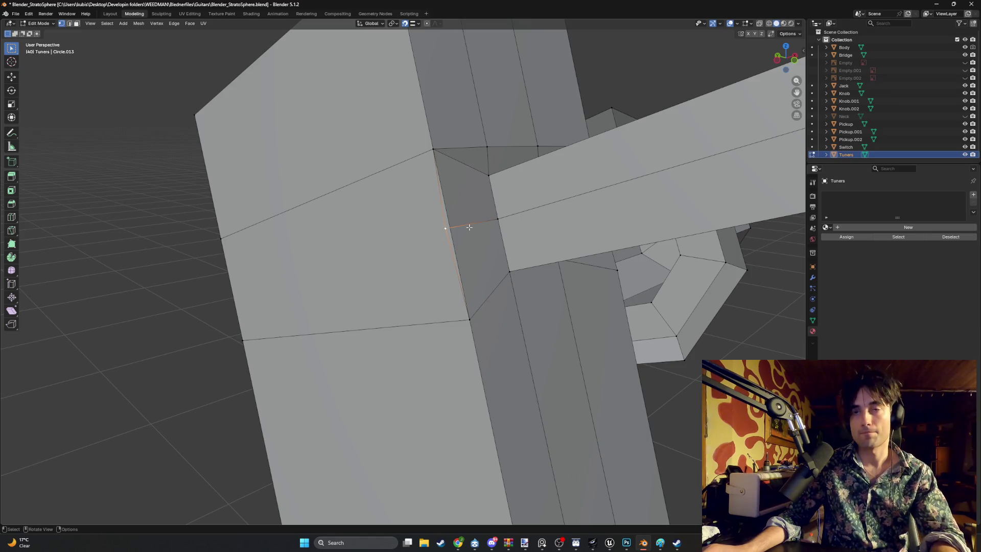
pyautogui.rightClick(456, 225)
pyautogui.click(443, 211)
pyautogui.moveTo(442, 210); pyautogui.dragTo(383, 194, button='middle')
pyautogui.press('f')
pyautogui.press('f')
pyautogui.press('f')
# Delete the stray edge on the shaft, then select the shaft's long top and lower edges.
pyautogui.click(412, 218)
pyautogui.press('x')
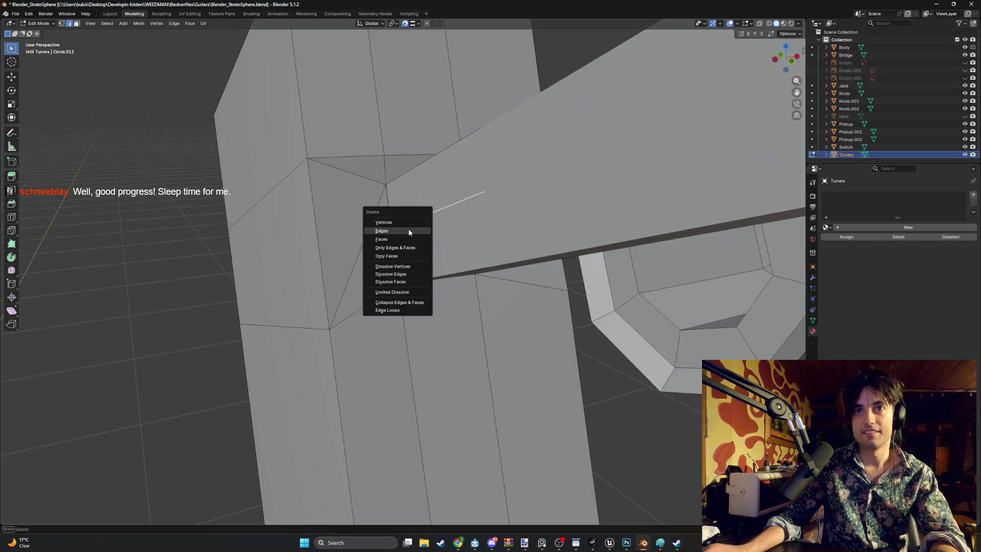
pyautogui.click(409, 231)
pyautogui.moveTo(411, 236); pyautogui.dragTo(531, 230, button='middle')
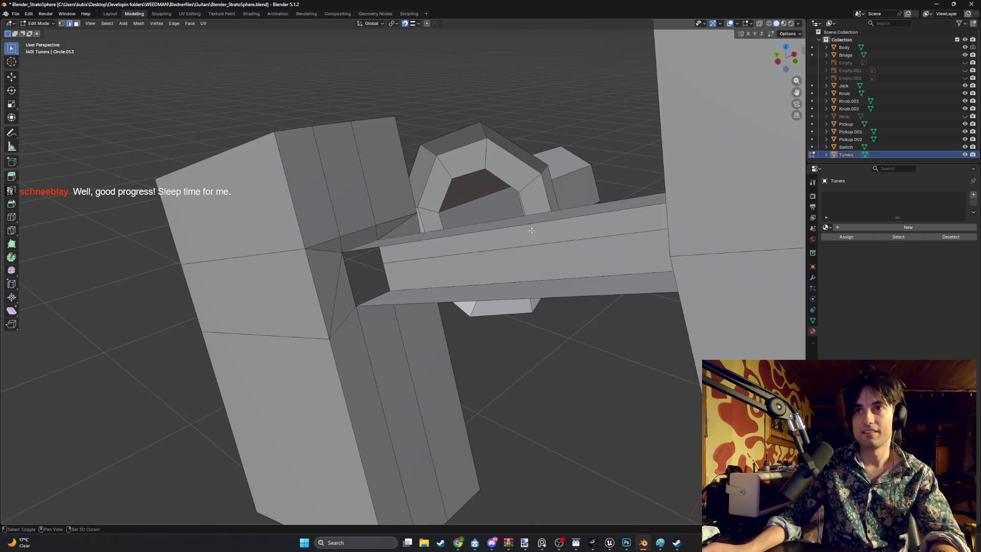
pyautogui.keyDown('shift'); pyautogui.click(429, 242); pyautogui.keyUp('shift')
pyautogui.keyDown('shift'); pyautogui.click(468, 300); pyautogui.keyUp('shift')
pyautogui.moveTo(468, 300)
pyautogui.mouseDown(button='middle')
pyautogui.moveTo(256, 313)
pyautogui.moveTo(400, 240)
pyautogui.moveTo(408, 245)
pyautogui.mouseUp(button='middle')
# Select the vertices at the shaft's end in vertex mode, abandoning a trial knife cut.
pyautogui.scroll(4, 411, 247)
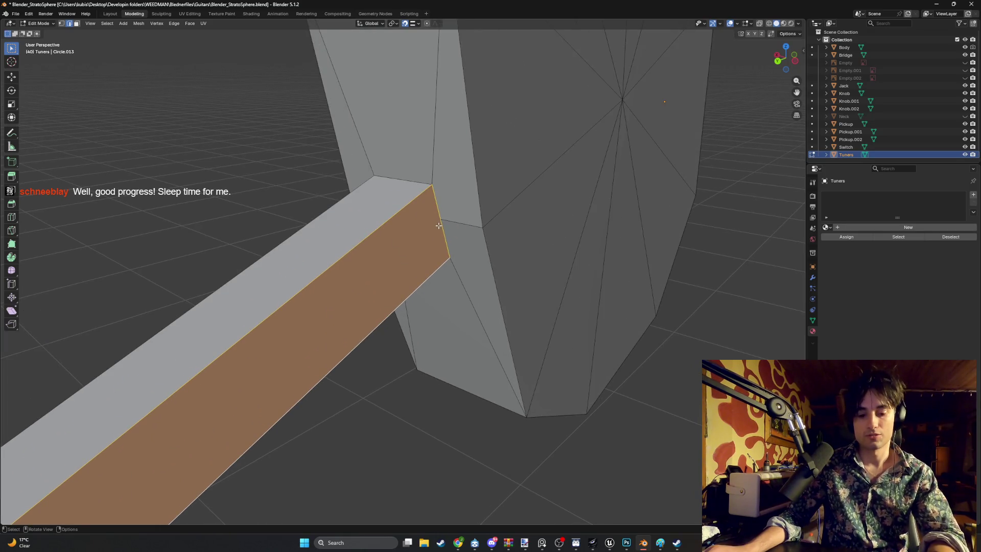
pyautogui.click(442, 224)
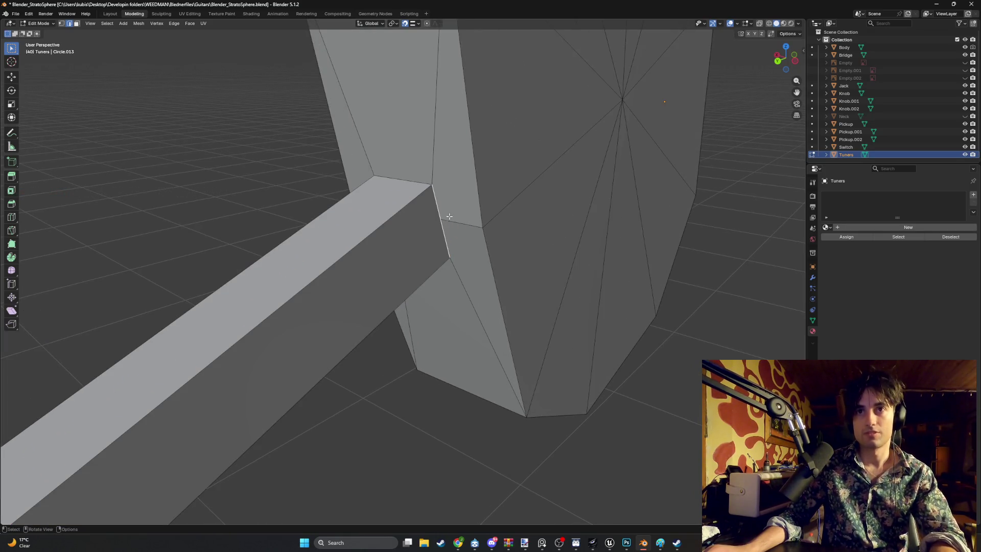
pyautogui.click(450, 216)
pyautogui.scroll(5, 441, 205)
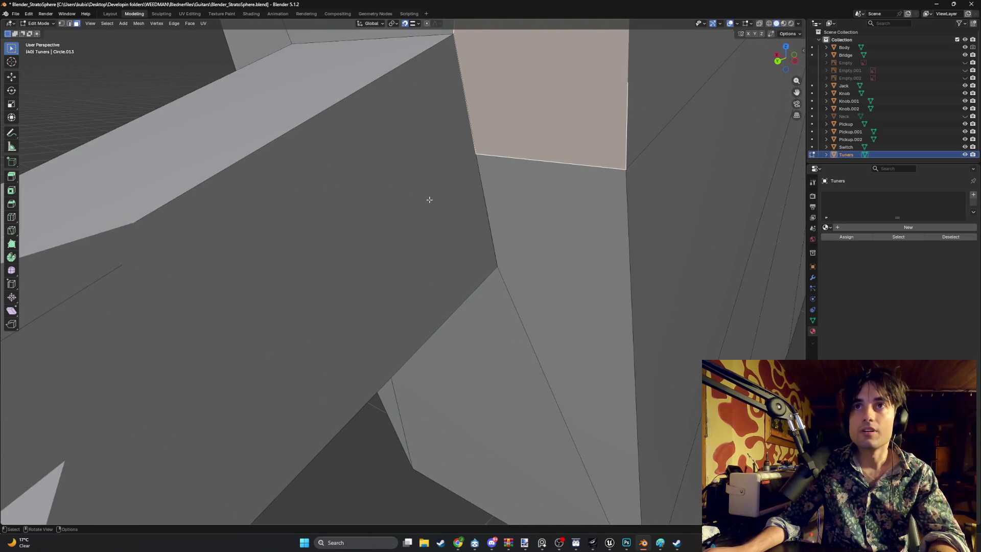
pyautogui.scroll(-5, 429, 199)
pyautogui.scroll(2, 442, 224)
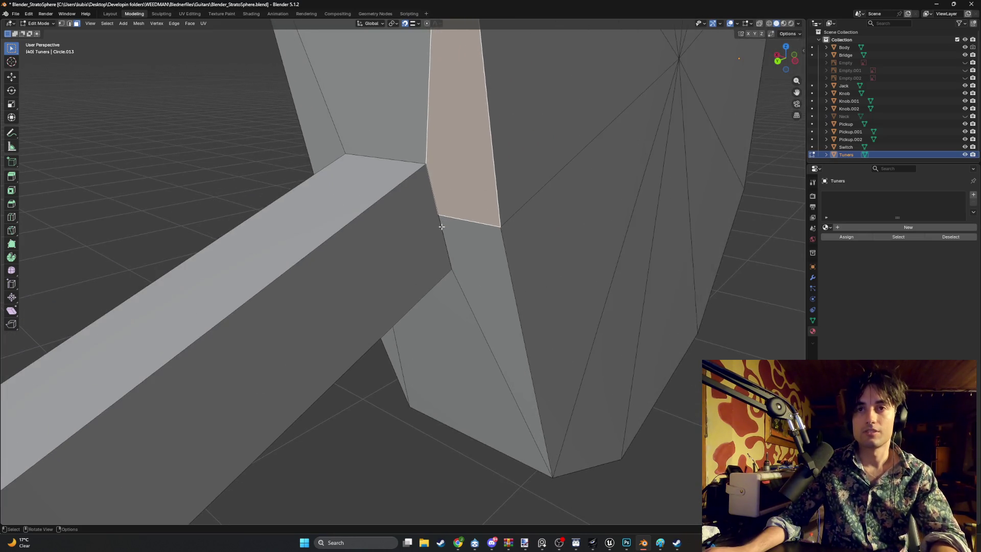
pyautogui.press('1')
pyautogui.click(437, 235)
pyautogui.moveTo(437, 238)
pyautogui.mouseDown(button='middle')
pyautogui.moveTo(416, 203)
pyautogui.moveTo(330, 228)
pyautogui.mouseUp(button='middle')
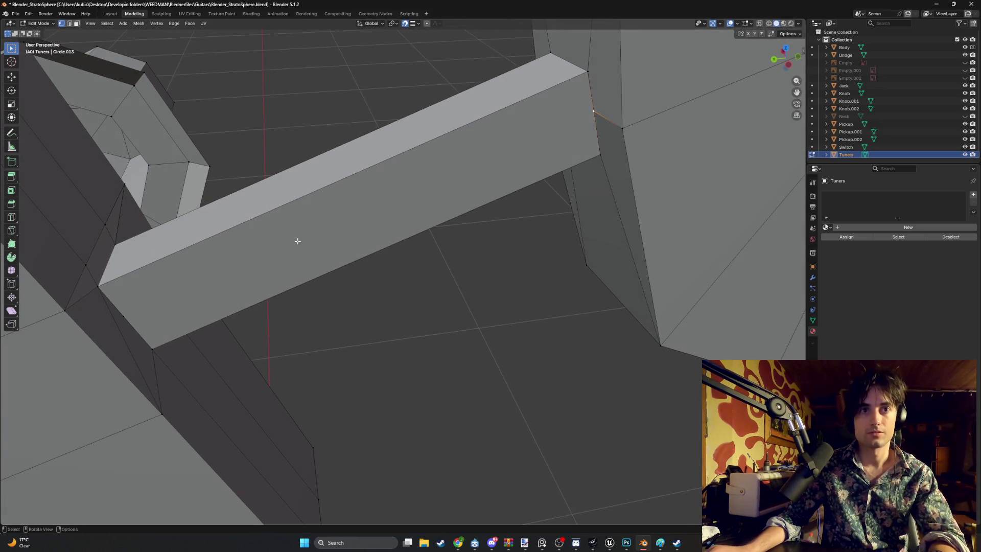
pyautogui.press('k')
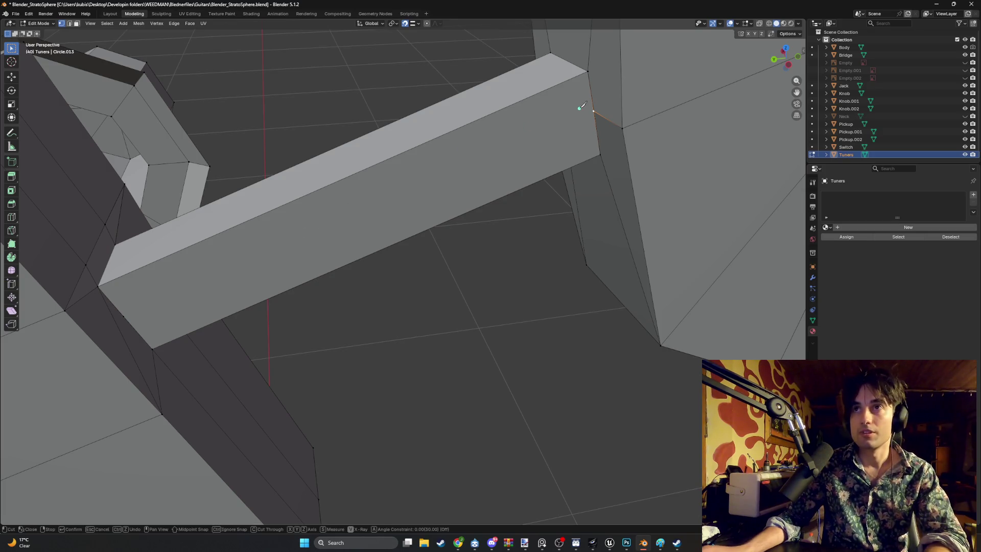
pyautogui.click(594, 109)
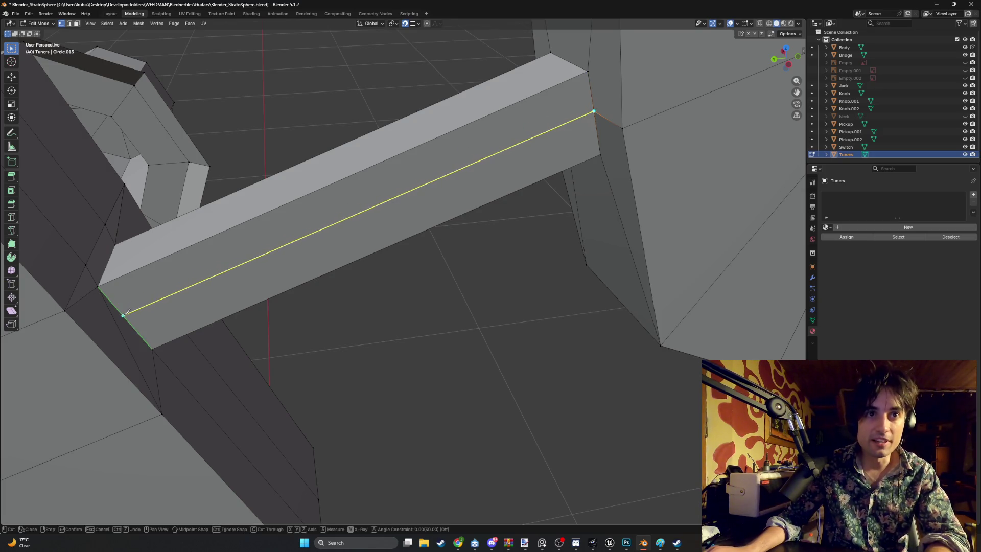
pyautogui.press('Escape')
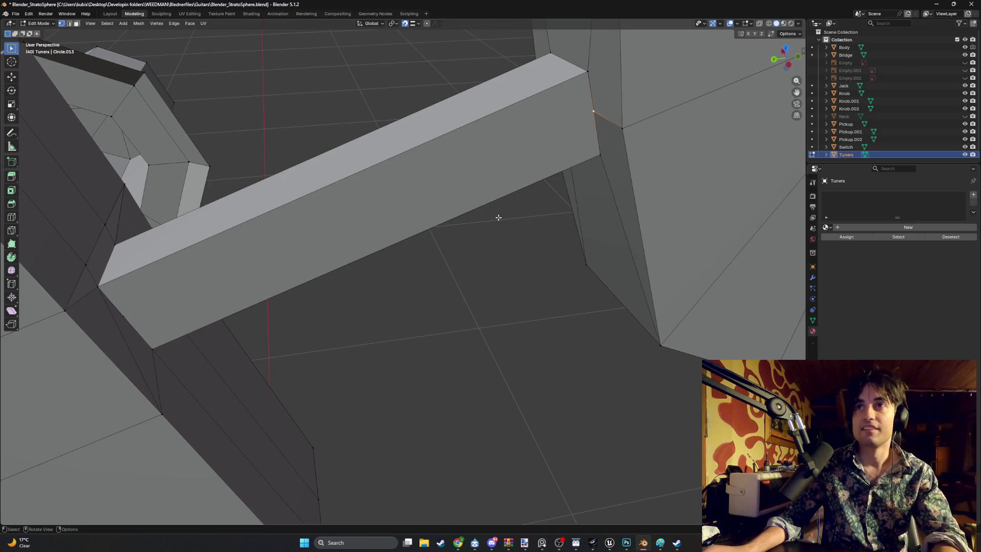
pyautogui.moveTo(457, 265)
pyautogui.mouseDown(button='middle')
pyautogui.moveTo(519, 200)
pyautogui.moveTo(506, 191)
pyautogui.moveTo(499, 143)
pyautogui.mouseUp(button='middle')
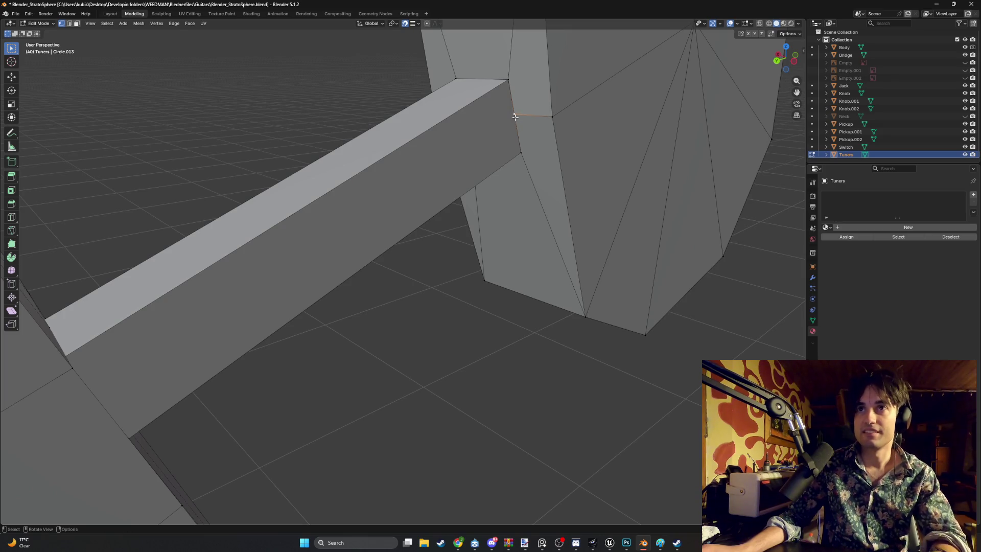
# Move the vertices along Z, then set the snap target to Vertex and enable snapping.
pyautogui.press('g')
pyautogui.press('z')
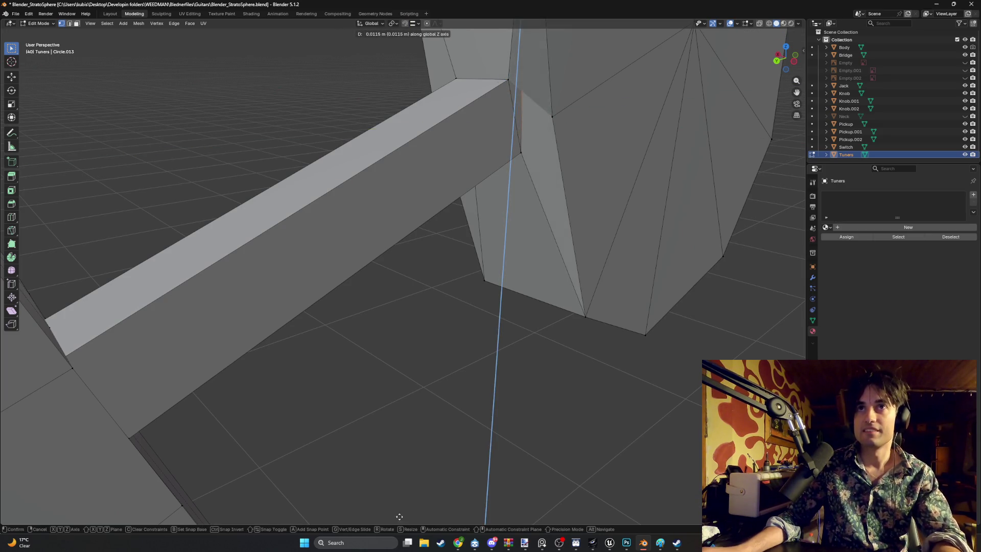
pyautogui.click(414, 27)
pyautogui.click(413, 24)
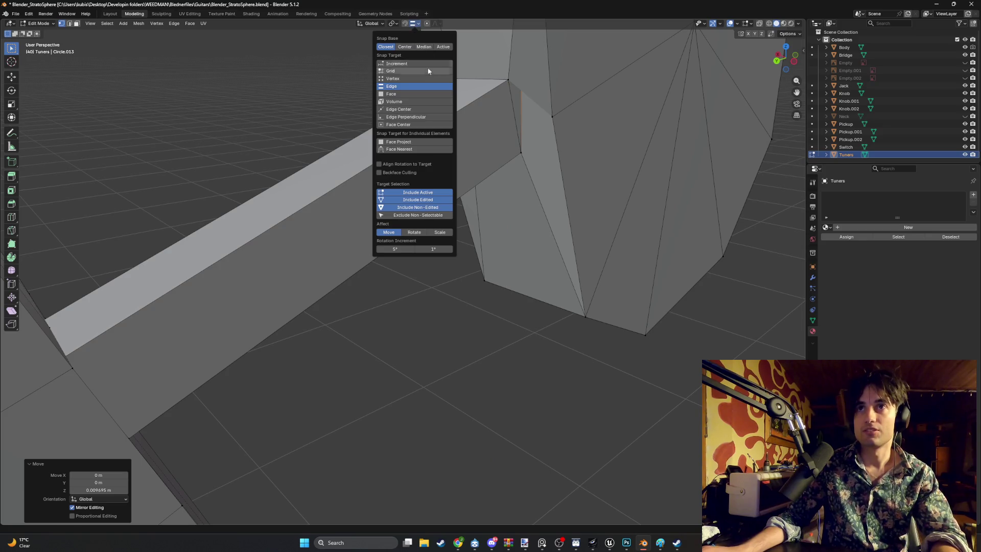
pyautogui.keyDown('ctrl'); pyautogui.click(503, 121); pyautogui.keyUp('ctrl')
pyautogui.click(418, 24)
pyautogui.click(414, 83)
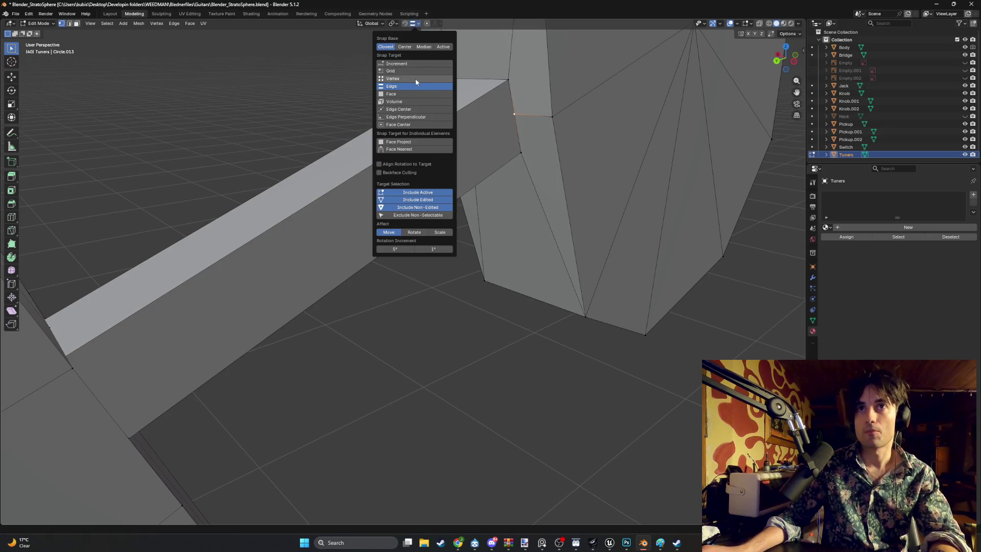
# Snap the shaft's end vertices along Z onto the tuner head's vertex.
pyautogui.press('g')
pyautogui.press('z')
pyautogui.press('z')
pyautogui.press('z')
pyautogui.click(507, 83)
pyautogui.moveTo(482, 107)
pyautogui.mouseDown(button='middle')
pyautogui.moveTo(503, 157)
pyautogui.moveTo(412, 147)
pyautogui.moveTo(368, 157)
pyautogui.moveTo(322, 224)
pyautogui.mouseUp(button='middle')
pyautogui.scroll(-5, 368, 156)
pyautogui.click(323, 224)
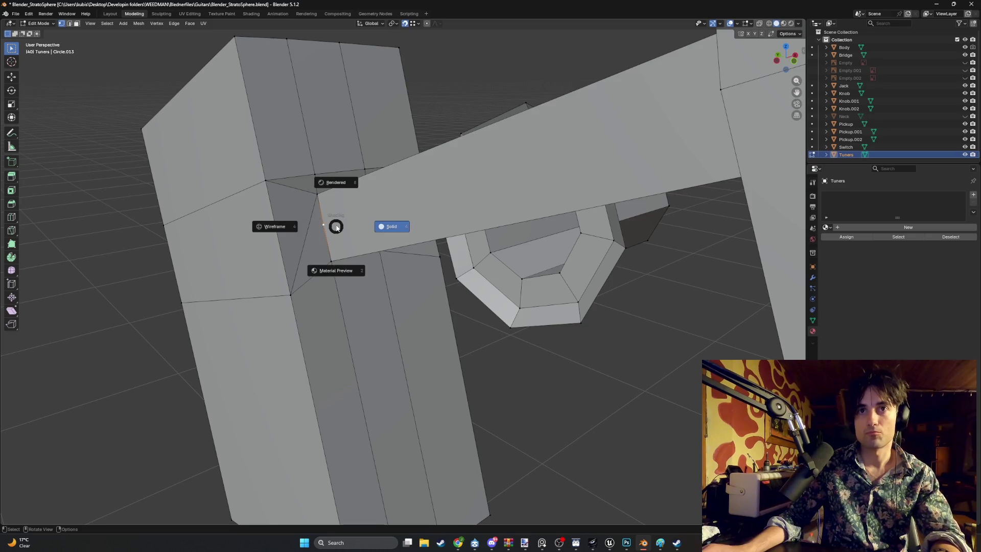
# Return the Tuners object to Object Mode and make Neck visible in the Outliner.
pyautogui.press('x')
pyautogui.moveTo(354, 233)
pyautogui.mouseDown(button='middle')
pyautogui.moveTo(332, 223)
pyautogui.moveTo(366, 229)
pyautogui.moveTo(372, 208)
pyautogui.moveTo(408, 212)
pyautogui.moveTo(440, 256)
pyautogui.moveTo(369, 260)
pyautogui.moveTo(510, 260)
pyautogui.moveTo(484, 262)
pyautogui.moveTo(587, 246)
pyautogui.moveTo(521, 256)
pyautogui.moveTo(536, 212)
pyautogui.moveTo(508, 280)
pyautogui.moveTo(425, 280)
pyautogui.moveTo(517, 275)
pyautogui.moveTo(558, 256)
pyautogui.moveTo(467, 302)
pyautogui.moveTo(499, 290)
pyautogui.moveTo(499, 249)
pyautogui.mouseUp(button='middle')
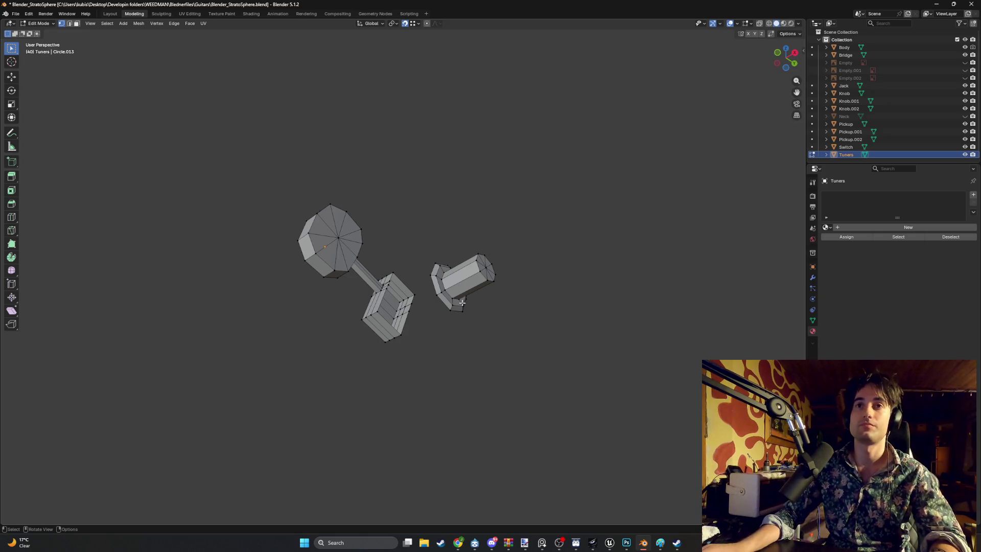
pyautogui.scroll(-3, 462, 303)
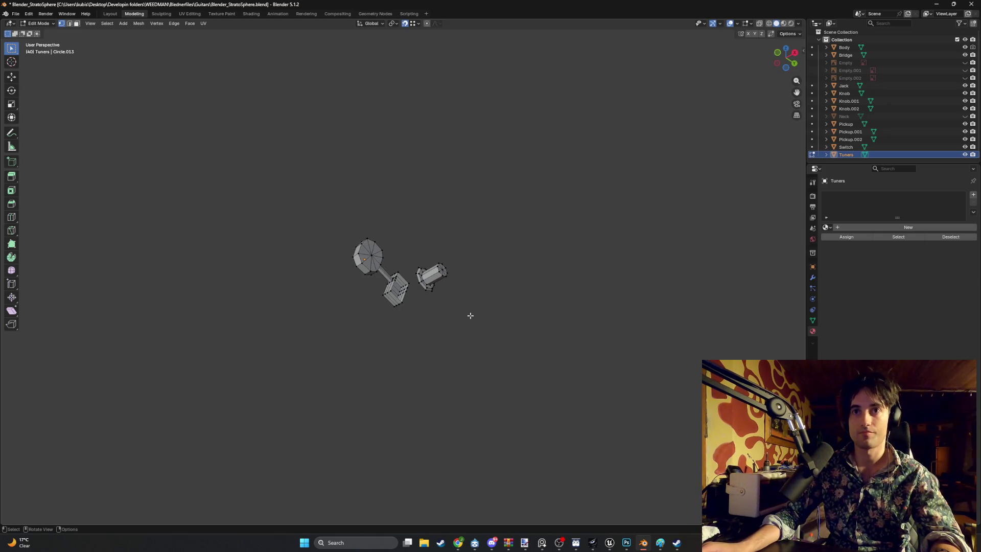
pyautogui.press('Tab')
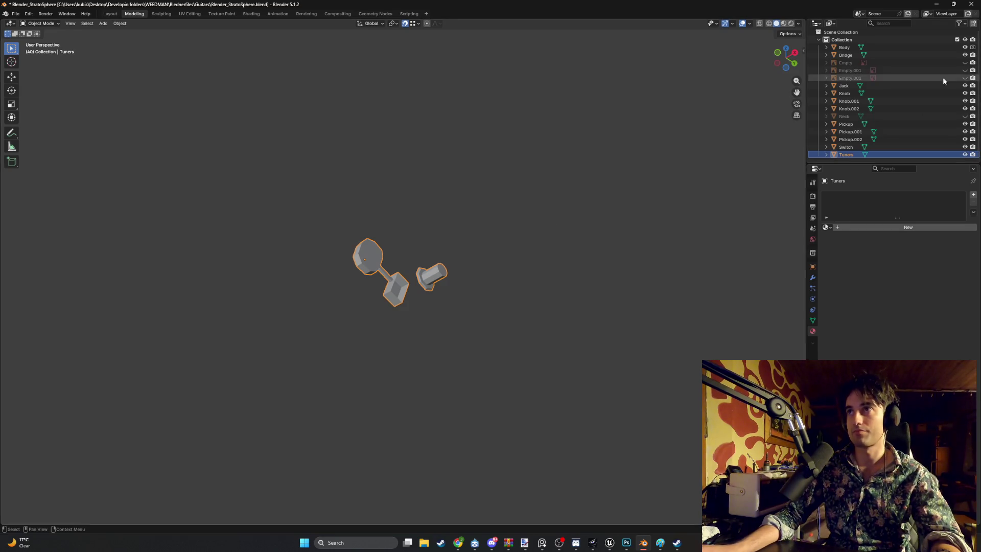
pyautogui.scroll(1, 943, 80)
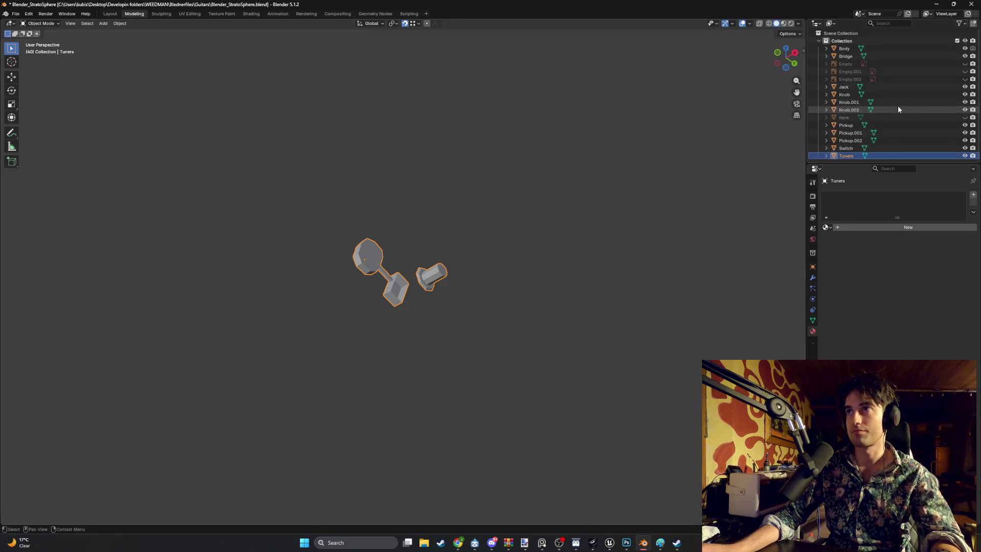
pyautogui.click(965, 117)
pyautogui.moveTo(638, 214)
pyautogui.mouseDown(button='middle')
pyautogui.moveTo(552, 241)
pyautogui.moveTo(383, 267)
pyautogui.moveTo(411, 289)
pyautogui.moveTo(390, 307)
pyautogui.moveTo(361, 280)
pyautogui.moveTo(239, 258)
pyautogui.moveTo(351, 246)
pyautogui.moveTo(317, 247)
pyautogui.moveTo(351, 272)
pyautogui.moveTo(277, 268)
pyautogui.moveTo(285, 235)
pyautogui.moveTo(323, 262)
pyautogui.moveTo(332, 252)
pyautogui.moveTo(384, 263)
pyautogui.mouseUp(button='middle')
# Enter Edit Mode on the Tuners mesh and switch the viewport to wireframe shading.
pyautogui.press('Tab')
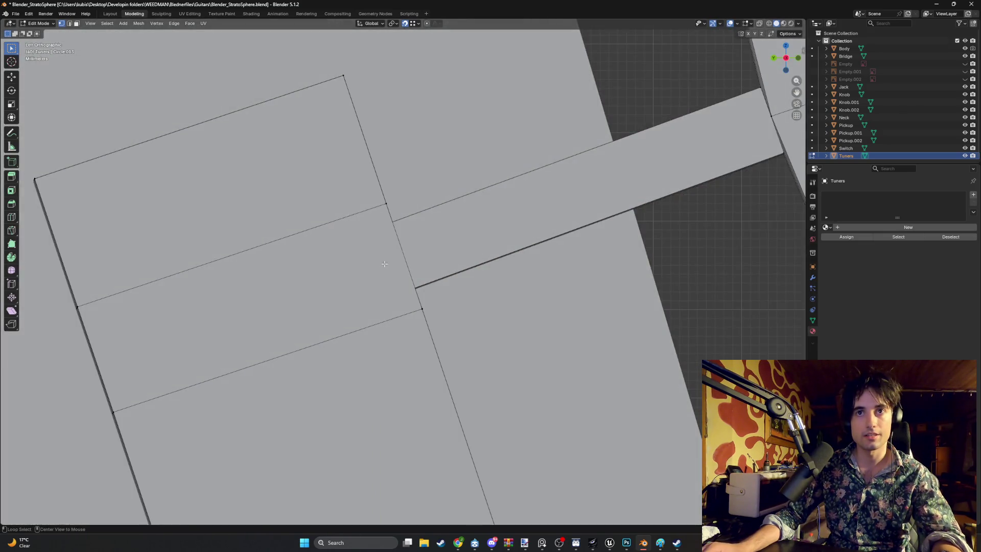
pyautogui.scroll(3, 384, 264)
pyautogui.click(373, 217)
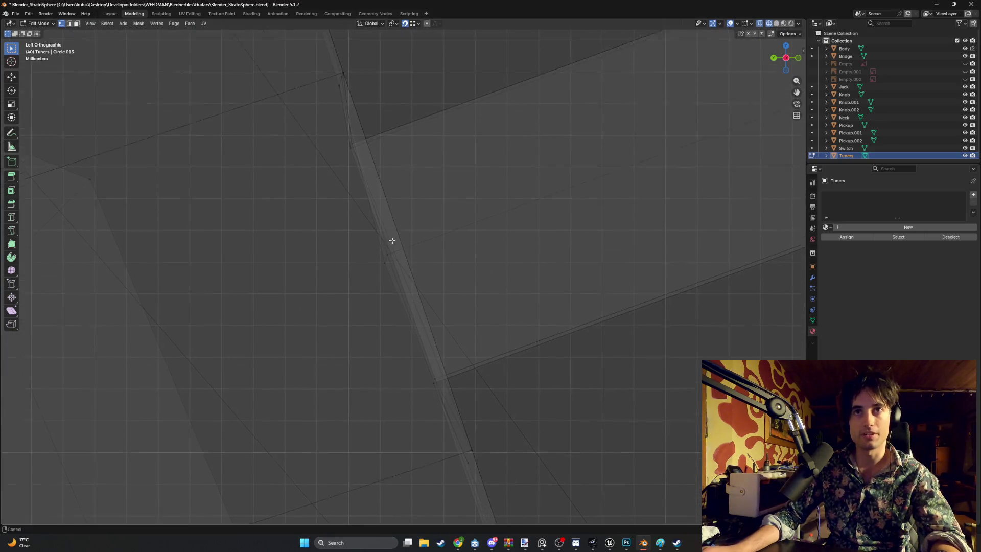
pyautogui.press('g')
pyautogui.press('y')
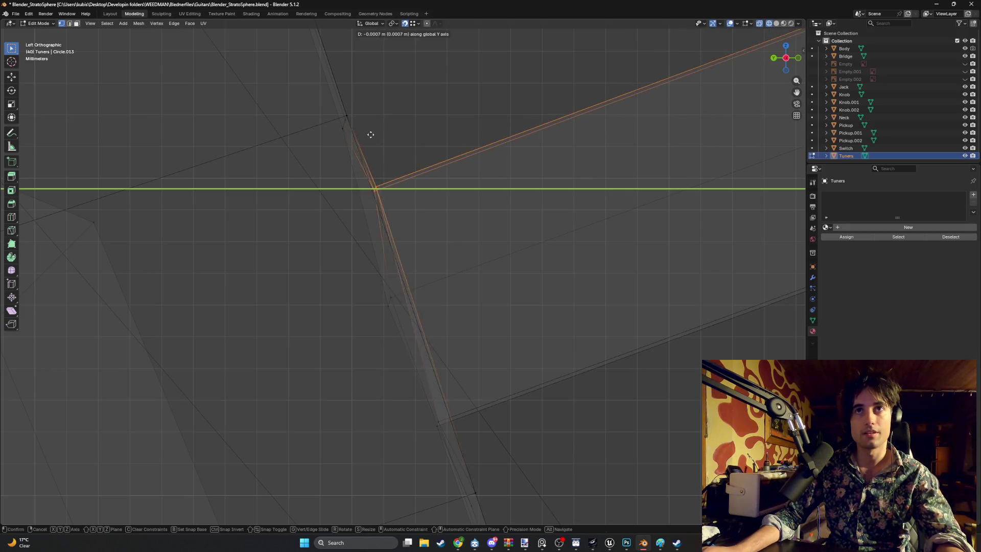
pyautogui.press('Escape')
pyautogui.moveTo(395, 196); pyautogui.dragTo(408, 127, button='middle')
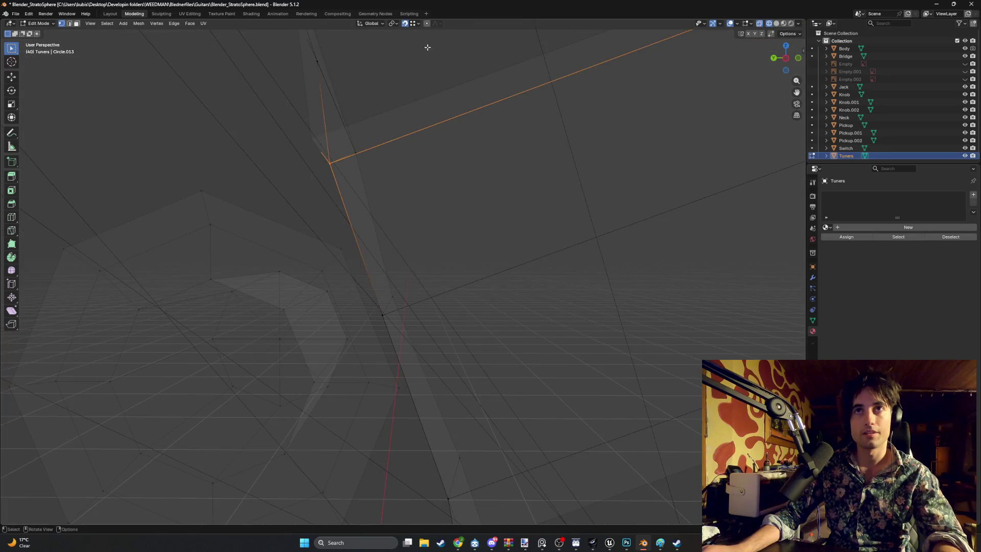
# With Edge snapping in Left Ortho view, shift the shaft vertices about -0.000486 m along Y.
pyautogui.click(416, 24)
pyautogui.click(403, 87)
pyautogui.press('z')
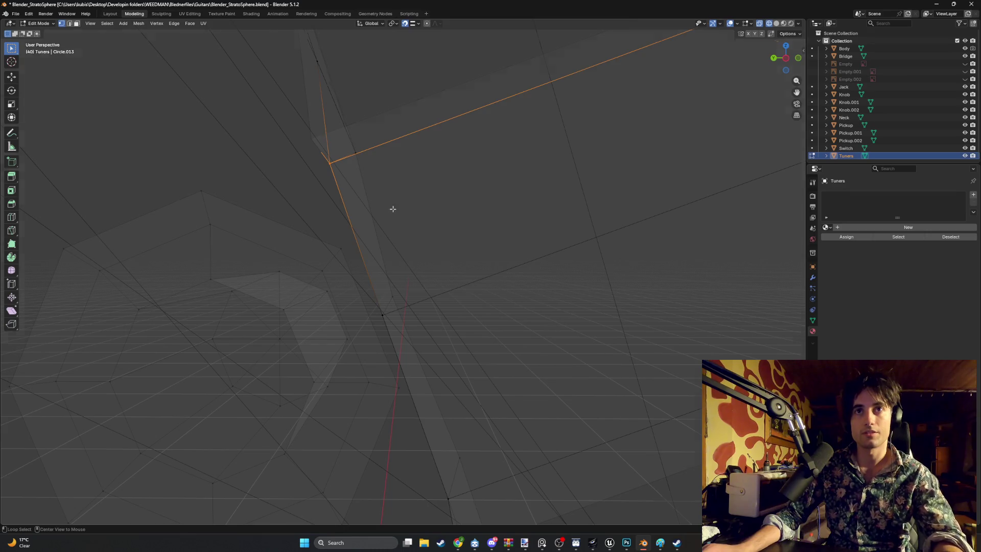
pyautogui.press('ctrl+KP_3')
pyautogui.press('g')
pyautogui.press('y')
pyautogui.click(375, 186)
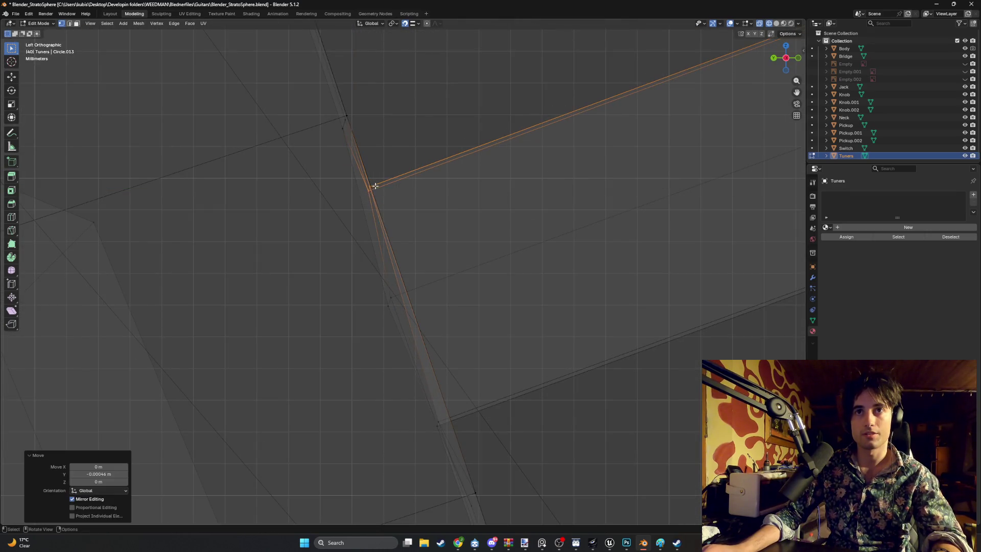
pyautogui.press('g')
pyautogui.press('y')
pyautogui.click(394, 383)
pyautogui.moveTo(395, 383)
pyautogui.mouseDown(button='middle')
pyautogui.moveTo(309, 269)
pyautogui.moveTo(469, 272)
pyautogui.moveTo(291, 273)
pyautogui.moveTo(368, 266)
pyautogui.moveTo(339, 277)
pyautogui.moveTo(371, 291)
pyautogui.moveTo(370, 306)
pyautogui.moveTo(373, 291)
pyautogui.moveTo(420, 283)
pyautogui.moveTo(414, 296)
pyautogui.moveTo(350, 306)
pyautogui.mouseUp(button='middle')
# Compare the tuner against the textured headstock in solid and rendered shading.
pyautogui.click(373, 279)
pyautogui.press('z')
pyautogui.click(411, 290)
pyautogui.scroll(-5, 414, 296)
pyautogui.press('z')
pyautogui.click(415, 277)
pyautogui.press('z')
pyautogui.click(406, 306)
pyautogui.press('z')
pyautogui.click(361, 264)
pyautogui.scroll(-8, 315, 202)
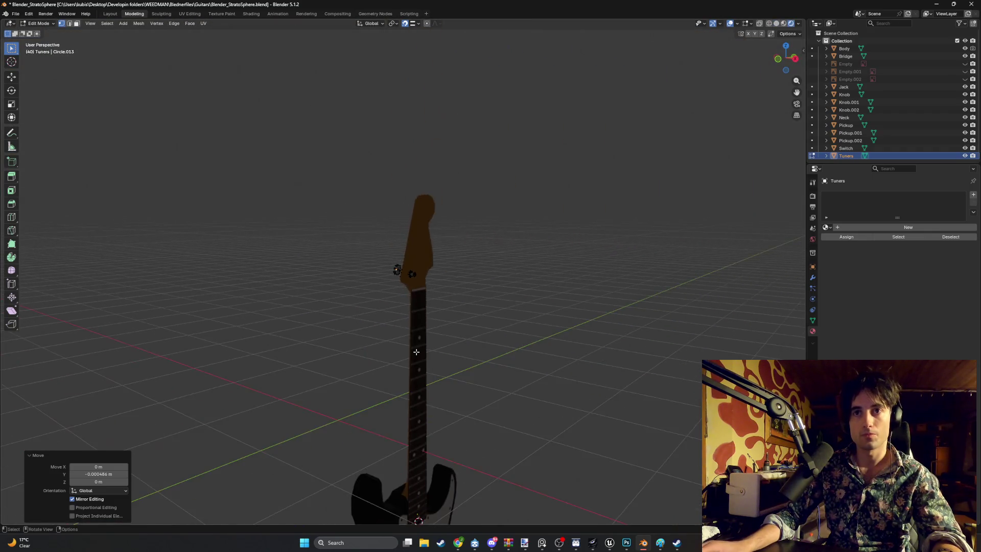
# View the headstock in wireframe, select all tuner geometry, and unhide the reference image.
pyautogui.scroll(4, 315, 202)
pyautogui.moveTo(315, 202)
pyautogui.mouseDown(button='middle')
pyautogui.moveTo(271, 219)
pyautogui.moveTo(338, 225)
pyautogui.moveTo(357, 243)
pyautogui.moveTo(335, 279)
pyautogui.moveTo(227, 227)
pyautogui.moveTo(373, 230)
pyautogui.moveTo(357, 247)
pyautogui.moveTo(385, 256)
pyautogui.moveTo(298, 212)
pyautogui.moveTo(315, 204)
pyautogui.moveTo(372, 275)
pyautogui.mouseUp(button='middle')
pyautogui.press('z')
pyautogui.press('z')
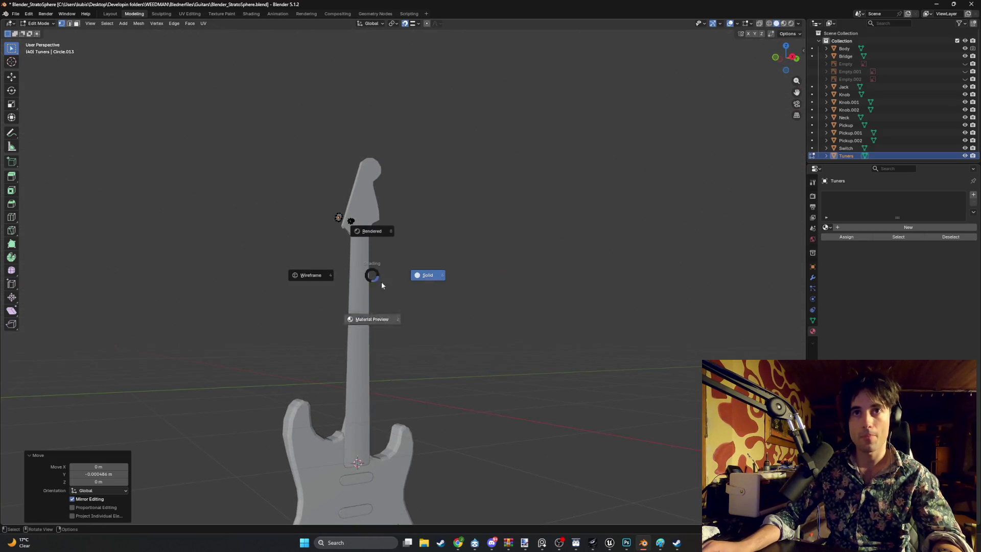
pyautogui.click(313, 271)
pyautogui.scroll(4, 320, 257)
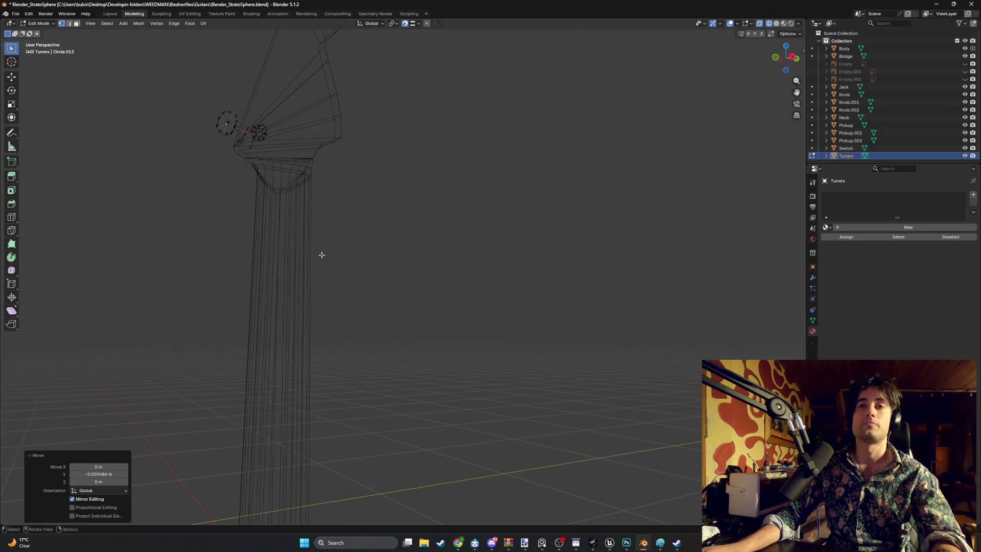
pyautogui.moveTo(328, 218)
pyautogui.mouseDown(button='middle')
pyautogui.moveTo(390, 317)
pyautogui.moveTo(278, 221)
pyautogui.moveTo(336, 302)
pyautogui.moveTo(243, 261)
pyautogui.moveTo(461, 346)
pyautogui.moveTo(381, 339)
pyautogui.moveTo(358, 330)
pyautogui.moveTo(552, 324)
pyautogui.moveTo(587, 291)
pyautogui.moveTo(538, 285)
pyautogui.moveTo(501, 322)
pyautogui.moveTo(477, 324)
pyautogui.mouseUp(button='middle')
pyautogui.press('a')
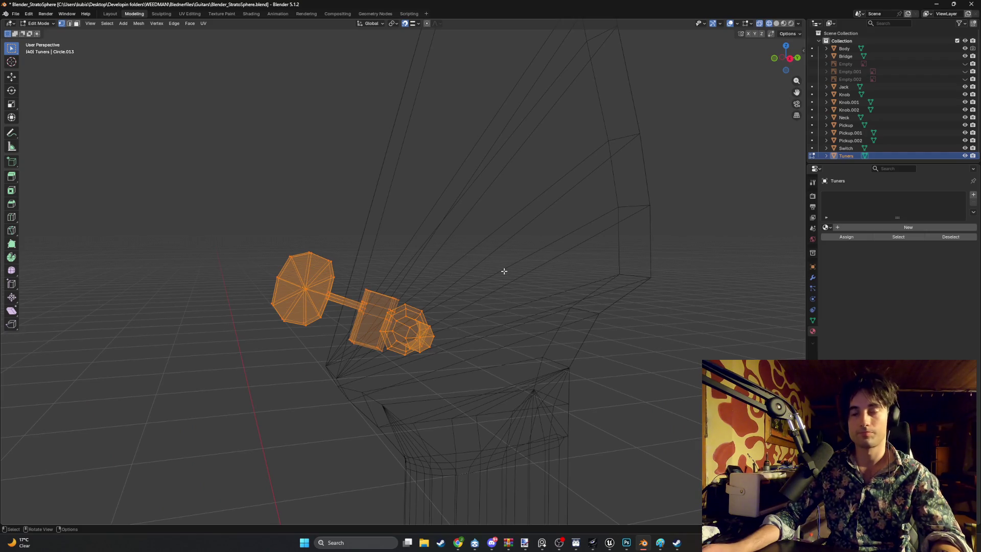
pyautogui.scroll(-1, 862, 137)
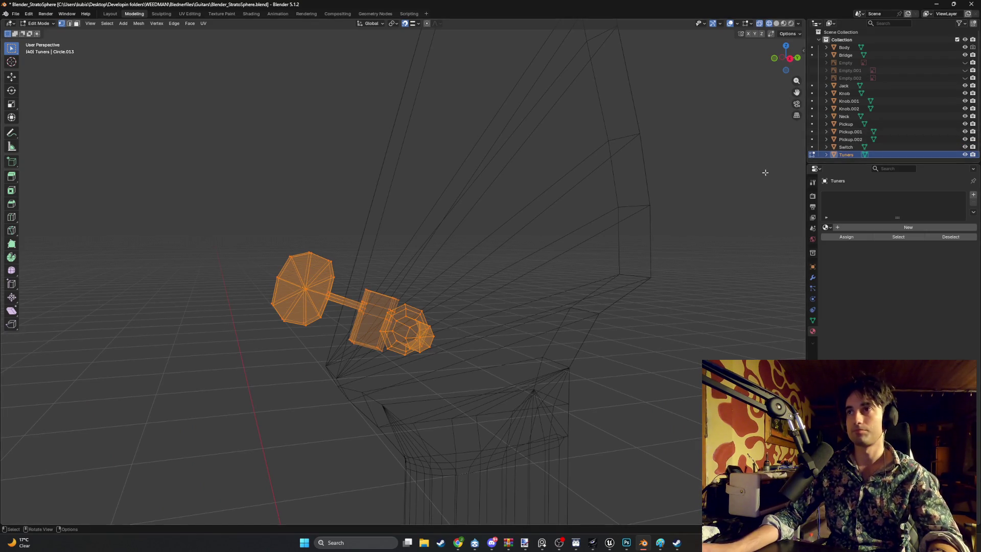
pyautogui.scroll(1, 934, 74)
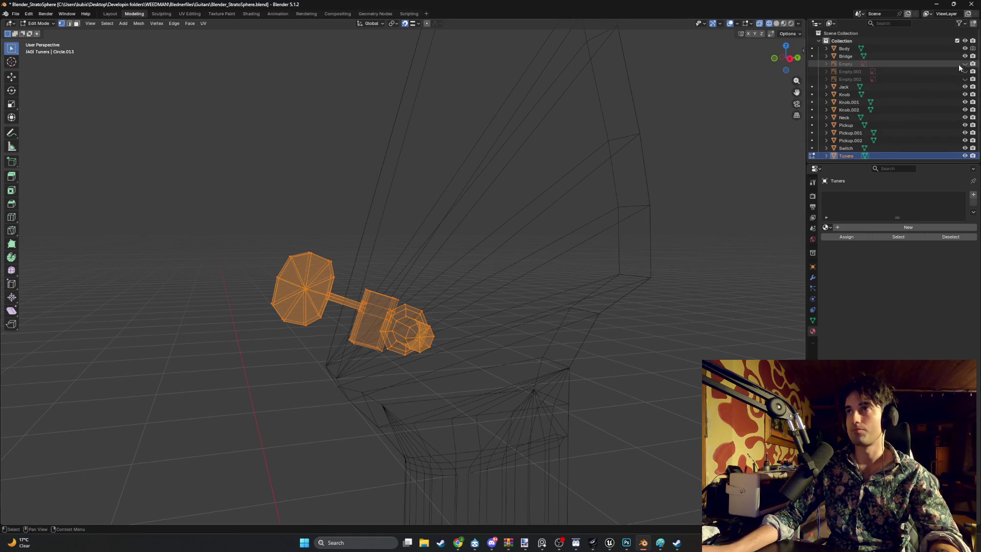
pyautogui.click(964, 63)
# In Right Ortho view, duplicate the tuner peg twice onto the next headstock peg positions.
pyautogui.press('KP_3')
pyautogui.scroll(5, 426, 341)
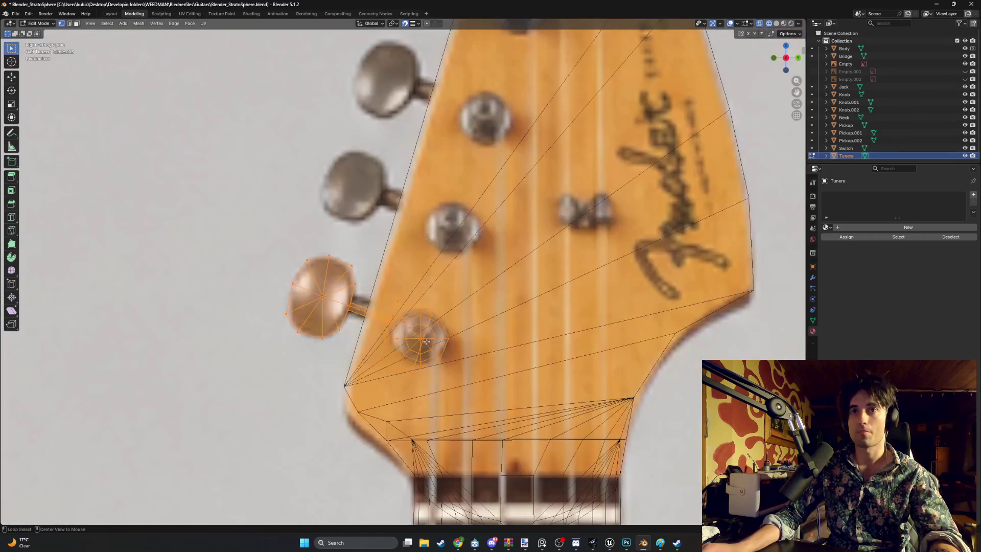
pyautogui.keyDown('shift'); pyautogui.moveTo(467, 250); pyautogui.dragTo(435, 369, button='middle'); pyautogui.keyUp('shift')
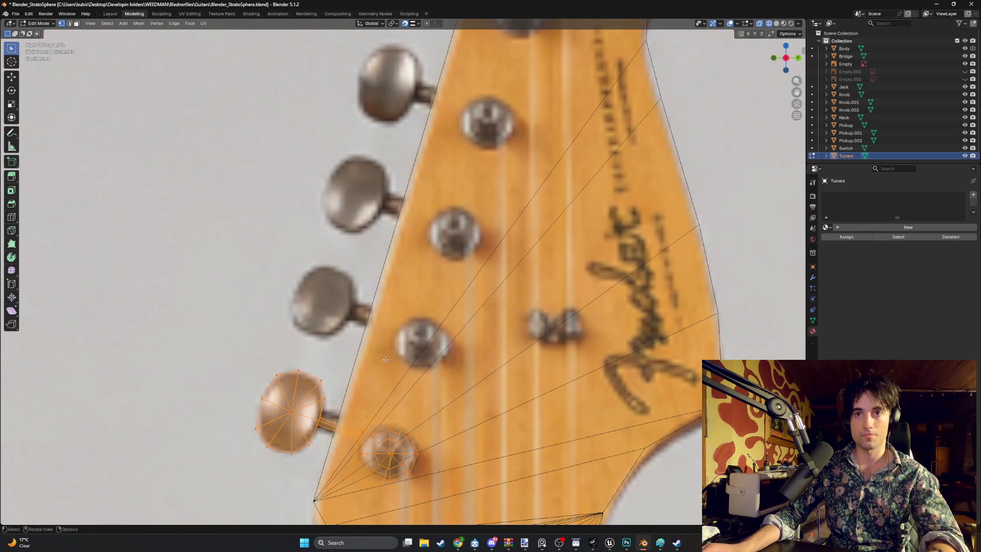
pyautogui.hotkey('shift', 'd')
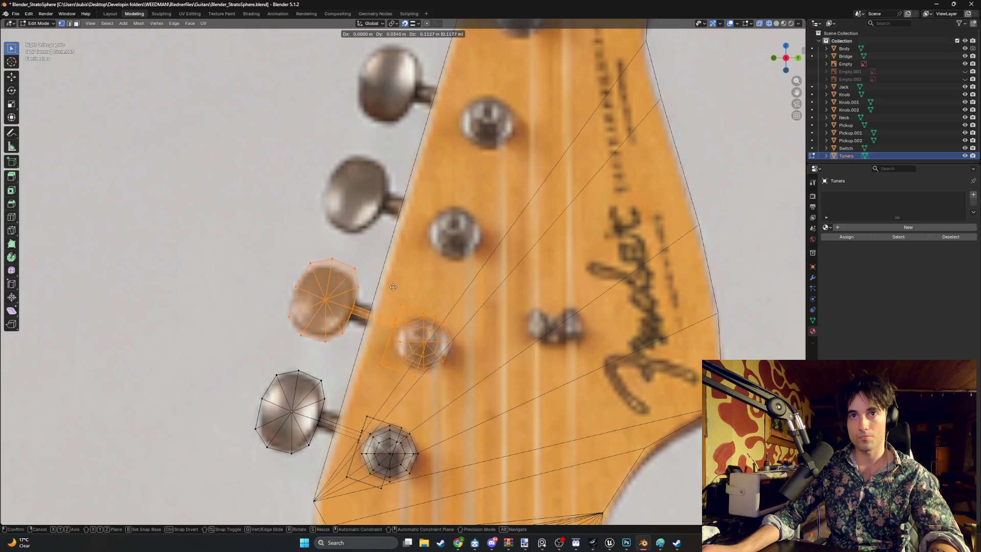
pyautogui.click(393, 287)
pyautogui.keyDown('shift'); pyautogui.moveTo(407, 280); pyautogui.dragTo(372, 366, button='middle'); pyautogui.keyUp('shift')
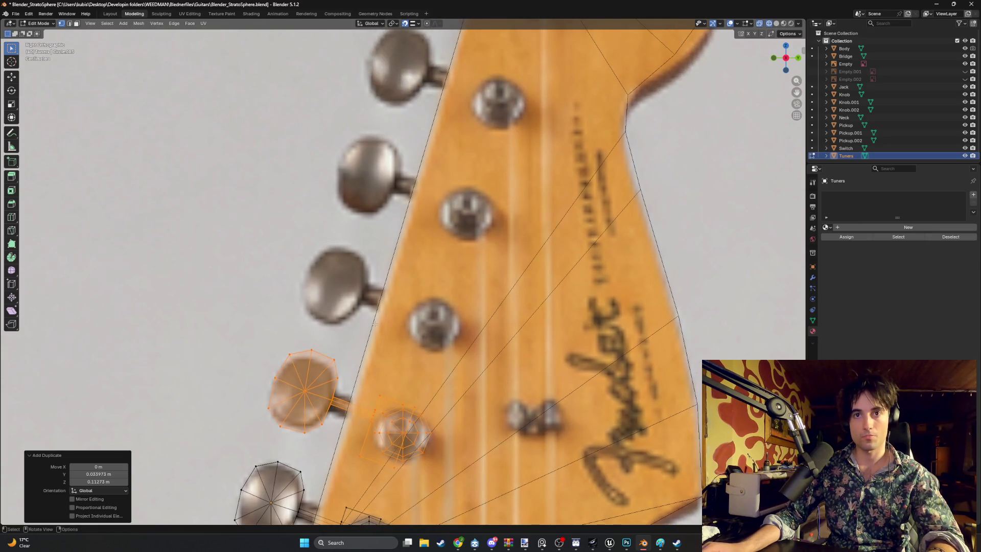
pyautogui.hotkey('shift', 'd')
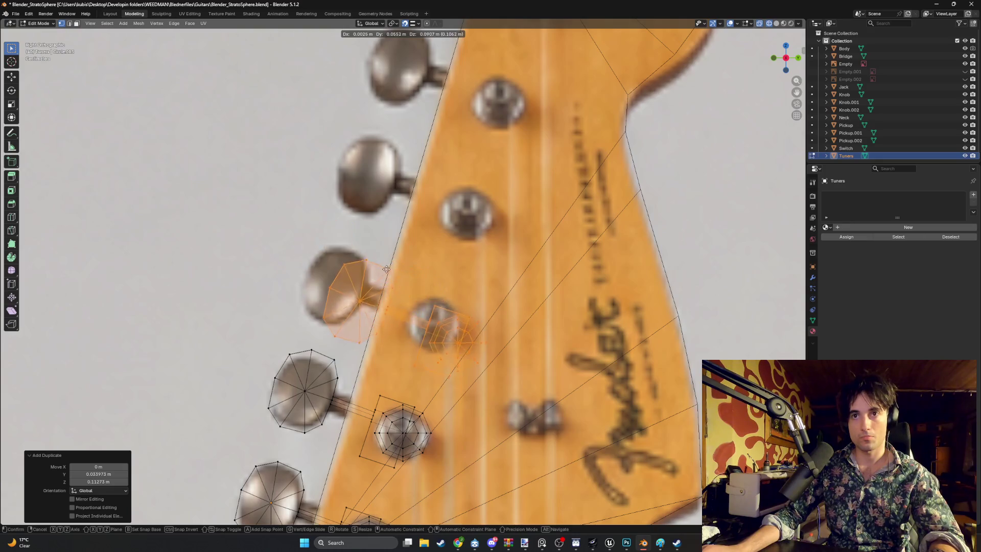
pyautogui.press('ctrl')
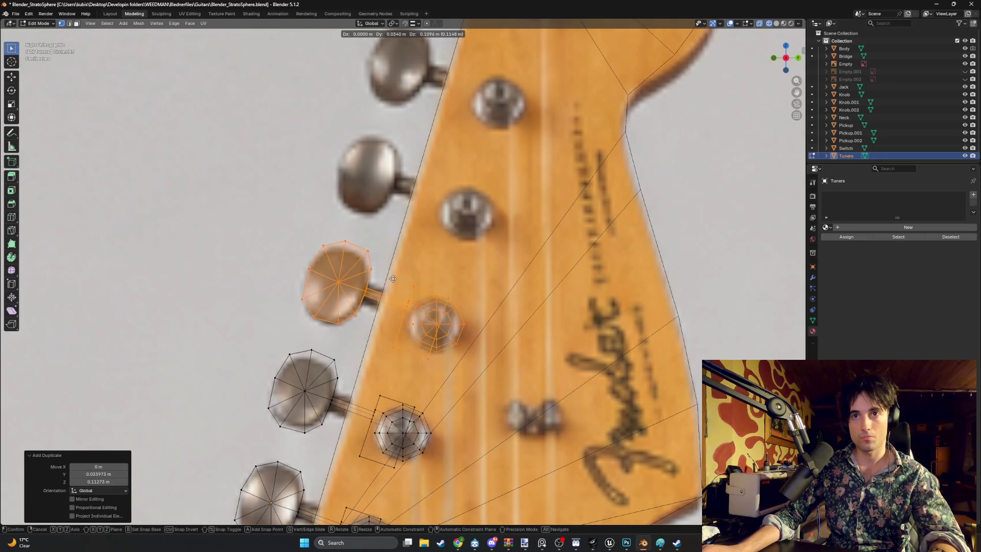
pyautogui.click(392, 278)
# Duplicate two more tuner copies up the headstock to the top peg.
pyautogui.hotkey('shift', 'd')
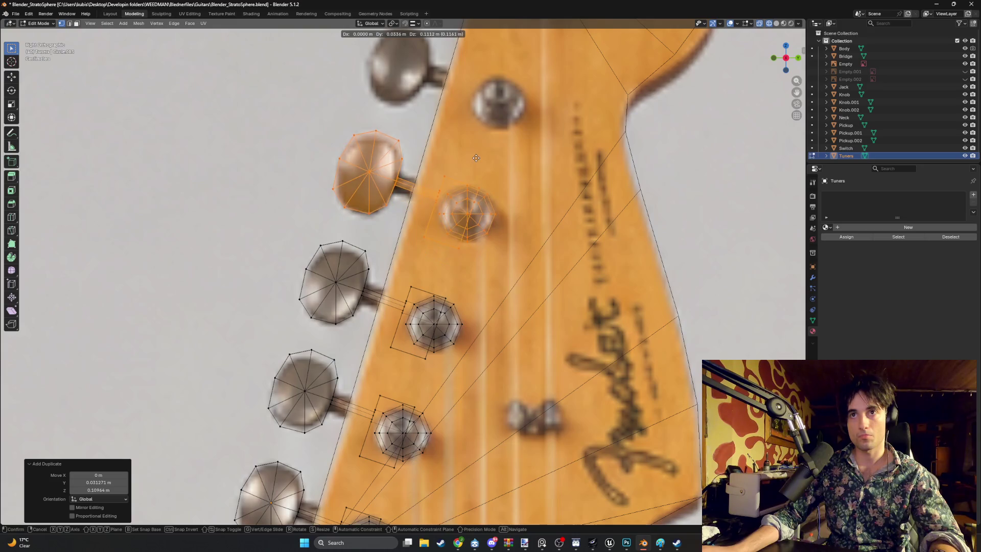
pyautogui.keyDown('shift'); pyautogui.moveTo(476, 160); pyautogui.dragTo(465, 312, button='middle'); pyautogui.keyUp('shift')
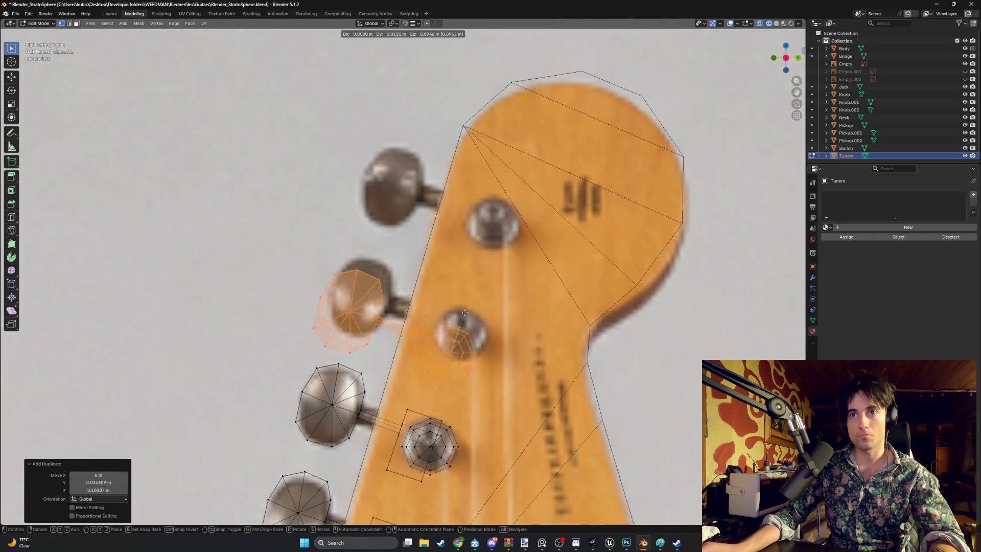
pyautogui.click(477, 295)
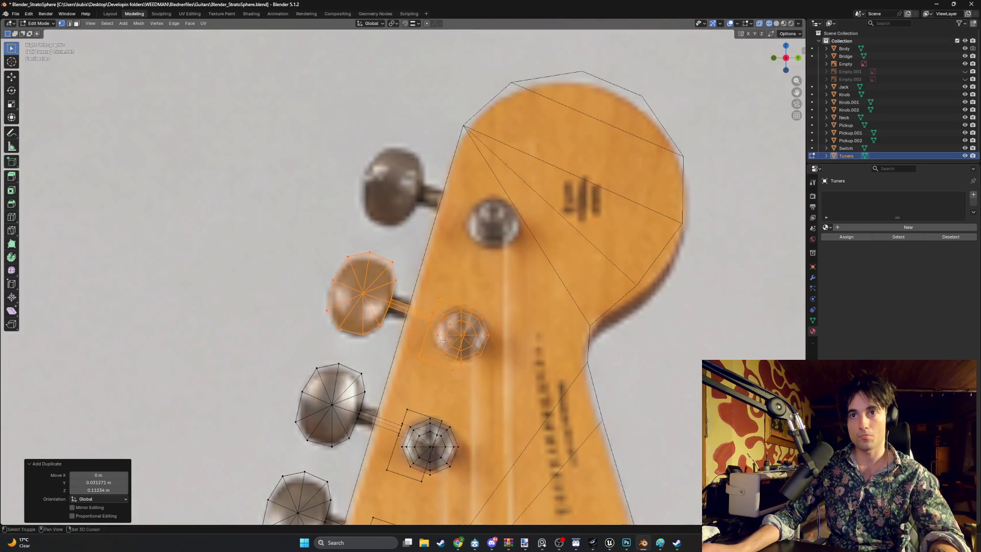
pyautogui.hotkey('shift', 'd')
pyautogui.click(472, 227)
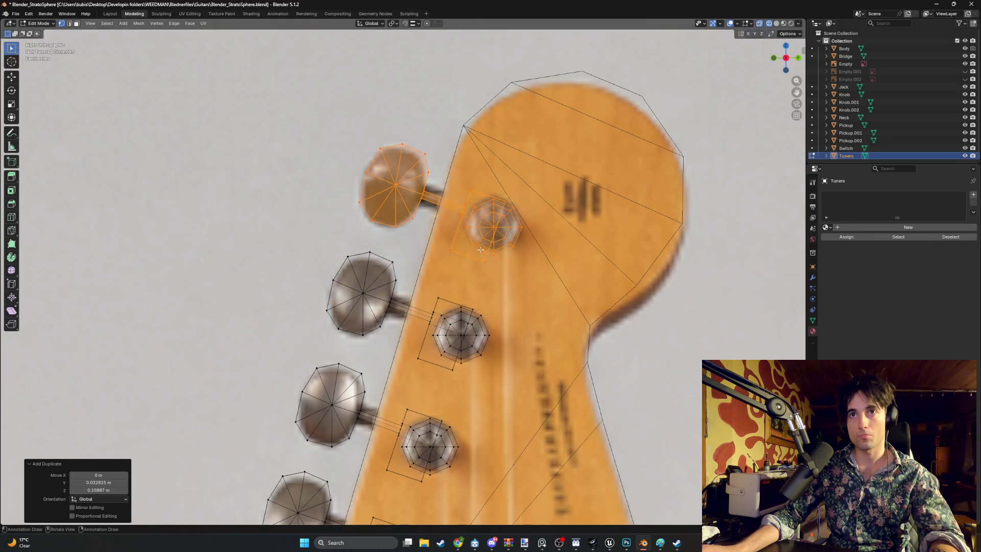
# Check the placed tuners against the reference in solid and wireframe shading.
pyautogui.scroll(-3, 473, 227)
pyautogui.moveTo(472, 227)
pyautogui.mouseDown(button='middle')
pyautogui.moveTo(373, 322)
pyautogui.moveTo(453, 317)
pyautogui.moveTo(525, 330)
pyautogui.moveTo(473, 302)
pyautogui.moveTo(384, 416)
pyautogui.moveTo(374, 364)
pyautogui.mouseUp(button='middle')
pyautogui.hotkey('shift', 'z')
pyautogui.scroll(3, 391, 414)
pyautogui.moveTo(345, 400); pyautogui.dragTo(337, 359, button='middle')
pyautogui.hotkey('shift', 'z')
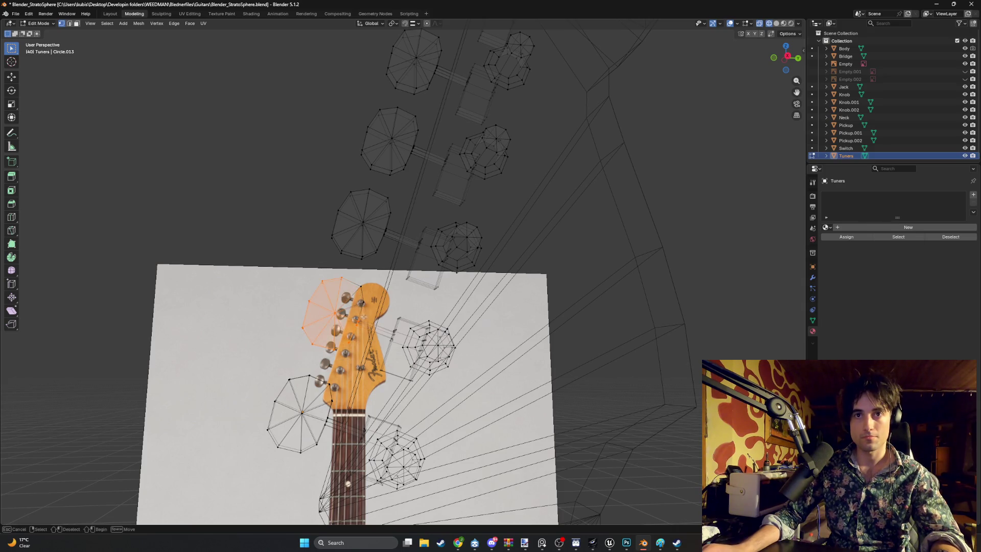
# Rotate the first tuner peg to a new angle, cancelling one unwanted rotation.
pyautogui.moveTo(318, 294)
pyautogui.mouseDown(button='middle')
pyautogui.moveTo(464, 323)
pyautogui.moveTo(450, 327)
pyautogui.moveTo(474, 343)
pyautogui.mouseUp(button='middle')
pyautogui.click(514, 305)
pyautogui.moveTo(513, 305)
pyautogui.mouseDown(button='middle')
pyautogui.moveTo(529, 350)
pyautogui.moveTo(504, 377)
pyautogui.moveTo(446, 356)
pyautogui.moveTo(473, 361)
pyautogui.moveTo(420, 378)
pyautogui.mouseUp(button='middle')
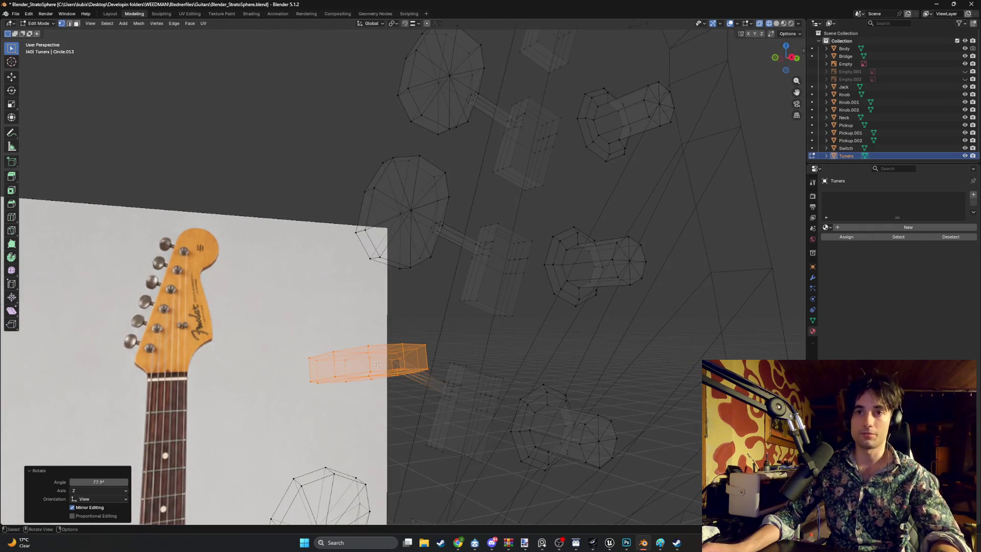
pyautogui.press('r')
pyautogui.rightClick(365, 351)
pyautogui.moveTo(365, 351)
pyautogui.mouseDown(button='middle')
pyautogui.moveTo(390, 360)
pyautogui.moveTo(455, 353)
pyautogui.moveTo(497, 340)
pyautogui.moveTo(482, 325)
pyautogui.moveTo(519, 338)
pyautogui.moveTo(501, 350)
pyautogui.moveTo(445, 339)
pyautogui.moveTo(417, 349)
pyautogui.moveTo(446, 312)
pyautogui.moveTo(412, 349)
pyautogui.moveTo(458, 395)
pyautogui.mouseUp(button='middle')
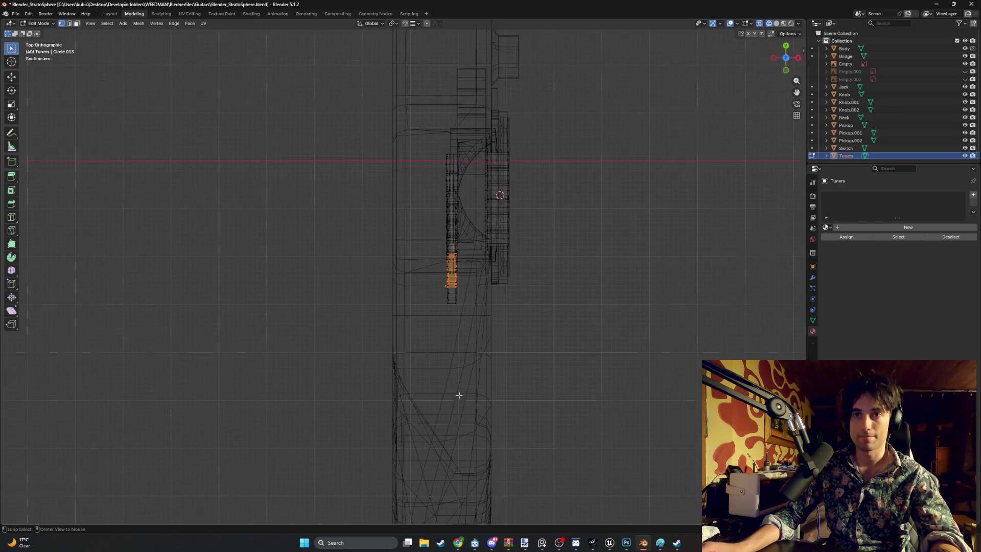
pyautogui.keyDown('alt'); pyautogui.moveTo(452, 242); pyautogui.dragTo(457, 334, button='middle'); pyautogui.keyUp('alt')
pyautogui.scroll(5, 457, 334)
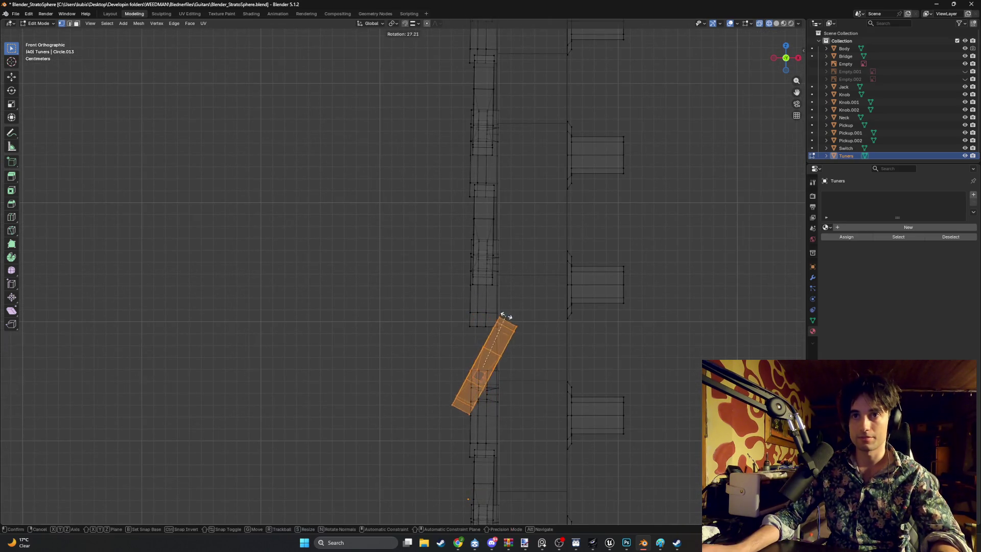
pyautogui.moveTo(567, 347)
pyautogui.mouseDown(button='middle')
pyautogui.moveTo(519, 331)
pyautogui.moveTo(393, 338)
pyautogui.moveTo(474, 320)
pyautogui.moveTo(532, 335)
pyautogui.moveTo(513, 342)
pyautogui.moveTo(405, 326)
pyautogui.moveTo(473, 330)
pyautogui.moveTo(471, 344)
pyautogui.moveTo(473, 263)
pyautogui.moveTo(501, 299)
pyautogui.moveTo(438, 312)
pyautogui.moveTo(462, 325)
pyautogui.mouseUp(button='middle')
pyautogui.click(472, 308)
pyautogui.scroll(3, 475, 344)
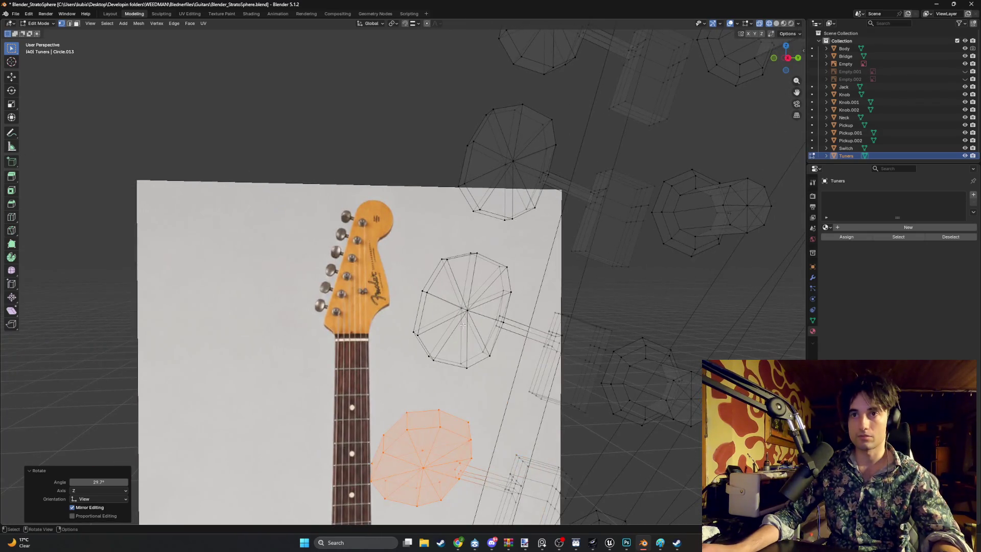
# Box-select and tilt two more tuner pegs, viewing them edge-on.
pyautogui.moveTo(494, 330); pyautogui.dragTo(405, 254)
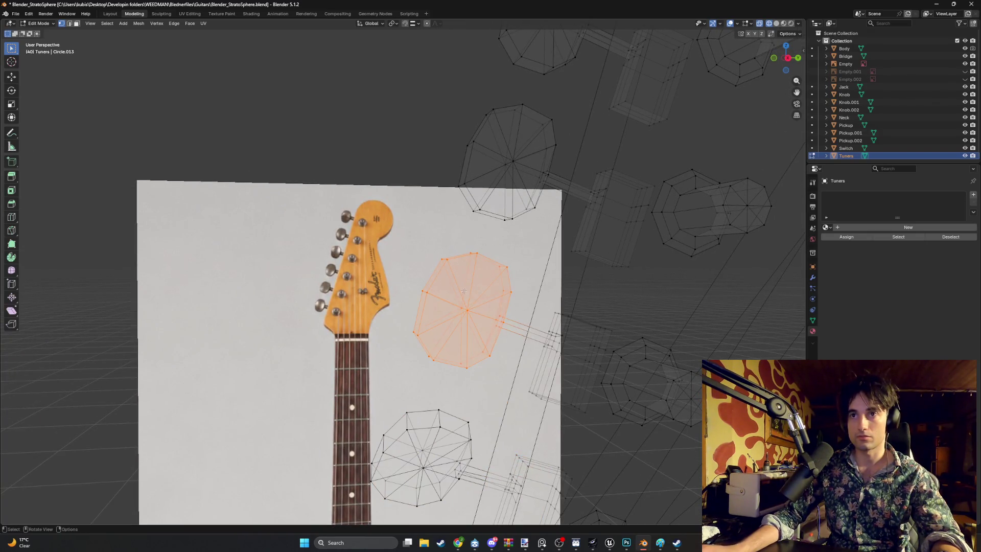
pyautogui.moveTo(504, 311); pyautogui.dragTo(520, 305, button='middle')
pyautogui.moveTo(512, 270)
pyautogui.mouseDown(button='middle')
pyautogui.moveTo(494, 293)
pyautogui.moveTo(429, 284)
pyautogui.moveTo(448, 283)
pyautogui.moveTo(441, 294)
pyautogui.mouseUp(button='middle')
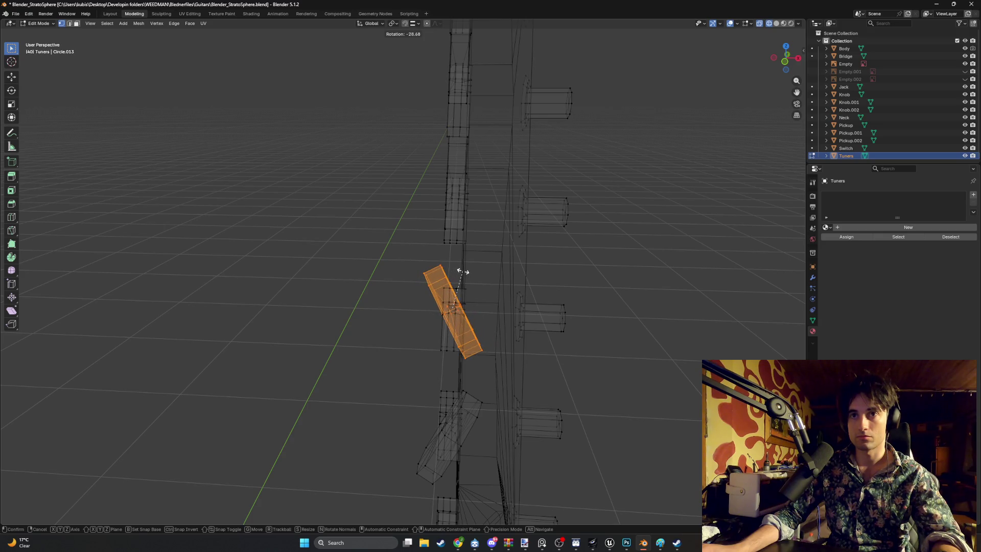
pyautogui.click(462, 271)
pyautogui.moveTo(467, 254)
pyautogui.mouseDown(button='middle')
pyautogui.moveTo(449, 259)
pyautogui.moveTo(389, 221)
pyautogui.moveTo(454, 249)
pyautogui.moveTo(477, 234)
pyautogui.moveTo(505, 253)
pyautogui.moveTo(493, 333)
pyautogui.moveTo(532, 311)
pyautogui.moveTo(497, 311)
pyautogui.moveTo(490, 289)
pyautogui.moveTo(533, 376)
pyautogui.mouseUp(button='middle')
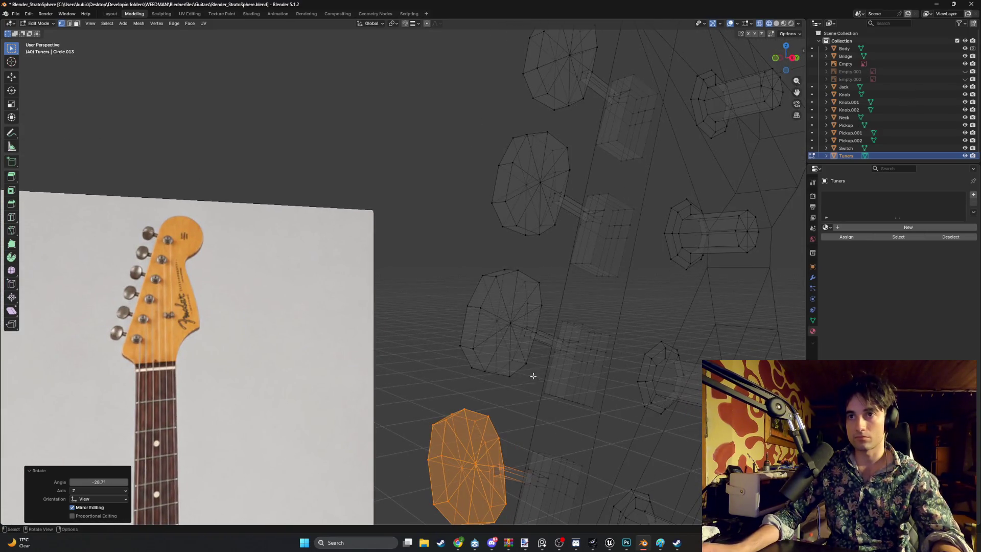
pyautogui.moveTo(540, 382); pyautogui.dragTo(452, 260)
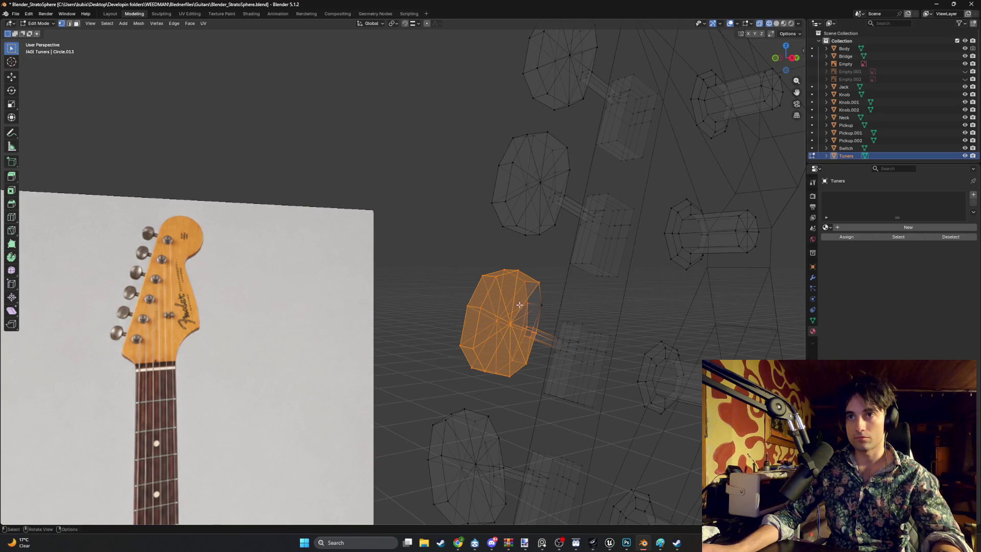
pyautogui.moveTo(479, 302)
pyautogui.mouseDown(button='middle')
pyautogui.moveTo(535, 322)
pyautogui.moveTo(545, 314)
pyautogui.moveTo(518, 314)
pyautogui.moveTo(508, 301)
pyautogui.mouseUp(button='middle')
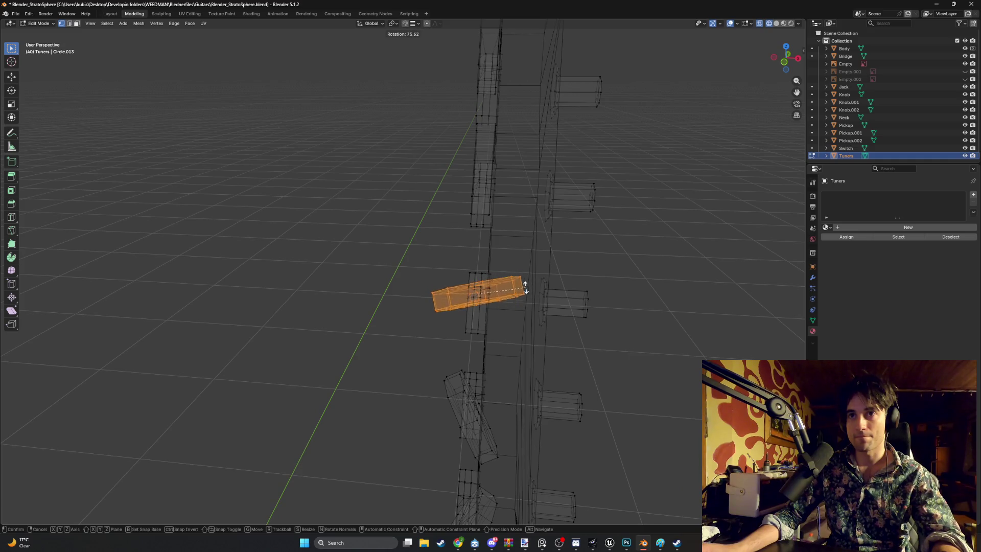
pyautogui.click(514, 278)
pyautogui.press('r')
pyautogui.moveTo(504, 284)
pyautogui.mouseDown(button='middle')
pyautogui.moveTo(535, 282)
pyautogui.moveTo(557, 262)
pyautogui.moveTo(613, 247)
pyautogui.moveTo(578, 274)
pyautogui.moveTo(517, 261)
pyautogui.moveTo(502, 315)
pyautogui.moveTo(467, 333)
pyautogui.moveTo(459, 321)
pyautogui.moveTo(475, 345)
pyautogui.moveTo(446, 348)
pyautogui.moveTo(418, 311)
pyautogui.mouseUp(button='middle')
pyautogui.click(531, 269)
# Rotate the middle peg about -14° and the upper peg about -43° about Z.
pyautogui.press('l')
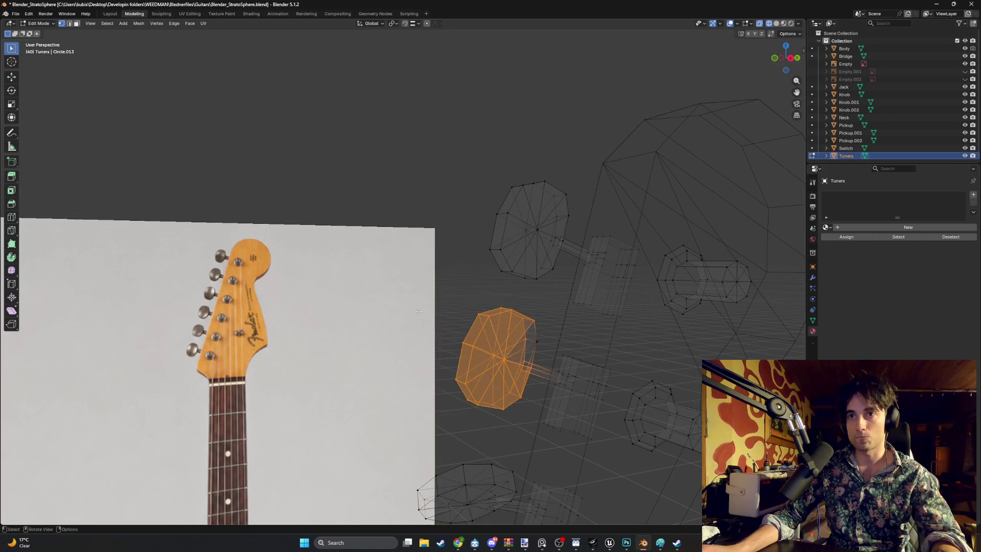
pyautogui.press('Escape')
pyautogui.moveTo(535, 329); pyautogui.dragTo(491, 316, button='middle')
pyautogui.press('r')
pyautogui.click(449, 287)
pyautogui.moveTo(448, 286)
pyautogui.mouseDown(button='middle')
pyautogui.moveTo(465, 333)
pyautogui.moveTo(459, 329)
pyautogui.moveTo(482, 345)
pyautogui.mouseUp(button='middle')
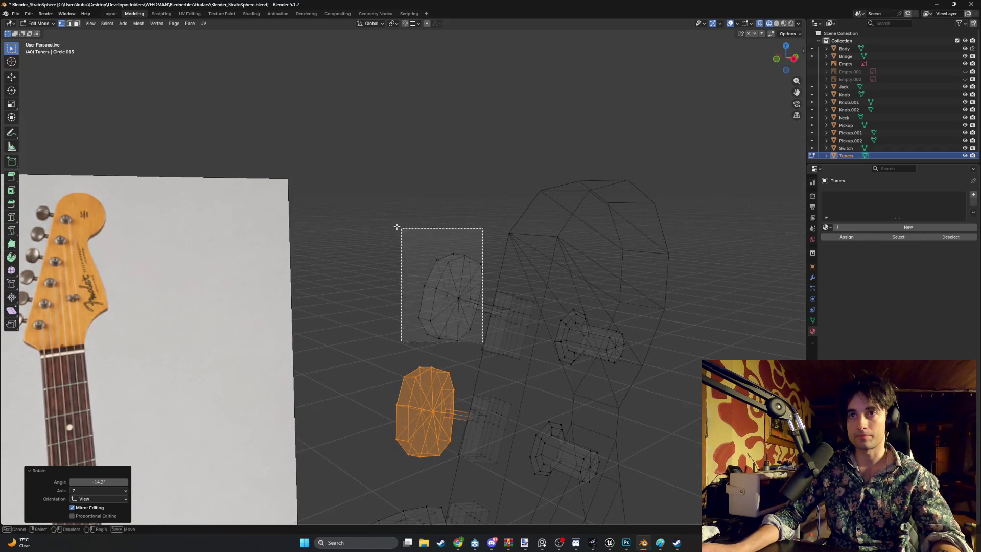
pyautogui.moveTo(397, 226); pyautogui.dragTo(397, 227)
pyautogui.moveTo(440, 262)
pyautogui.mouseDown(button='middle')
pyautogui.moveTo(504, 298)
pyautogui.moveTo(444, 280)
pyautogui.mouseUp(button='middle')
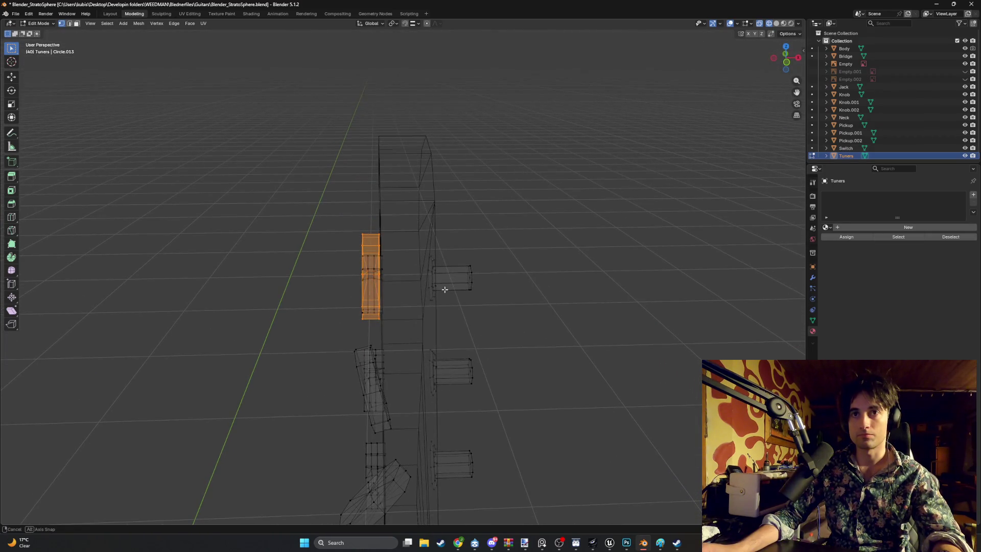
pyautogui.press('r')
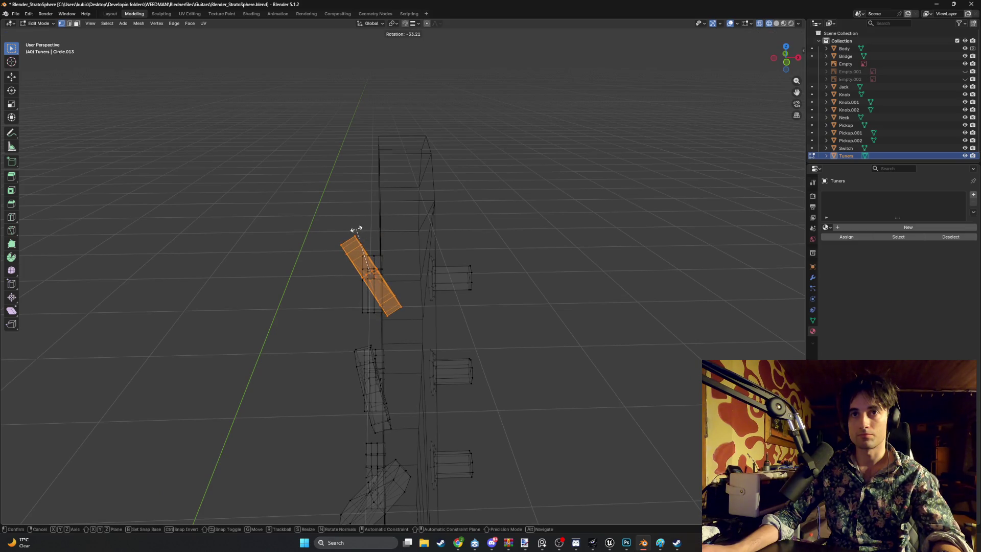
pyautogui.click(347, 230)
pyautogui.moveTo(515, 271)
pyautogui.mouseDown(button='middle')
pyautogui.moveTo(466, 322)
pyautogui.moveTo(400, 309)
pyautogui.moveTo(409, 316)
pyautogui.mouseUp(button='middle')
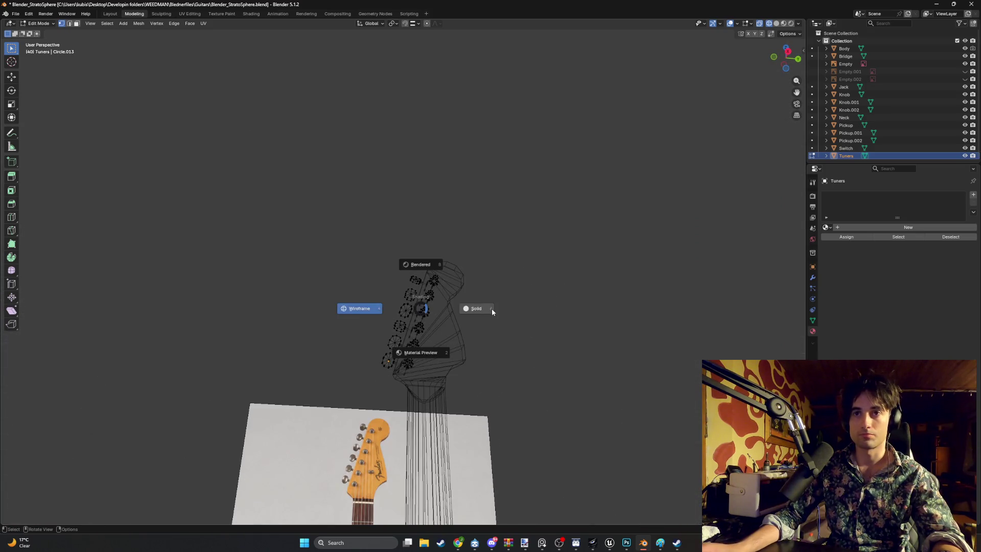
# Switch to solid shading and select all of the tuner geometry.
pyautogui.click(492, 310)
pyautogui.moveTo(462, 334)
pyautogui.mouseDown(button='middle')
pyautogui.moveTo(532, 361)
pyautogui.moveTo(523, 351)
pyautogui.moveTo(484, 350)
pyautogui.moveTo(516, 326)
pyautogui.moveTo(379, 246)
pyautogui.moveTo(369, 270)
pyautogui.moveTo(519, 230)
pyautogui.moveTo(525, 250)
pyautogui.moveTo(470, 265)
pyautogui.moveTo(408, 240)
pyautogui.moveTo(316, 323)
pyautogui.moveTo(665, 217)
pyautogui.mouseUp(button='middle')
pyautogui.scroll(2, 379, 245)
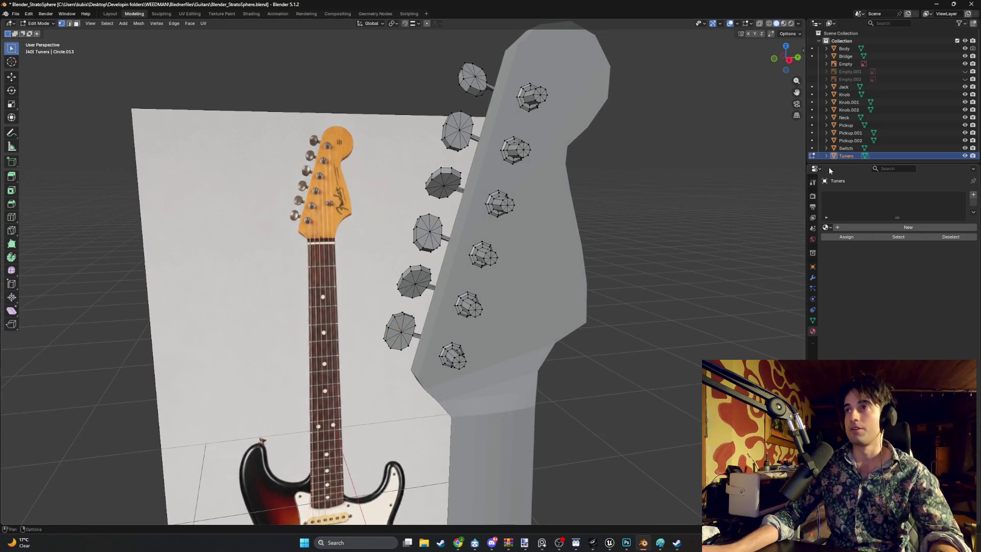
pyautogui.press('a')
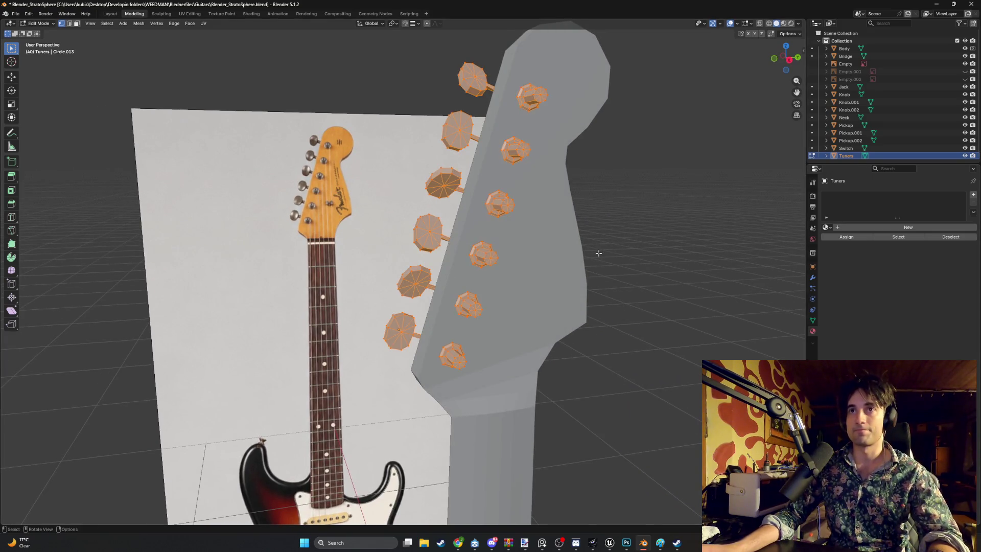
pyautogui.rightClick(577, 309)
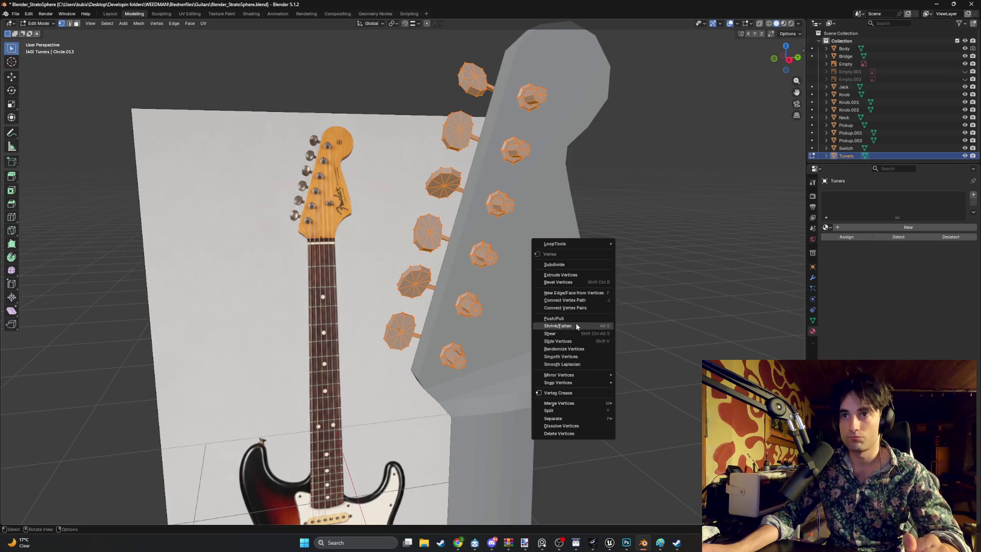
pyautogui.press('Escape')
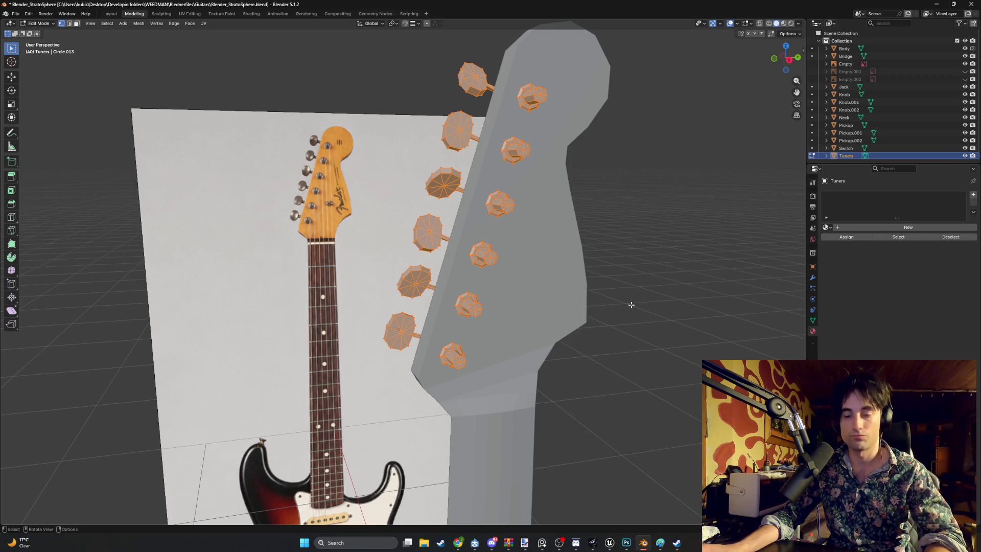
# Smart UV Project the tuners with default settings and open the UV Editing workspace.
pyautogui.press('u')
pyautogui.click(598, 304)
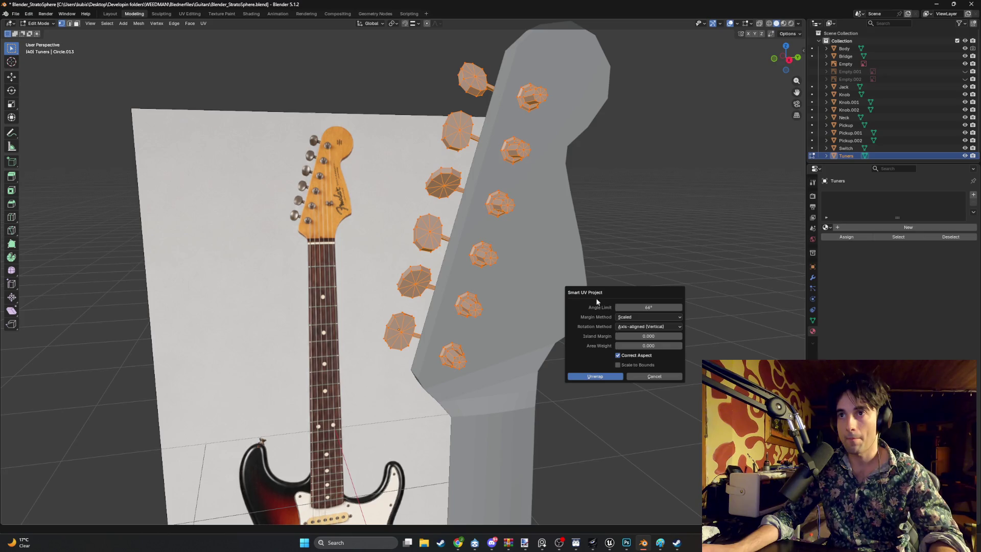
pyautogui.click(580, 376)
pyautogui.click(190, 13)
pyautogui.scroll(-3, 214, 301)
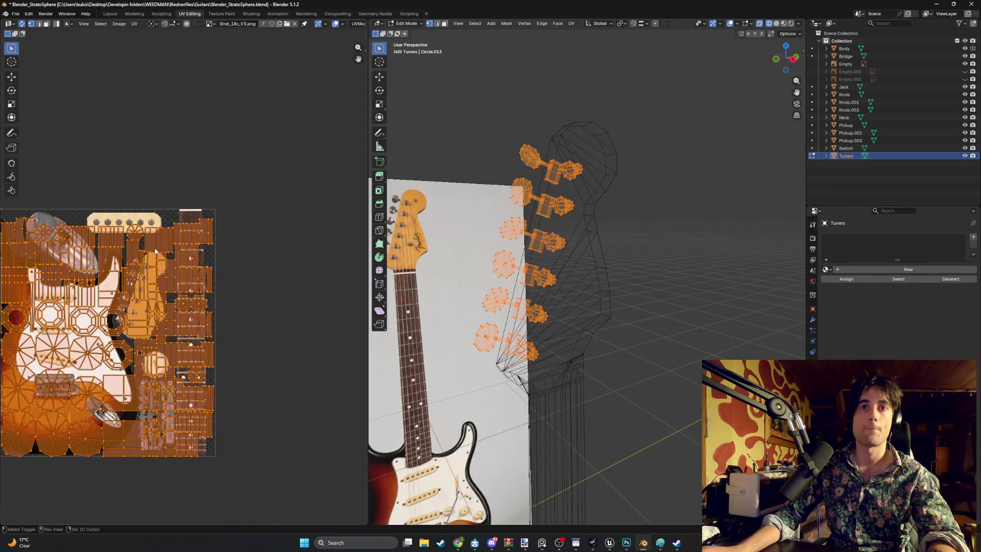
# Scale down and move the tuners' UV islands onto the texture's silver jack-plate patch.
pyautogui.scroll(1, 214, 302)
pyautogui.press('s')
pyautogui.click(210, 380)
pyautogui.scroll(5, 210, 380)
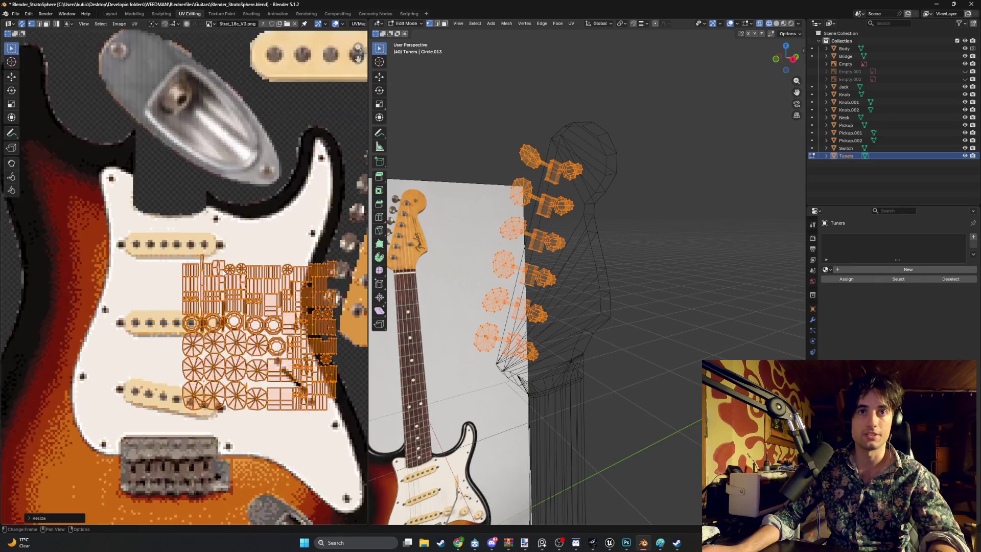
pyautogui.press('g')
pyautogui.click(158, 120)
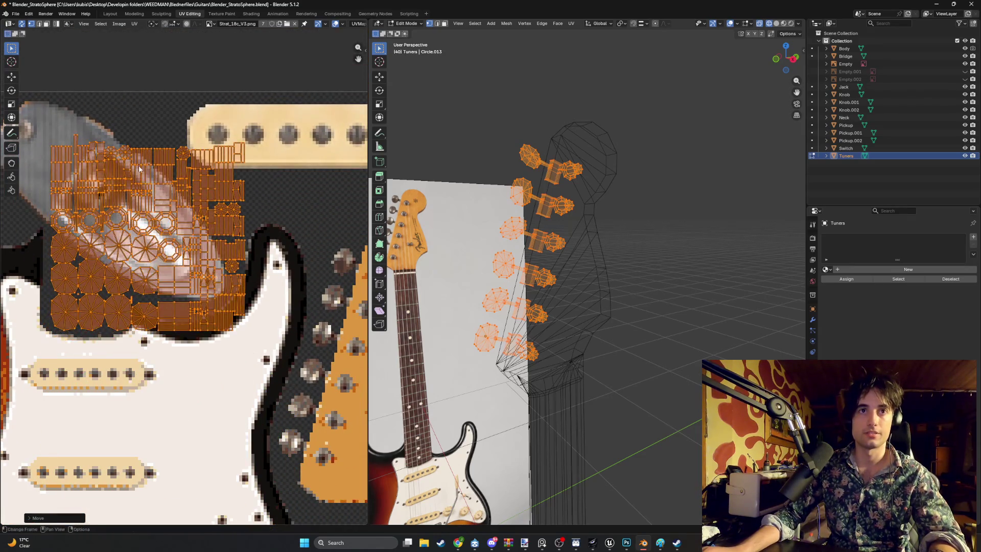
pyautogui.moveTo(158, 120); pyautogui.dragTo(205, 232, button='middle')
pyautogui.press('s')
pyautogui.click(212, 327)
# Switch the viewport to Material Preview and give the tuners a new material, Material.001.
pyautogui.press('z')
pyautogui.click(436, 302)
pyautogui.moveTo(479, 287); pyautogui.dragTo(431, 279, button='middle')
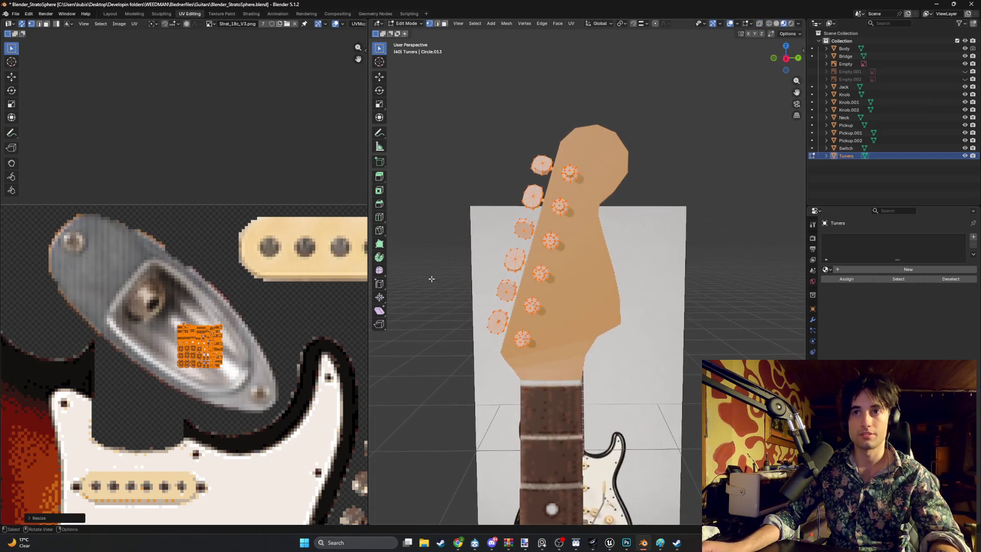
pyautogui.click(881, 269)
pyautogui.click(869, 268)
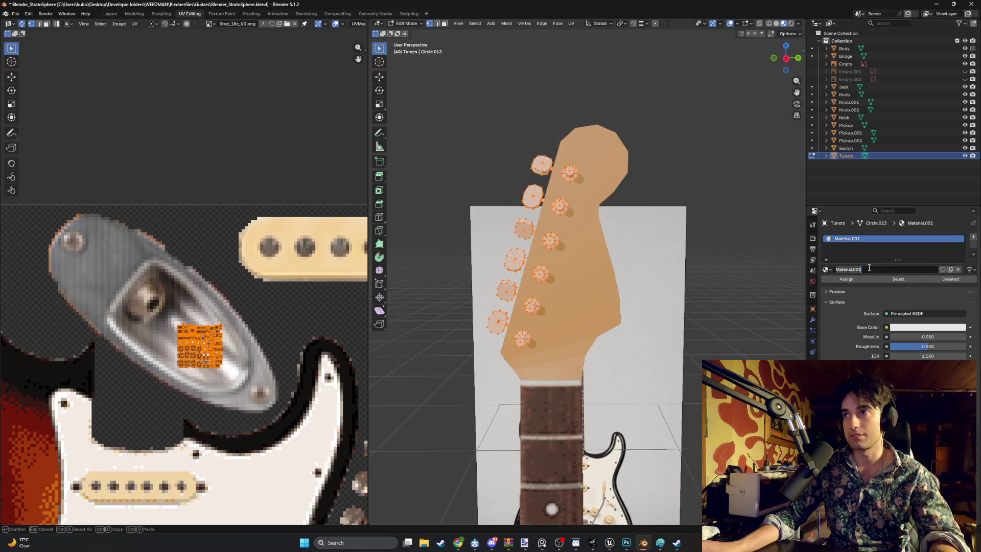
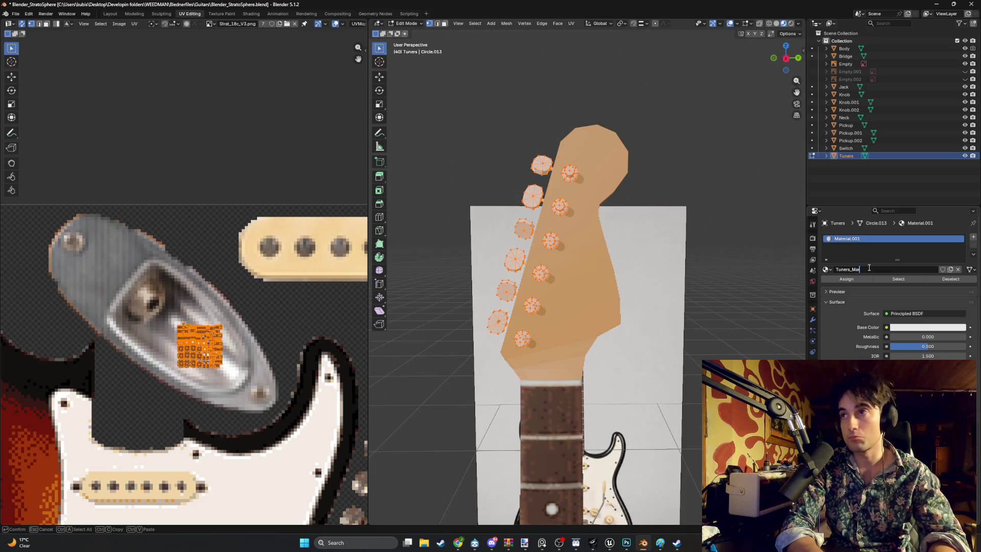
# Name the material Tuners_Material and load Strat_18c_V3.png from Guitars as its Base Color image.
pyautogui.press('Return')
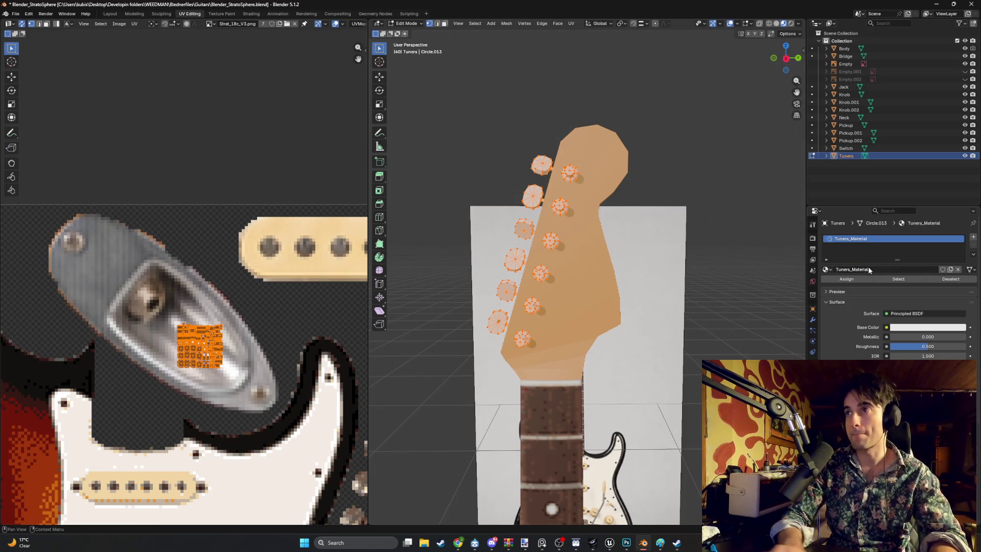
pyautogui.click(886, 328)
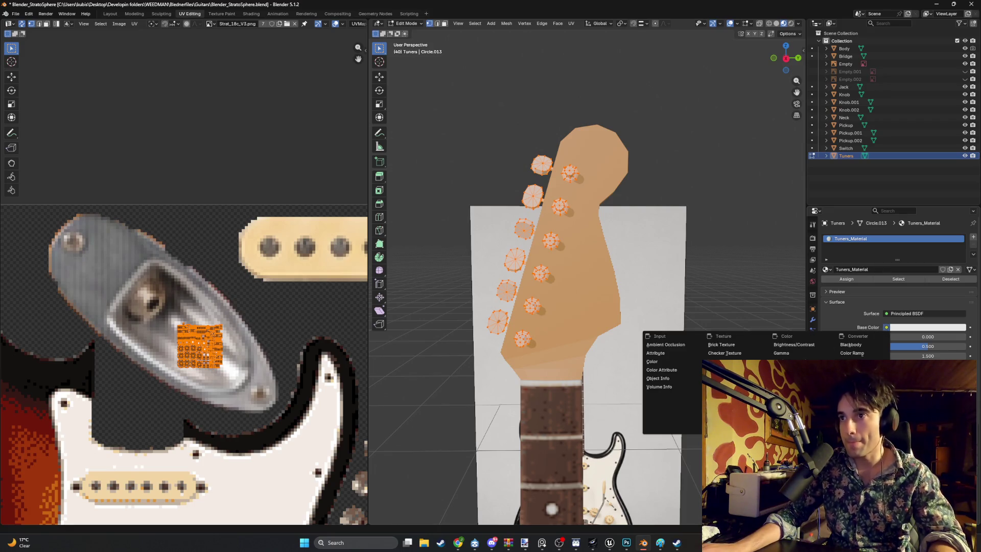
pyautogui.click(724, 395)
pyautogui.click(946, 338)
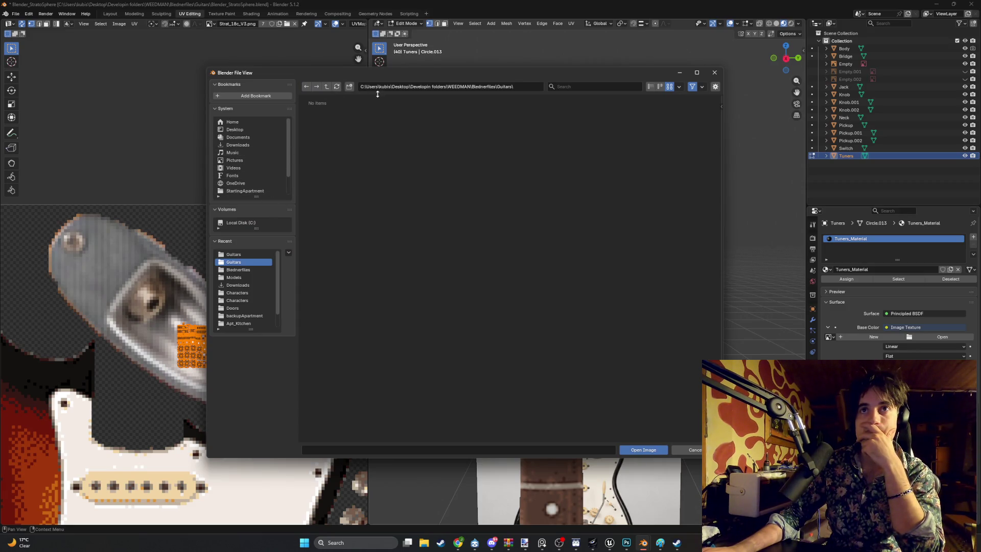
pyautogui.click(261, 254)
pyautogui.doubleClick(550, 120)
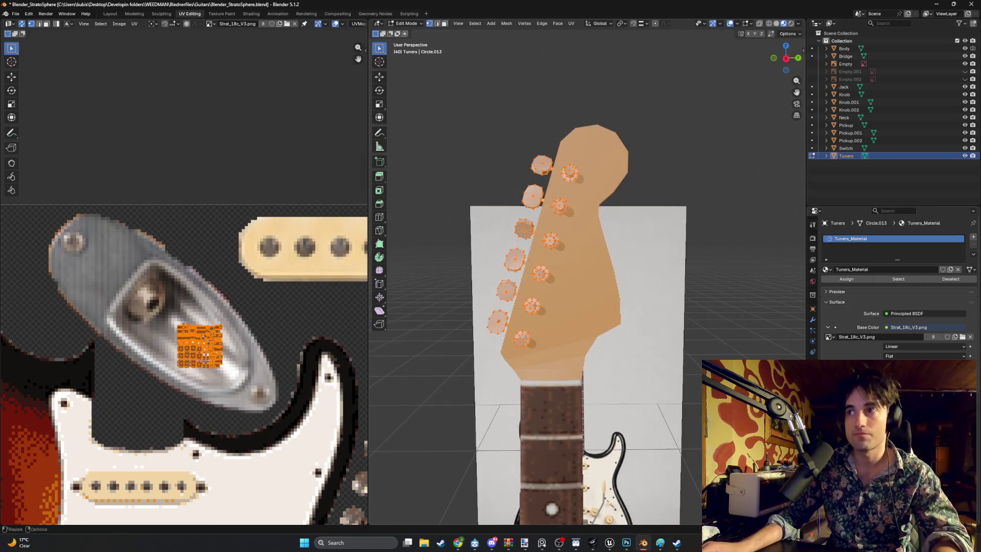
# Move, rotate about 30° and scale the tuner UV island onto the jack-plate metal.
pyautogui.moveTo(597, 339); pyautogui.dragTo(625, 329, button='middle')
pyautogui.press('g')
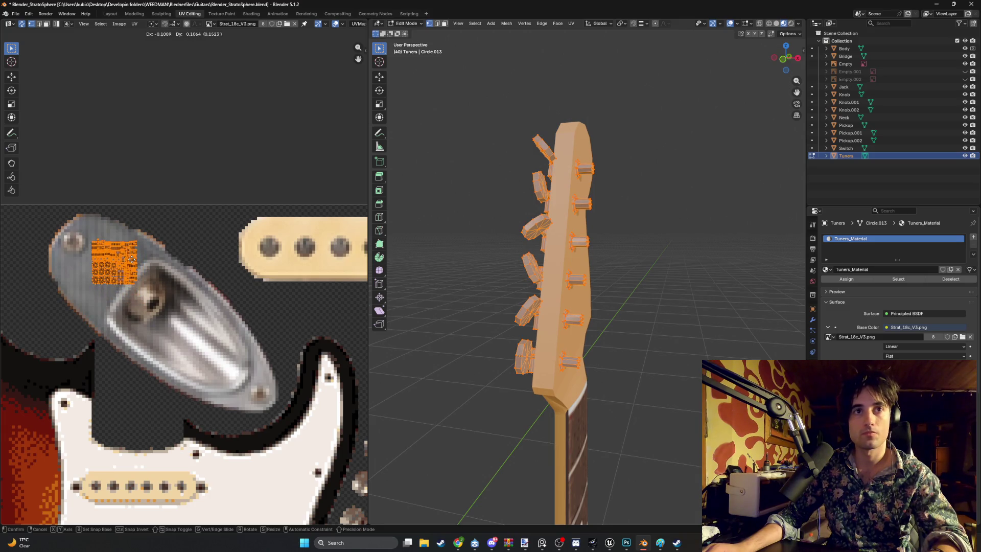
pyautogui.click(130, 257)
pyautogui.moveTo(649, 250)
pyautogui.mouseDown(button='middle')
pyautogui.moveTo(583, 254)
pyautogui.moveTo(641, 248)
pyautogui.moveTo(633, 258)
pyautogui.mouseUp(button='middle')
pyautogui.press('r')
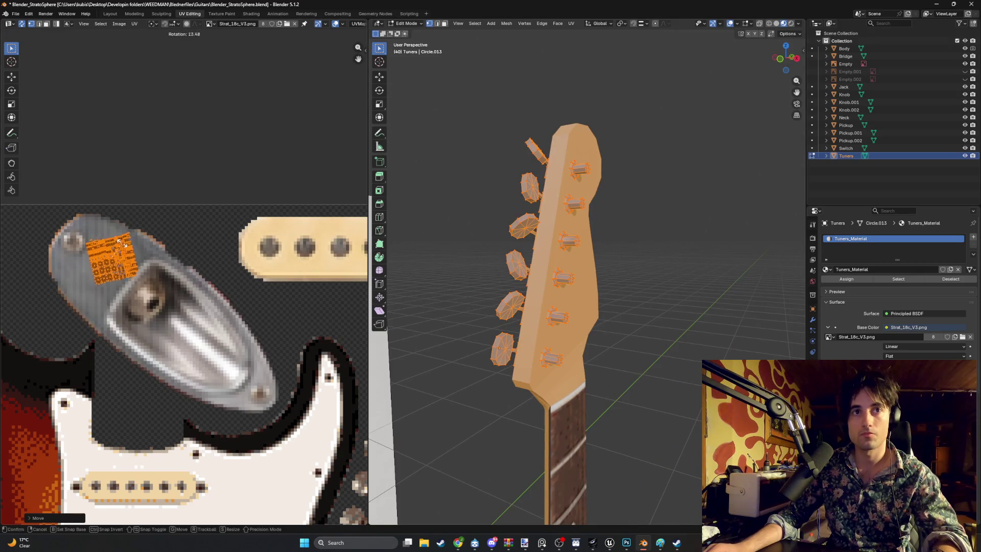
pyautogui.click(111, 250)
pyautogui.press('s')
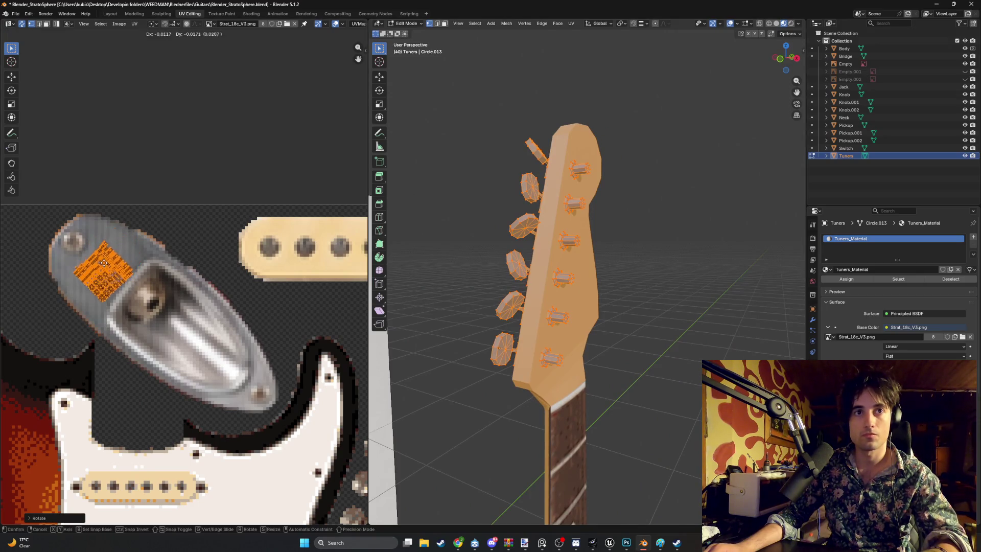
pyautogui.click(100, 259)
pyautogui.press('g')
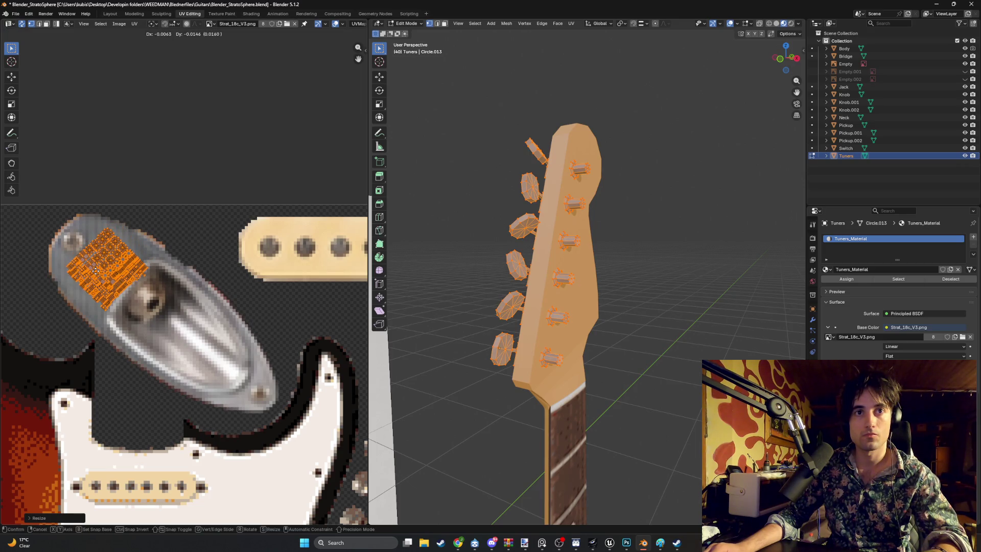
pyautogui.click(108, 274)
# Deselect the tuner mesh and frame the headstock tuners from a new angle.
pyautogui.click(620, 288)
pyautogui.moveTo(620, 288)
pyautogui.mouseDown(button='middle')
pyautogui.moveTo(580, 317)
pyautogui.moveTo(638, 297)
pyautogui.mouseUp(button='middle')
pyautogui.moveTo(652, 261)
pyautogui.mouseDown(button='middle')
pyautogui.moveTo(727, 282)
pyautogui.moveTo(657, 267)
pyautogui.moveTo(620, 219)
pyautogui.moveTo(623, 296)
pyautogui.moveTo(606, 278)
pyautogui.moveTo(514, 278)
pyautogui.moveTo(483, 293)
pyautogui.moveTo(618, 316)
pyautogui.mouseUp(button='middle')
pyautogui.scroll(6, 623, 297)
pyautogui.scroll(2, 605, 292)
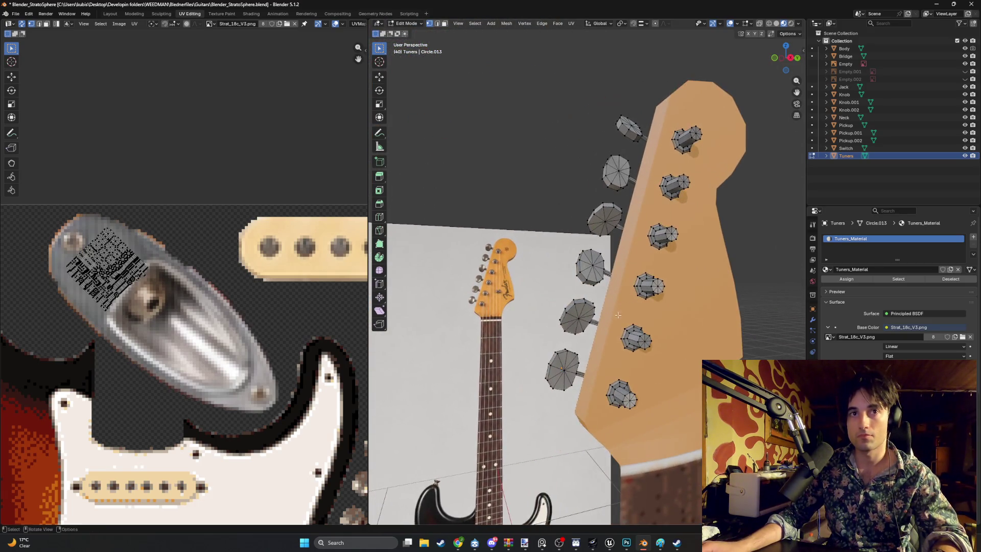
pyautogui.scroll(1, 605, 356)
pyautogui.moveTo(599, 368); pyautogui.dragTo(530, 332, button='middle')
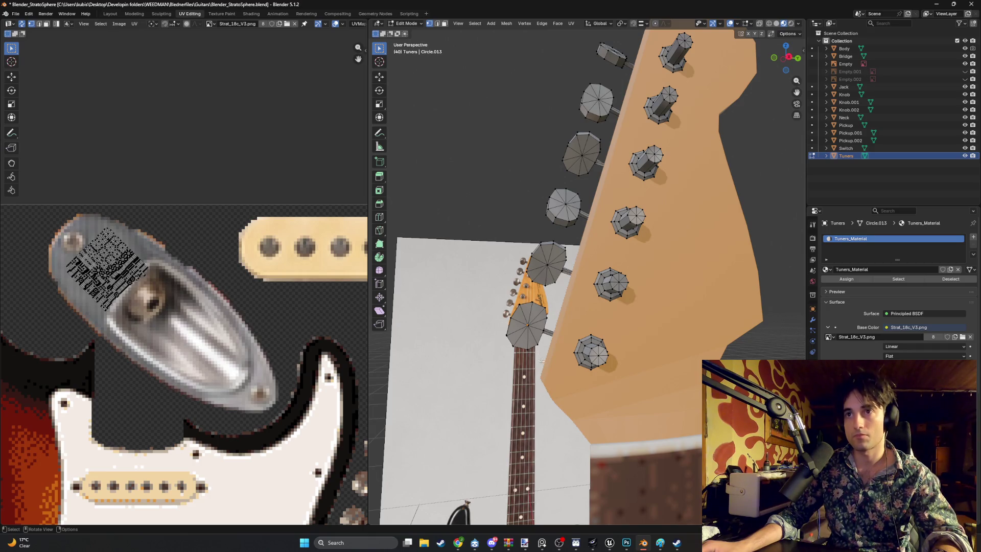
pyautogui.moveTo(587, 363); pyautogui.dragTo(663, 339, button='middle')
# In wireframe shading, box-select the end vertices of the lowest tuners.
pyautogui.hotkey('shift', 'z')
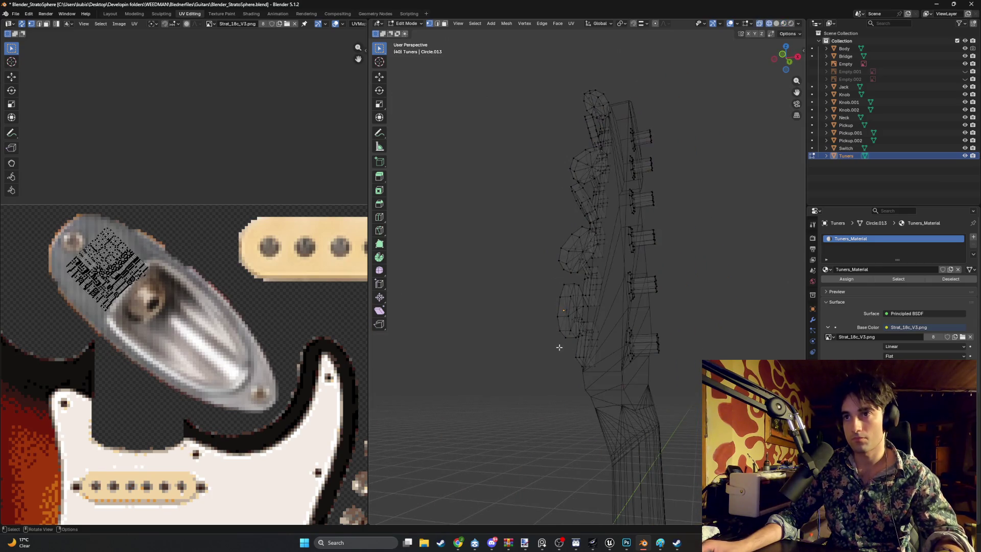
pyautogui.press('b')
pyautogui.moveTo(679, 363); pyautogui.dragTo(638, 321)
pyautogui.moveTo(650, 346)
pyautogui.mouseDown(button='middle')
pyautogui.moveTo(662, 337)
pyautogui.moveTo(669, 364)
pyautogui.mouseUp(button='middle')
pyautogui.press('b')
pyautogui.moveTo(640, 331); pyautogui.dragTo(640, 331)
pyautogui.moveTo(640, 332); pyautogui.dragTo(604, 344, button='middle')
# Smart UV Project the selected tuner ends, then scale and move the islands onto the jack plate.
pyautogui.press('u')
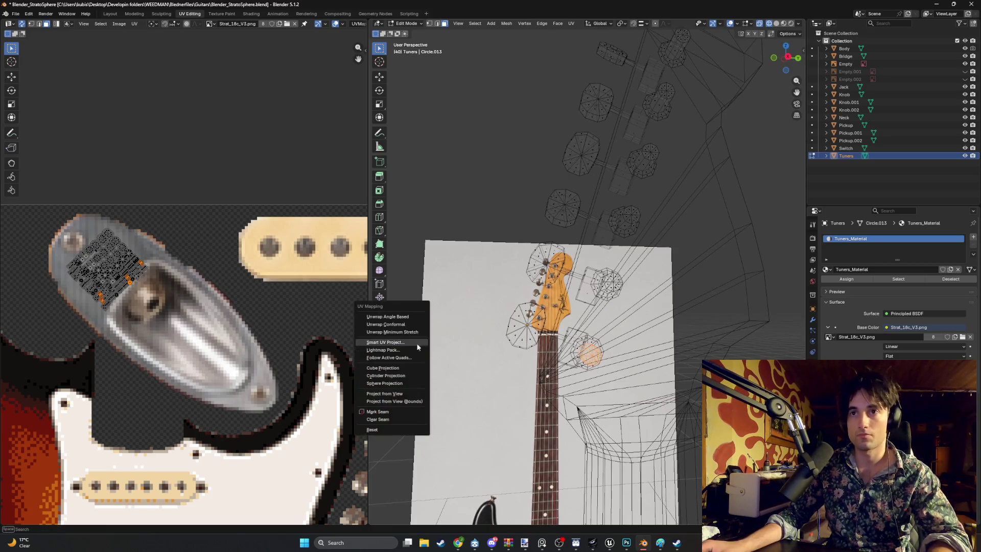
pyautogui.click(383, 342)
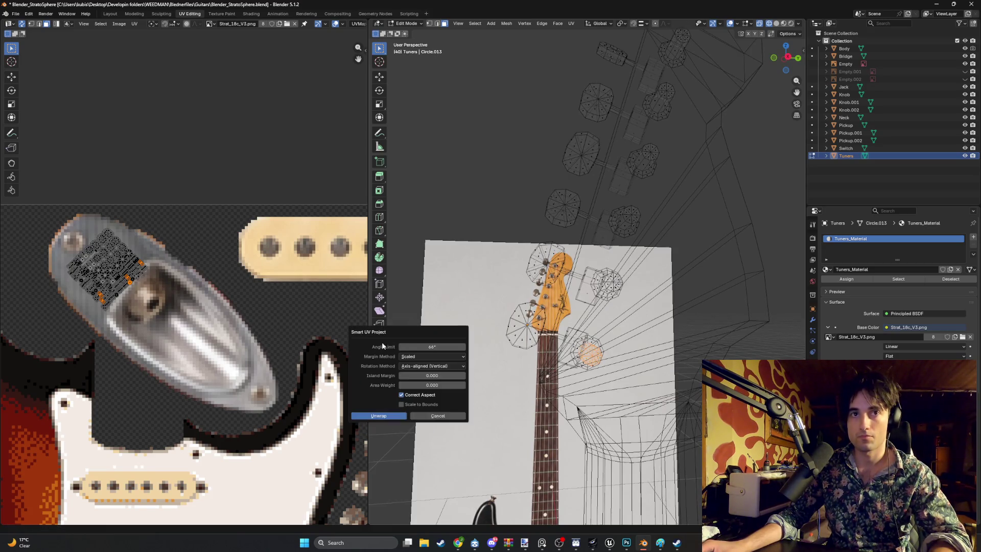
pyautogui.click(379, 415)
pyautogui.scroll(-4, 230, 409)
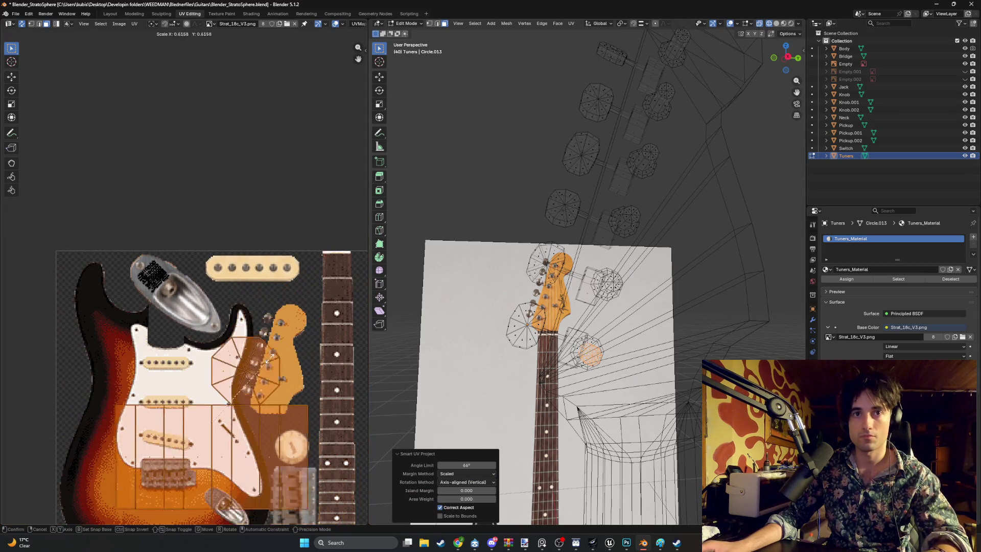
pyautogui.press('s')
pyautogui.click(238, 420)
pyautogui.press('g')
pyautogui.click(217, 293)
# Rotate the new islands about 35°, shrink them and nudge them slightly right.
pyautogui.scroll(5, 217, 292)
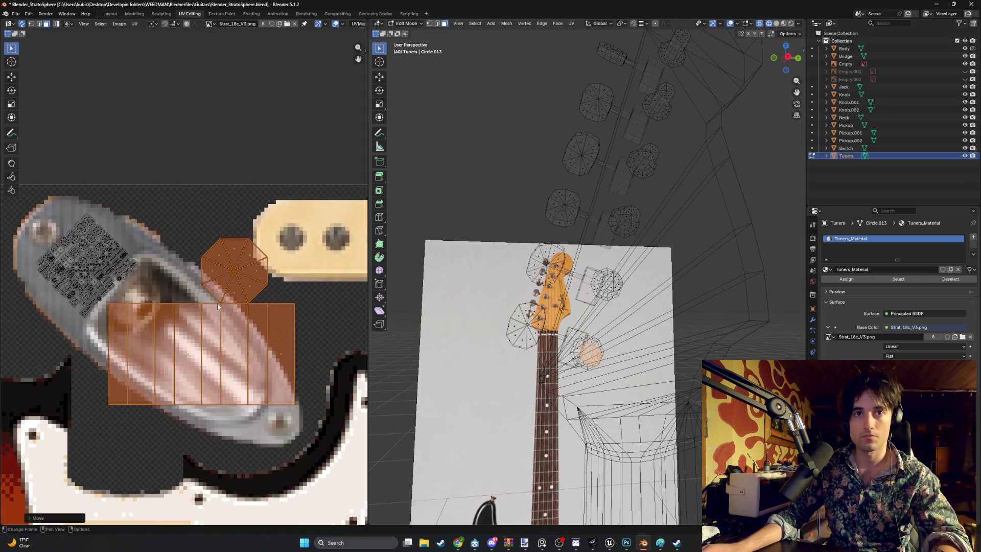
pyautogui.scroll(1, 548, 346)
pyautogui.press('r')
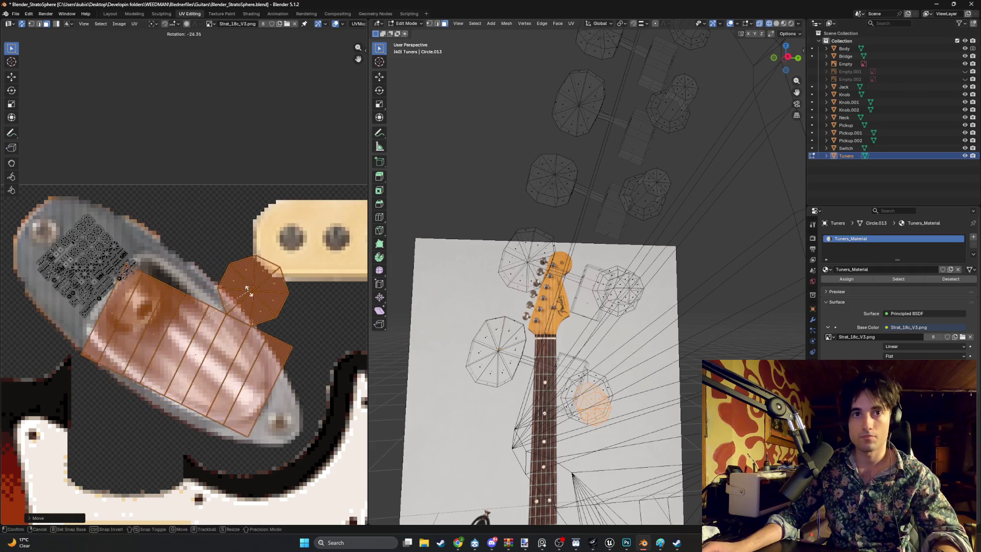
pyautogui.click(252, 301)
pyautogui.press('s')
pyautogui.click(198, 313)
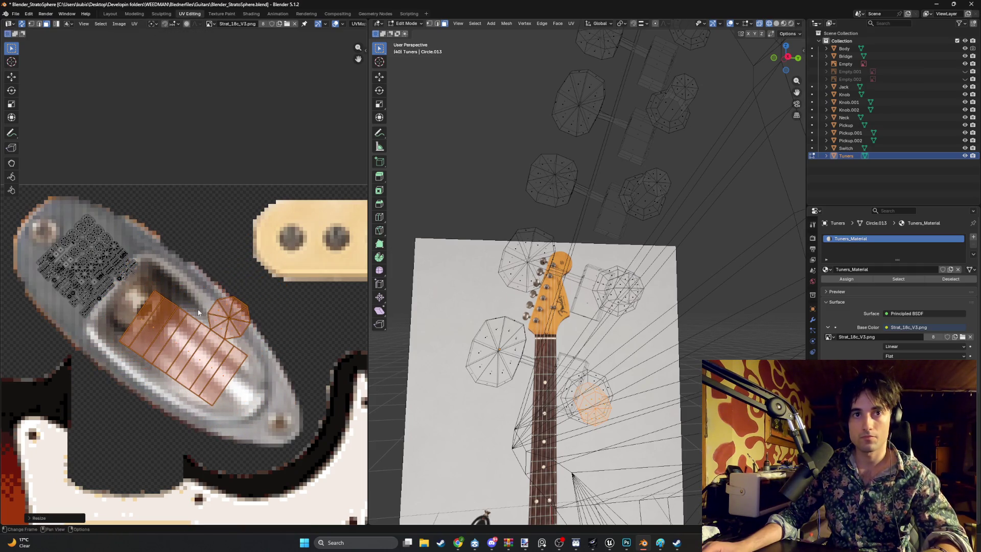
pyautogui.press('g')
pyautogui.click(220, 329)
# Preview the material in the viewport and reposition the tuner end cap's UV island.
pyautogui.press('z')
pyautogui.click(482, 340)
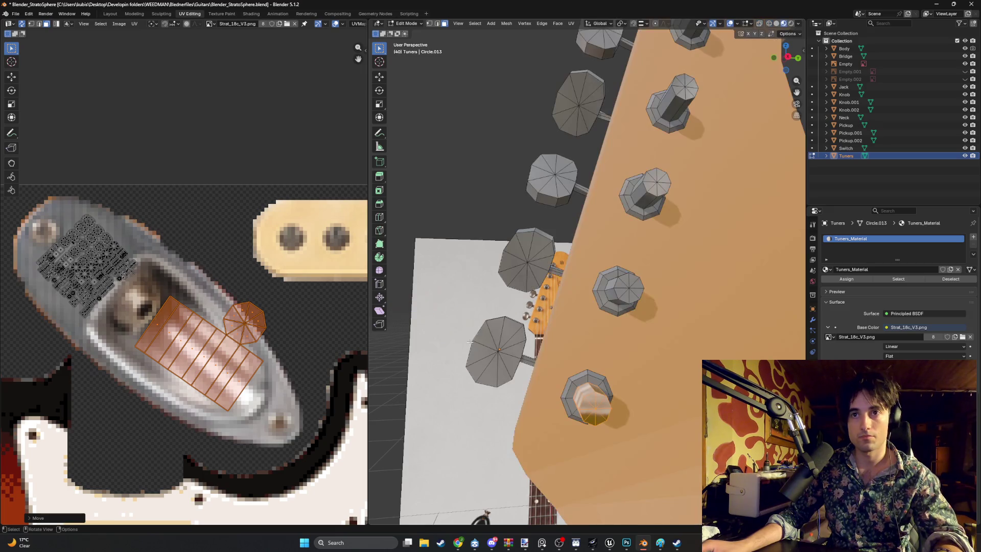
pyautogui.moveTo(482, 340); pyautogui.dragTo(400, 339, button='middle')
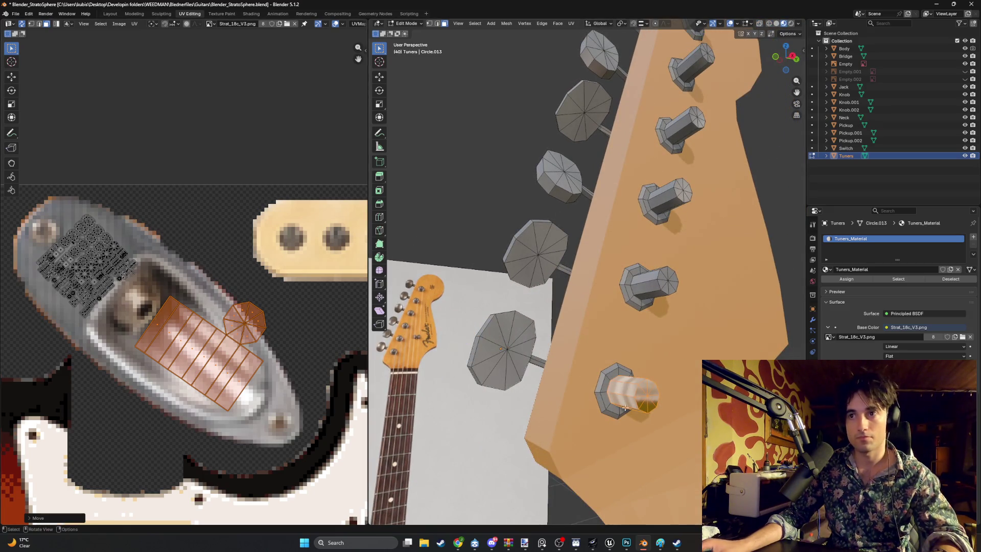
pyautogui.click(642, 391)
pyautogui.press('g')
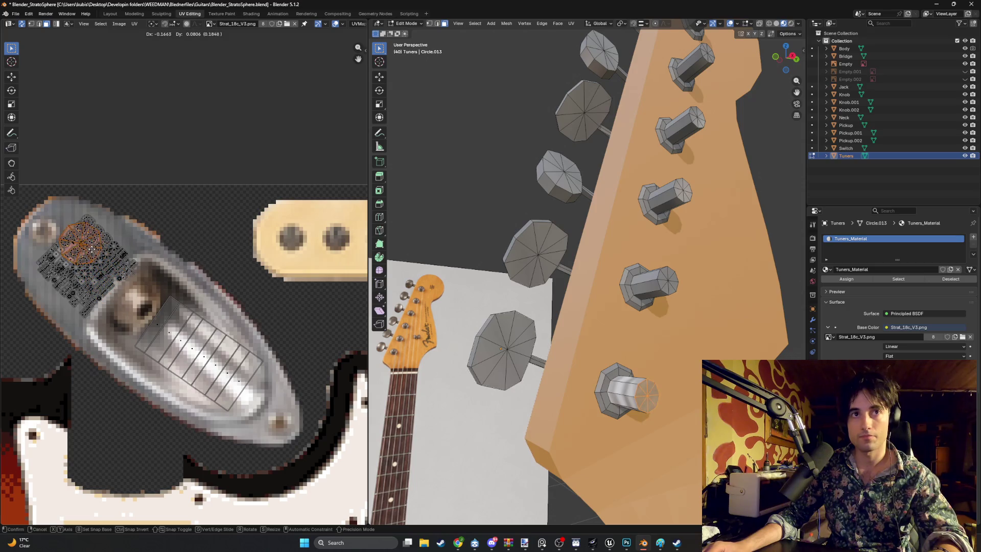
pyautogui.click(93, 262)
# Shrink and rotate the tuner's side strip island to fit the chrome area.
pyautogui.moveTo(602, 327); pyautogui.dragTo(706, 327, button='middle')
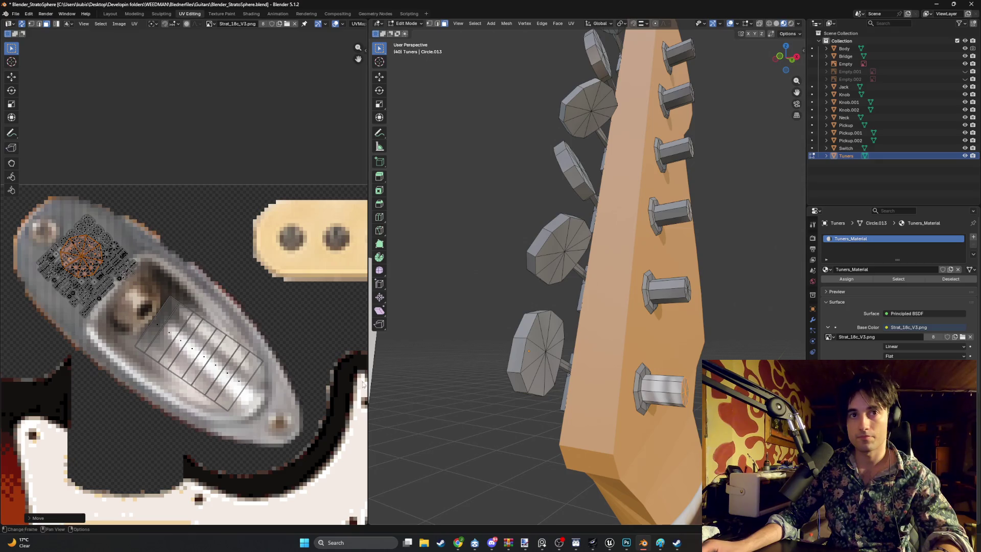
pyautogui.moveTo(164, 319); pyautogui.dragTo(163, 317)
pyautogui.press('s')
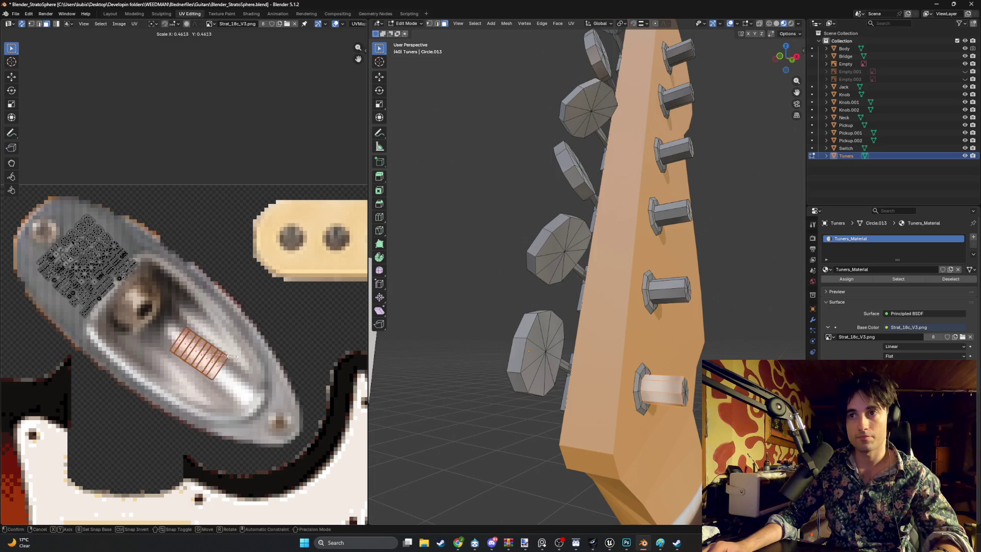
pyautogui.click(281, 359)
pyautogui.press('r')
pyautogui.click(269, 314)
pyautogui.press('s')
pyautogui.click(240, 327)
pyautogui.moveTo(491, 327)
pyautogui.mouseDown(button='middle')
pyautogui.moveTo(501, 331)
pyautogui.moveTo(414, 304)
pyautogui.moveTo(404, 314)
pyautogui.moveTo(506, 332)
pyautogui.moveTo(536, 287)
pyautogui.moveTo(535, 314)
pyautogui.mouseUp(button='middle')
pyautogui.click(506, 332)
# In see-through wireframe, select one whole tuner mesh.
pyautogui.moveTo(584, 348)
pyautogui.mouseDown(button='middle')
pyautogui.moveTo(465, 371)
pyautogui.moveTo(531, 378)
pyautogui.moveTo(528, 404)
pyautogui.mouseUp(button='middle')
pyautogui.press('z')
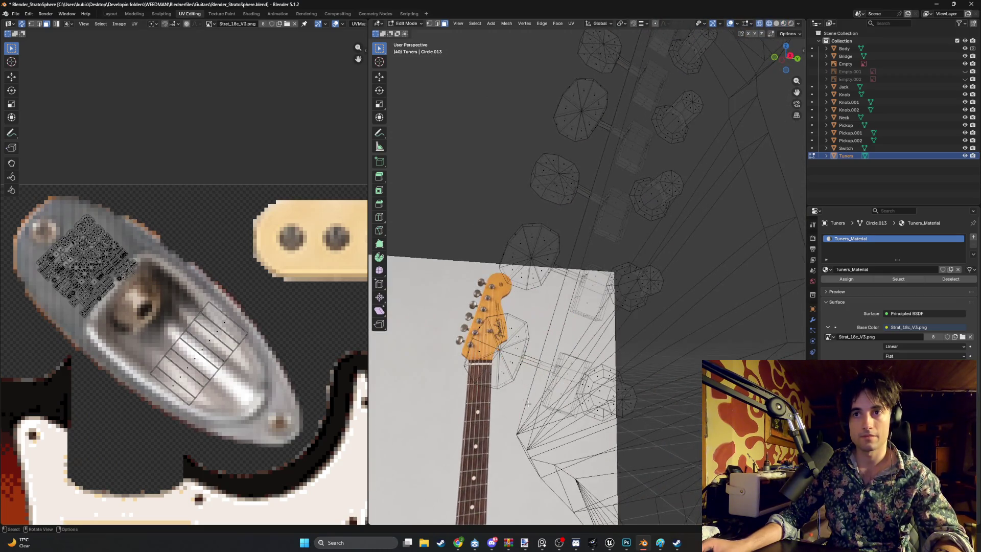
pyautogui.press('l')
pyautogui.moveTo(523, 367)
pyautogui.mouseDown(button='middle')
pyautogui.moveTo(531, 369)
pyautogui.moveTo(462, 386)
pyautogui.moveTo(488, 389)
pyautogui.mouseUp(button='middle')
pyautogui.hotkey('shift', 'l')
pyautogui.hotkey('ctrl', 'z')
pyautogui.moveTo(429, 327); pyautogui.dragTo(509, 339, button='middle')
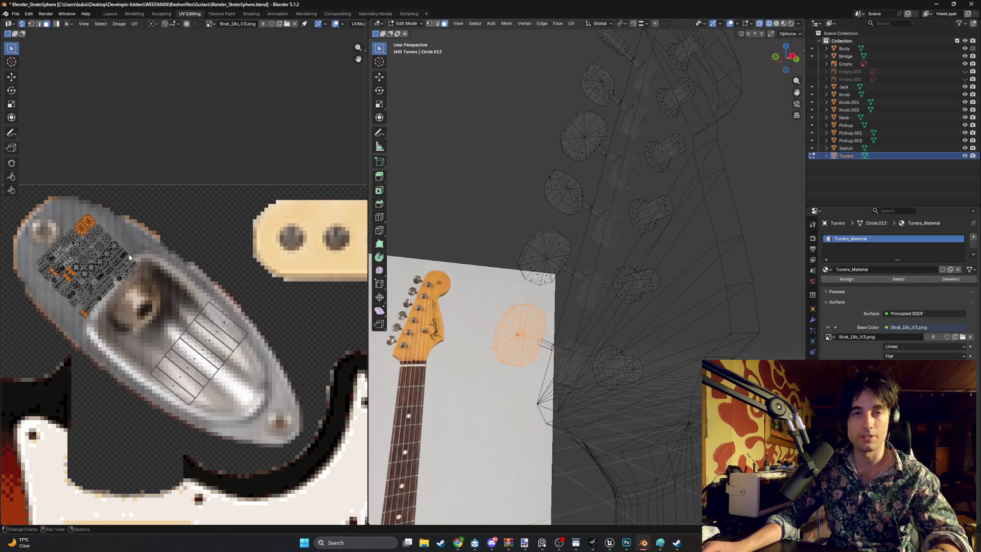
# Move and enlarge the tuner's UV islands, placing them down on the jack-plate metal.
pyautogui.press('g')
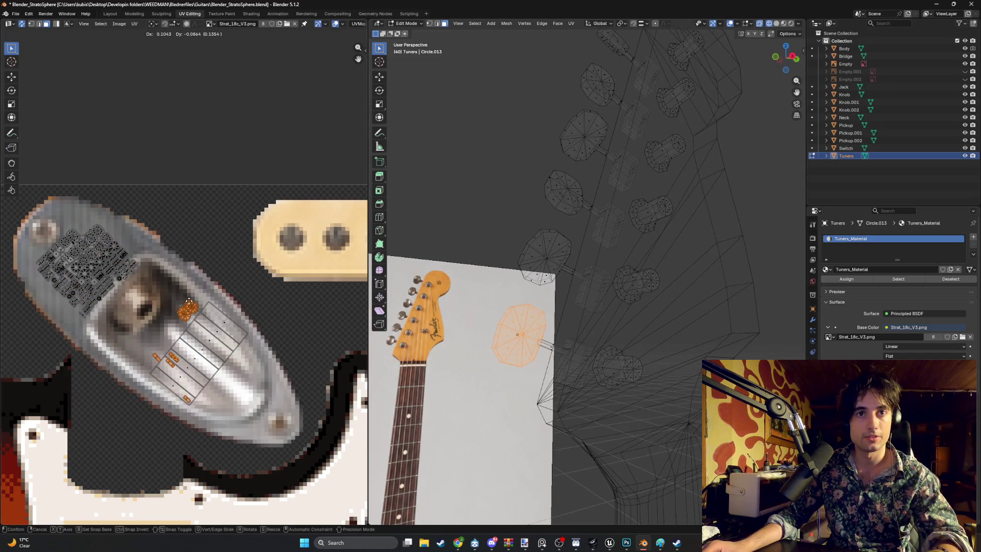
pyautogui.click(190, 302)
pyautogui.press('s')
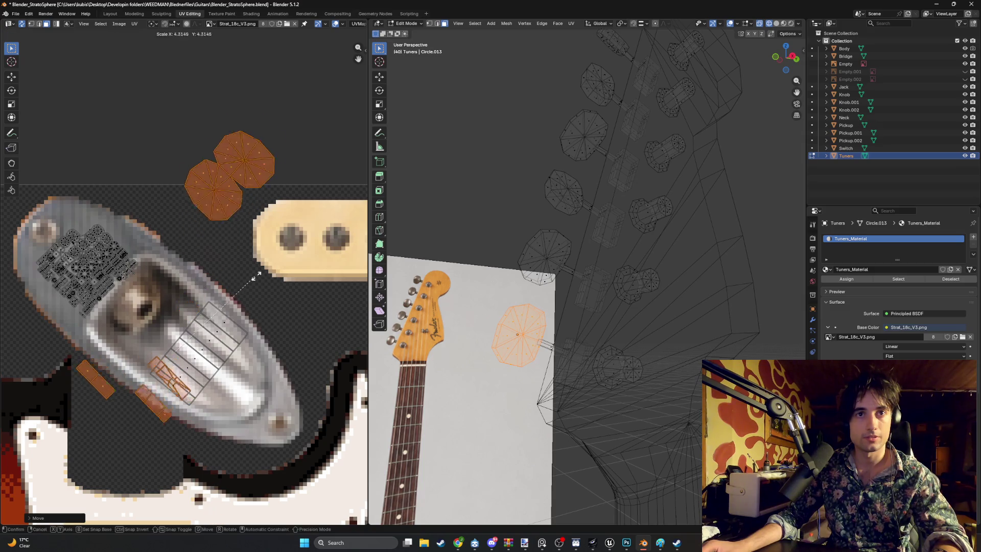
pyautogui.click(242, 266)
pyautogui.press('g')
pyautogui.click(220, 434)
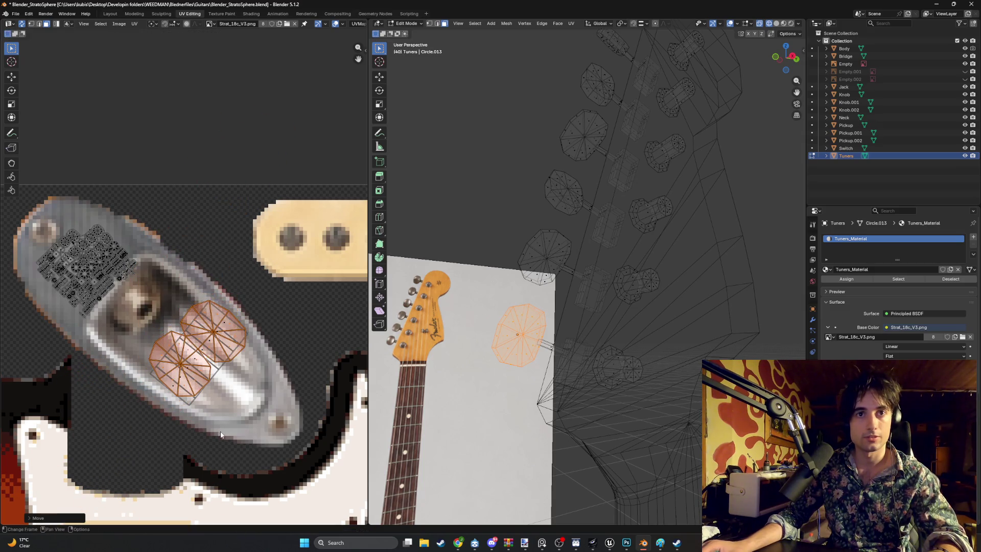
# Rotate, slightly resize and reposition the tuner UVs over the chrome jack plate.
pyautogui.press('z')
pyautogui.moveTo(503, 354); pyautogui.dragTo(645, 331, button='middle')
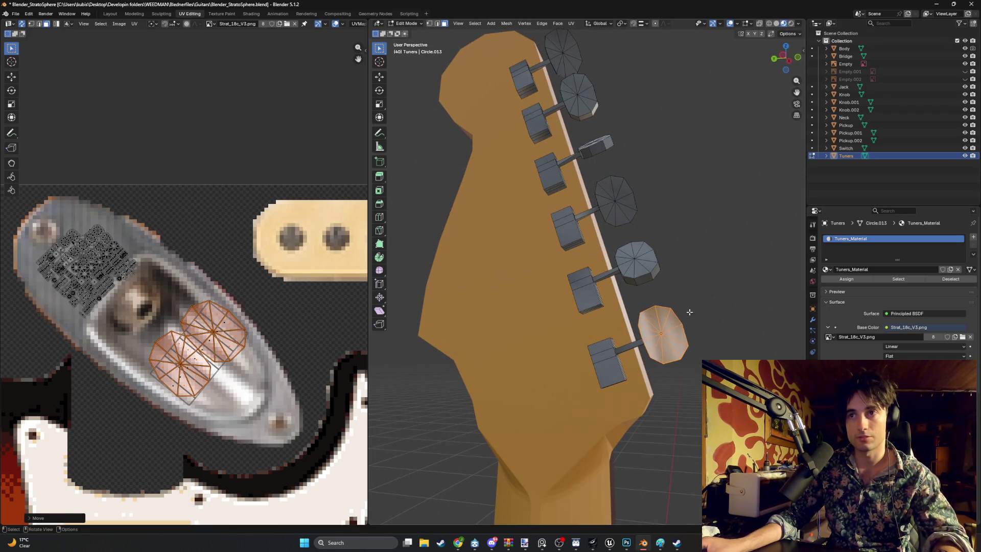
pyautogui.press('s')
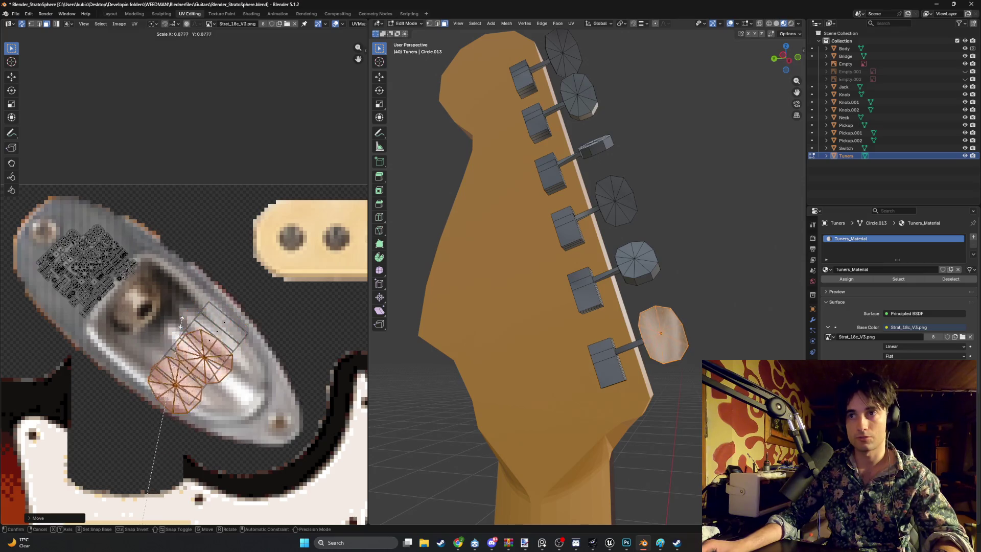
pyautogui.rightClick(165, 333)
pyautogui.press('r')
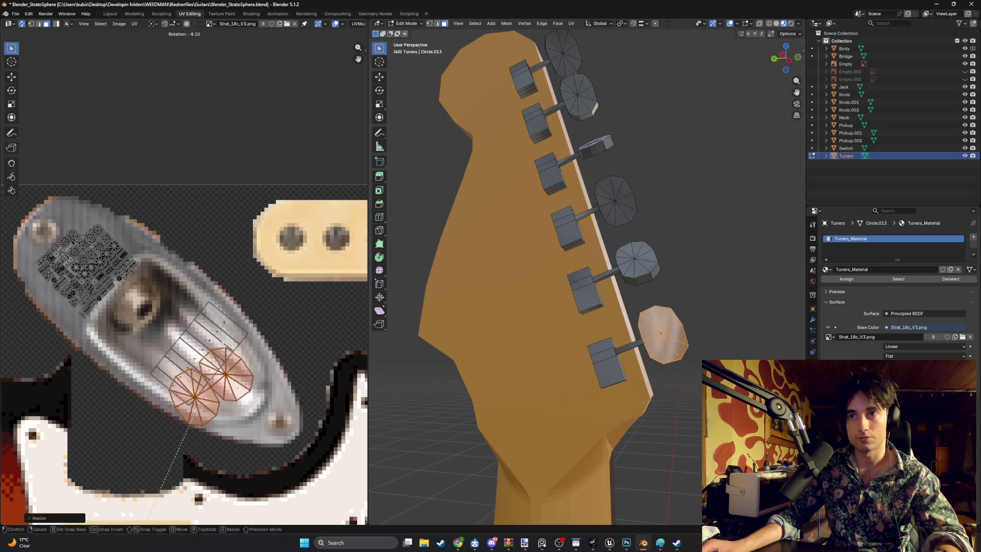
pyautogui.click(248, 363)
pyautogui.press('s')
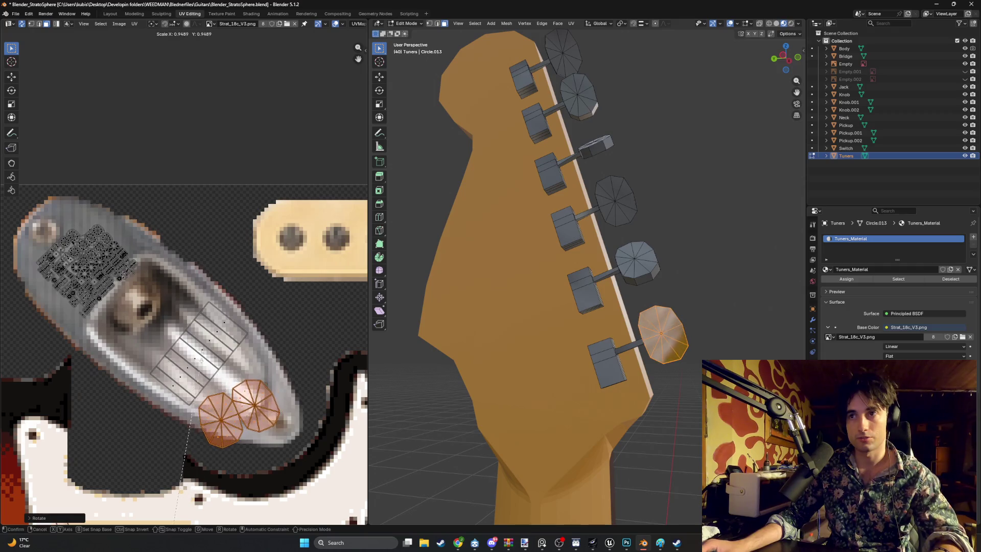
pyautogui.click(240, 347)
pyautogui.press('g')
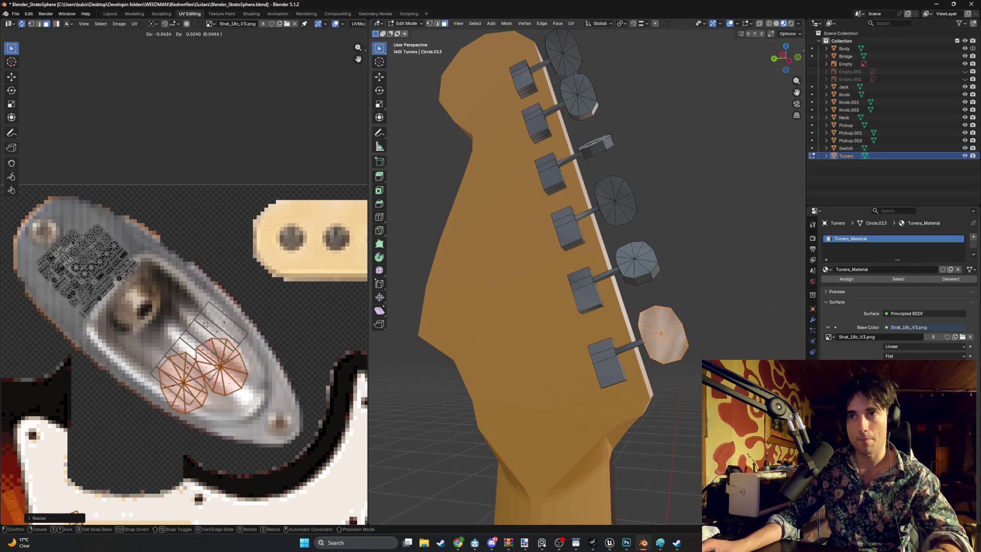
pyautogui.click(182, 315)
# Inspect the headstock from the side, then undo back through the latest tuner UV edits.
pyautogui.moveTo(307, 312); pyautogui.dragTo(229, 313, button='middle')
pyautogui.moveTo(399, 311)
pyautogui.mouseDown(button='middle')
pyautogui.moveTo(474, 308)
pyautogui.moveTo(404, 313)
pyautogui.mouseUp(button='middle')
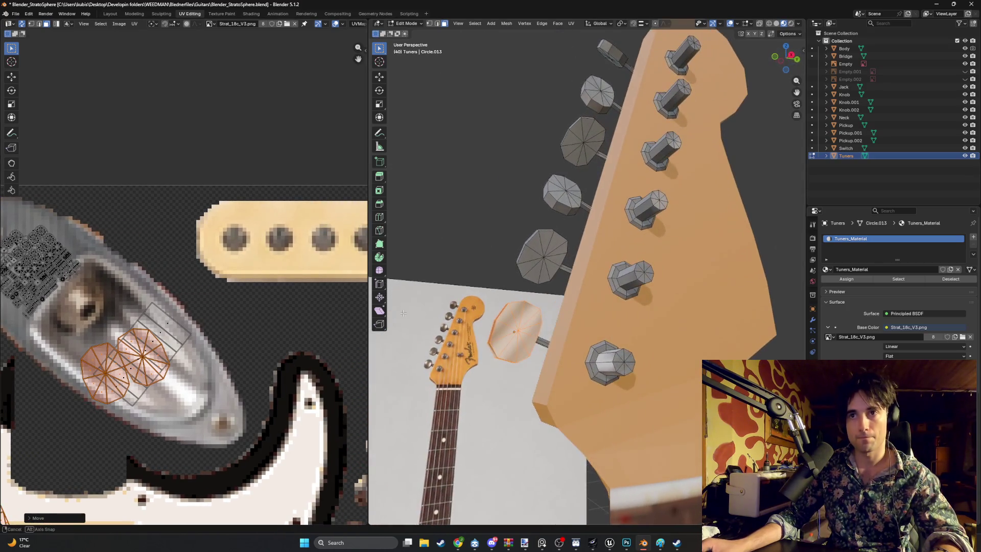
pyautogui.moveTo(402, 247); pyautogui.dragTo(482, 244, button='middle')
pyautogui.hotkey('alt', 'a')
pyautogui.moveTo(385, 264); pyautogui.dragTo(415, 252, button='middle')
pyautogui.hotkey('ctrl', 'z')
pyautogui.hotkey('ctrl', 'z')
pyautogui.hotkey('ctrl', 'z')
pyautogui.hotkey('ctrl', 'z')
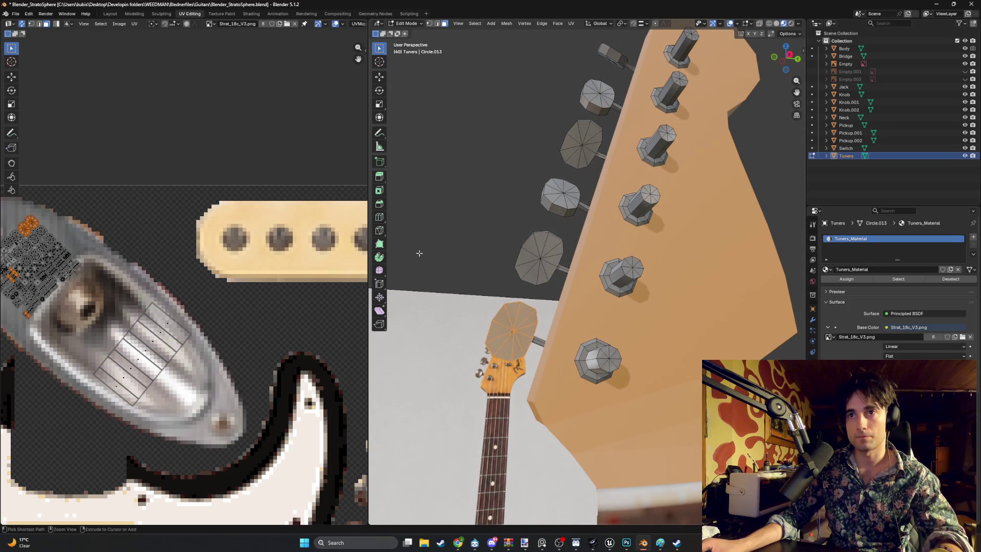
pyautogui.hotkey('ctrl', 'z')
pyautogui.hotkey('ctrl', 'z')
pyautogui.hotkey('ctrl', 'z')
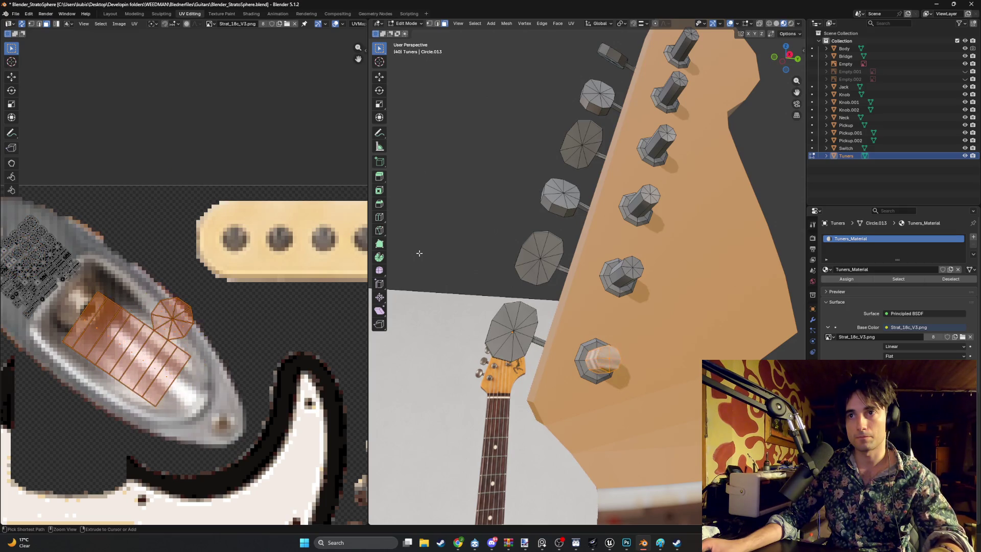
# Undo the last tuner UV change and set the outliner to a one-level object list.
pyautogui.hotkey('ctrl', 'z')
pyautogui.hotkey('ctrl', 'z')
pyautogui.moveTo(639, 268)
pyautogui.mouseDown(button='middle')
pyautogui.moveTo(679, 276)
pyautogui.moveTo(642, 319)
pyautogui.moveTo(621, 309)
pyautogui.moveTo(584, 318)
pyautogui.moveTo(621, 301)
pyautogui.mouseUp(button='middle')
pyautogui.scroll(-6, 613, 305)
pyautogui.scroll(5, 613, 306)
pyautogui.scroll(3, 604, 305)
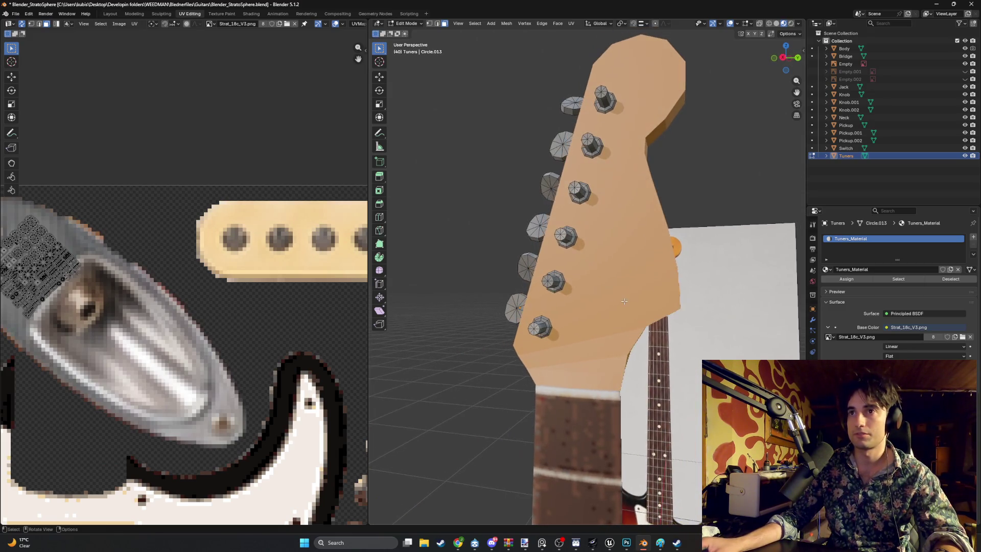
pyautogui.hotkey('shift', 'a')
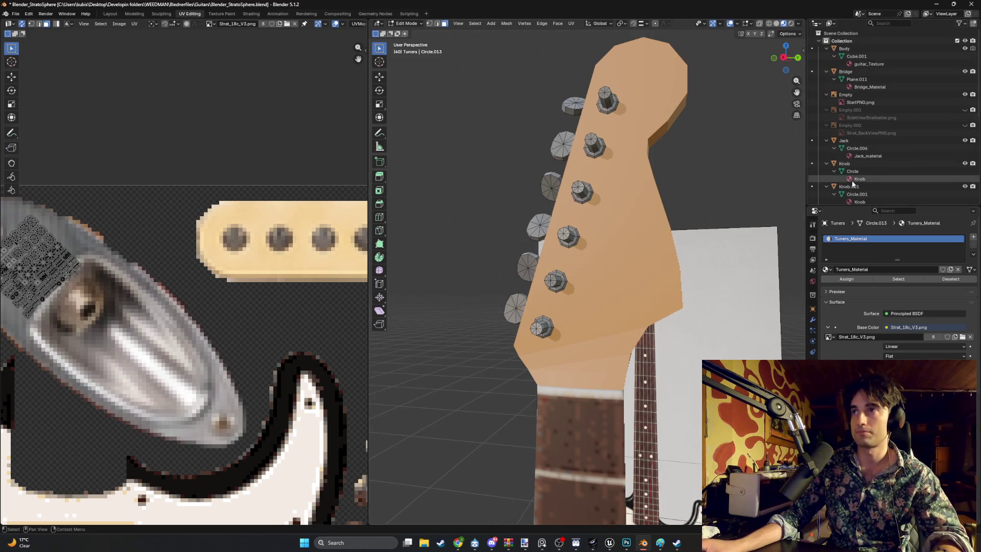
pyautogui.hotkey('shift', 'a')
pyautogui.click(820, 42)
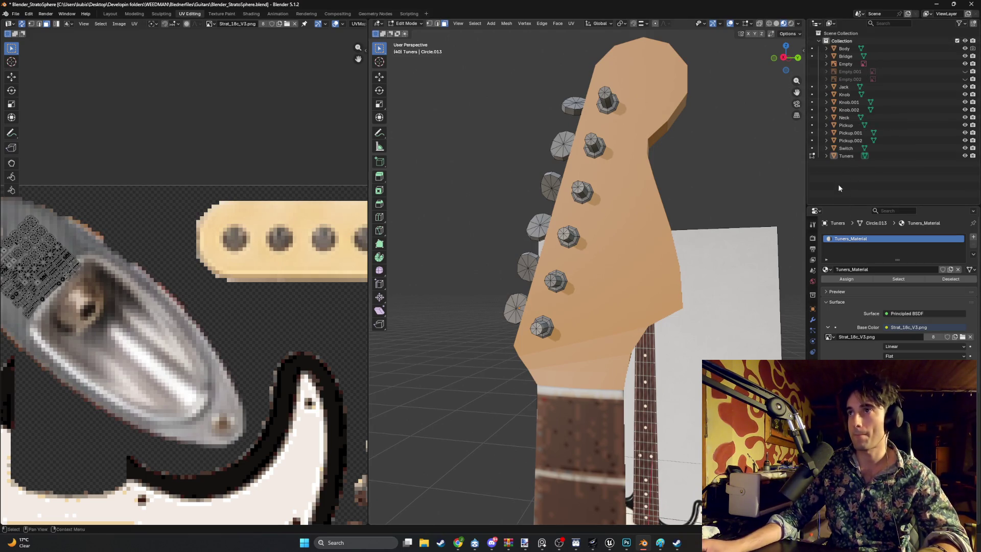
pyautogui.moveTo(710, 245); pyautogui.dragTo(725, 250, button='middle')
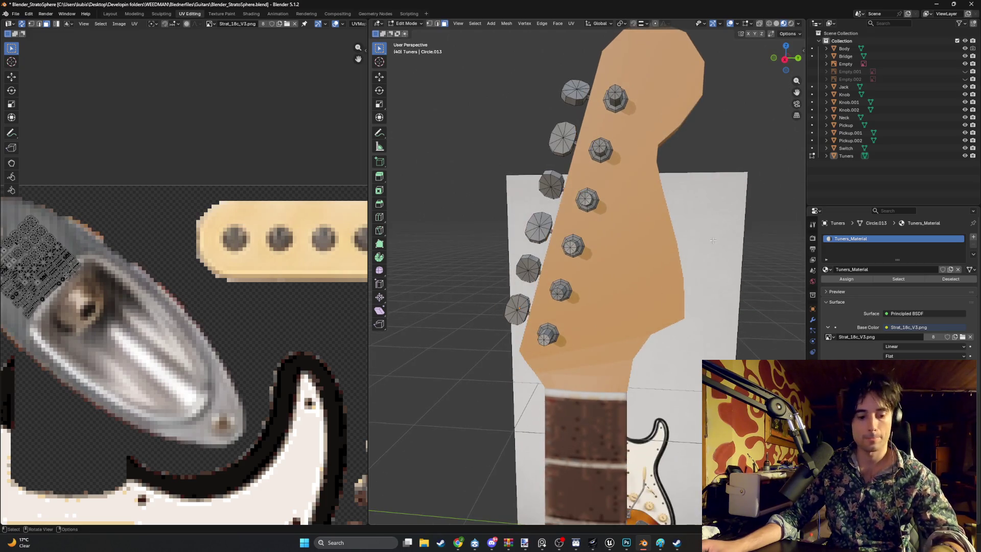
# Add a Mesh > Plane to the tuners mesh and toggle Object/Edit Mode to check it.
pyautogui.hotkey('shift', 'a')
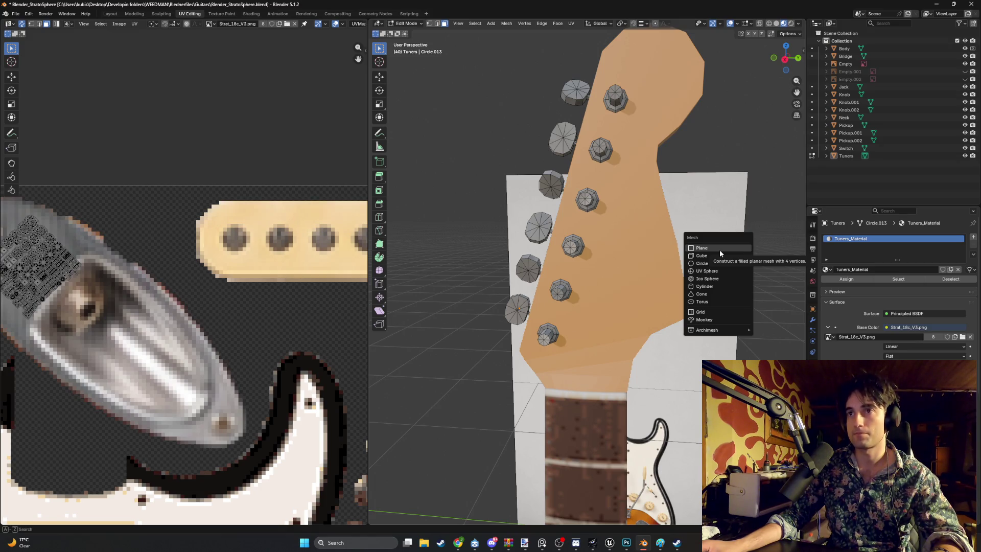
pyautogui.click(720, 250)
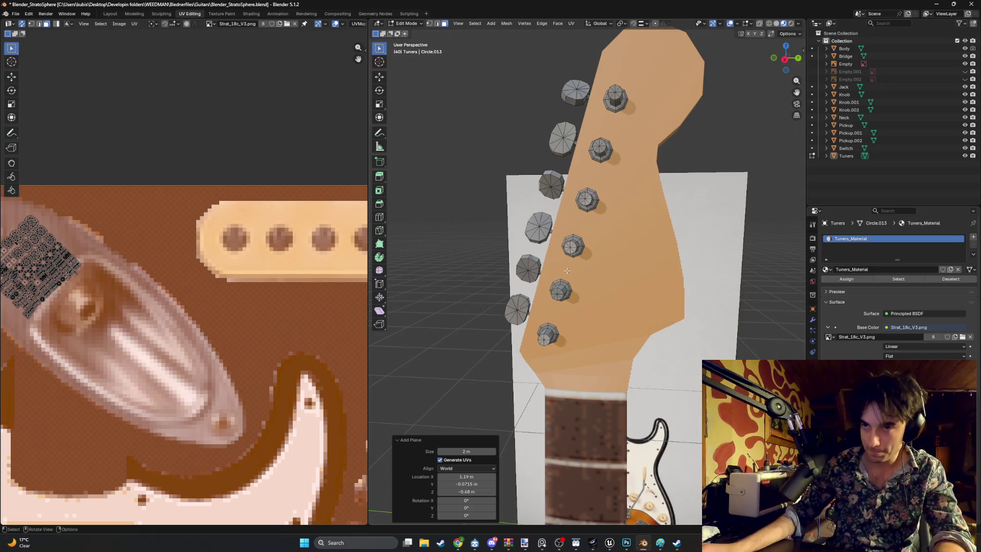
pyautogui.scroll(-3, 567, 270)
pyautogui.moveTo(567, 271)
pyautogui.mouseDown(button='middle')
pyautogui.moveTo(548, 339)
pyautogui.moveTo(574, 374)
pyautogui.moveTo(642, 310)
pyautogui.moveTo(706, 325)
pyautogui.moveTo(552, 340)
pyautogui.moveTo(570, 288)
pyautogui.moveTo(544, 333)
pyautogui.mouseUp(button='middle')
pyautogui.scroll(4, 548, 339)
pyautogui.press('Tab')
pyautogui.press('Tab')
pyautogui.scroll(-6, 688, 319)
# Return to Object Mode with nothing selected and view the guitar body's side.
pyautogui.click(544, 333)
pyautogui.press('Tab')
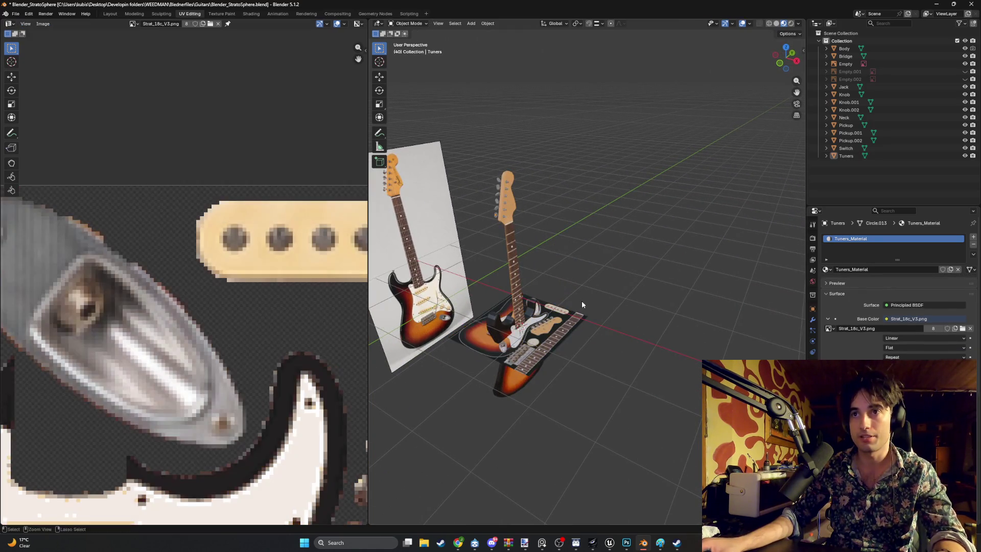
pyautogui.press('Tab')
pyautogui.moveTo(766, 217); pyautogui.dragTo(586, 280, button='middle')
pyautogui.click(937, 192)
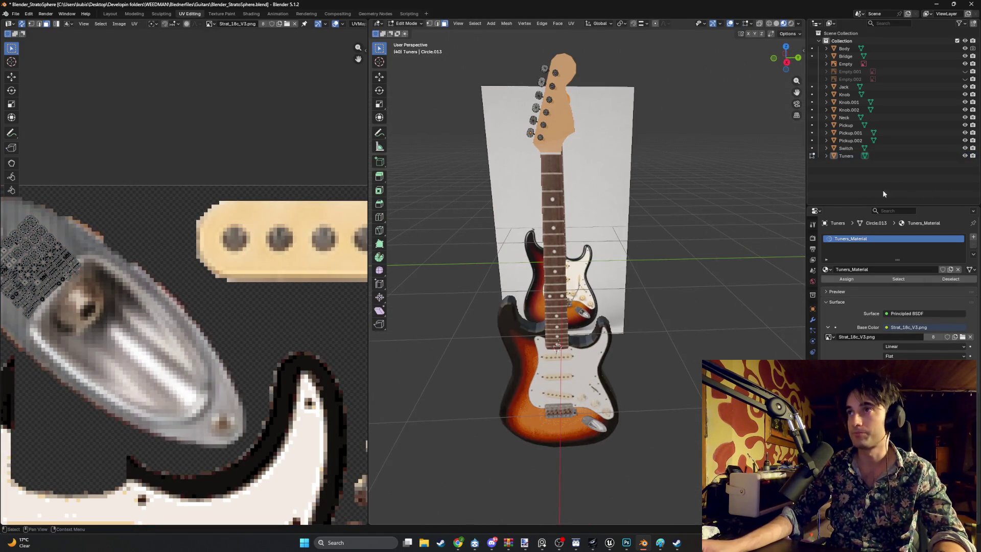
pyautogui.press('Tab')
pyautogui.moveTo(676, 242)
pyautogui.mouseDown(button='middle')
pyautogui.moveTo(630, 225)
pyautogui.moveTo(637, 213)
pyautogui.moveTo(587, 244)
pyautogui.moveTo(558, 230)
pyautogui.moveTo(615, 217)
pyautogui.moveTo(649, 228)
pyautogui.moveTo(564, 289)
pyautogui.moveTo(558, 274)
pyautogui.moveTo(620, 295)
pyautogui.moveTo(629, 316)
pyautogui.moveTo(531, 286)
pyautogui.moveTo(560, 311)
pyautogui.moveTo(540, 321)
pyautogui.moveTo(547, 344)
pyautogui.moveTo(573, 289)
pyautogui.moveTo(520, 334)
pyautogui.mouseUp(button='middle')
# Edit the Body mesh and select four side faces along the waist edge.
pyautogui.click(508, 347)
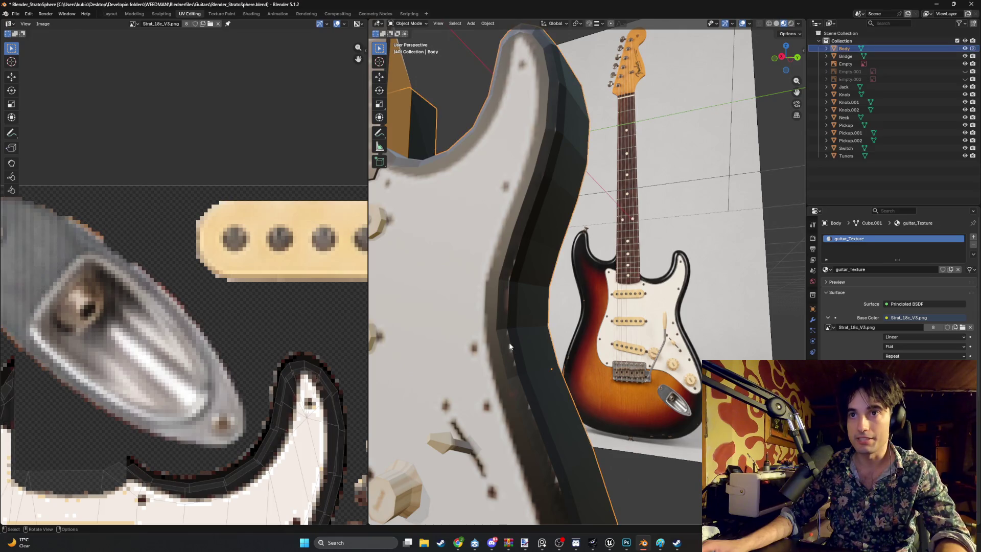
pyautogui.press('Tab')
pyautogui.click(506, 354)
pyautogui.keyDown('shift'); pyautogui.click(504, 305); pyautogui.keyUp('shift')
pyautogui.keyDown('shift'); pyautogui.click(513, 268); pyautogui.keyUp('shift')
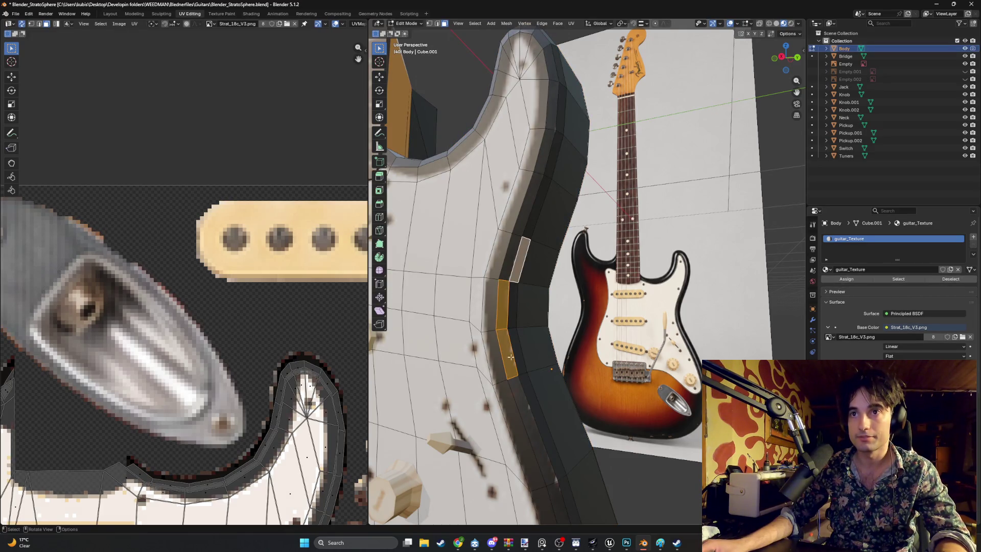
pyautogui.keyDown('shift'); pyautogui.click(531, 421); pyautogui.keyUp('shift')
pyautogui.keyDown('shift'); pyautogui.click(508, 270); pyautogui.keyUp('shift')
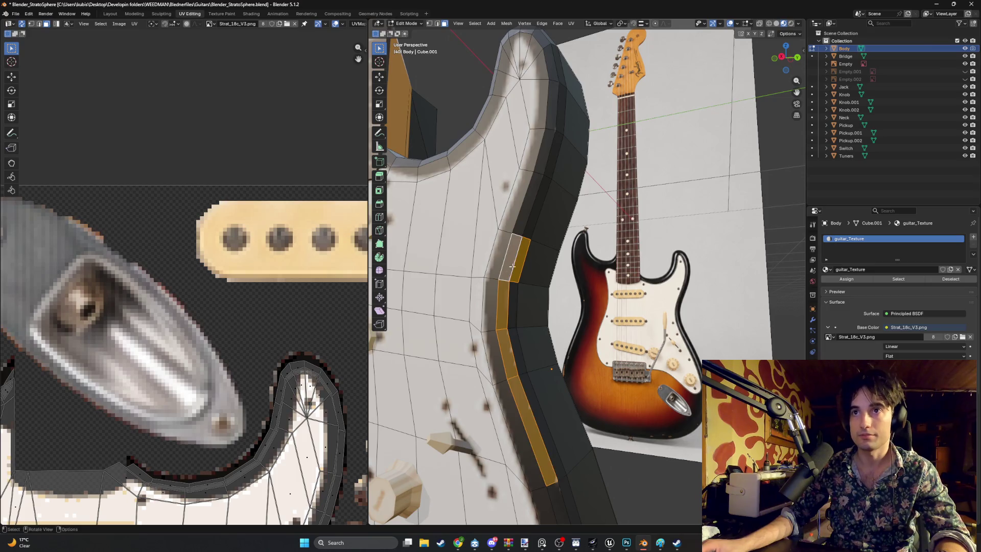
# Add the lower face to the side strip and nudge a body-edge UV vertex onto the dark edge.
pyautogui.keyDown('shift'); pyautogui.click(560, 490); pyautogui.keyUp('shift')
pyautogui.press('Home')
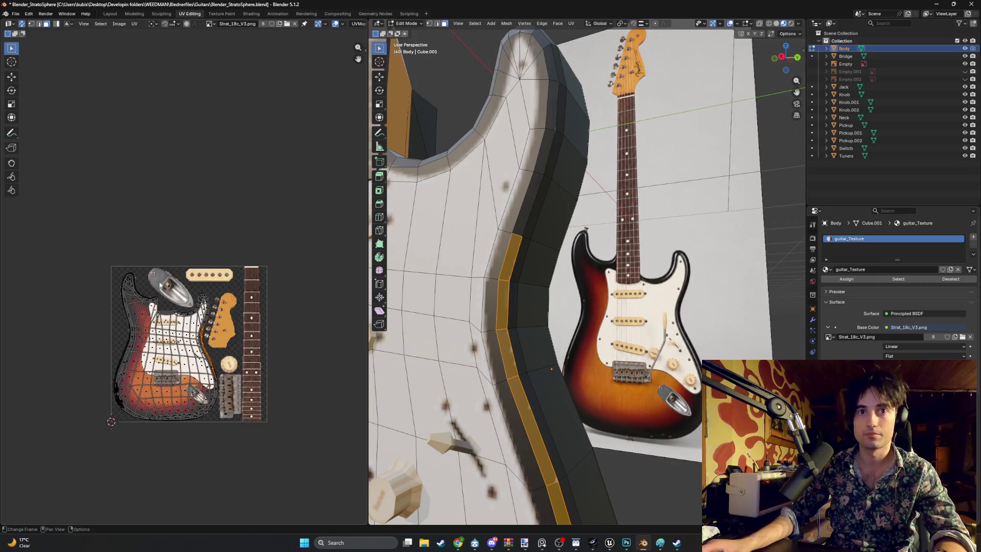
pyautogui.scroll(12, 160, 284)
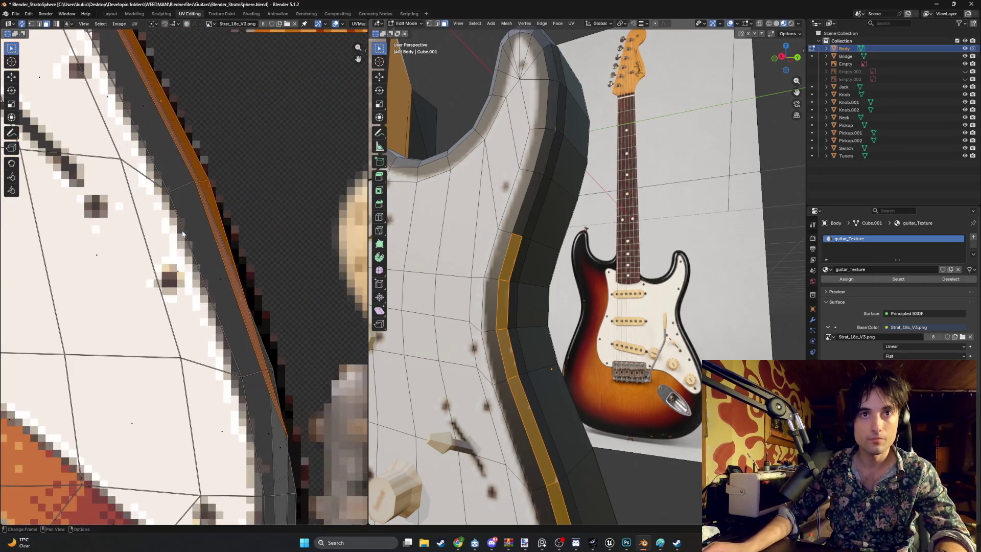
pyautogui.moveTo(217, 129); pyautogui.dragTo(208, 196, button='middle')
pyautogui.press('1')
pyautogui.click(200, 249)
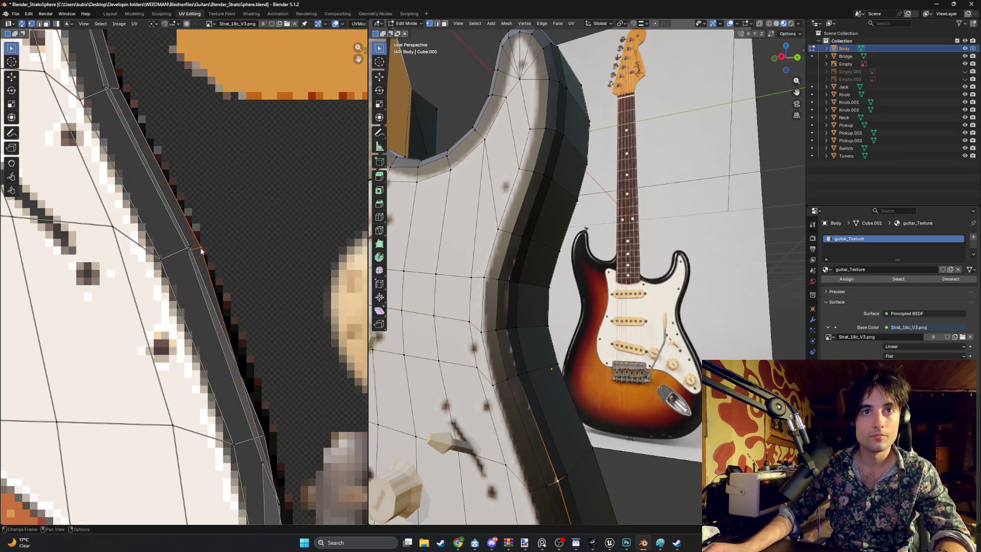
pyautogui.press('g')
pyautogui.click(202, 250)
# Select the next outline points and the adjacent vertical edge loop, and move its UVs along the black edge.
pyautogui.moveTo(161, 100); pyautogui.dragTo(178, 209, button='middle')
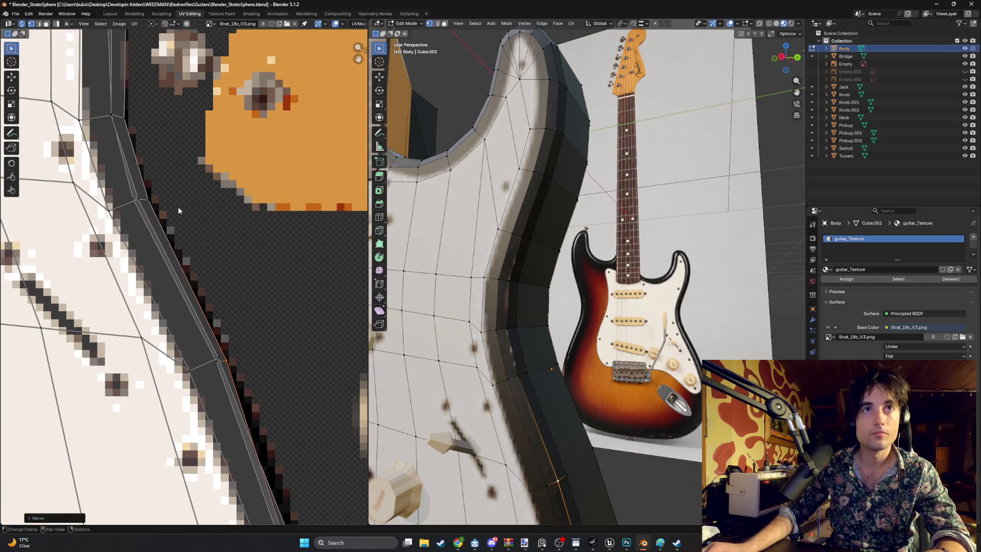
pyautogui.click(125, 121)
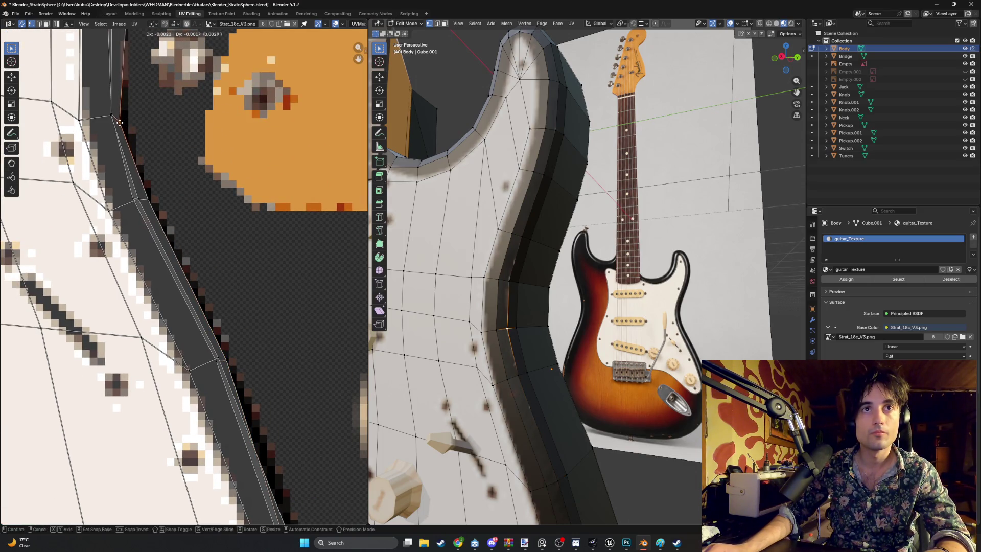
pyautogui.moveTo(144, 85); pyautogui.dragTo(144, 177, button='middle')
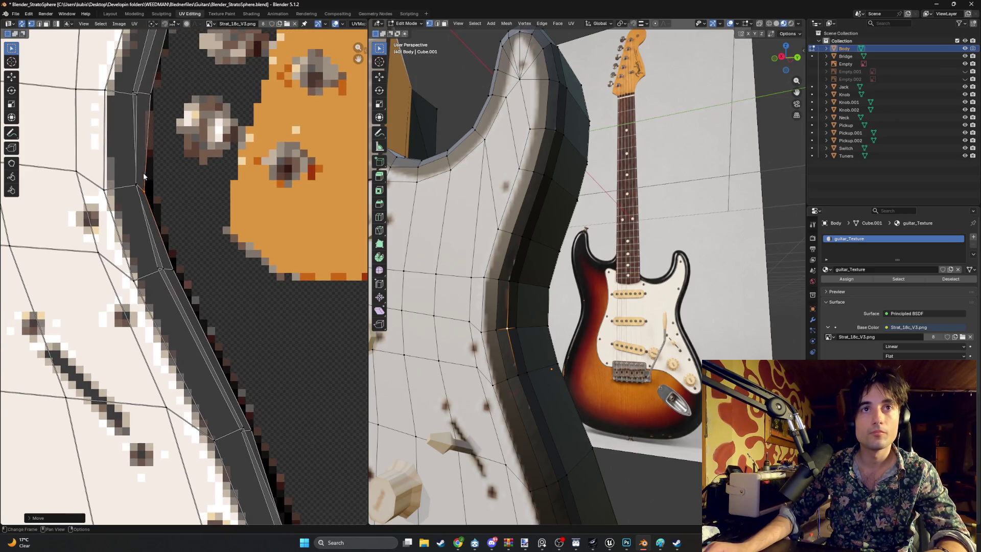
pyautogui.click(148, 95)
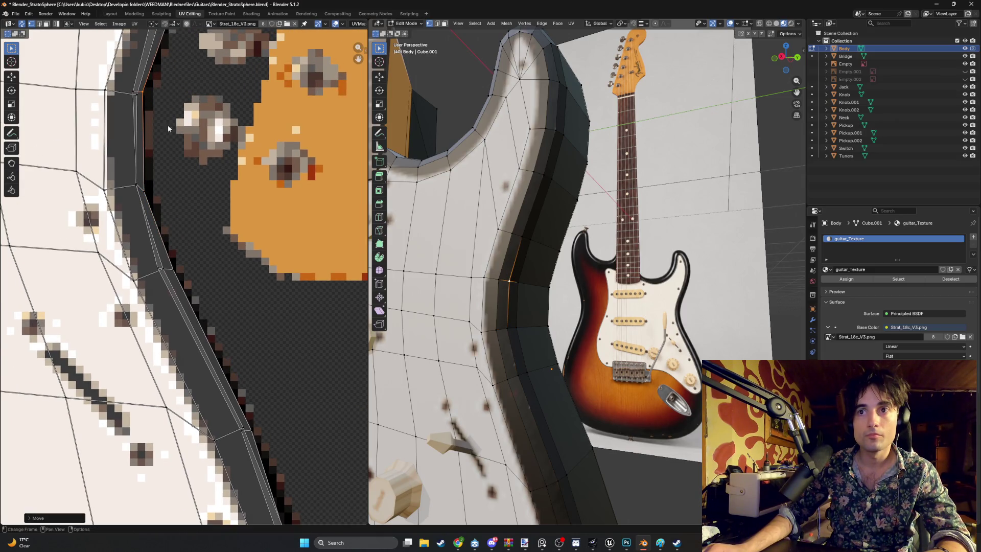
pyautogui.click(511, 351)
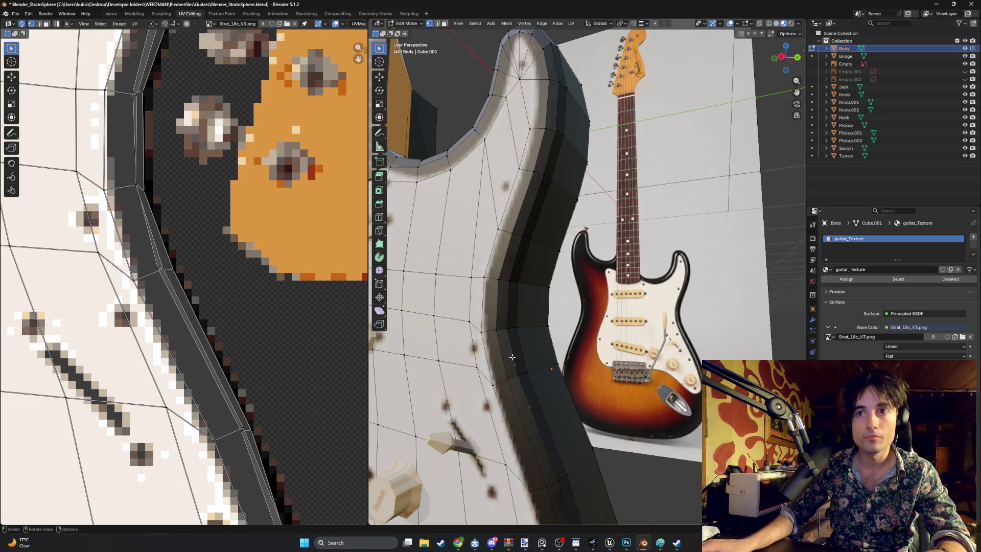
pyautogui.keyDown('alt'); pyautogui.click(515, 368); pyautogui.keyUp('alt')
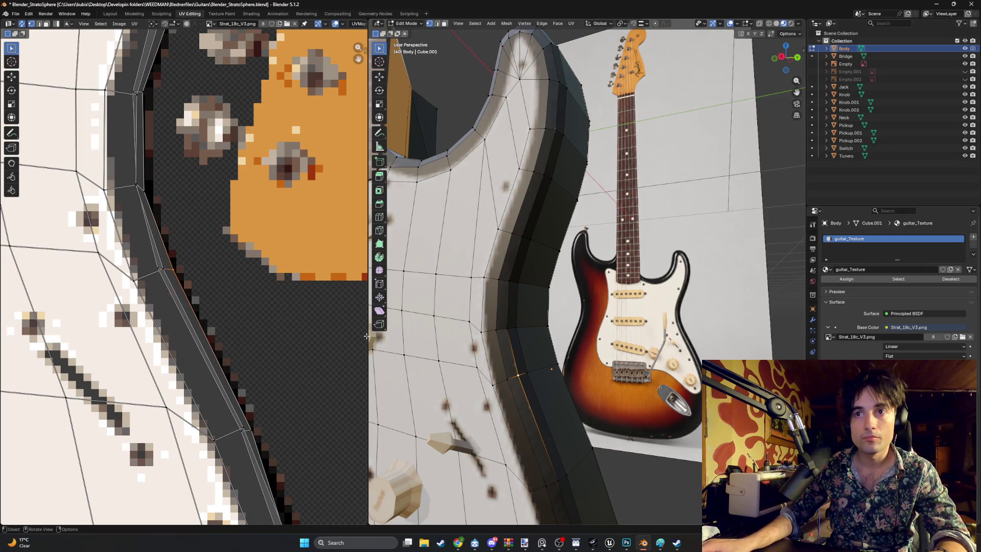
pyautogui.press('g')
pyautogui.click(174, 274)
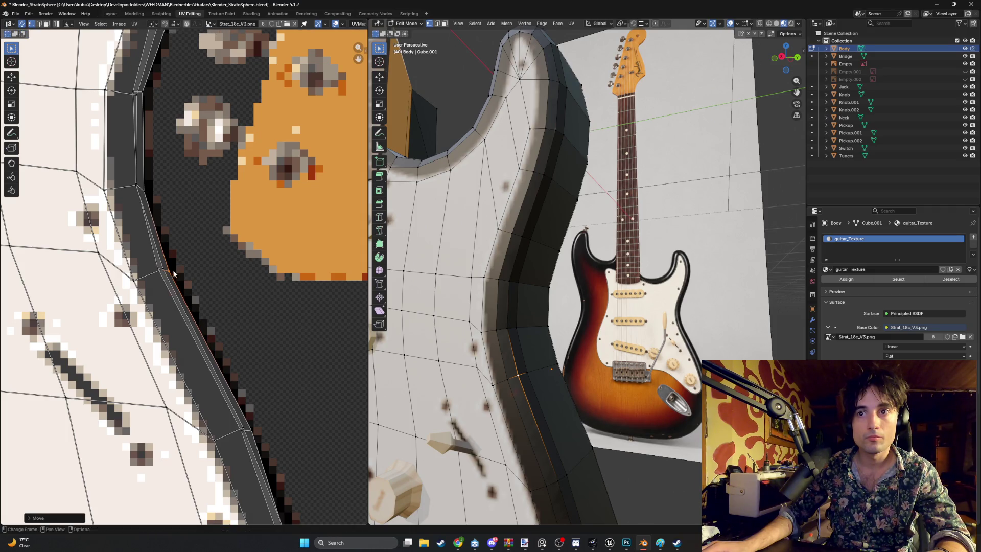
# Shift the UVs of the body's side edge loop left to follow the dark edge.
pyautogui.moveTo(507, 271); pyautogui.dragTo(519, 181, button='middle')
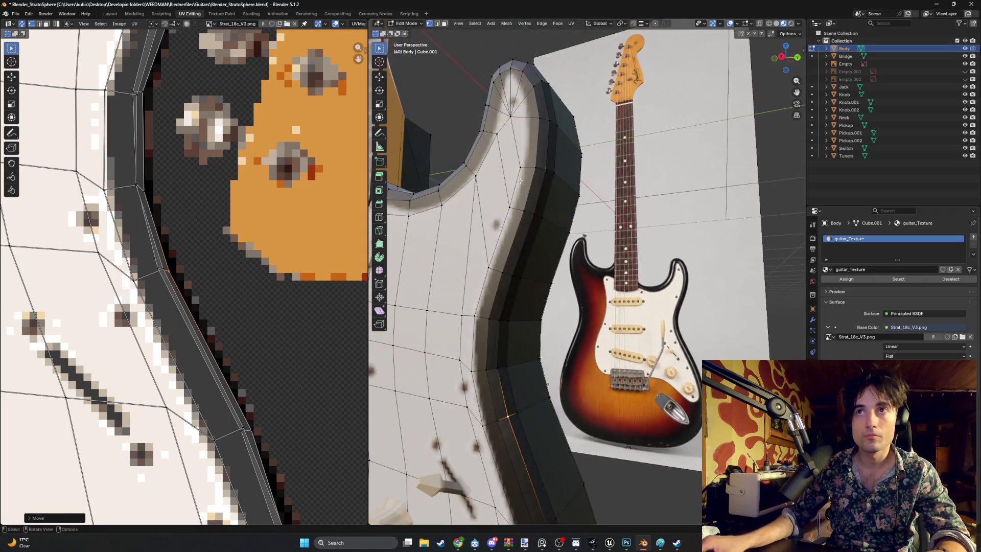
pyautogui.keyDown('alt'); pyautogui.click(544, 163); pyautogui.keyUp('alt')
pyautogui.keyDown('shift'); pyautogui.scroll(10, 153, 174); pyautogui.keyUp('shift')
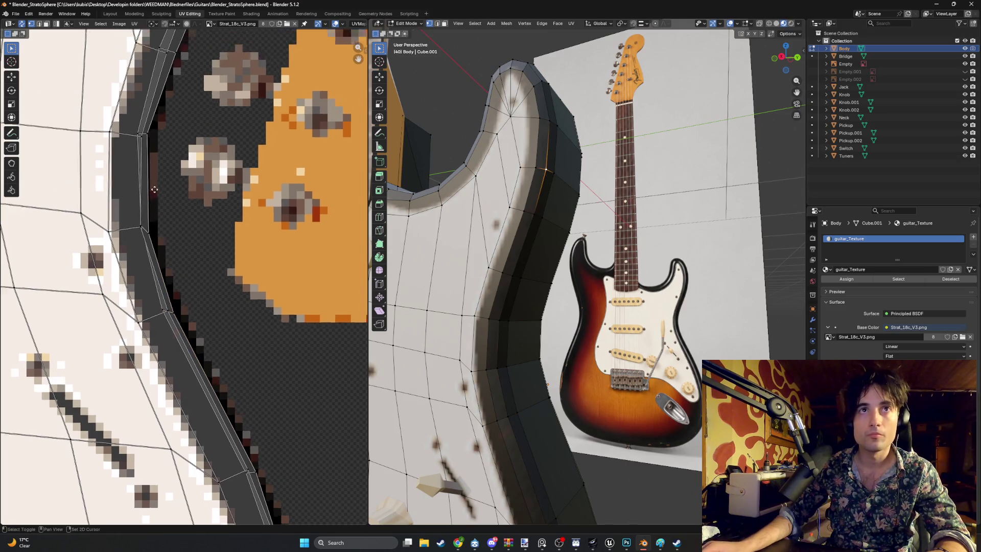
pyautogui.press('g')
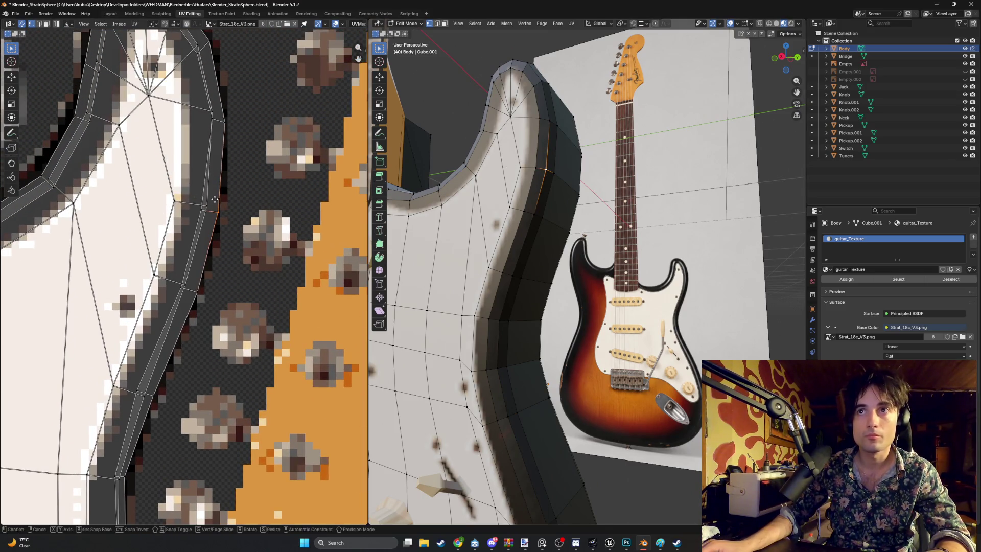
pyautogui.click(204, 202)
pyautogui.moveTo(513, 204)
pyautogui.mouseDown(button='middle')
pyautogui.moveTo(526, 223)
pyautogui.moveTo(554, 177)
pyautogui.moveTo(481, 164)
pyautogui.mouseUp(button='middle')
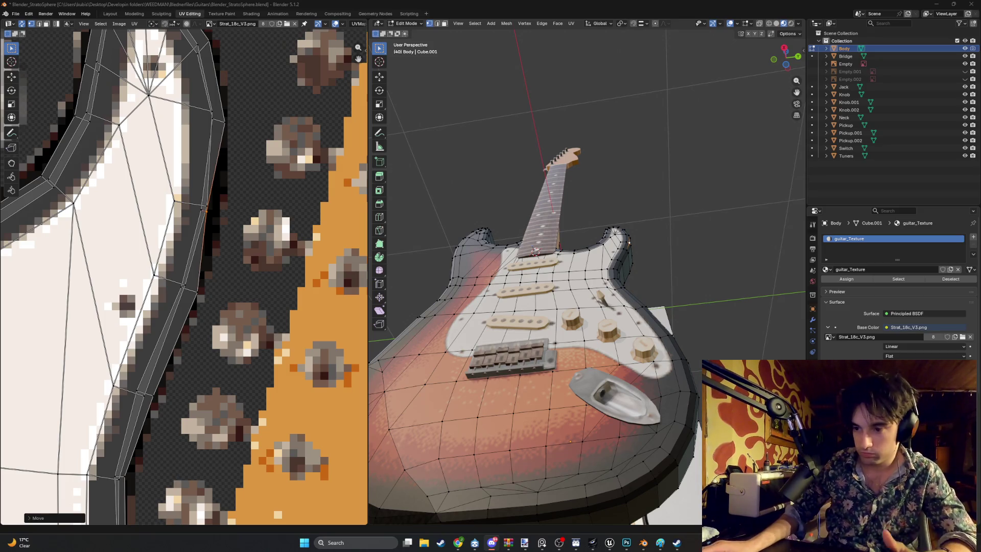
pyautogui.moveTo(684, 439); pyautogui.dragTo(659, 413, button='middle')
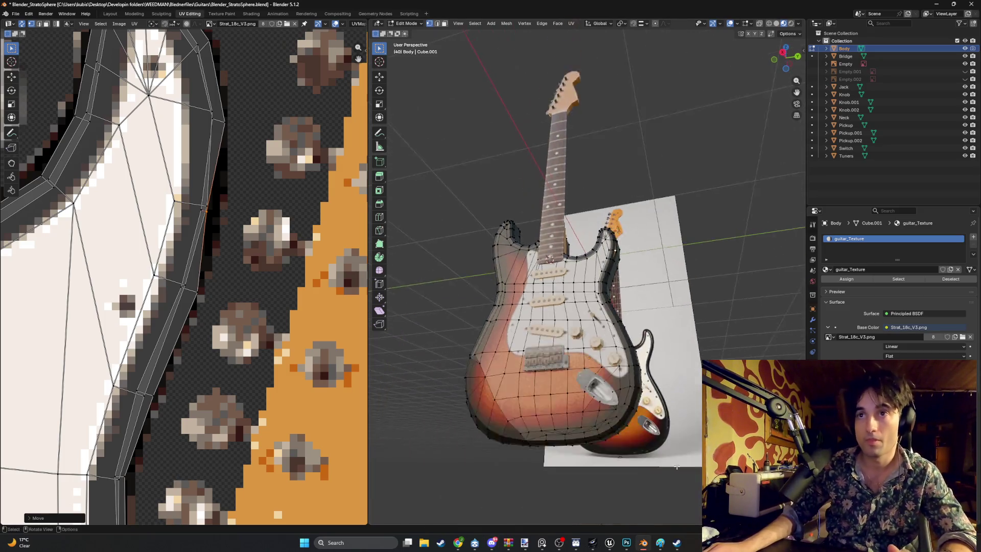
pyautogui.scroll(4, 650, 404)
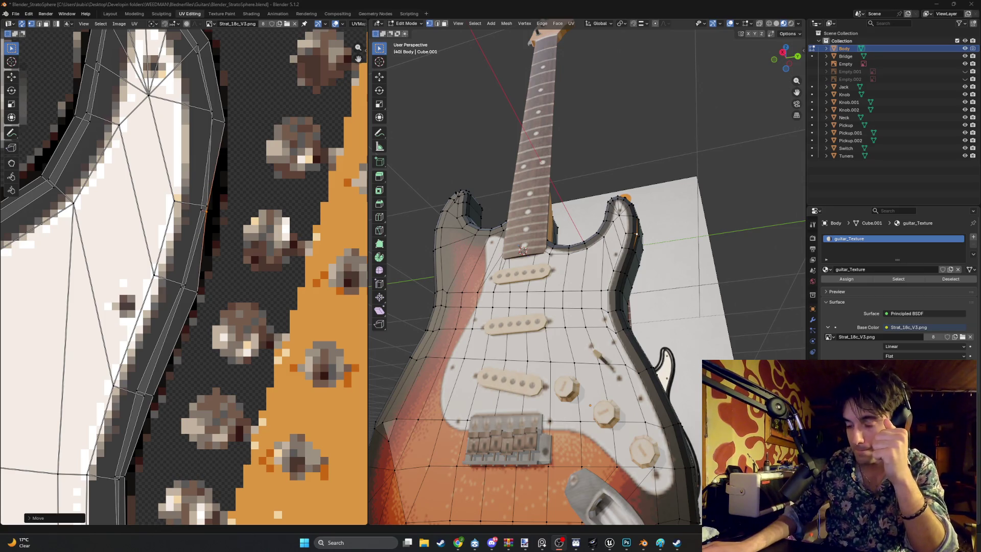
pyautogui.scroll(-5, 601, 312)
pyautogui.moveTo(601, 312)
pyautogui.mouseDown(button='middle')
pyautogui.moveTo(678, 387)
pyautogui.moveTo(547, 326)
pyautogui.moveTo(612, 347)
pyautogui.moveTo(641, 318)
pyautogui.mouseUp(button='middle')
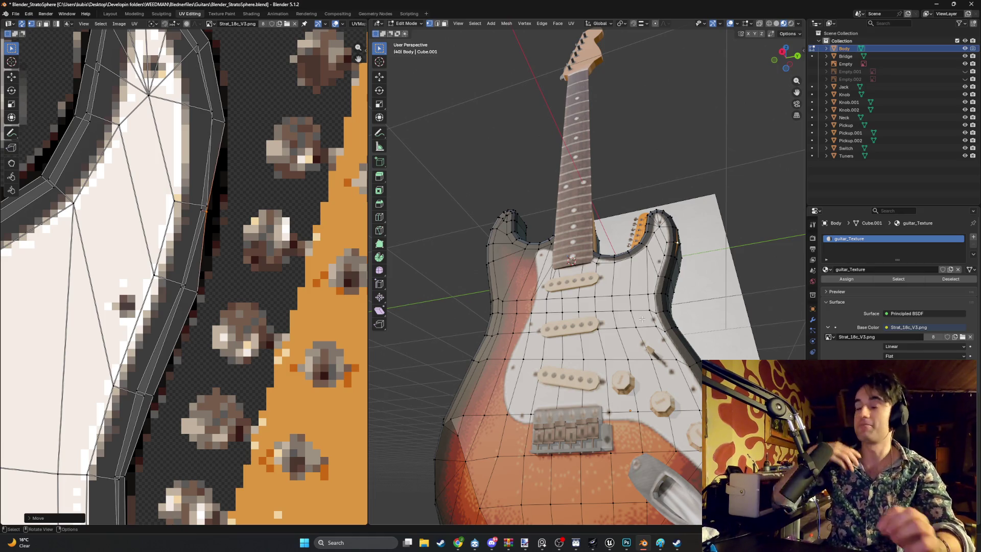
pyautogui.moveTo(744, 185)
pyautogui.mouseDown(button='middle')
pyautogui.moveTo(603, 294)
pyautogui.moveTo(605, 304)
pyautogui.mouseUp(button='middle')
pyautogui.scroll(3, 612, 305)
pyautogui.moveTo(552, 321)
pyautogui.mouseDown(button='middle')
pyautogui.moveTo(606, 311)
pyautogui.moveTo(631, 294)
pyautogui.moveTo(576, 279)
pyautogui.moveTo(434, 280)
pyautogui.moveTo(523, 278)
pyautogui.moveTo(541, 306)
pyautogui.moveTo(526, 322)
pyautogui.mouseUp(button='middle')
pyautogui.scroll(-8, 179, 305)
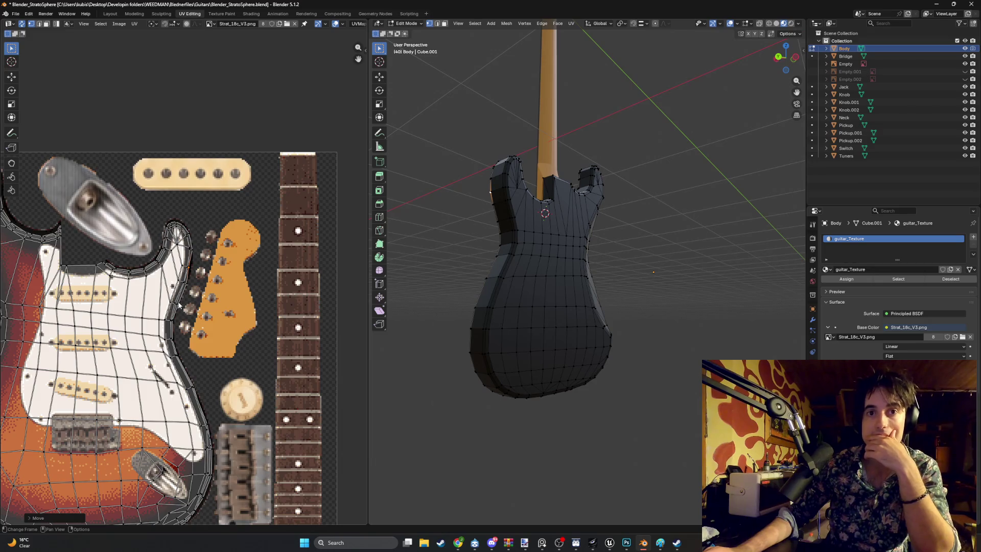
pyautogui.moveTo(420, 288)
pyautogui.mouseDown(button='middle')
pyautogui.moveTo(604, 295)
pyautogui.moveTo(506, 295)
pyautogui.mouseUp(button='middle')
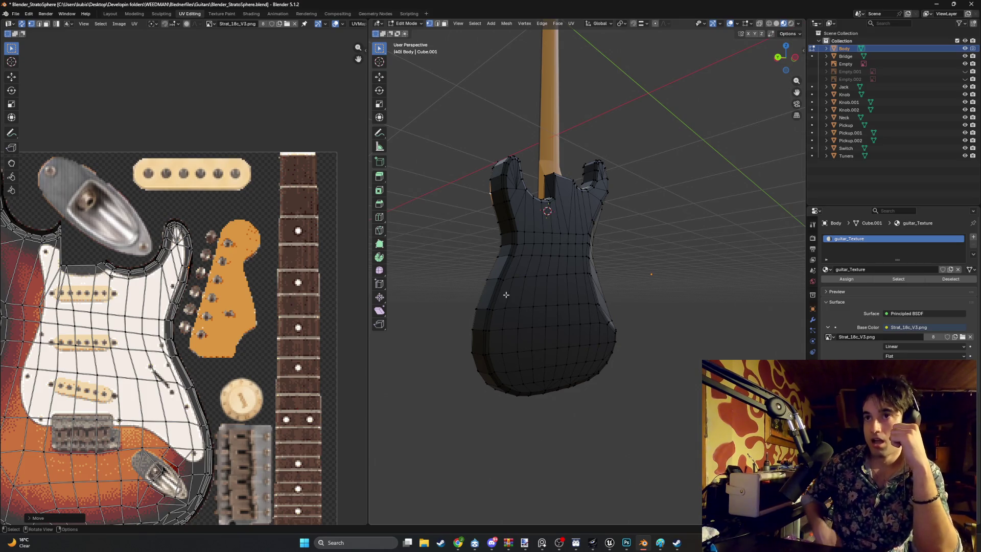
pyautogui.moveTo(506, 295)
pyautogui.mouseDown(button='middle')
pyautogui.moveTo(593, 322)
pyautogui.moveTo(520, 359)
pyautogui.moveTo(603, 337)
pyautogui.moveTo(594, 402)
pyautogui.moveTo(592, 391)
pyautogui.mouseUp(button='middle')
pyautogui.moveTo(587, 211)
pyautogui.mouseDown(button='middle')
pyautogui.moveTo(601, 372)
pyautogui.moveTo(540, 469)
pyautogui.moveTo(632, 364)
pyautogui.moveTo(570, 437)
pyautogui.moveTo(583, 315)
pyautogui.moveTo(559, 312)
pyautogui.moveTo(570, 298)
pyautogui.mouseUp(button='middle')
pyautogui.scroll(6, 582, 286)
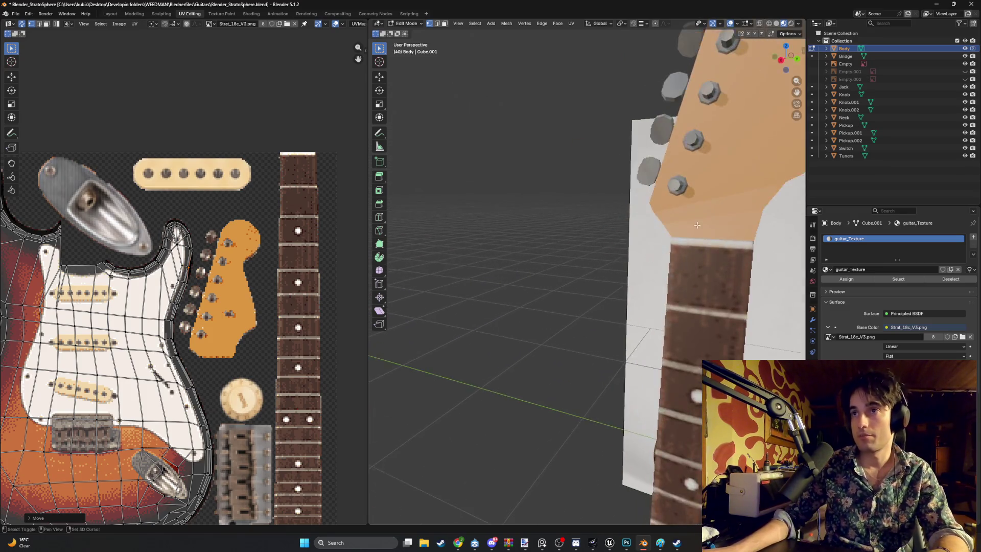
# Switch editing to the Neck mesh and delete the edge where the headstock meets the fretboard.
pyautogui.press('3')
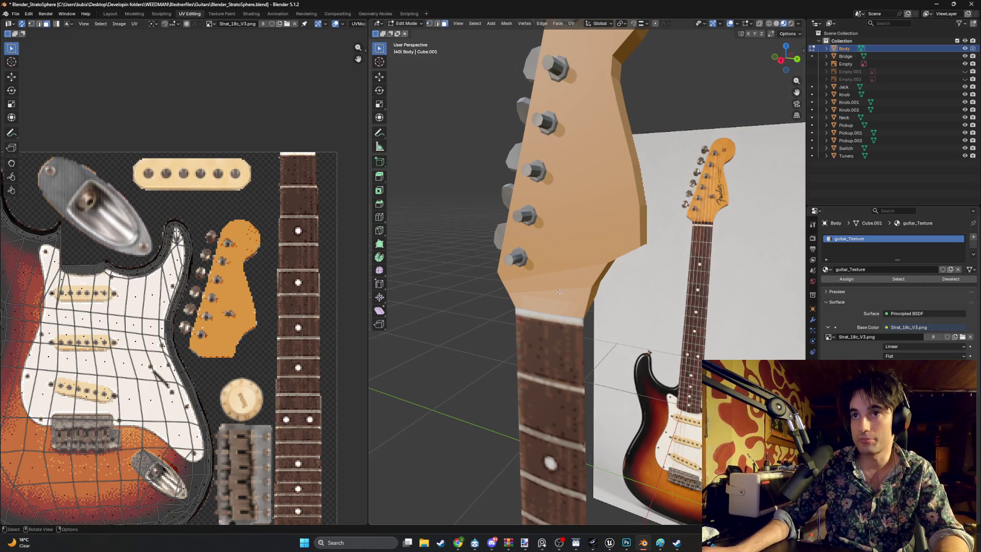
pyautogui.moveTo(559, 291); pyautogui.dragTo(556, 298, button='middle')
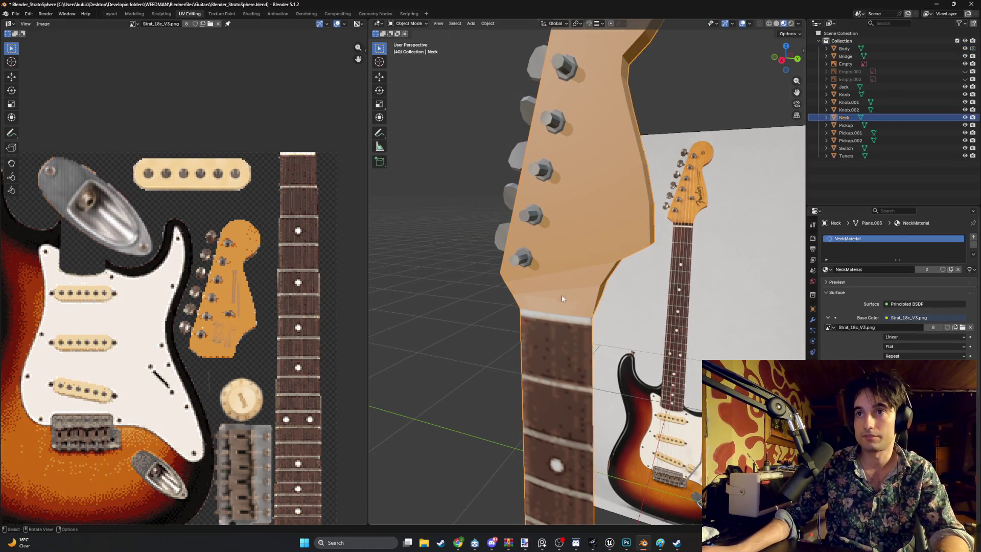
pyautogui.hotkey('alt', 'q')
pyautogui.scroll(2, 555, 308)
pyautogui.moveTo(555, 308); pyautogui.dragTo(563, 306, button='middle')
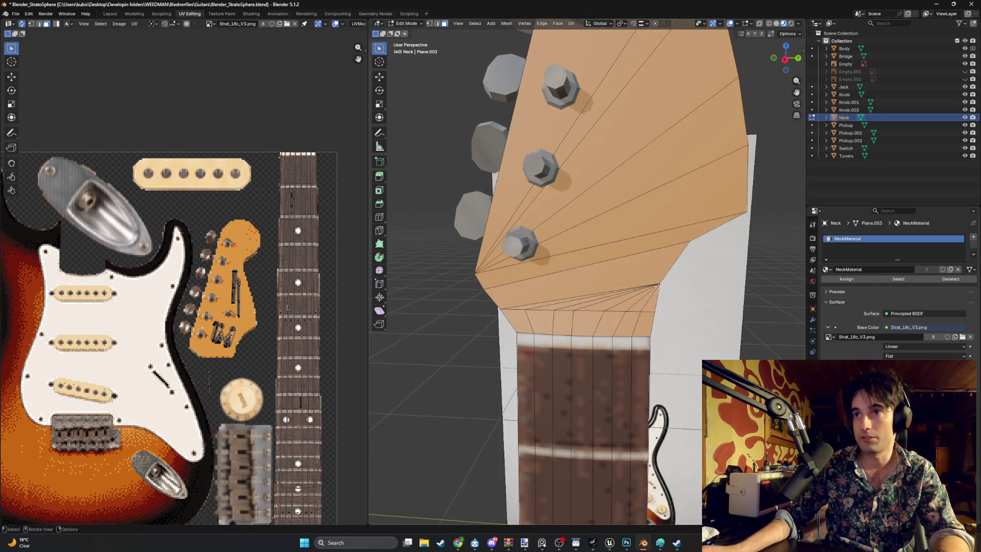
pyautogui.press('2')
pyautogui.click(583, 299)
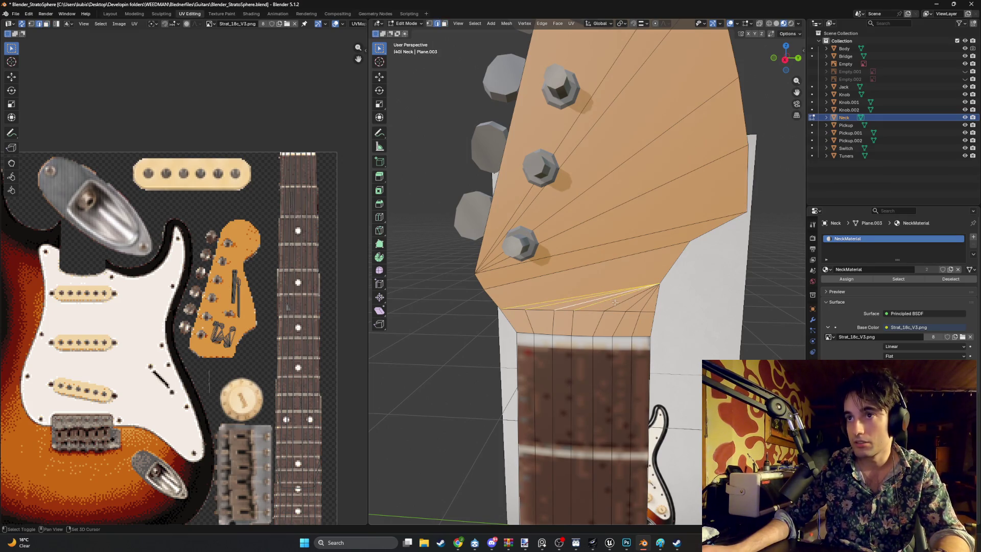
pyautogui.rightClick(643, 305)
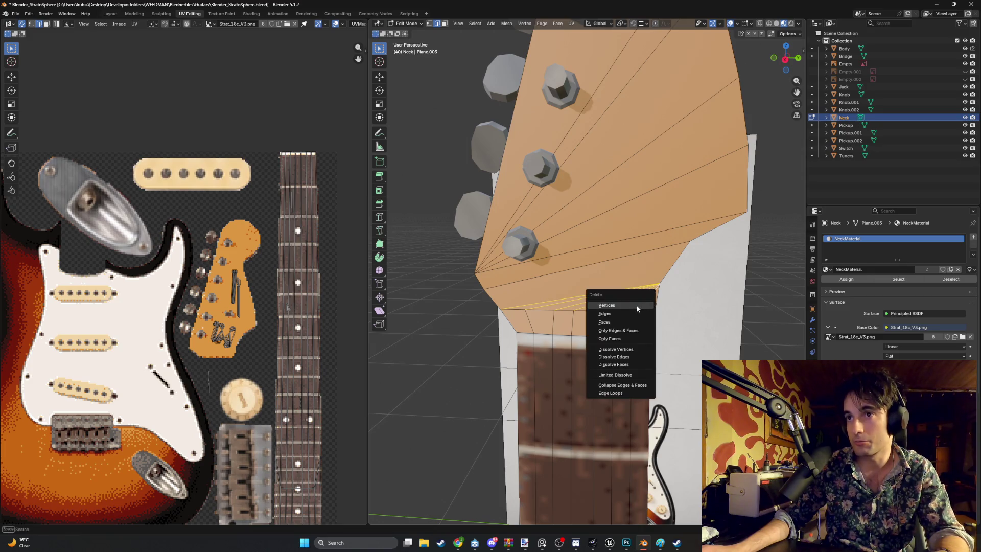
pyautogui.click(636, 304)
# Select the long headstock face and begin a loop cut (Ctrl+R) across it.
pyautogui.scroll(2, 603, 305)
pyautogui.press('1')
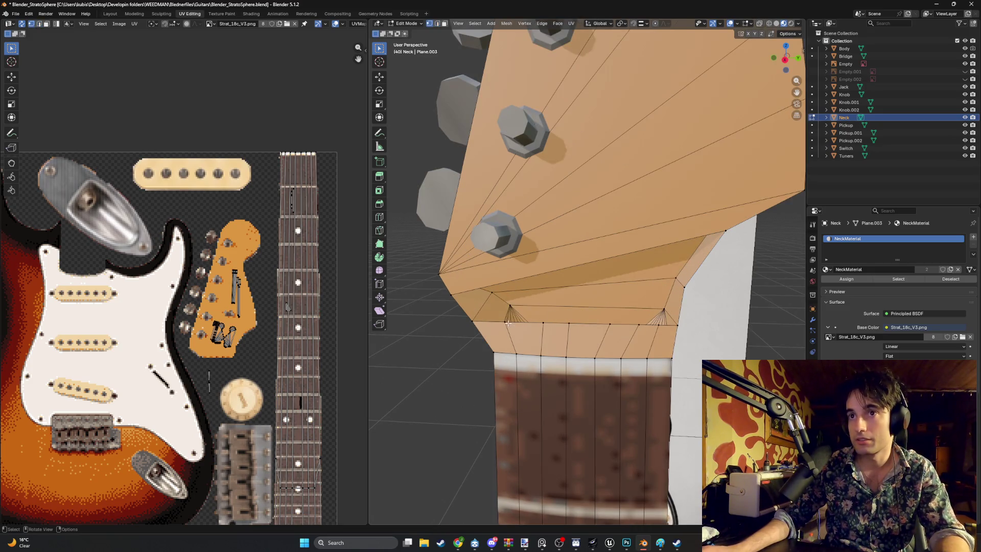
pyautogui.press('3')
pyautogui.click(502, 276)
pyautogui.hotkey('ctrl', 'r')
pyautogui.scroll(4, 511, 277)
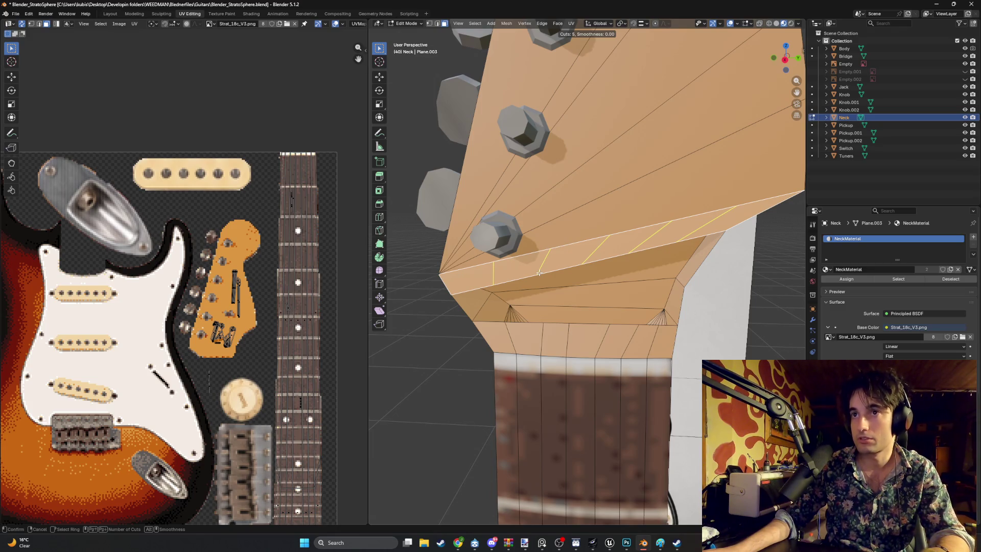
# Confirm six loop cuts across the headstock strip and triangulate the long headstock face.
pyautogui.scroll(1, 539, 274)
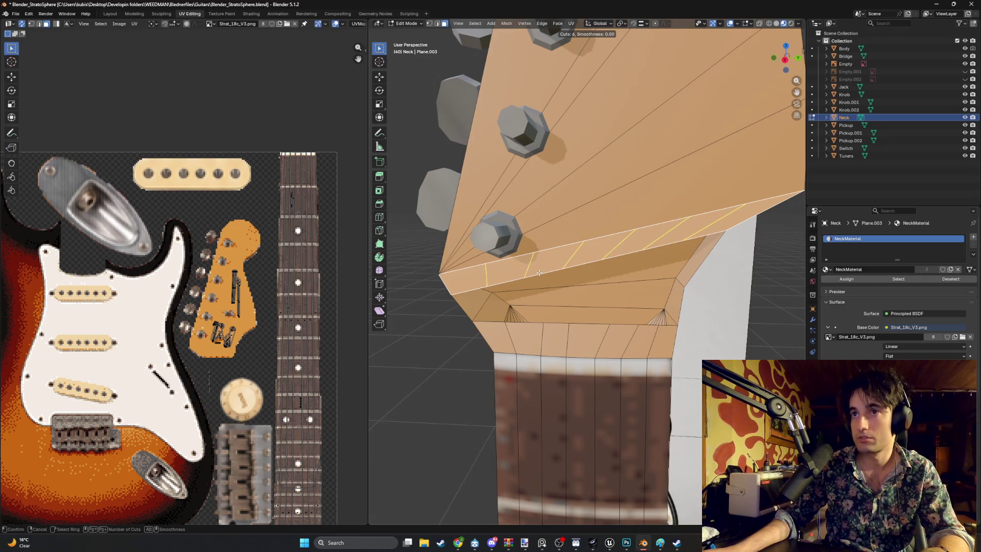
pyautogui.click(538, 273)
pyautogui.rightClick(600, 291)
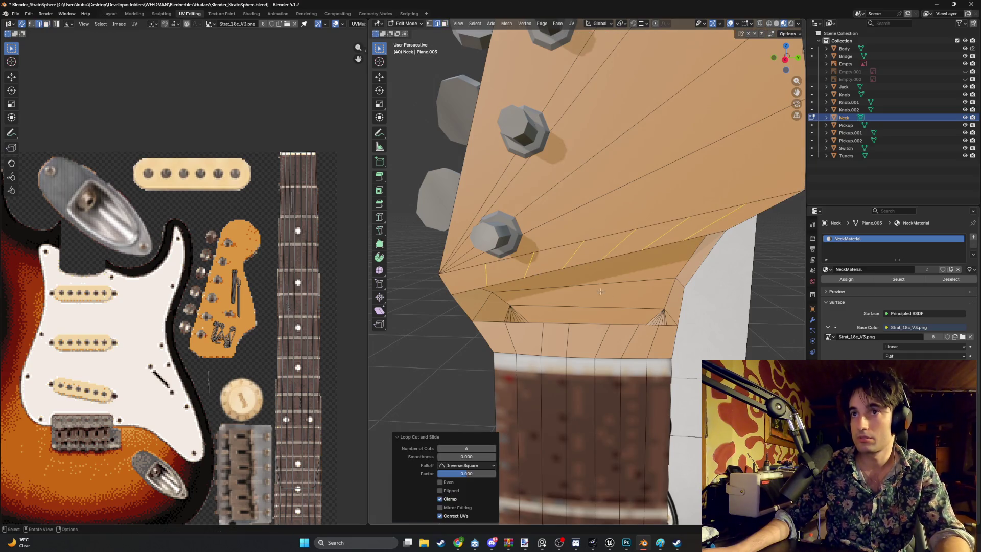
pyautogui.click(586, 227)
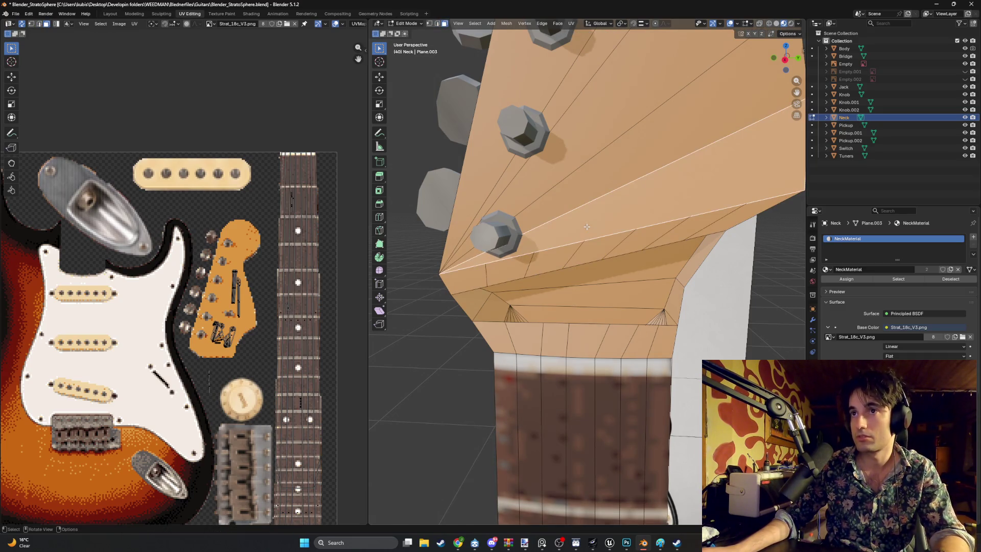
pyautogui.hotkey('ctrl', 't')
# Select a set of vertices along the headstock side in vertex mode.
pyautogui.moveTo(596, 248); pyautogui.dragTo(605, 252, button='middle')
pyautogui.click(608, 254)
pyautogui.scroll(2, 608, 253)
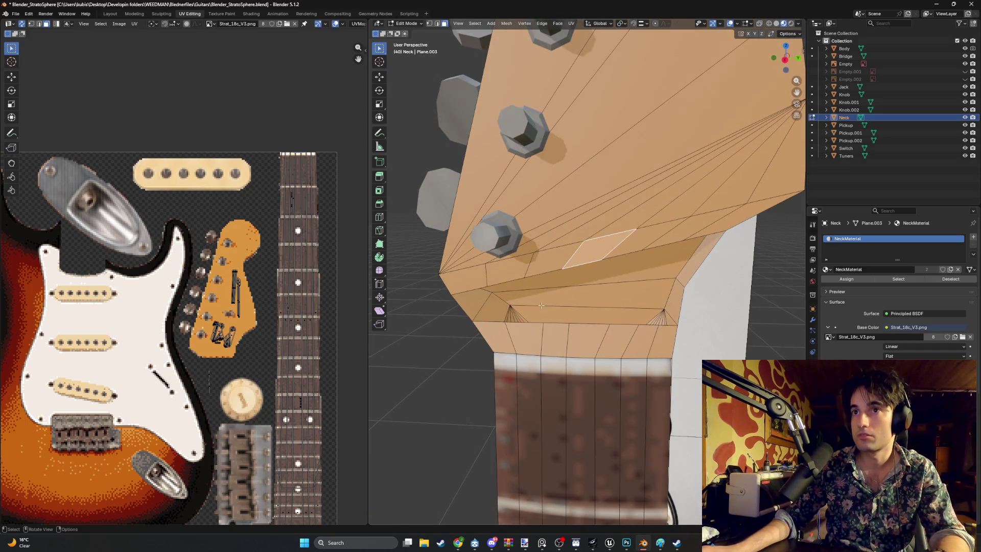
pyautogui.press('1')
pyautogui.click(507, 324)
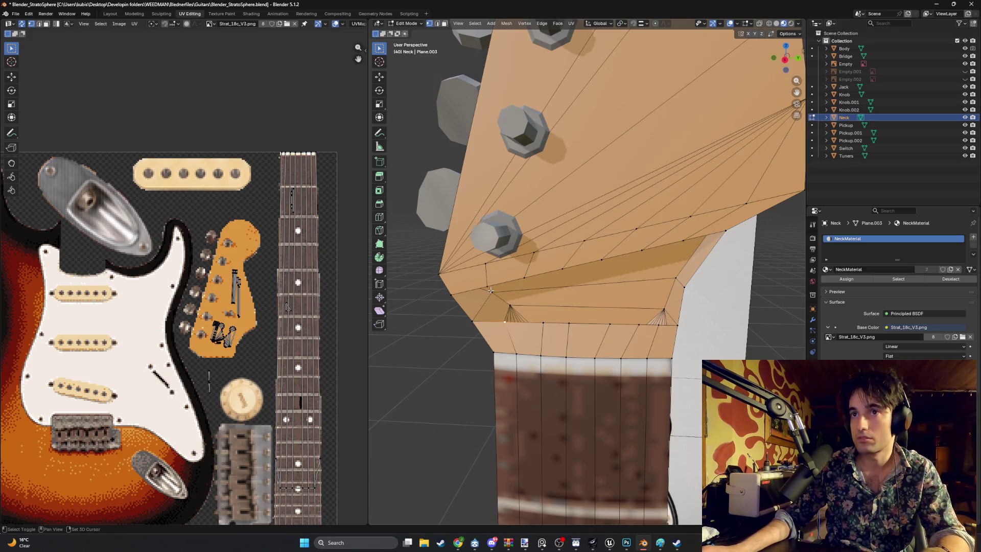
pyautogui.moveTo(544, 330)
pyautogui.mouseDown(button='middle')
pyautogui.moveTo(503, 307)
pyautogui.moveTo(519, 310)
pyautogui.mouseUp(button='middle')
pyautogui.click(518, 310)
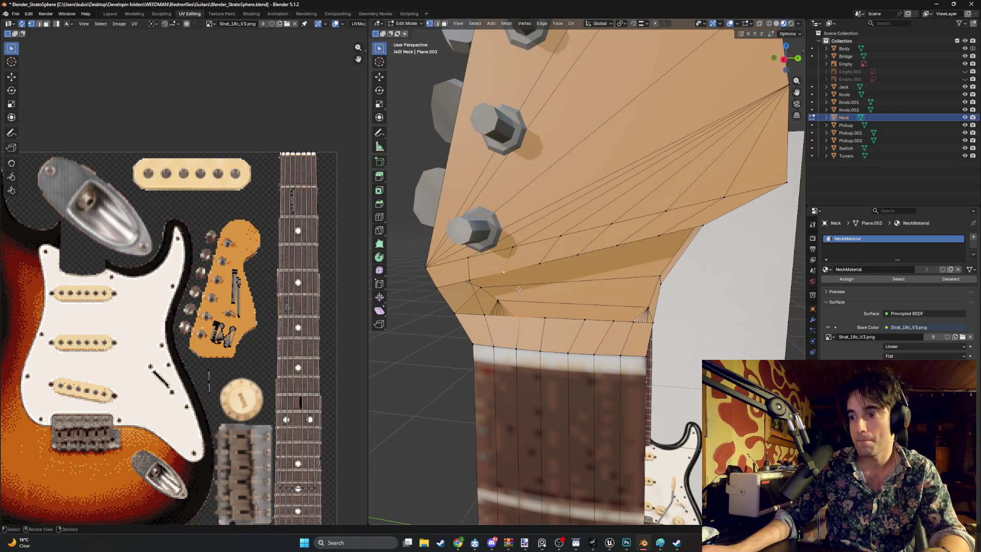
pyautogui.keyDown('shift'); pyautogui.click(584, 320); pyautogui.keyUp('shift')
pyautogui.keyDown('shift'); pyautogui.click(576, 258); pyautogui.keyUp('shift')
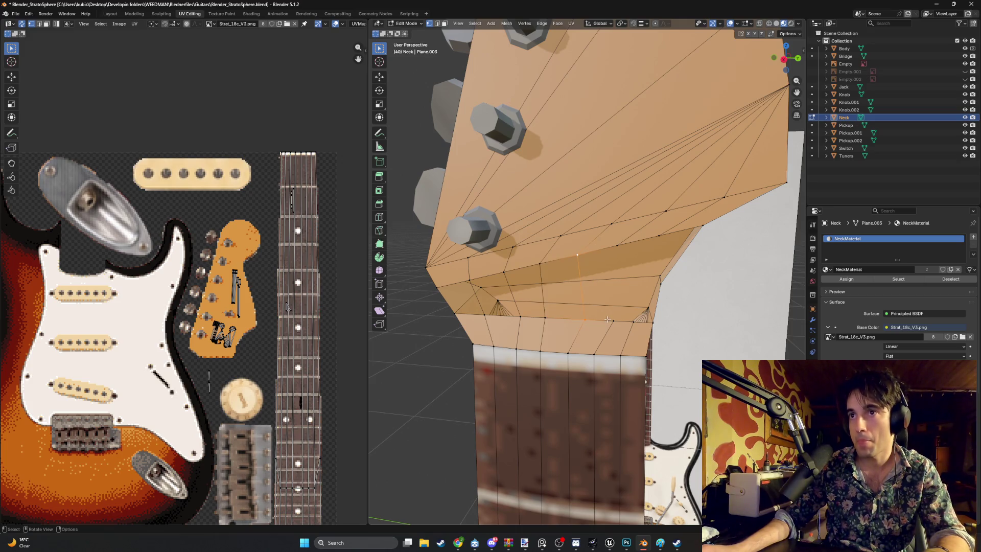
pyautogui.keyDown('shift'); pyautogui.click(619, 263); pyautogui.keyUp('shift')
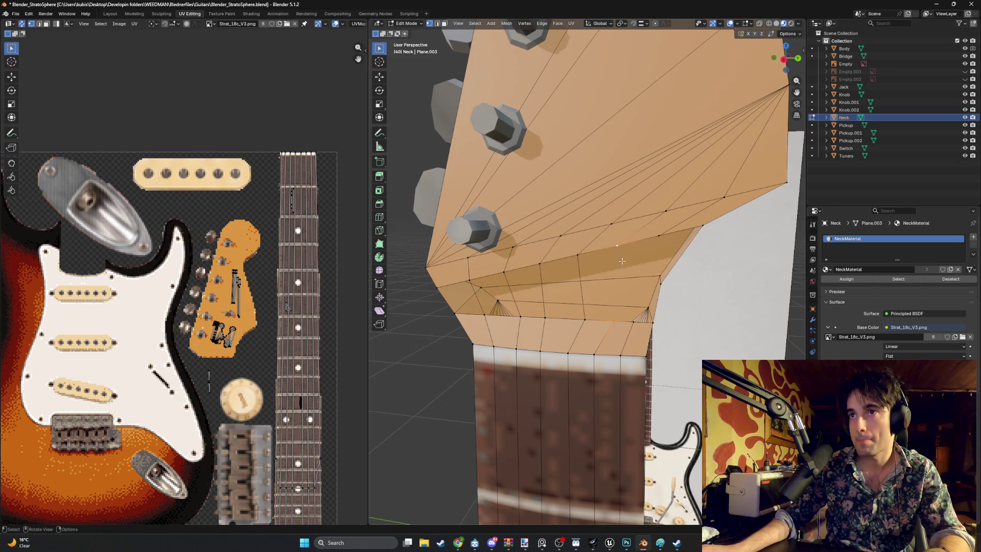
# Add more headstock vertices, then pick the triangular face and thin face strip by the edge.
pyautogui.moveTo(638, 321); pyautogui.dragTo(607, 278, button='middle')
pyautogui.keyDown('shift'); pyautogui.click(606, 277); pyautogui.keyUp('shift')
pyautogui.keyDown('shift'); pyautogui.click(606, 229); pyautogui.keyUp('shift')
pyautogui.moveTo(607, 232); pyautogui.dragTo(609, 259, button='middle')
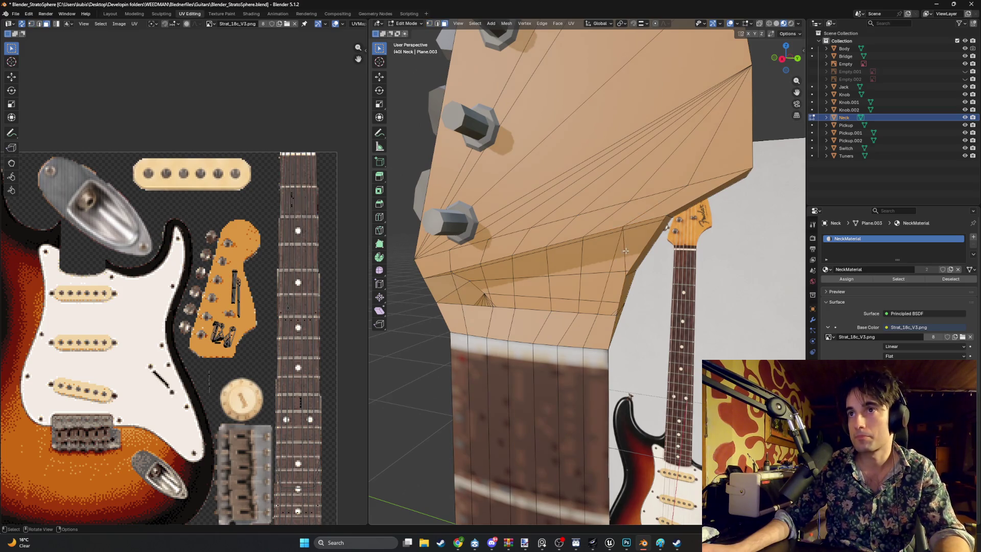
pyautogui.keyDown('shift'); pyautogui.click(624, 252); pyautogui.keyUp('shift')
pyautogui.keyDown('shift'); pyautogui.click(639, 254); pyautogui.keyUp('shift')
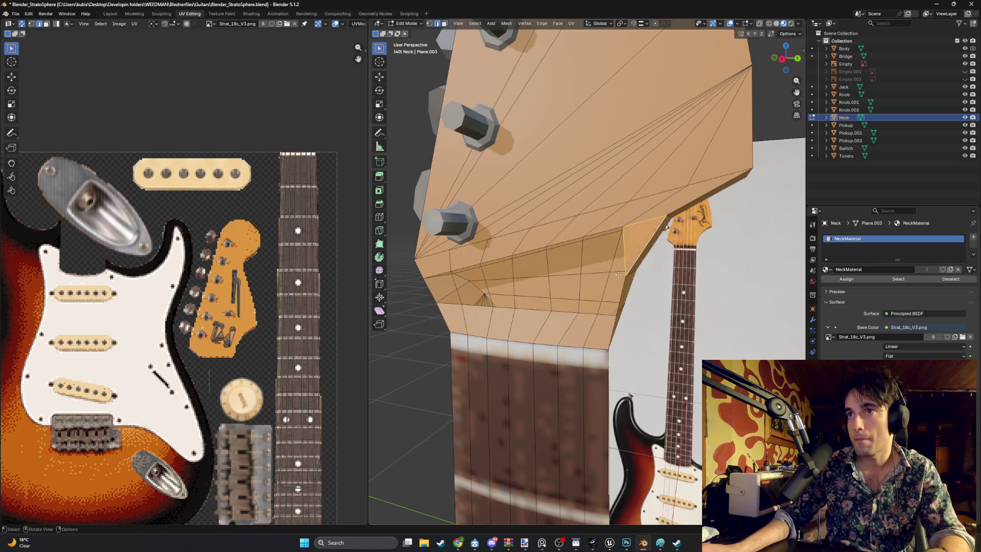
pyautogui.keyDown('shift'); pyautogui.click(615, 265); pyautogui.keyUp('shift')
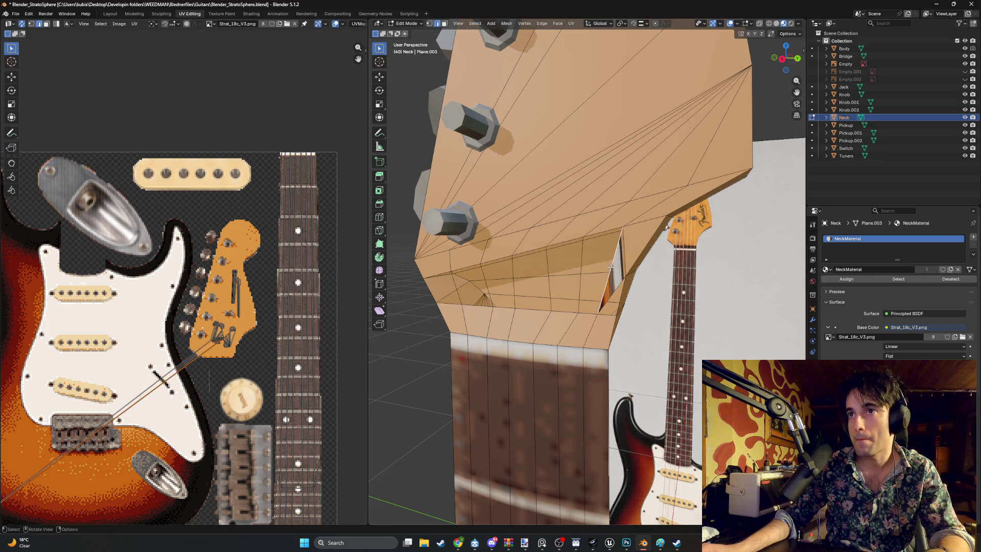
# Sort through the thin headstock faces and hide the face blocking the view.
pyautogui.keyDown('shift'); pyautogui.click(610, 270); pyautogui.keyUp('shift')
pyautogui.moveTo(610, 270)
pyautogui.mouseDown(button='middle')
pyautogui.moveTo(622, 283)
pyautogui.moveTo(620, 313)
pyautogui.moveTo(599, 320)
pyautogui.moveTo(616, 300)
pyautogui.mouseUp(button='middle')
pyautogui.scroll(3, 622, 283)
pyautogui.keyDown('shift'); pyautogui.click(599, 320); pyautogui.keyUp('shift')
pyautogui.keyDown('shift'); pyautogui.click(616, 300); pyautogui.keyUp('shift')
pyautogui.keyDown('shift'); pyautogui.click(626, 287); pyautogui.keyUp('shift')
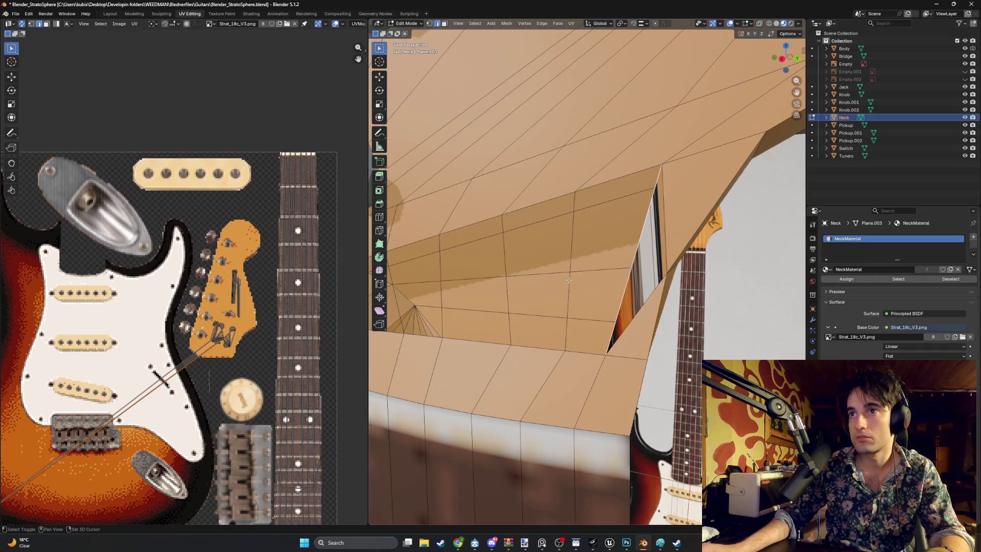
pyautogui.keyDown('shift'); pyautogui.click(568, 282); pyautogui.keyUp('shift')
pyautogui.press('h')
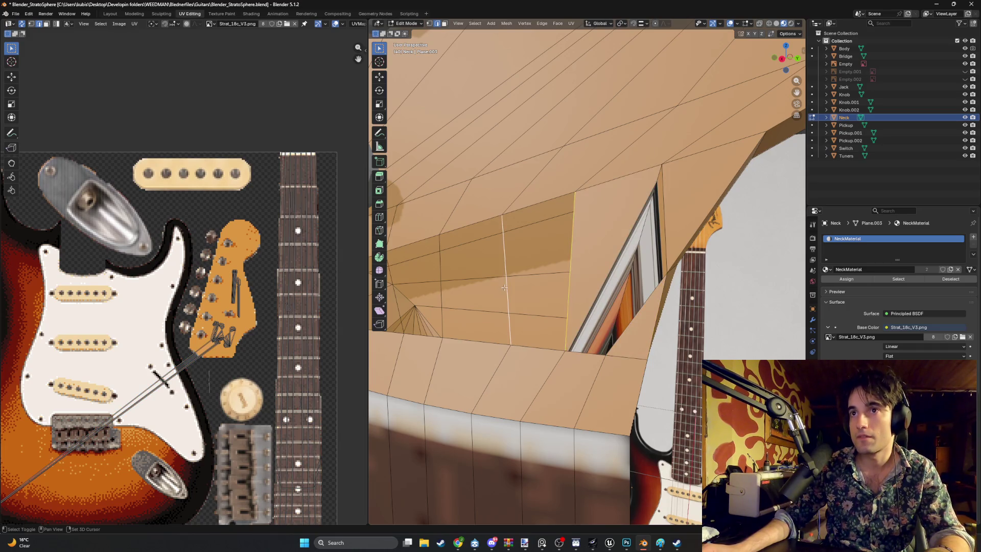
# Inspect the faces near the tuning-peg side, then reveal the hidden face again.
pyautogui.click(497, 291)
pyautogui.keyDown('shift'); pyautogui.click(496, 291); pyautogui.keyUp('shift')
pyautogui.keyDown('shift'); pyautogui.click(441, 287); pyautogui.keyUp('shift')
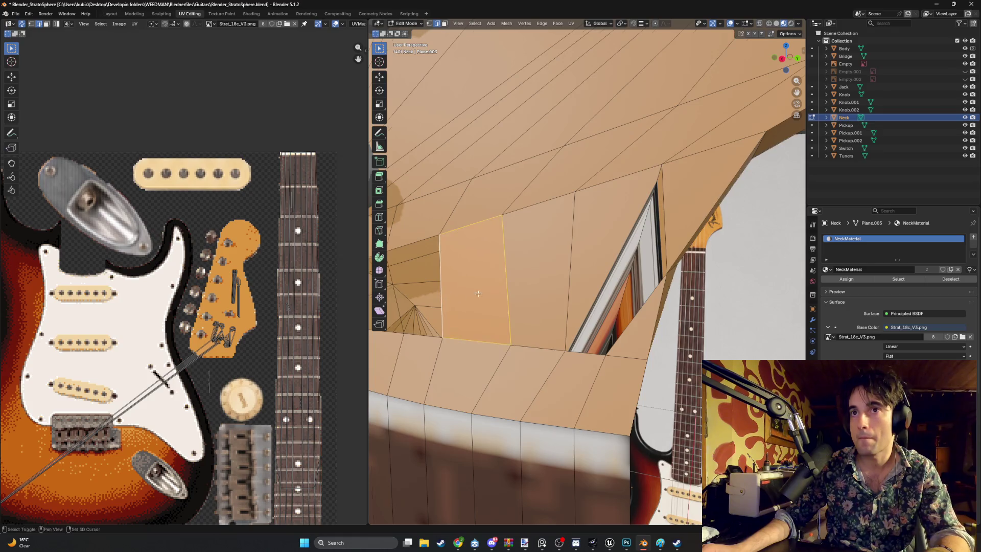
pyautogui.moveTo(442, 287); pyautogui.dragTo(609, 286, button='middle')
pyautogui.keyDown('shift'); pyautogui.click(645, 286); pyautogui.keyUp('shift')
pyautogui.hotkey('alt', 'h')
pyautogui.keyDown('shift'); pyautogui.click(582, 288); pyautogui.keyUp('shift')
# Move the edge beside the hole to close the gap in the headstock.
pyautogui.click(522, 296)
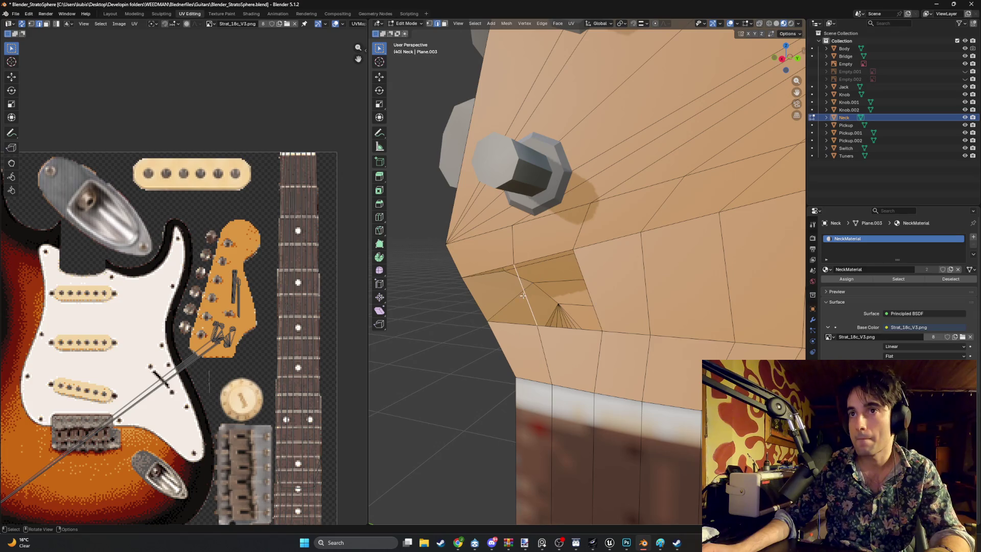
pyautogui.press('g')
pyautogui.click(480, 292)
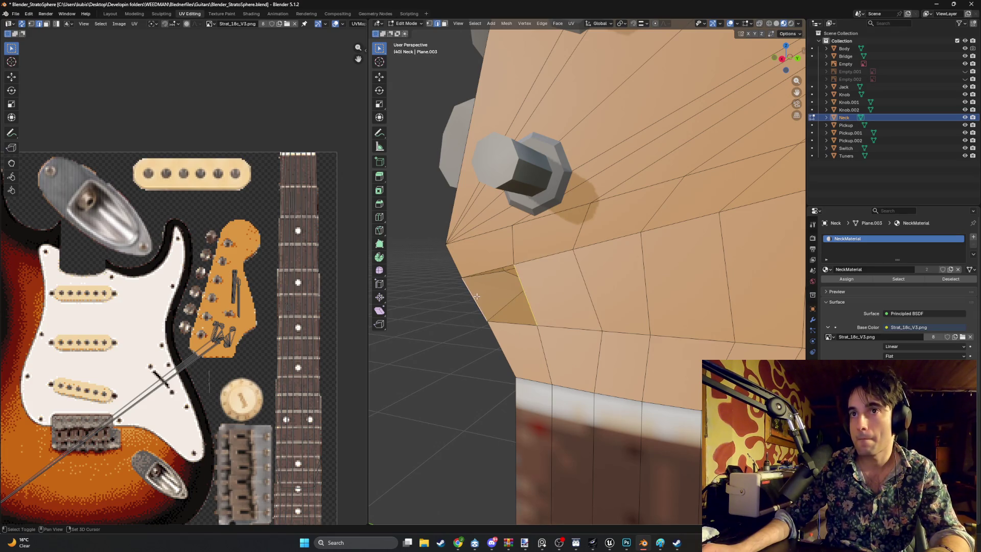
pyautogui.moveTo(476, 296); pyautogui.dragTo(555, 296, button='middle')
# Select the right-side headstock face and move its UV sliver to a new spot on the atlas.
pyautogui.click(755, 285)
pyautogui.press('3')
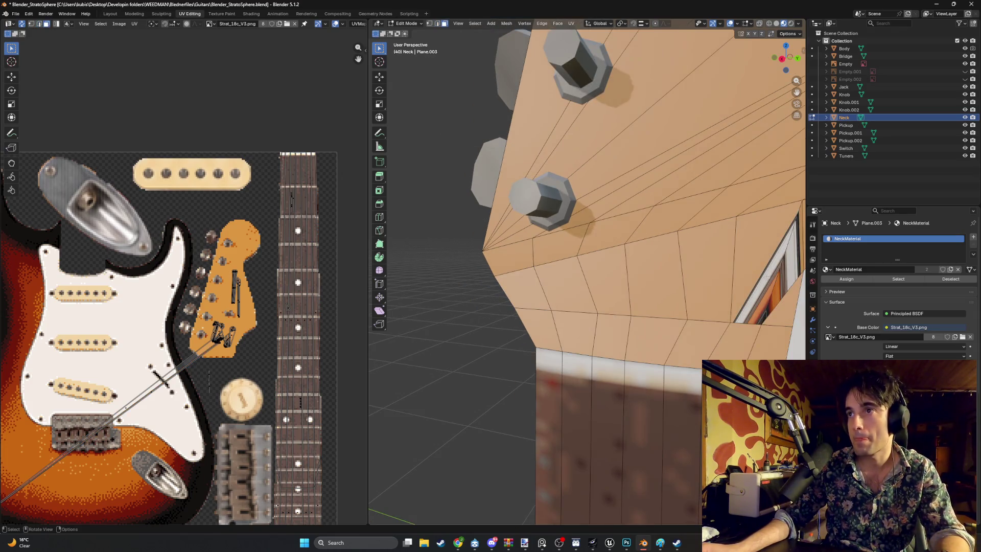
pyautogui.click(756, 285)
pyautogui.scroll(-2, 255, 281)
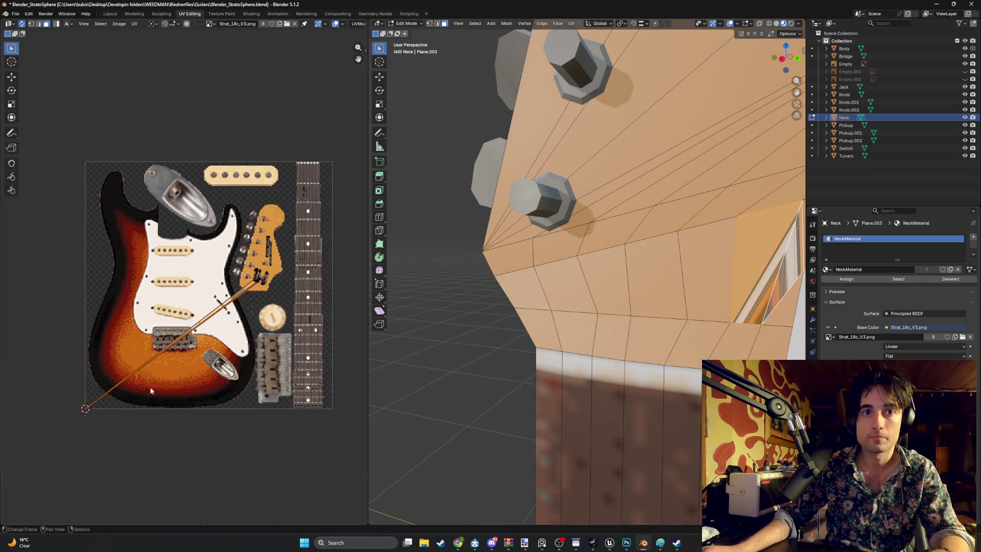
pyautogui.press('g')
pyautogui.click(169, 385)
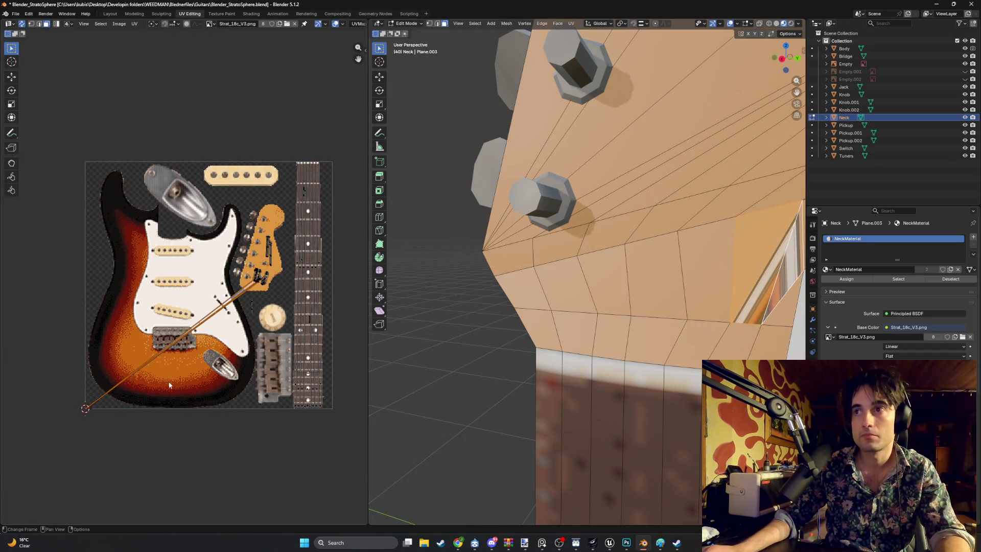
pyautogui.scroll(6, 82, 430)
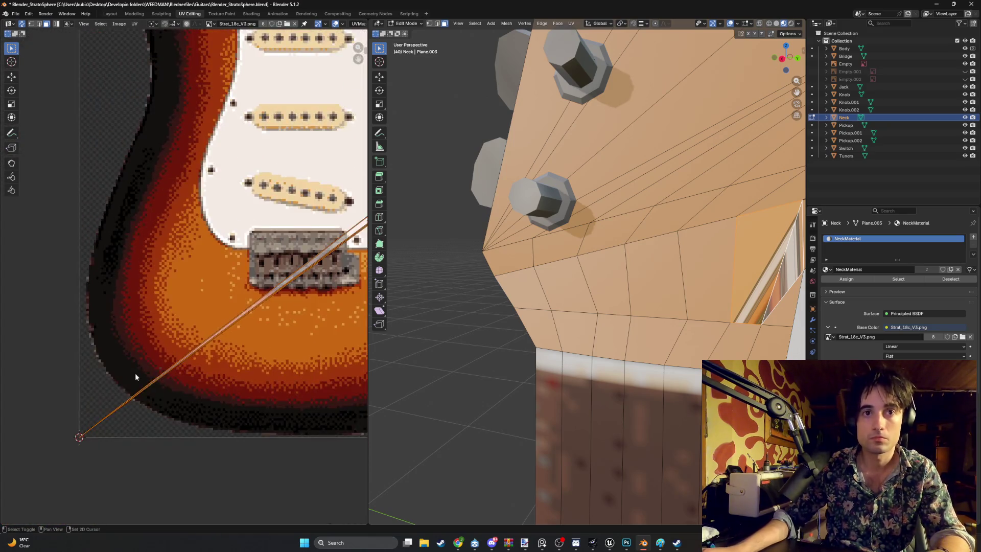
pyautogui.moveTo(186, 470); pyautogui.dragTo(120, 425)
pyautogui.scroll(-4, 193, 403)
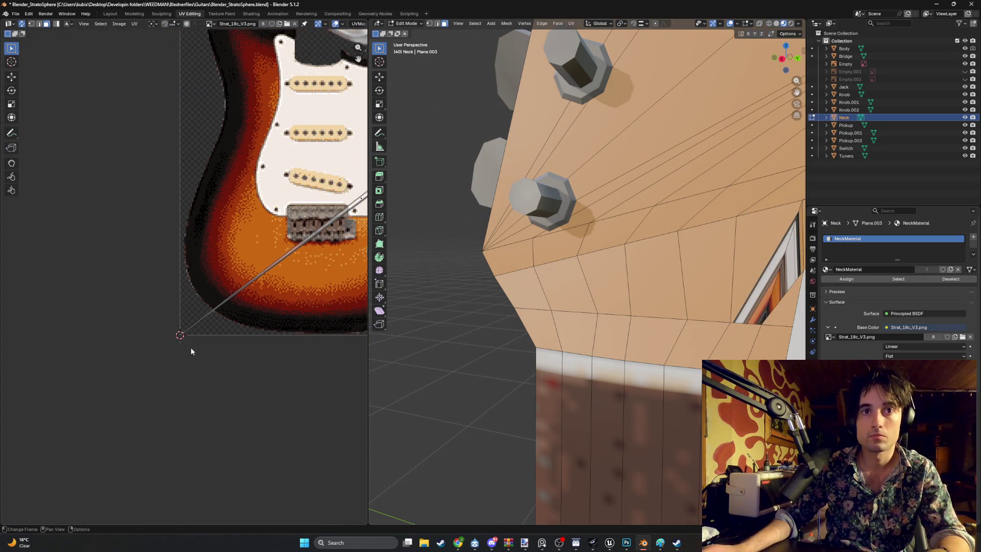
# Move a UV corner vertex into place and bring the headstock UV island into view.
pyautogui.press('1')
pyautogui.click(179, 332)
pyautogui.moveTo(155, 308); pyautogui.dragTo(40, 365, button='middle')
pyautogui.scroll(-3, 219, 295)
pyautogui.press('g')
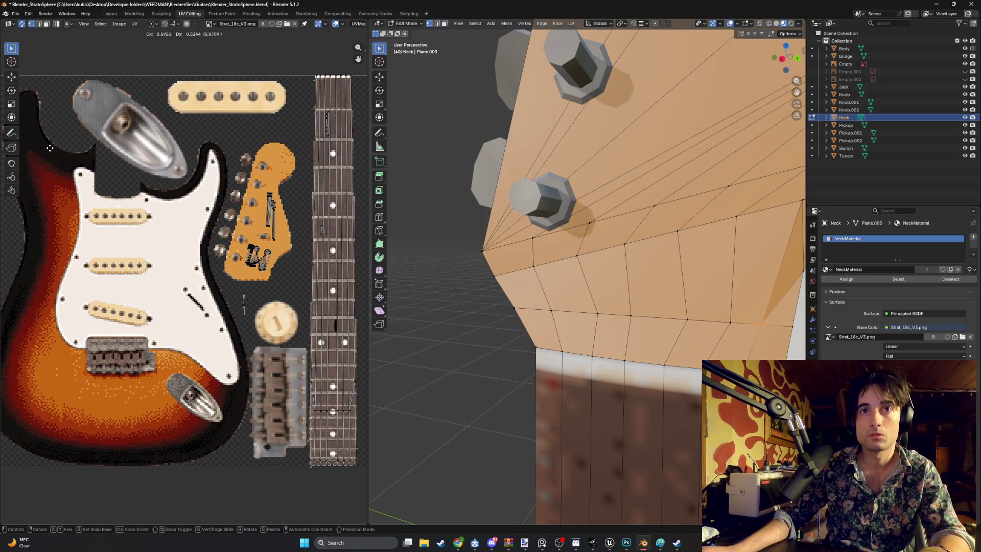
pyautogui.click(28, 162)
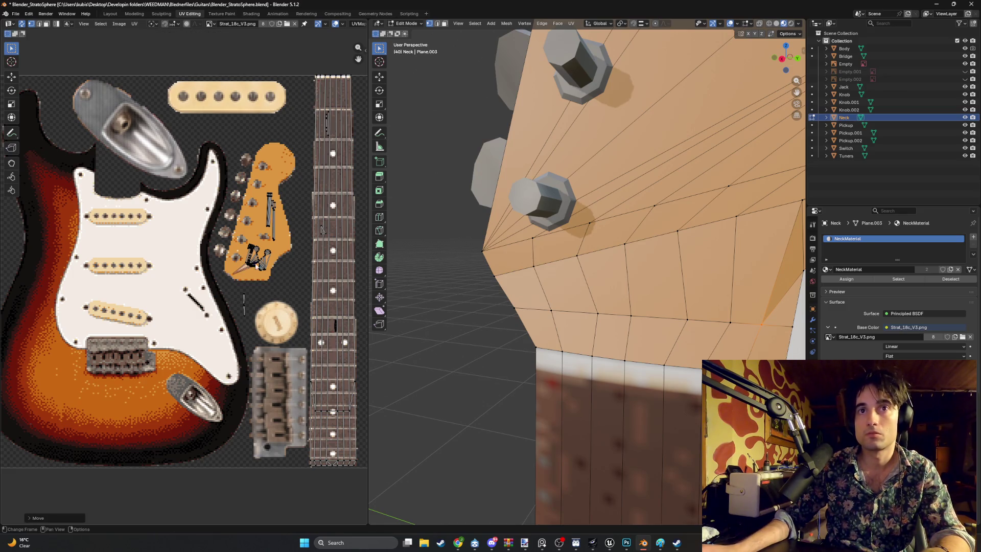
pyautogui.scroll(3, 257, 267)
pyautogui.moveTo(326, 263); pyautogui.dragTo(141, 316, button='middle')
# Place the UVs of the triangle face beside the headstock edge on the orange headstock island.
pyautogui.moveTo(552, 306)
pyautogui.mouseDown(button='middle')
pyautogui.moveTo(562, 308)
pyautogui.moveTo(542, 306)
pyautogui.moveTo(574, 310)
pyautogui.mouseUp(button='middle')
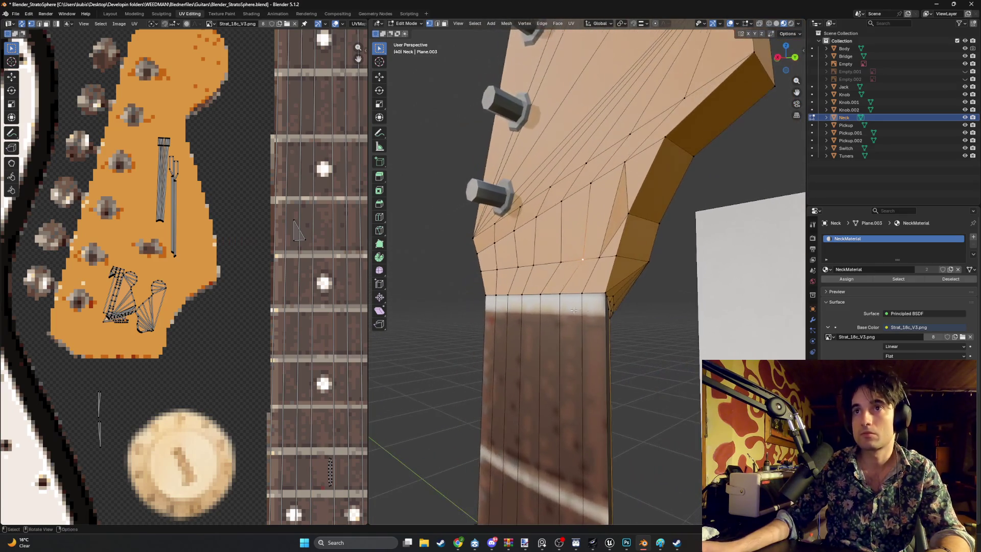
pyautogui.moveTo(646, 348); pyautogui.dragTo(611, 357, button='middle')
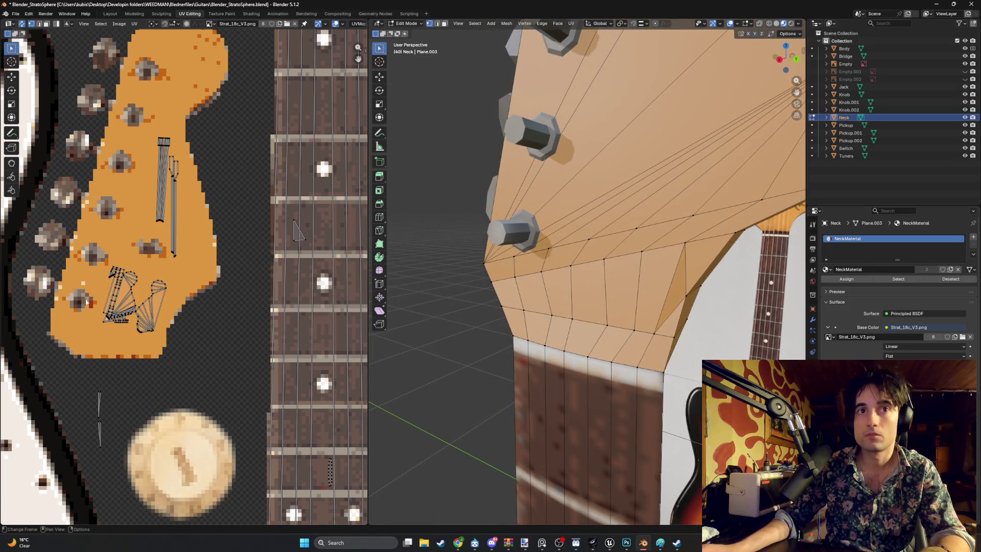
pyautogui.moveTo(491, 319)
pyautogui.mouseDown(button='middle')
pyautogui.moveTo(659, 272)
pyautogui.moveTo(641, 228)
pyautogui.moveTo(598, 257)
pyautogui.mouseUp(button='middle')
pyautogui.click(659, 272)
pyautogui.click(573, 260)
pyautogui.scroll(-3, 111, 353)
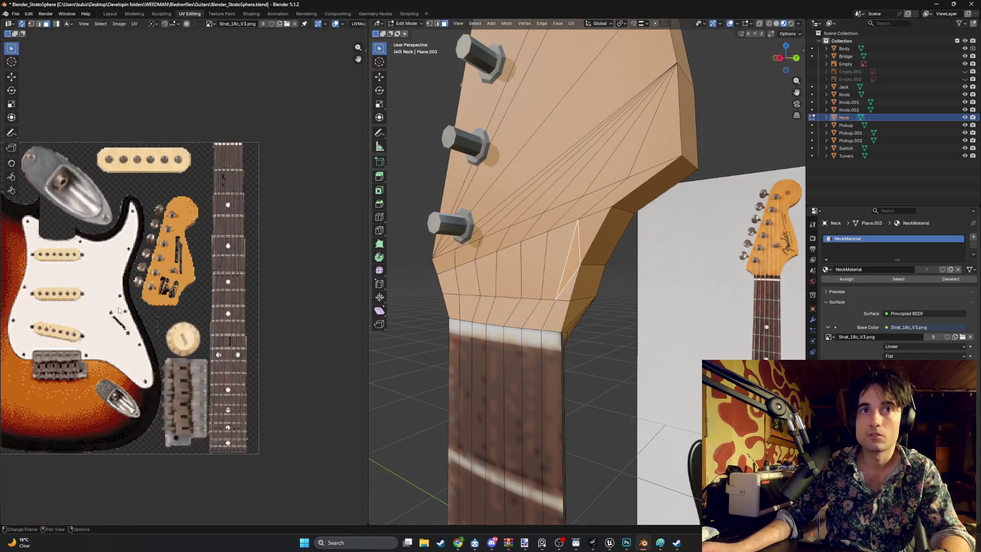
pyautogui.scroll(5, 111, 353)
pyautogui.press('g')
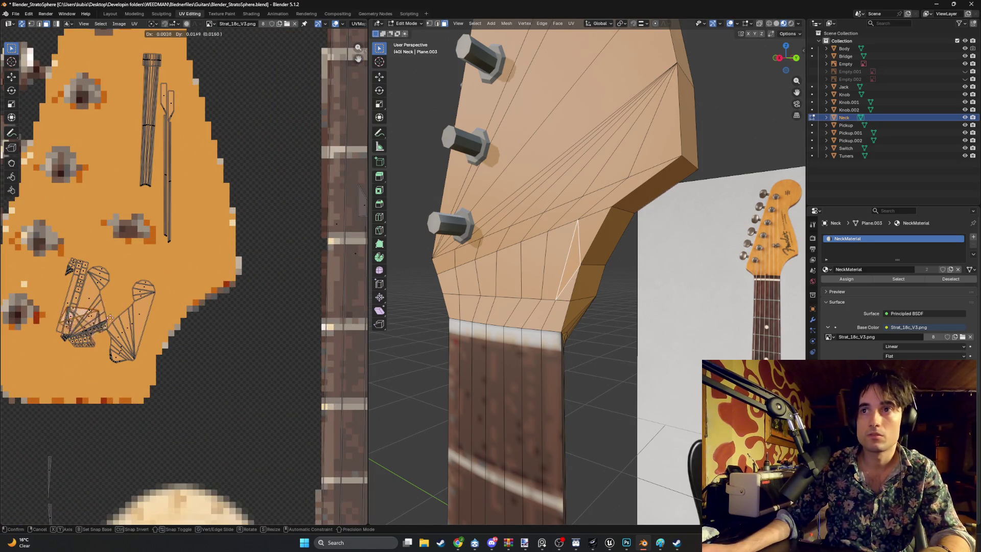
pyautogui.click(87, 355)
pyautogui.moveTo(87, 355); pyautogui.dragTo(117, 350, button='middle')
pyautogui.moveTo(572, 296)
pyautogui.mouseDown(button='middle')
pyautogui.moveTo(590, 312)
pyautogui.moveTo(601, 302)
pyautogui.mouseUp(button='middle')
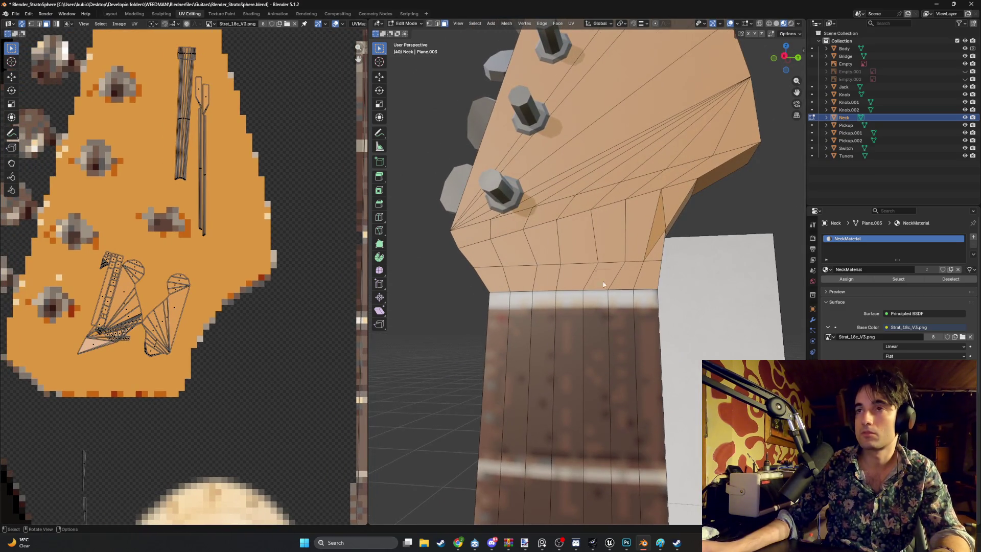
pyautogui.click(749, 25)
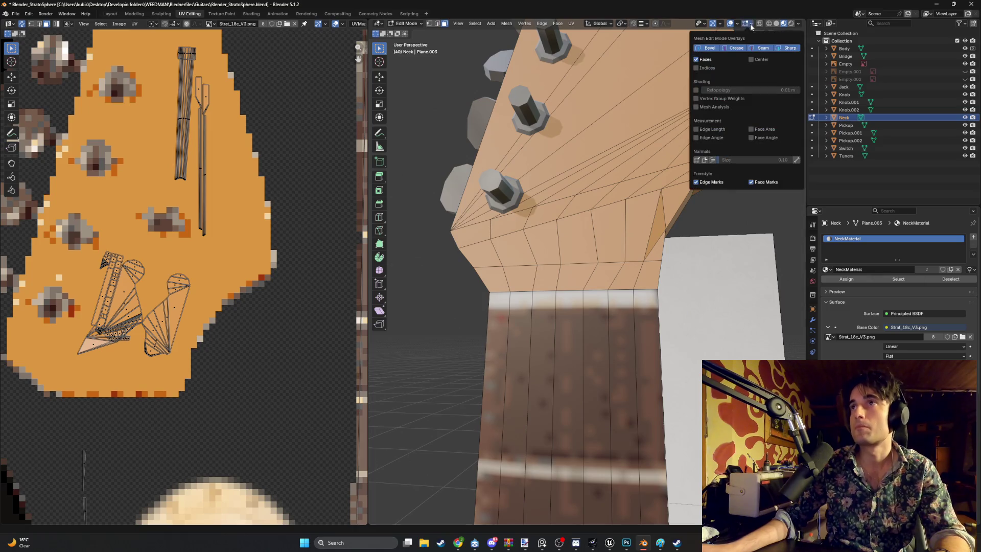
# Enable the Face Orientation overlay so inside-out faces show red.
pyautogui.moveTo(741, 26)
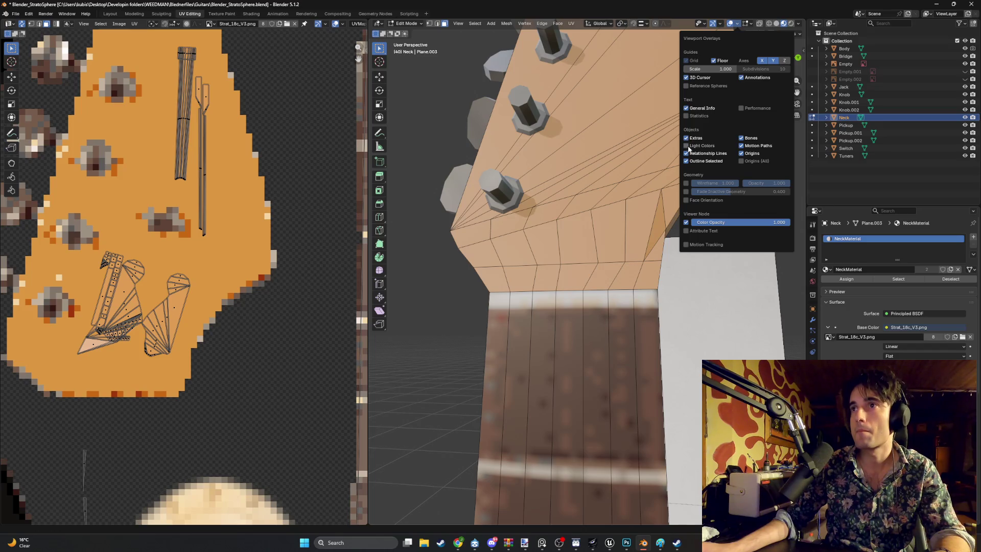
pyautogui.click(686, 200)
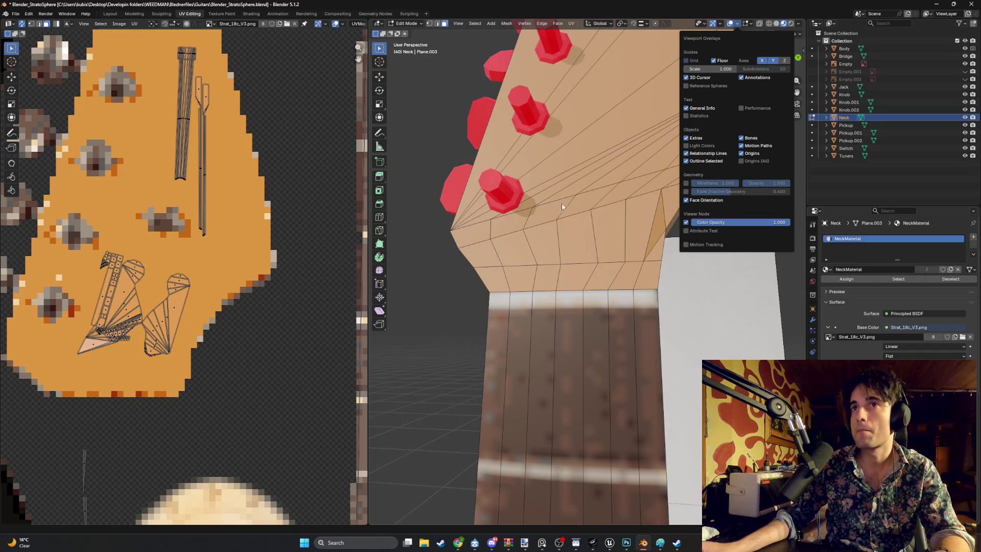
pyautogui.moveTo(396, 261)
pyautogui.mouseDown(button='middle')
pyautogui.moveTo(443, 253)
pyautogui.moveTo(536, 282)
pyautogui.moveTo(524, 333)
pyautogui.moveTo(559, 249)
pyautogui.mouseUp(button='middle')
pyautogui.scroll(-10, 443, 252)
pyautogui.scroll(5, 537, 283)
pyautogui.scroll(5, 559, 249)
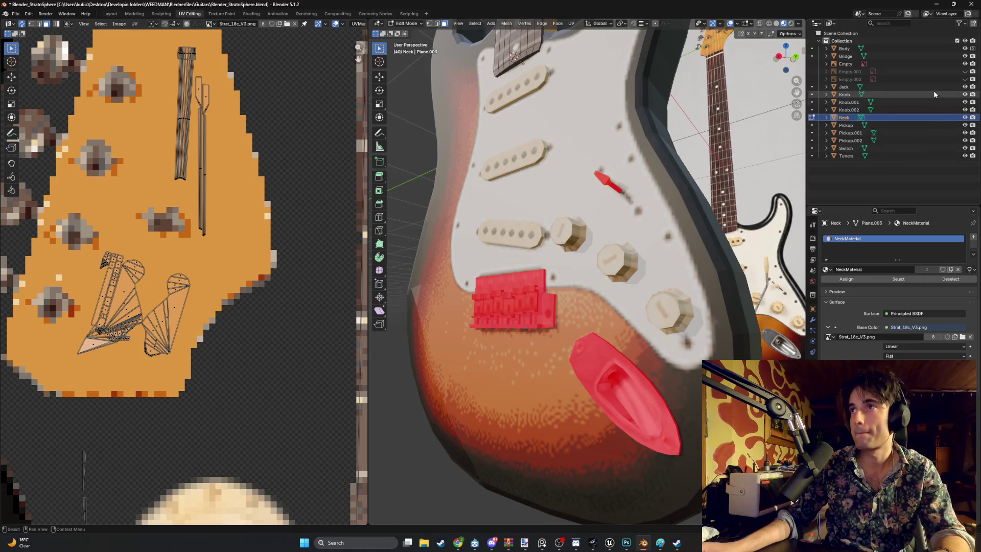
# Return to Object Mode, hide the guitar Body in the Outliner, and select the red bridge.
pyautogui.doubleClick(964, 57)
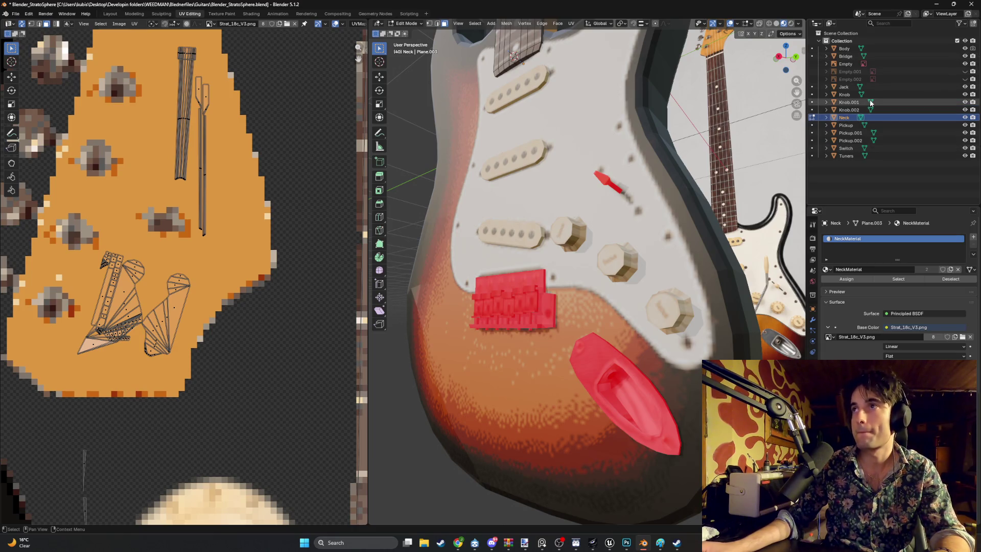
pyautogui.press('a')
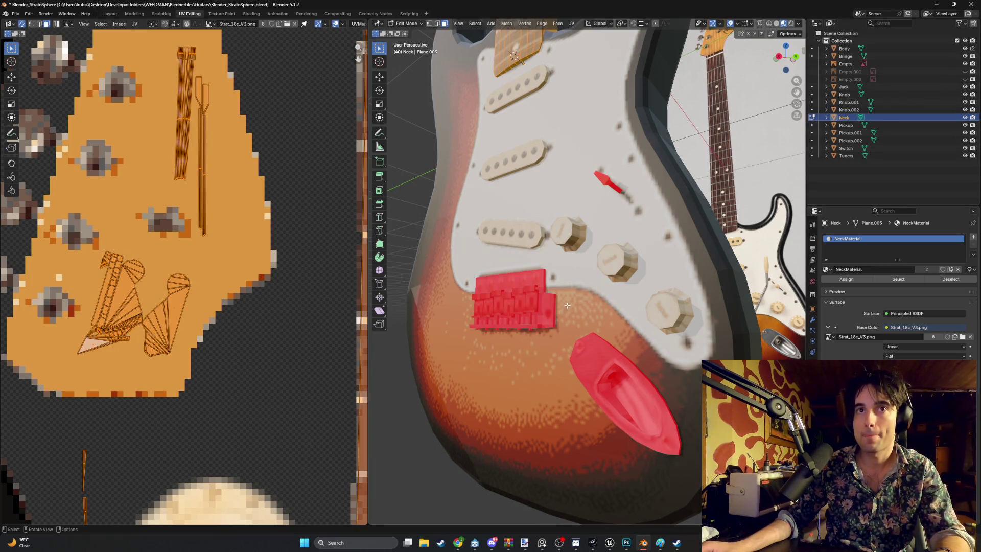
pyautogui.press('Tab')
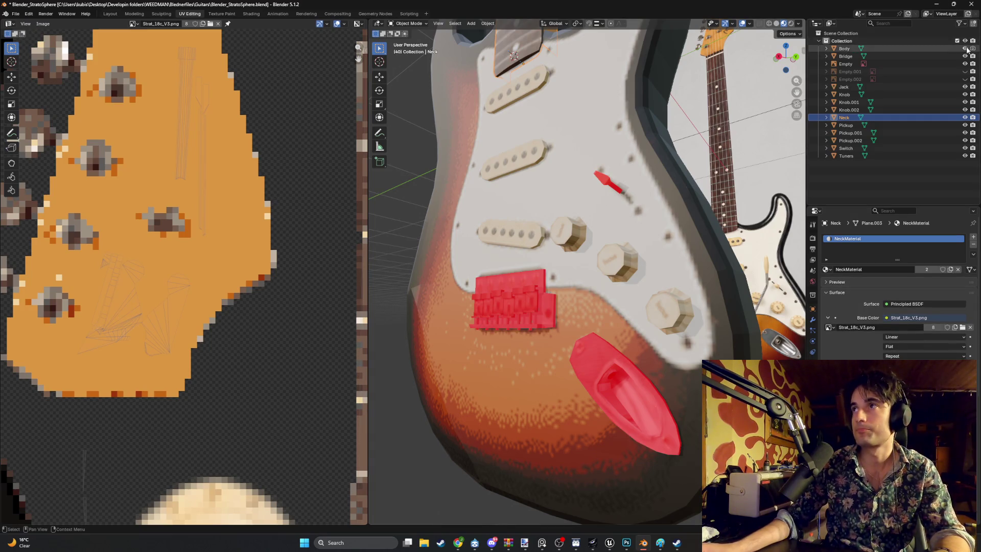
pyautogui.click(965, 49)
pyautogui.moveTo(654, 210)
pyautogui.mouseDown(button='middle')
pyautogui.moveTo(574, 241)
pyautogui.moveTo(591, 245)
pyautogui.moveTo(543, 243)
pyautogui.moveTo(598, 246)
pyautogui.moveTo(522, 263)
pyautogui.mouseUp(button='middle')
pyautogui.click(480, 288)
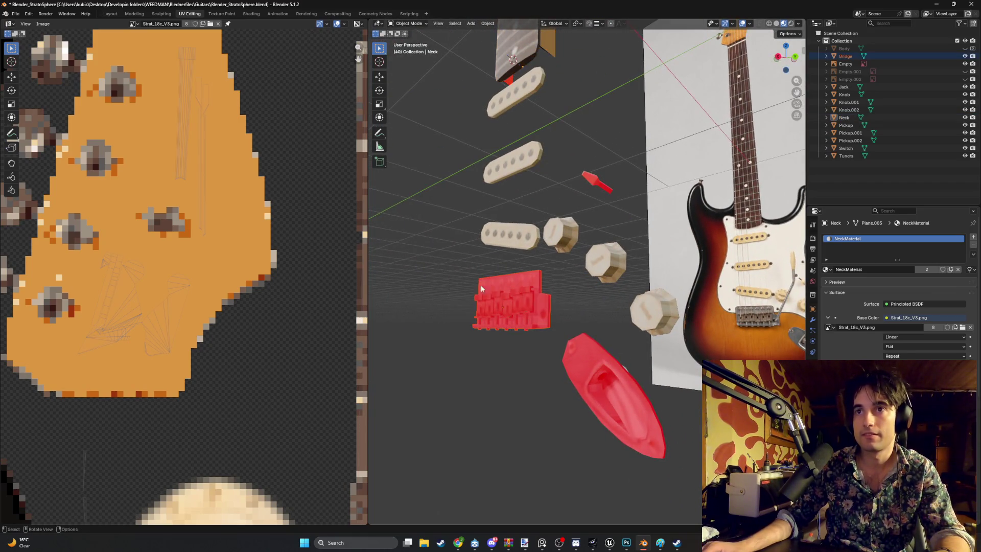
# Select all of the Bridge's faces in Edit Mode and flip their normals.
pyautogui.click(535, 307)
pyautogui.press('Tab')
pyautogui.press('a')
pyautogui.moveTo(534, 307)
pyautogui.mouseDown(button='middle')
pyautogui.moveTo(601, 294)
pyautogui.moveTo(588, 314)
pyautogui.moveTo(548, 313)
pyautogui.mouseUp(button='middle')
pyautogui.press('u')
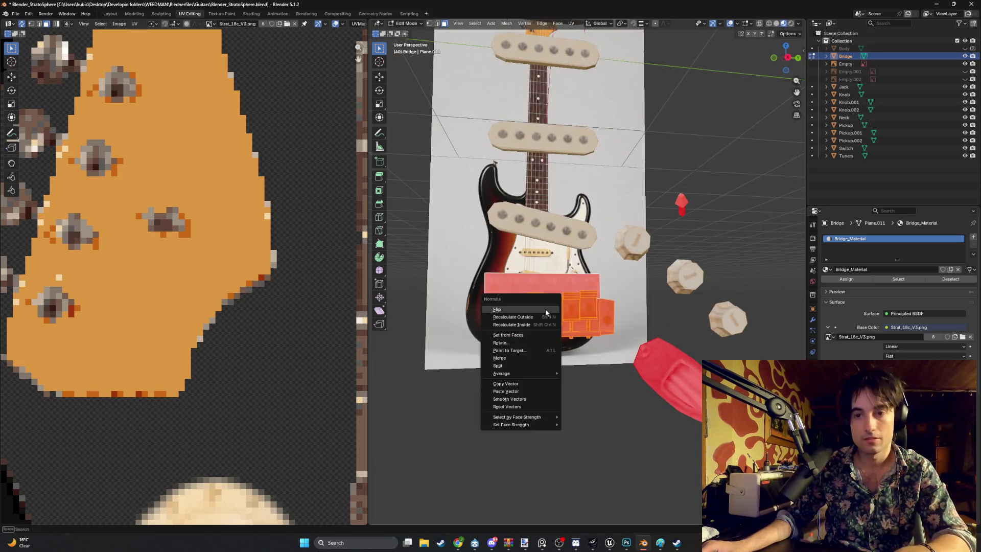
pyautogui.click(538, 310)
# Back in Object Mode, select the jack with all objects and enter Edit Mode together.
pyautogui.moveTo(630, 291)
pyautogui.mouseDown(button='middle')
pyautogui.moveTo(587, 326)
pyautogui.moveTo(581, 337)
pyautogui.moveTo(590, 339)
pyautogui.moveTo(535, 340)
pyautogui.moveTo(640, 335)
pyautogui.mouseUp(button='middle')
pyautogui.moveTo(574, 338); pyautogui.dragTo(546, 347, button='middle')
pyautogui.scroll(6, 673, 323)
pyautogui.scroll(-5, 672, 324)
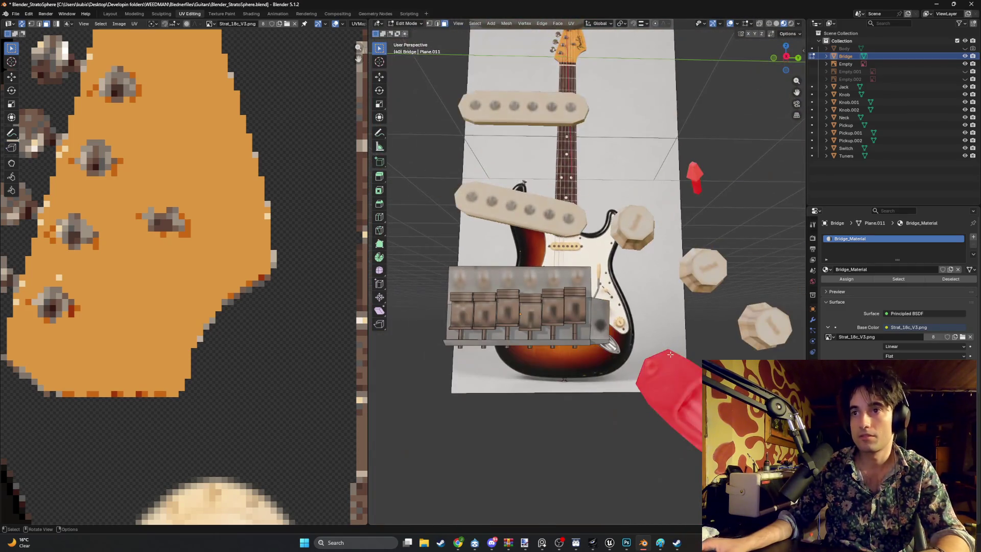
pyautogui.press('Tab')
pyautogui.click(699, 398)
pyautogui.press('a')
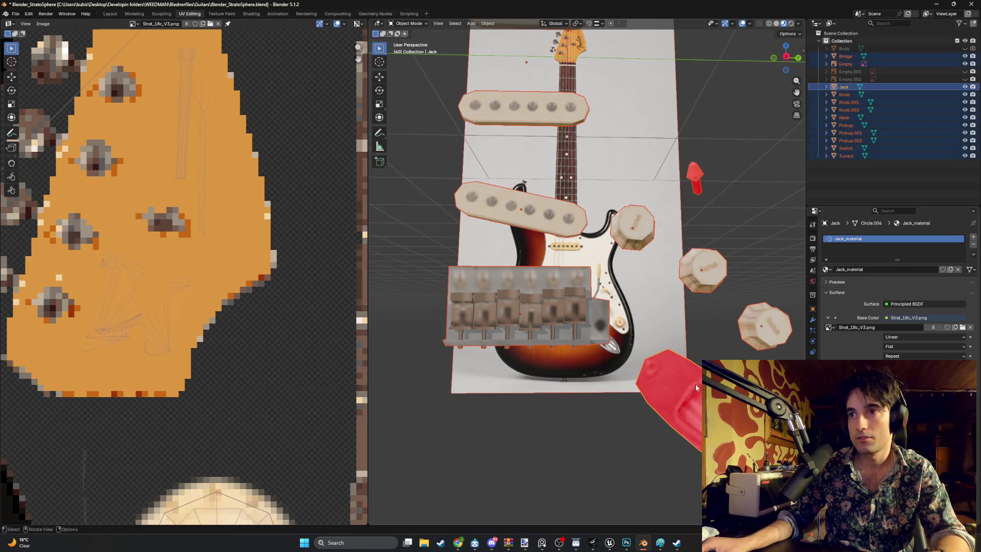
pyautogui.press('Tab')
# Box-select the whole jack mesh in wireframe view and flip its normals.
pyautogui.moveTo(685, 377)
pyautogui.mouseDown(button='middle')
pyautogui.moveTo(595, 302)
pyautogui.moveTo(650, 339)
pyautogui.moveTo(579, 297)
pyautogui.moveTo(624, 284)
pyautogui.moveTo(612, 291)
pyautogui.mouseUp(button='middle')
pyautogui.press('l')
pyautogui.press('z')
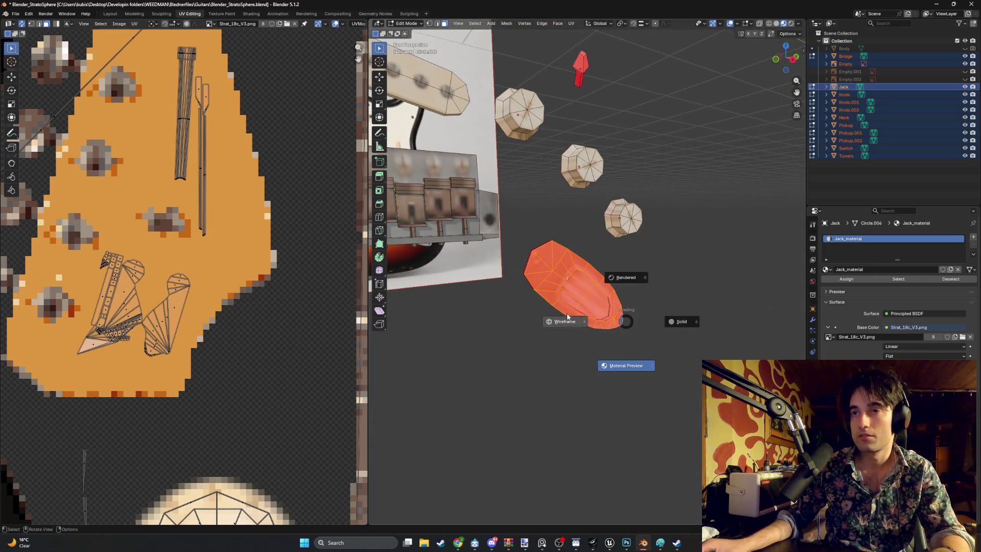
pyautogui.moveTo(653, 356); pyautogui.dragTo(514, 240)
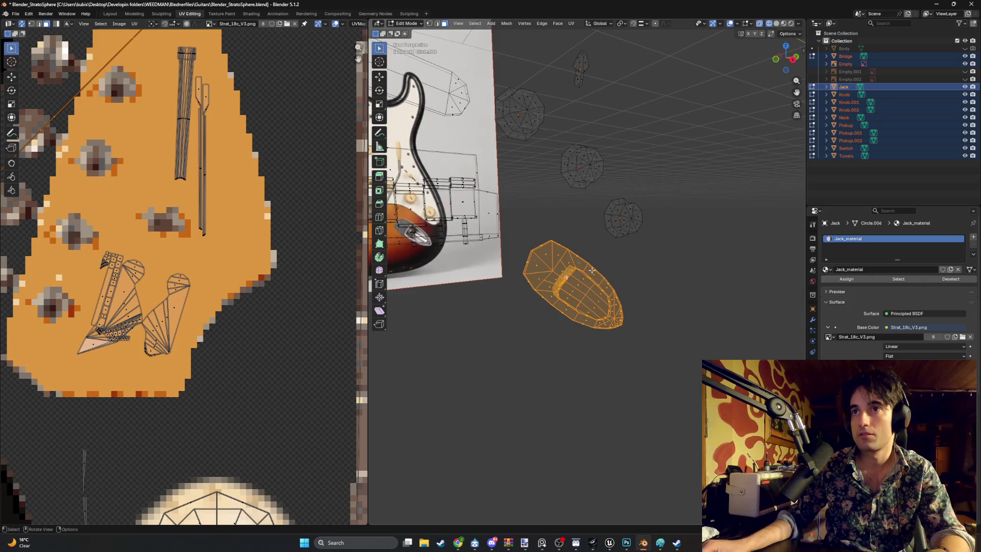
pyautogui.moveTo(591, 270); pyautogui.dragTo(575, 270, button='middle')
pyautogui.hotkey('alt', 'n')
pyautogui.click(574, 269)
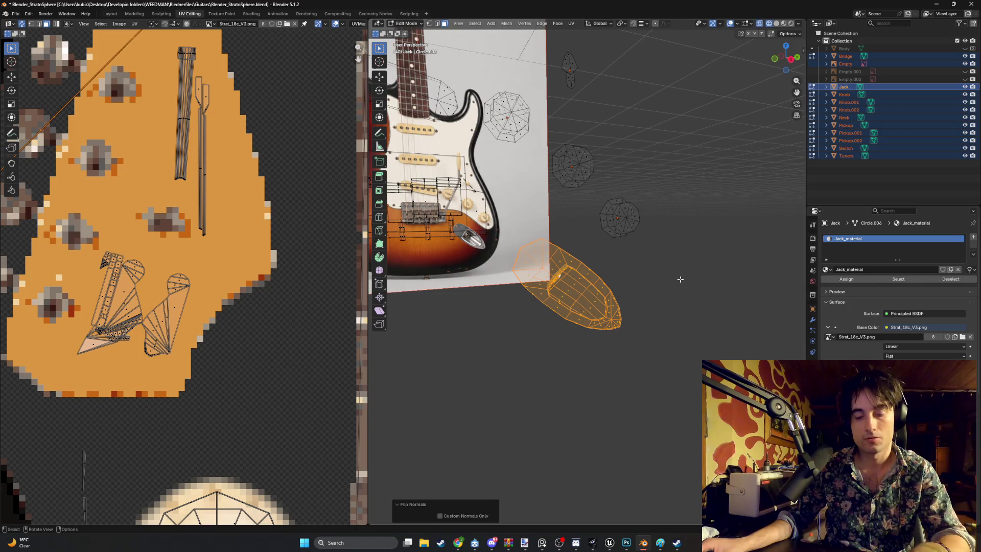
# Show the sidebar, deselect everything and return the viewport to solid shading.
pyautogui.press('n')
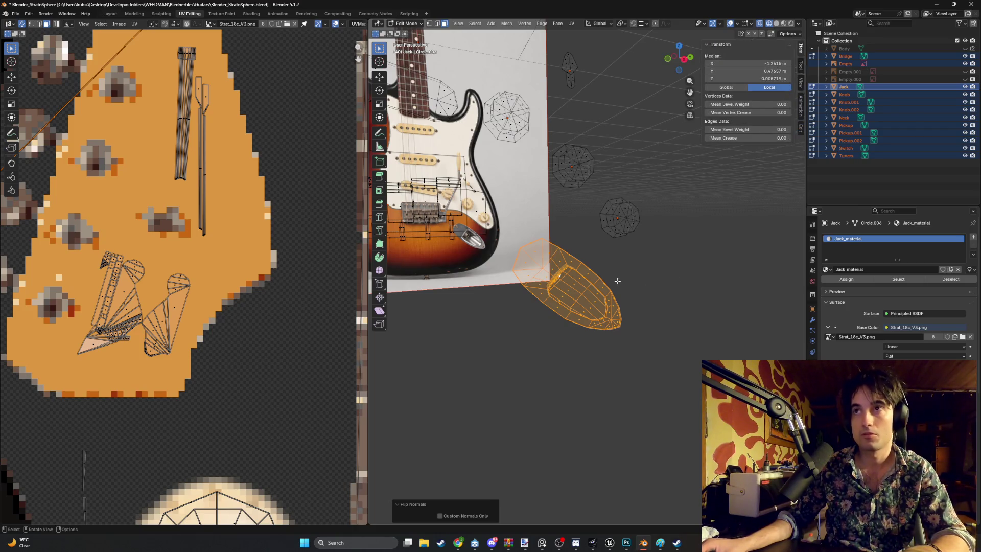
pyautogui.moveTo(646, 286)
pyautogui.mouseDown(button='middle')
pyautogui.moveTo(580, 274)
pyautogui.moveTo(618, 263)
pyautogui.moveTo(603, 270)
pyautogui.moveTo(633, 317)
pyautogui.moveTo(619, 269)
pyautogui.moveTo(585, 215)
pyautogui.moveTo(536, 291)
pyautogui.moveTo(626, 273)
pyautogui.moveTo(595, 266)
pyautogui.moveTo(714, 261)
pyautogui.moveTo(648, 250)
pyautogui.moveTo(587, 266)
pyautogui.mouseUp(button='middle')
pyautogui.click(636, 284)
pyautogui.press('z')
pyautogui.click(622, 285)
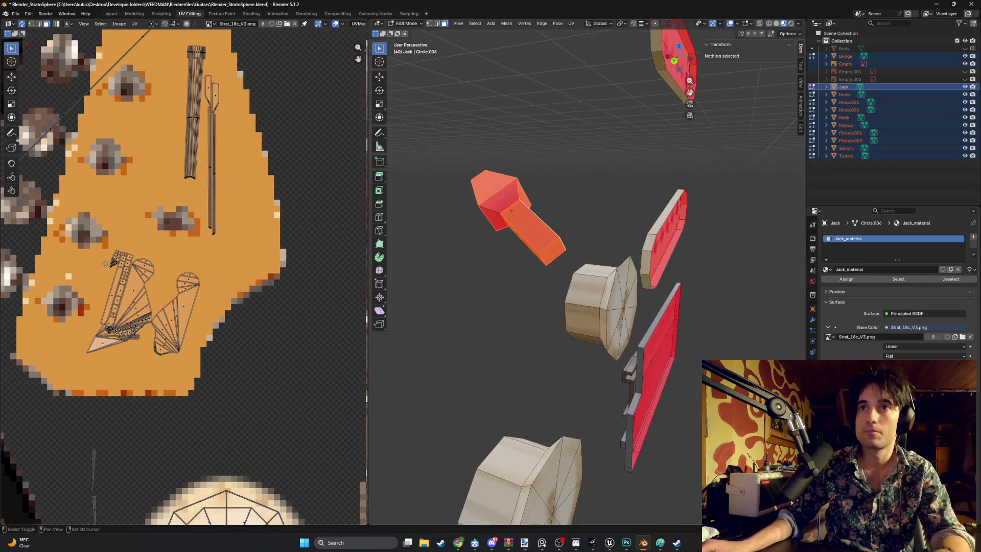
# Flip the red jack's normals so they face outward.
pyautogui.moveTo(105, 263); pyautogui.dragTo(143, 259, button='middle')
pyautogui.moveTo(511, 219)
pyautogui.mouseDown(button='middle')
pyautogui.moveTo(432, 164)
pyautogui.moveTo(568, 228)
pyautogui.mouseUp(button='middle')
pyautogui.hotkey('alt', 'n')
pyautogui.click(470, 183)
pyautogui.click(551, 227)
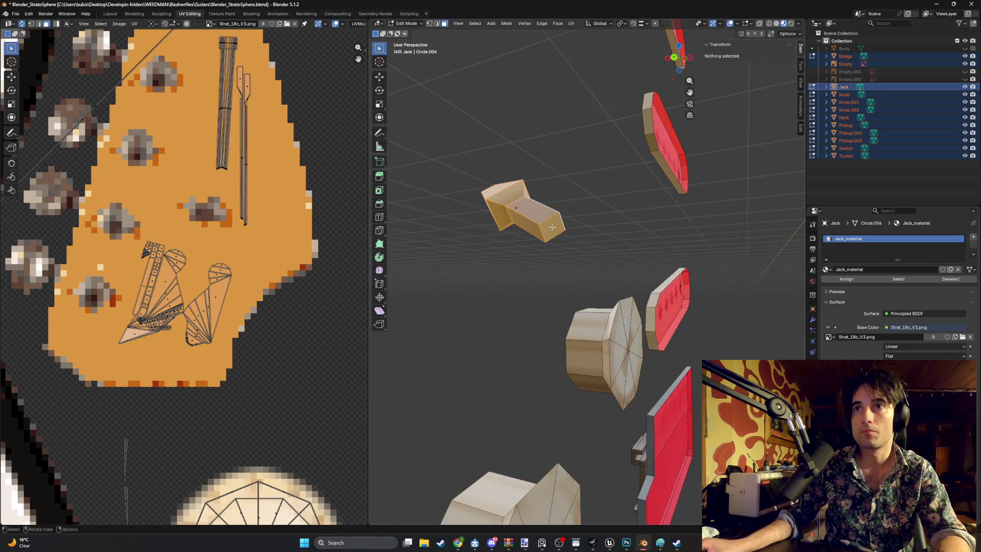
# Select the switch's stray faces and delete them.
pyautogui.click(552, 226)
pyautogui.press('x')
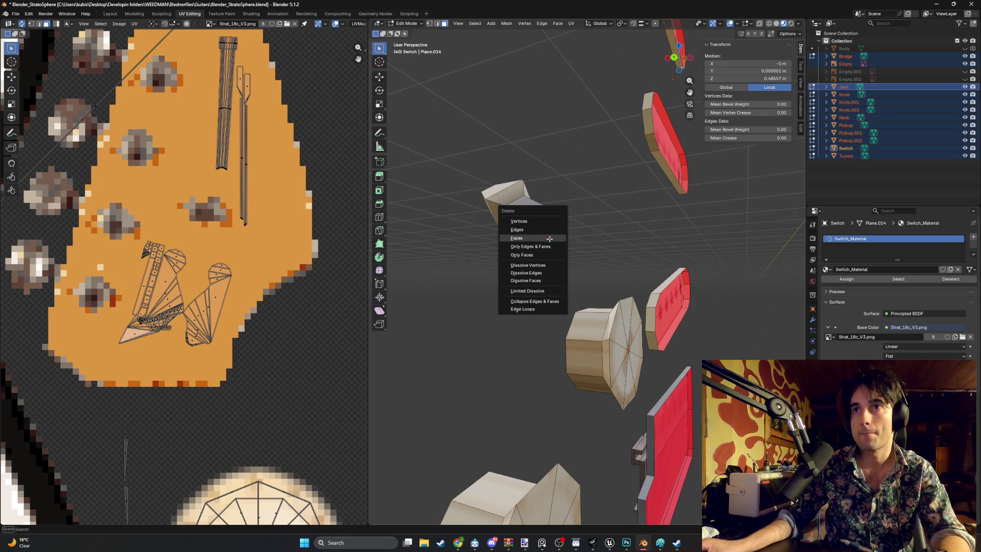
pyautogui.click(549, 239)
pyautogui.moveTo(499, 276)
pyautogui.mouseDown(button='middle')
pyautogui.moveTo(650, 293)
pyautogui.moveTo(576, 275)
pyautogui.mouseUp(button='middle')
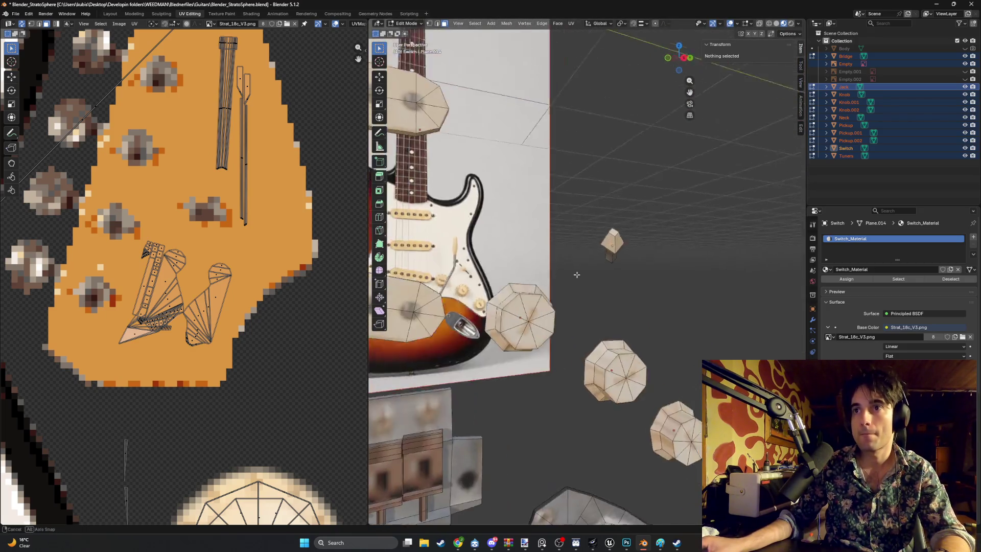
pyautogui.scroll(-10, 576, 275)
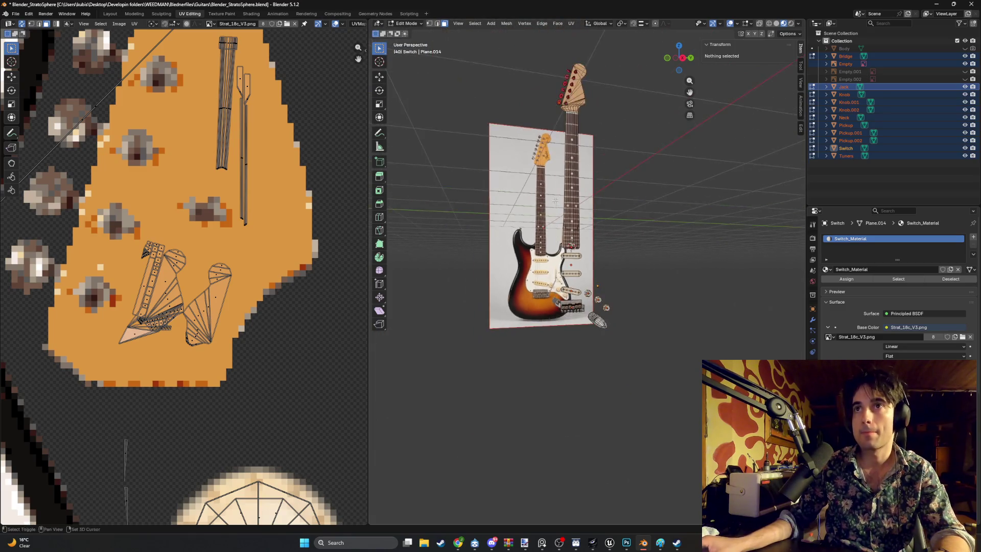
pyautogui.scroll(6, 555, 201)
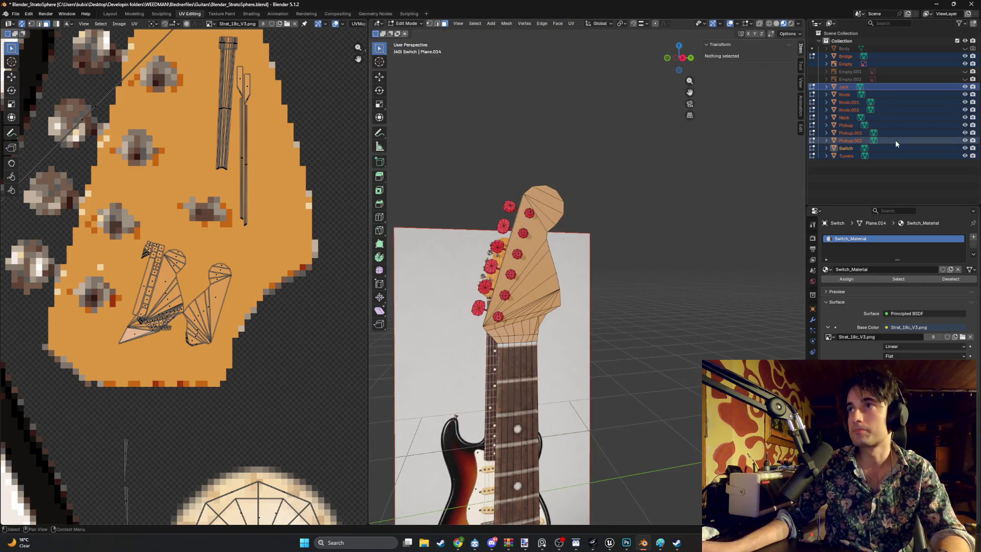
# Hide the Neck and select the Tuners object in the Outliner.
pyautogui.press('h')
pyautogui.moveTo(549, 304)
pyautogui.mouseDown(button='middle')
pyautogui.moveTo(565, 291)
pyautogui.moveTo(594, 298)
pyautogui.mouseUp(button='middle')
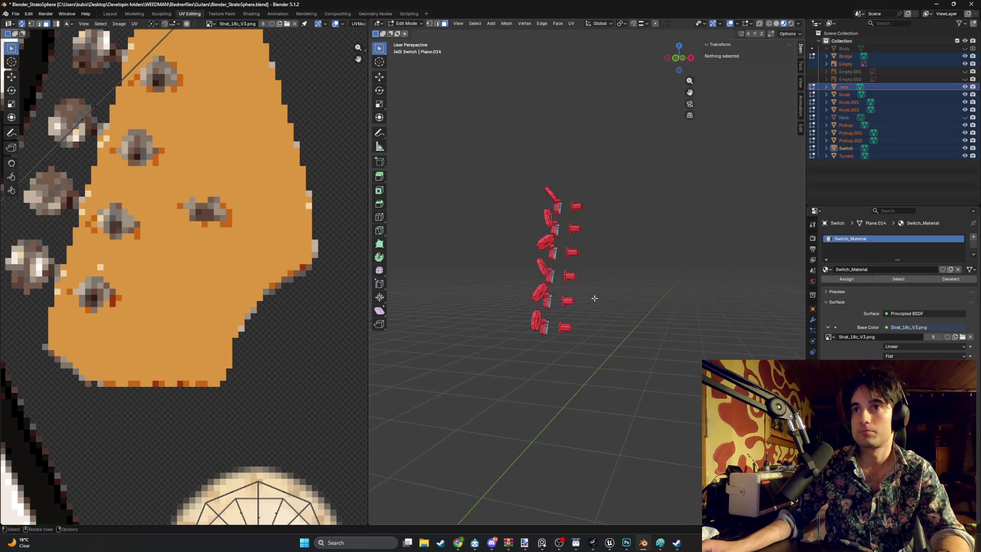
pyautogui.click(867, 173)
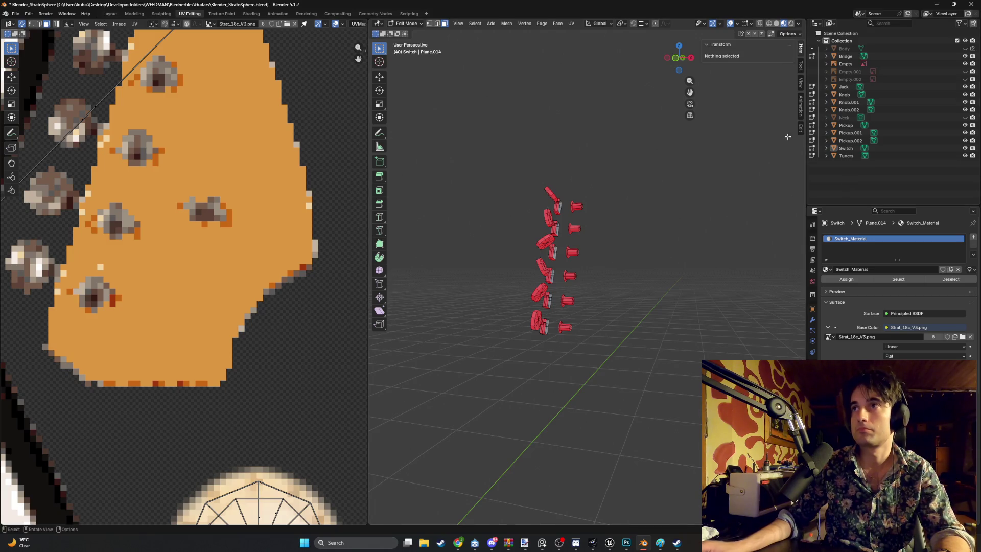
pyautogui.click(851, 156)
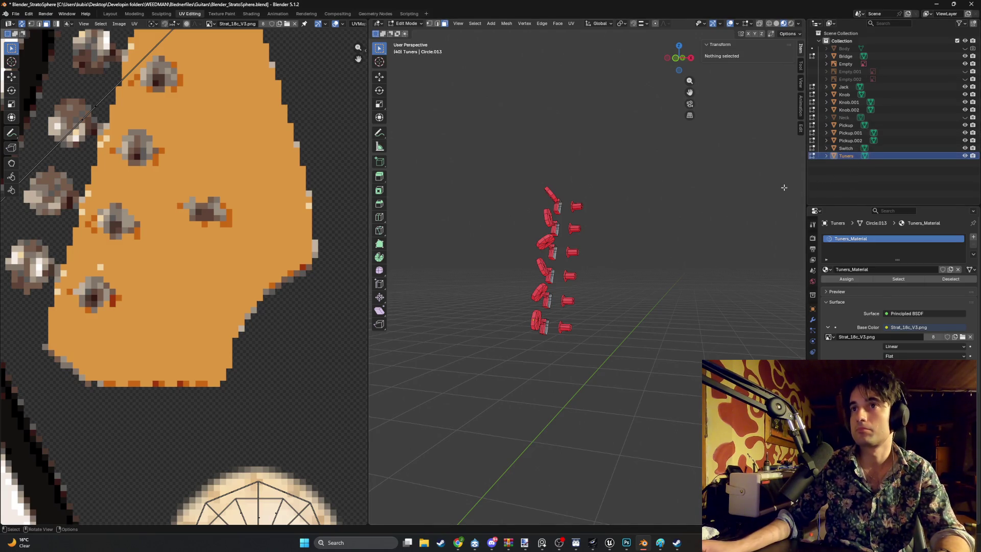
# Select all the tuner geometry in Edit Mode and flip its normals outward.
pyautogui.press('Tab')
pyautogui.press('a')
pyautogui.scroll(-1, 646, 257)
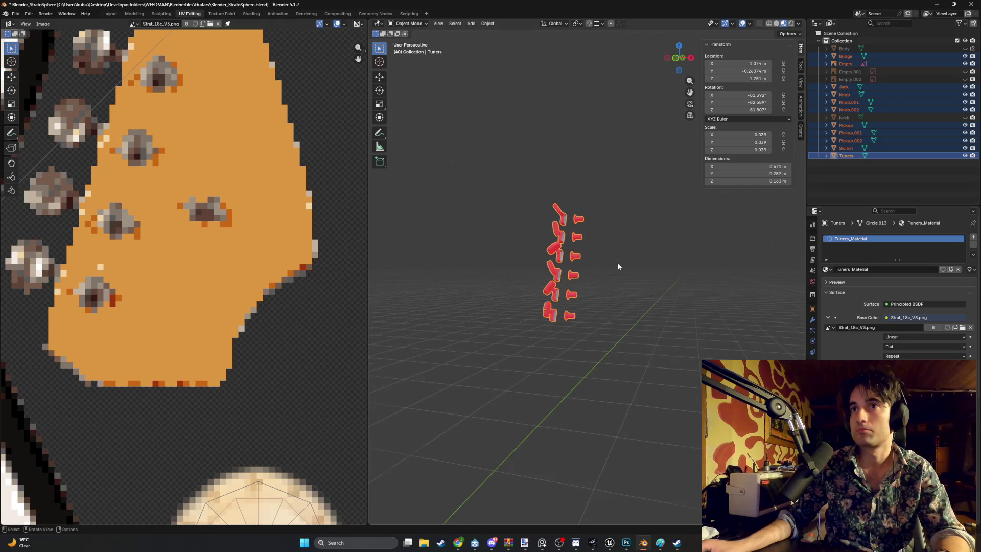
pyautogui.press('Tab')
pyautogui.press('a')
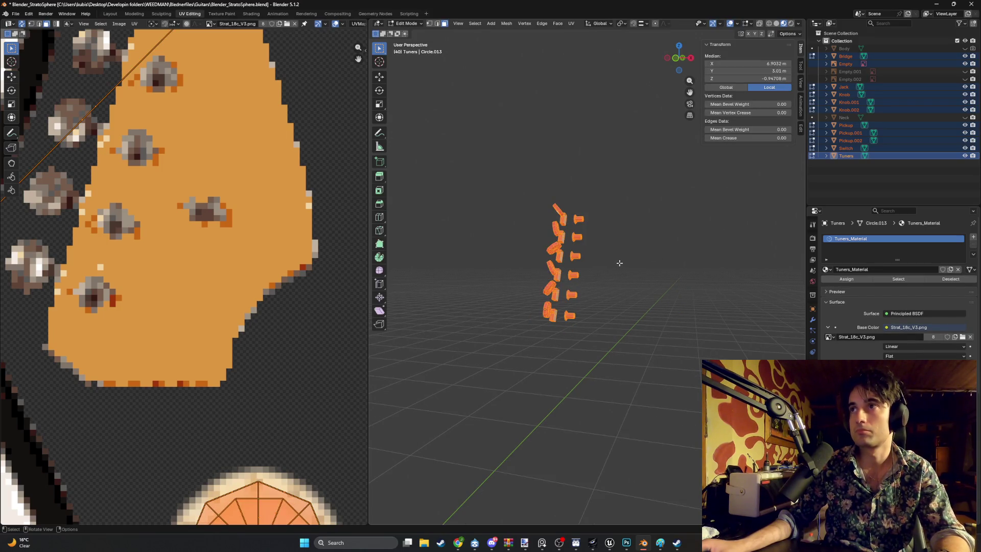
pyautogui.click(872, 182)
pyautogui.scroll(4, 665, 253)
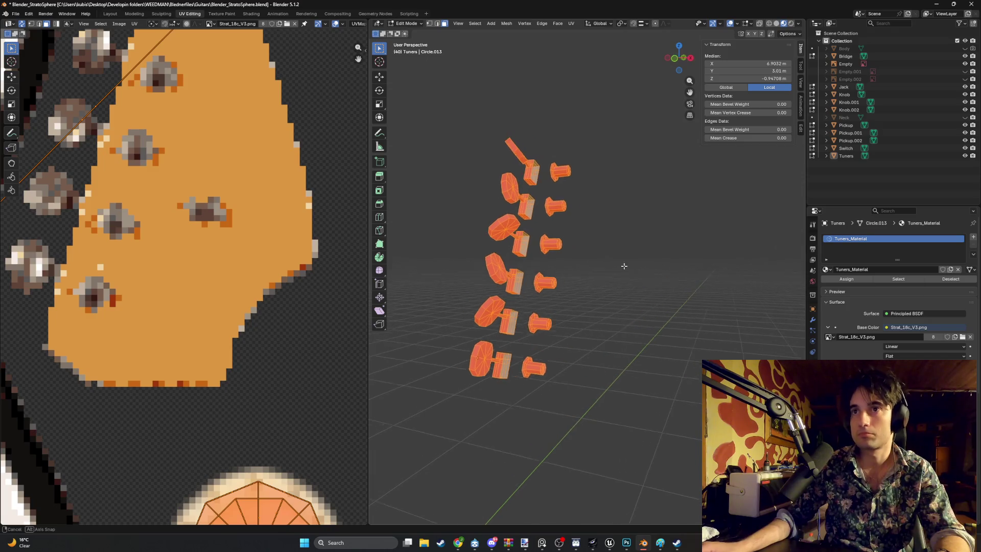
pyautogui.hotkey('alt', 'n')
pyautogui.click(622, 267)
pyautogui.click(613, 268)
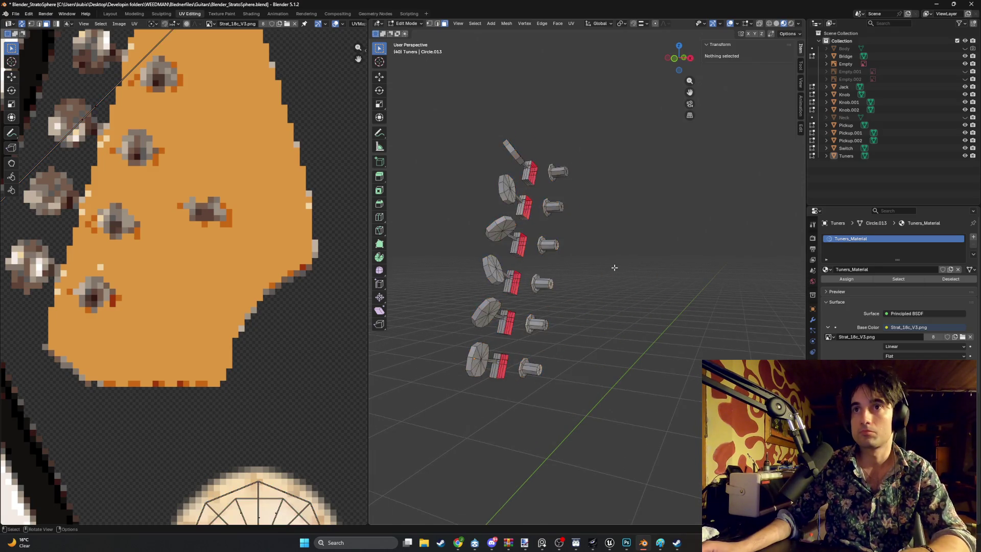
# Unhide the Neck in the Outliner, check it from below, and save the file.
pyautogui.scroll(-4, 613, 268)
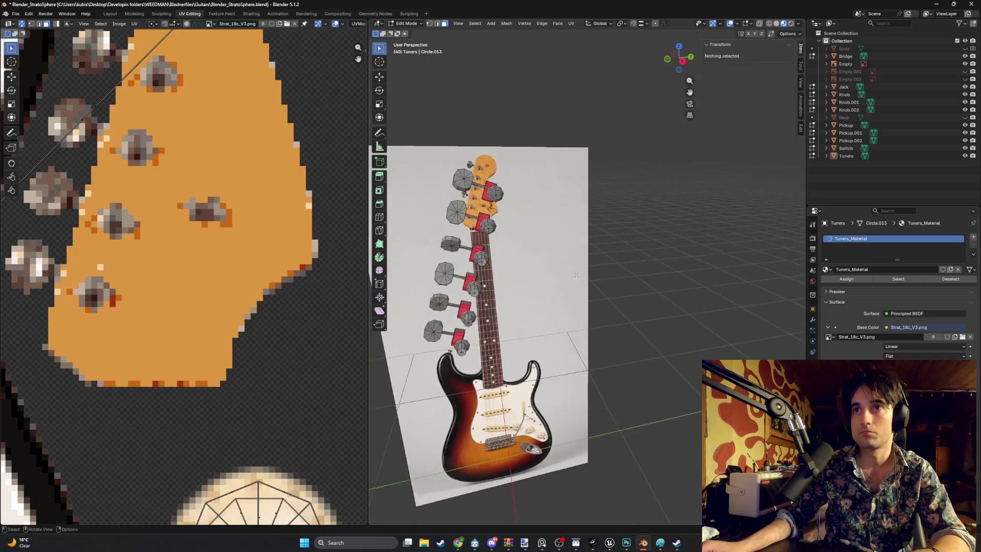
pyautogui.click(964, 117)
pyautogui.scroll(3, 576, 281)
pyautogui.scroll(-2, 623, 271)
pyautogui.moveTo(611, 286)
pyautogui.mouseDown(button='middle')
pyautogui.moveTo(596, 281)
pyautogui.moveTo(595, 313)
pyautogui.moveTo(605, 269)
pyautogui.moveTo(616, 308)
pyautogui.moveTo(653, 349)
pyautogui.mouseUp(button='middle')
pyautogui.hotkey('ctrl', 's')
# Select all tuner geometry, hide the Neck again, then deselect the tuners.
pyautogui.scroll(5, 653, 349)
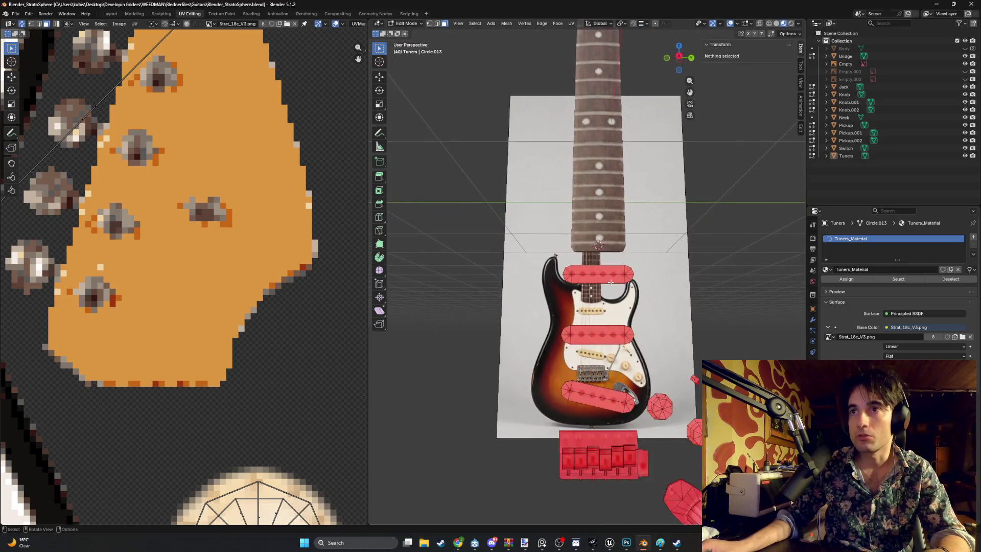
pyautogui.scroll(-4, 652, 303)
pyautogui.press('a')
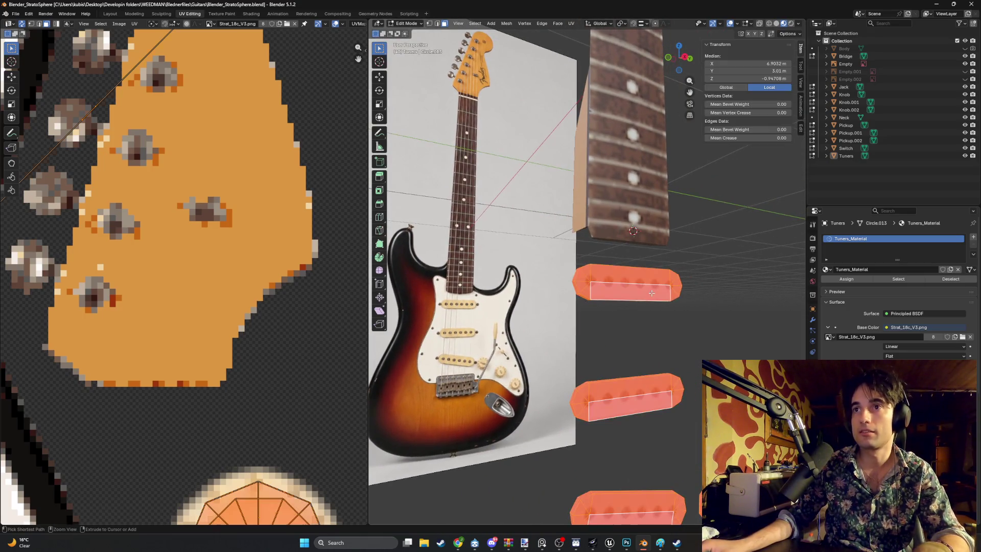
pyautogui.moveTo(651, 293); pyautogui.dragTo(669, 255, button='middle')
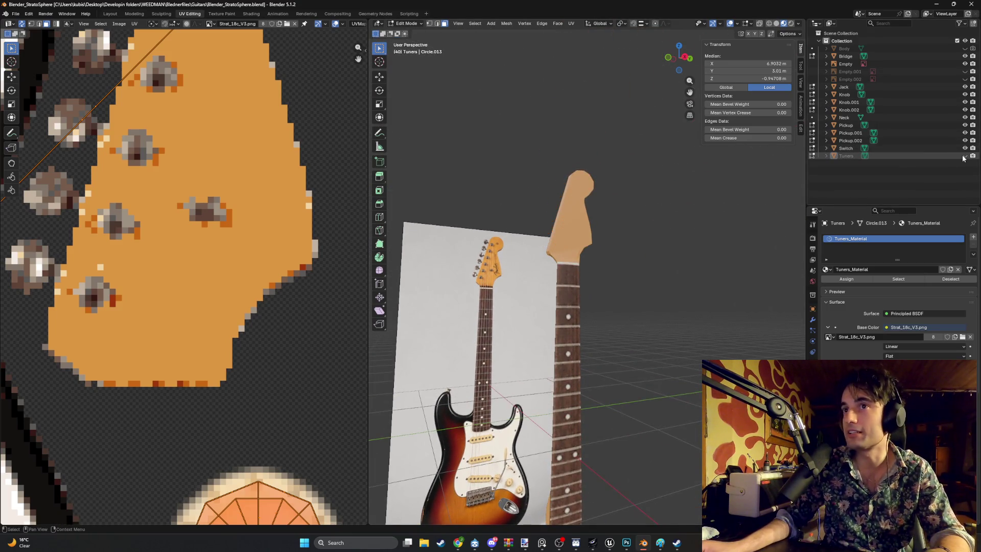
pyautogui.click(964, 118)
pyautogui.moveTo(588, 263)
pyautogui.mouseDown(button='middle')
pyautogui.moveTo(602, 258)
pyautogui.moveTo(588, 247)
pyautogui.mouseUp(button='middle')
pyautogui.click(588, 247)
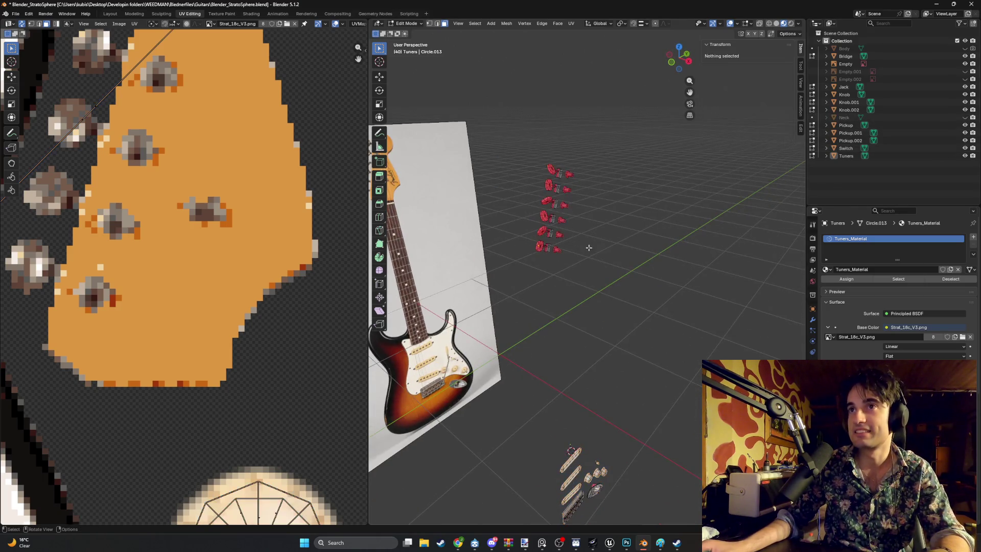
# Select the Tuners object, re-enter its Edit Mode, and save Blender_StratoSphere.blend again.
pyautogui.click(827, 156)
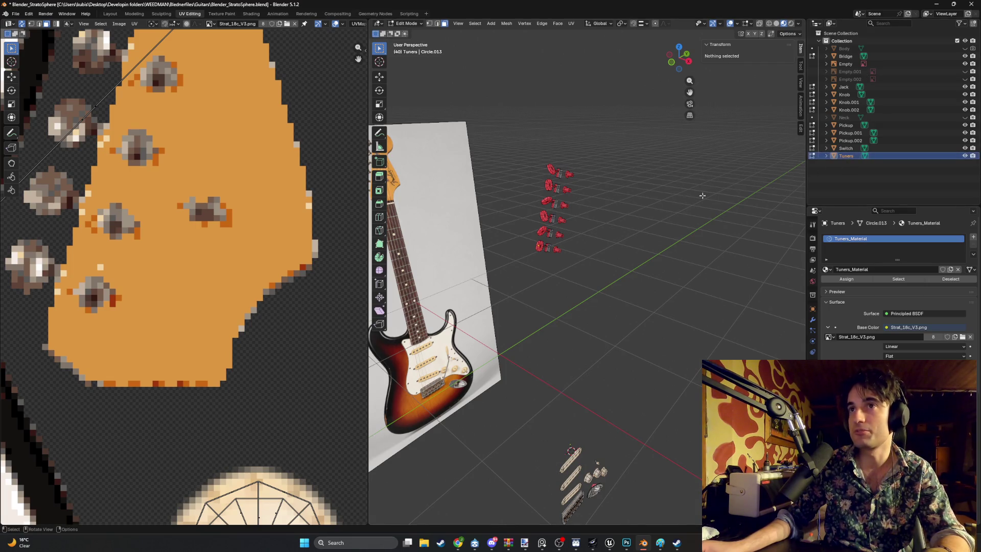
pyautogui.press('Tab')
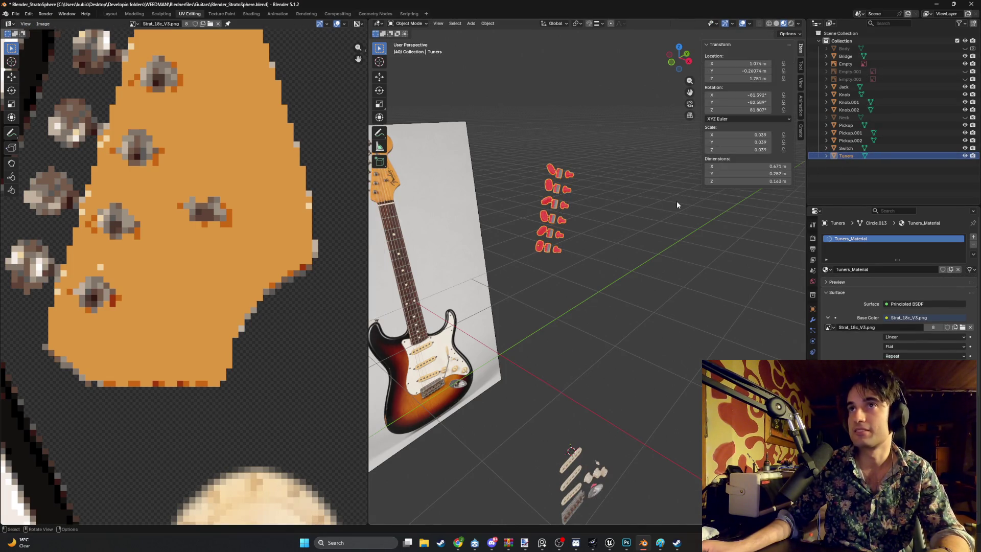
pyautogui.press('Tab')
pyautogui.moveTo(643, 367)
pyautogui.mouseDown(button='middle')
pyautogui.moveTo(628, 369)
pyautogui.moveTo(710, 371)
pyautogui.moveTo(656, 371)
pyautogui.moveTo(660, 379)
pyautogui.moveTo(523, 292)
pyautogui.mouseUp(button='middle')
pyautogui.hotkey('ctrl', 's')
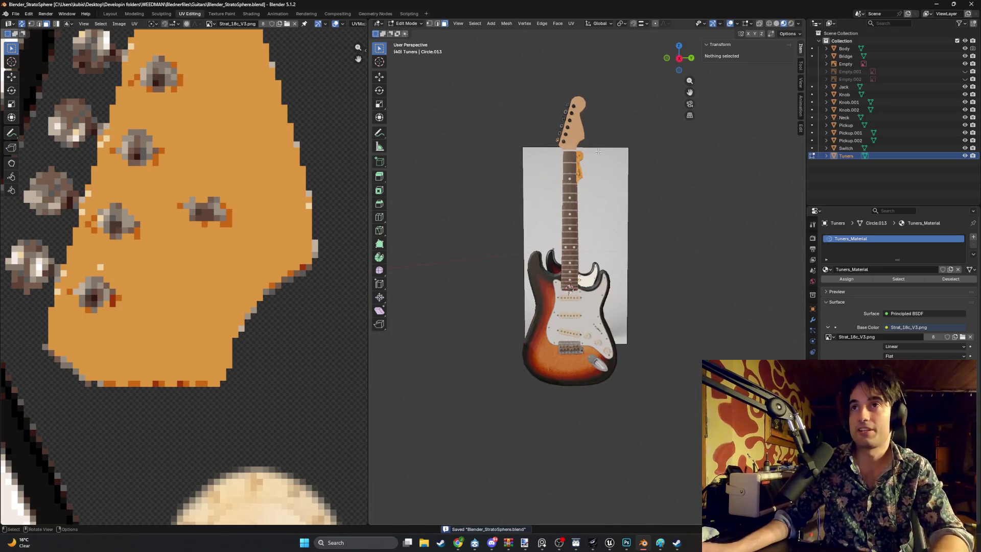
# Orbit around the headstock to inspect the textured tuners against the reference photo.
pyautogui.scroll(5, 575, 261)
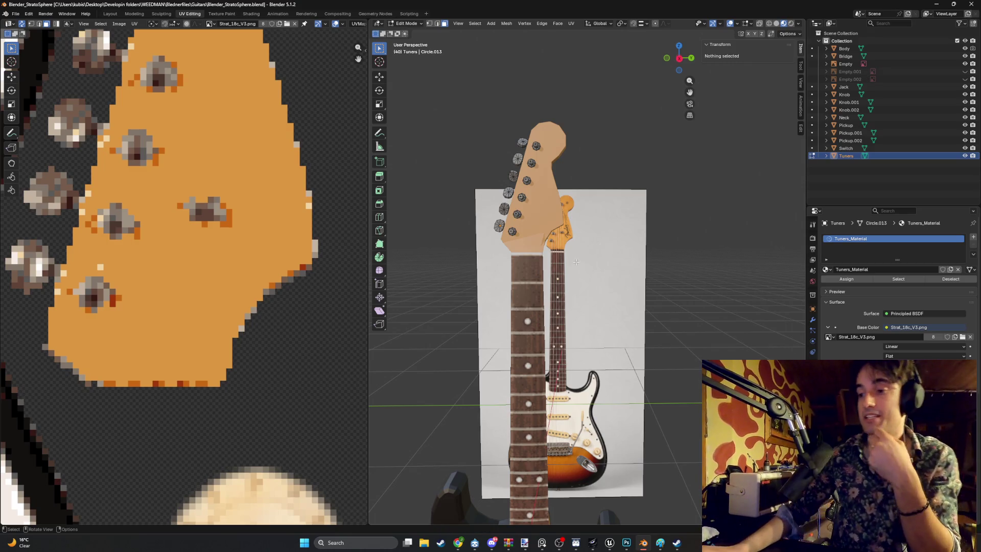
pyautogui.moveTo(532, 218)
pyautogui.mouseDown(button='middle')
pyautogui.moveTo(559, 263)
pyautogui.moveTo(418, 276)
pyautogui.mouseUp(button='middle')
pyautogui.scroll(-7, 138, 288)
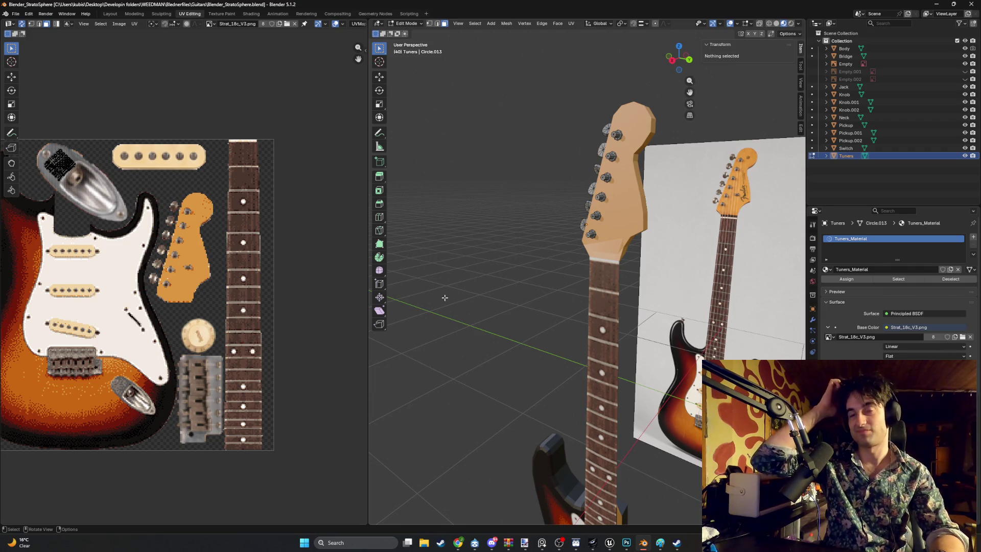
pyautogui.moveTo(626, 217)
pyautogui.mouseDown(button='middle')
pyautogui.moveTo(529, 300)
pyautogui.moveTo(604, 329)
pyautogui.moveTo(590, 300)
pyautogui.moveTo(601, 276)
pyautogui.moveTo(587, 304)
pyautogui.mouseUp(button='middle')
pyautogui.scroll(6, 602, 277)
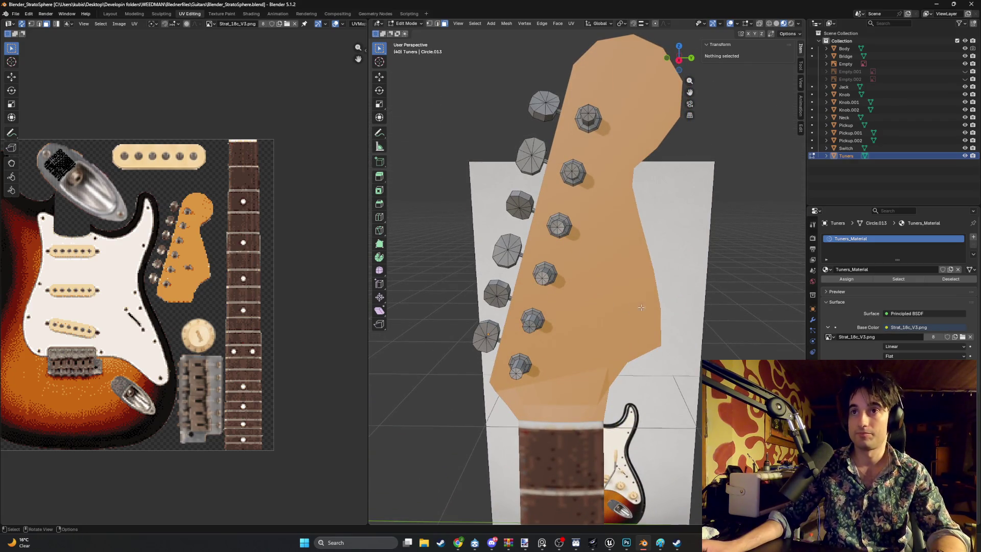
# Return to Object Mode, deselect all objects, and bring up the Add menu.
pyautogui.press('Tab')
pyautogui.press('a')
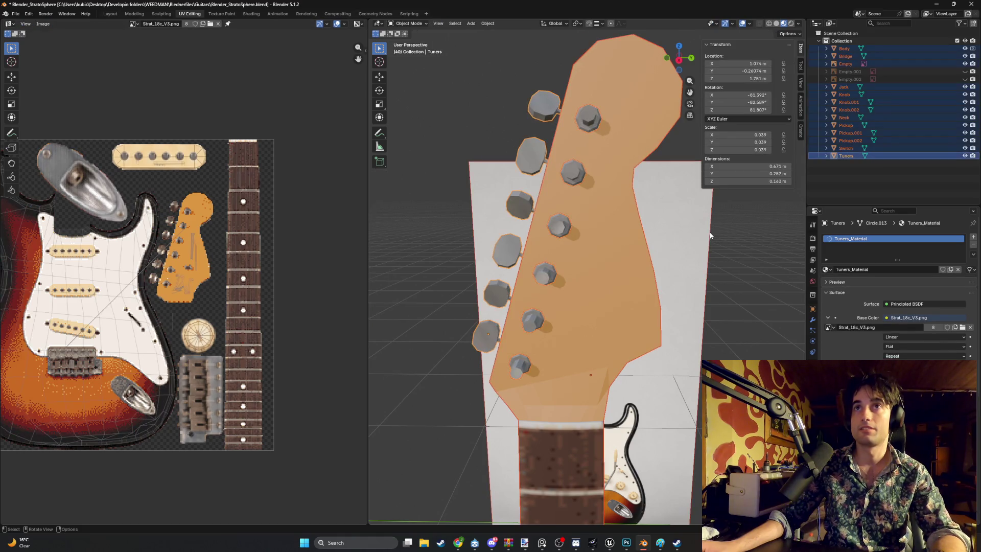
pyautogui.click(843, 188)
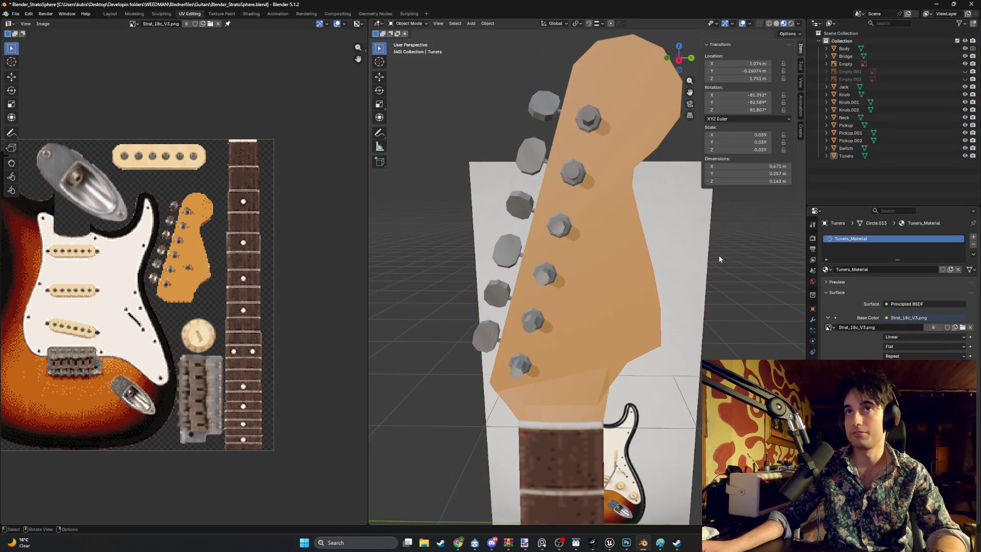
pyautogui.scroll(-6, 715, 265)
pyautogui.moveTo(615, 392)
pyautogui.mouseDown(button='middle')
pyautogui.moveTo(586, 411)
pyautogui.moveTo(651, 305)
pyautogui.moveTo(615, 363)
pyautogui.moveTo(659, 325)
pyautogui.moveTo(610, 359)
pyautogui.moveTo(574, 232)
pyautogui.moveTo(631, 352)
pyautogui.moveTo(557, 370)
pyautogui.moveTo(486, 356)
pyautogui.moveTo(636, 351)
pyautogui.moveTo(618, 250)
pyautogui.moveTo(676, 323)
pyautogui.moveTo(565, 305)
pyautogui.moveTo(657, 307)
pyautogui.moveTo(664, 331)
pyautogui.moveTo(574, 332)
pyautogui.mouseUp(button='middle')
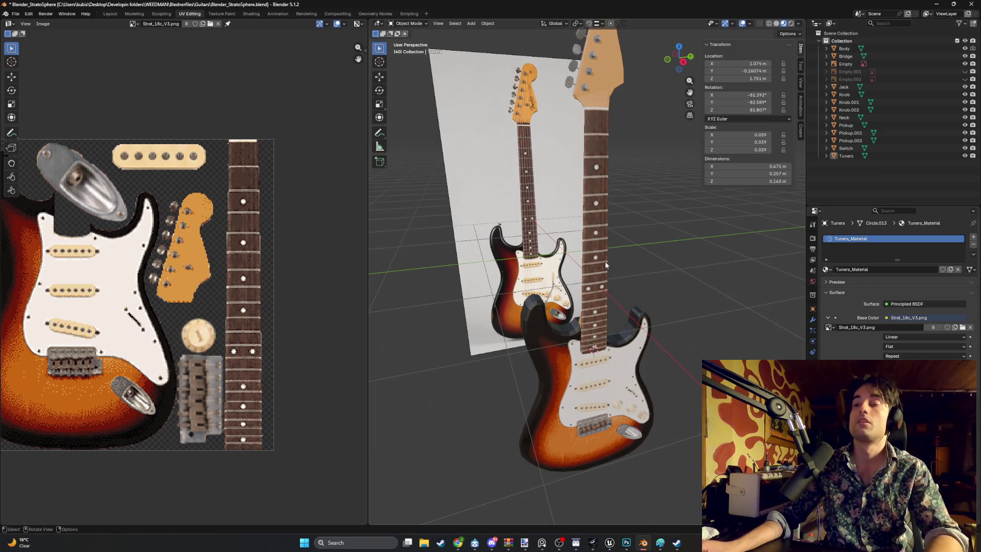
pyautogui.keyDown('shift'); pyautogui.moveTo(617, 228); pyautogui.dragTo(610, 332, button='middle'); pyautogui.keyUp('shift')
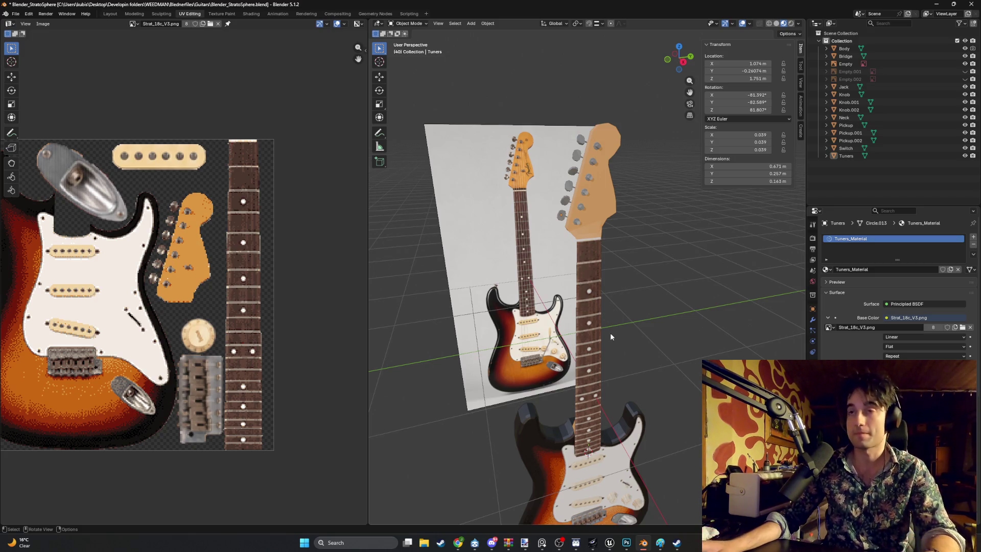
pyautogui.moveTo(588, 247)
pyautogui.mouseDown(button='middle')
pyautogui.moveTo(630, 241)
pyautogui.moveTo(611, 308)
pyautogui.moveTo(609, 289)
pyautogui.mouseUp(button='middle')
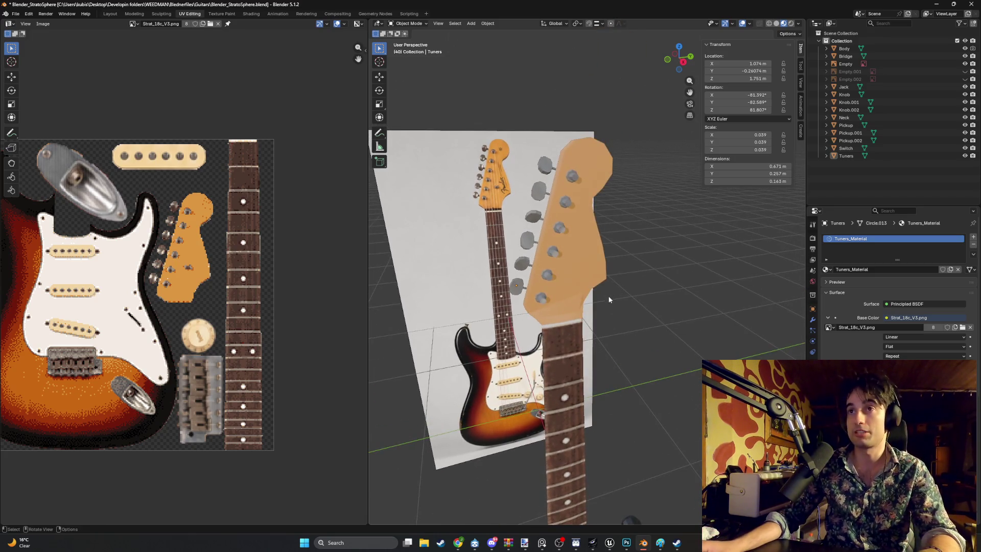
pyautogui.hotkey('shift', 'a')
# Add a plane, then undo it after a false start renaming its mesh data.
pyautogui.moveTo(608, 289)
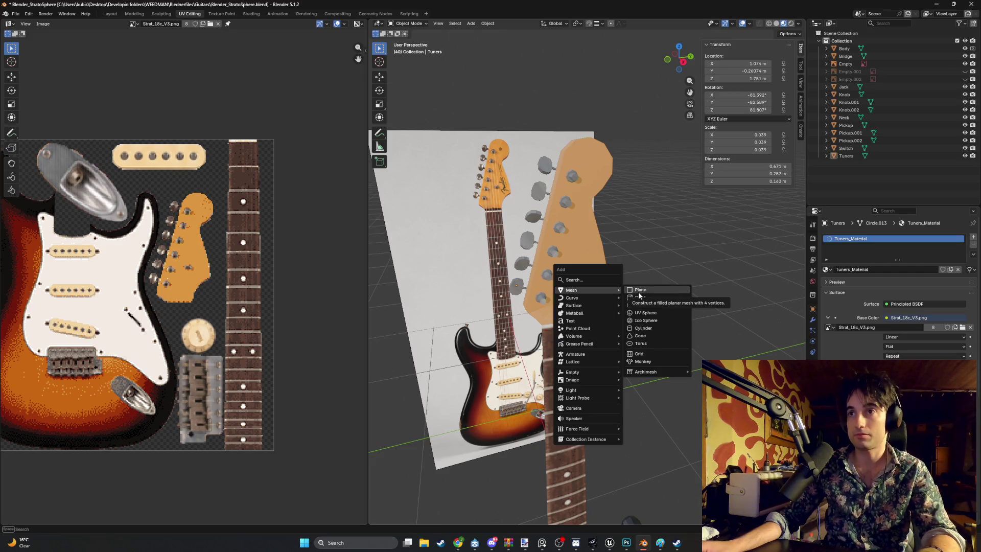
pyautogui.click(638, 294)
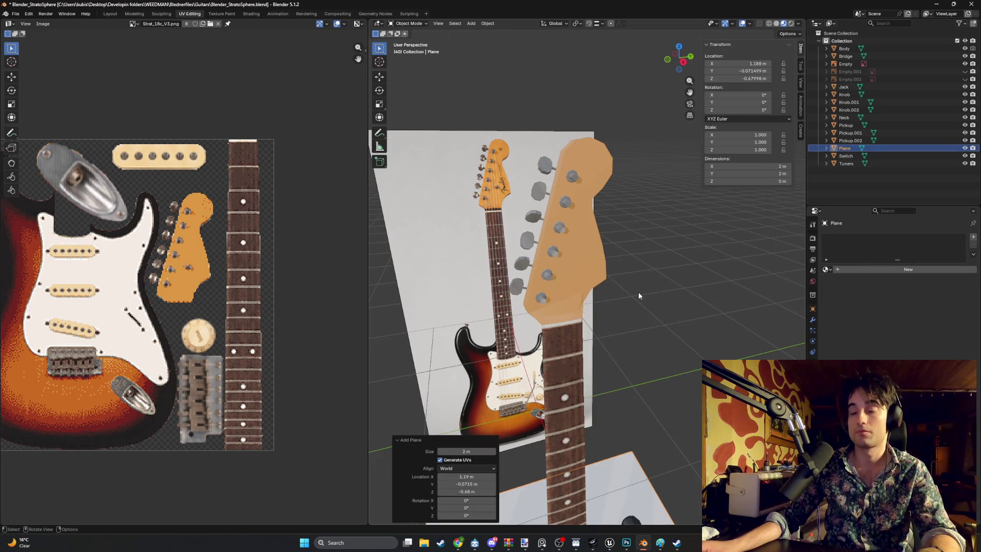
pyautogui.scroll(-3, 638, 295)
pyautogui.click(826, 149)
pyautogui.doubleClick(856, 154)
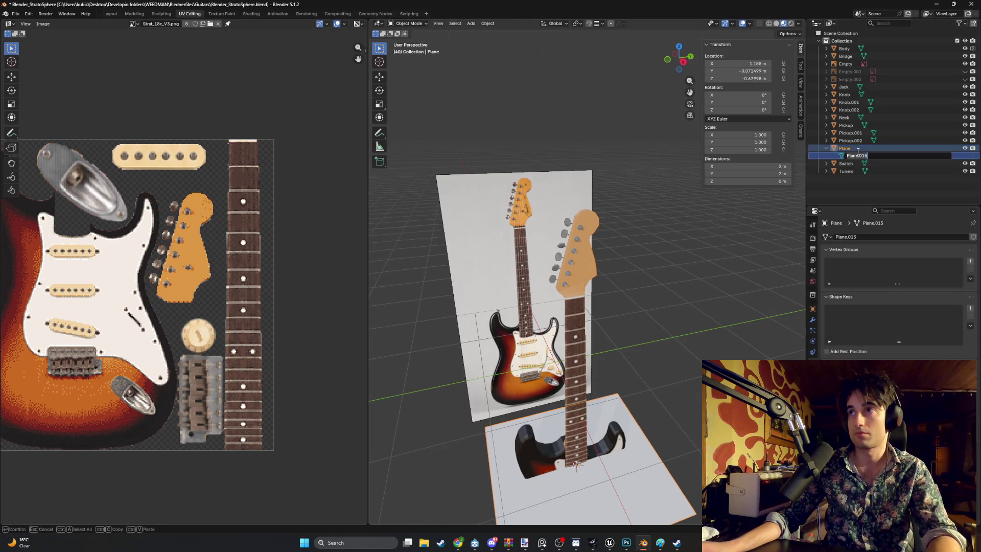
pyautogui.press('Escape')
pyautogui.hotkey('ctrl', 'z')
pyautogui.hotkey('ctrl', 'z')
pyautogui.hotkey('ctrl', 'z')
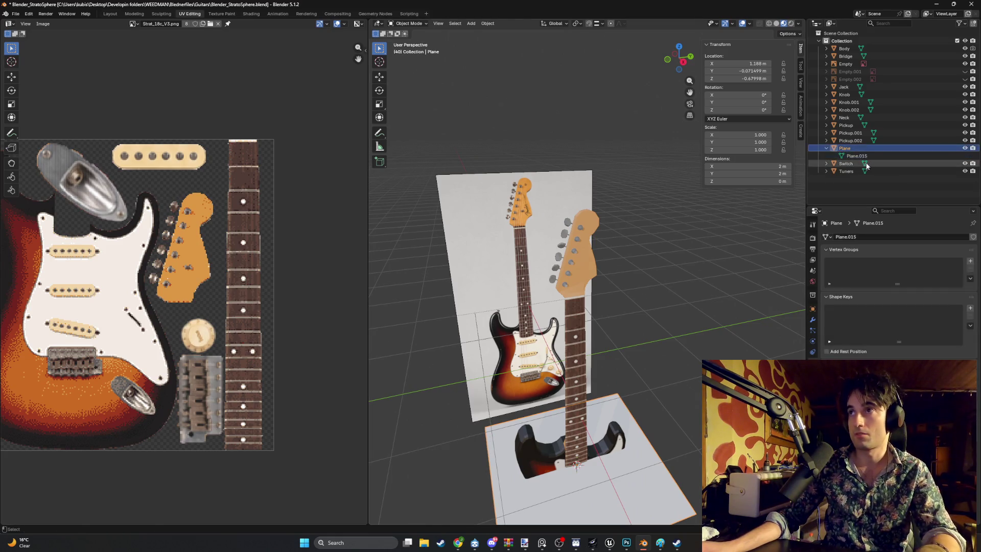
# Add a new plane and rename it to Tree with F2.
pyautogui.hotkey('shift', 'a')
pyautogui.moveTo(638, 269)
pyautogui.click(674, 270)
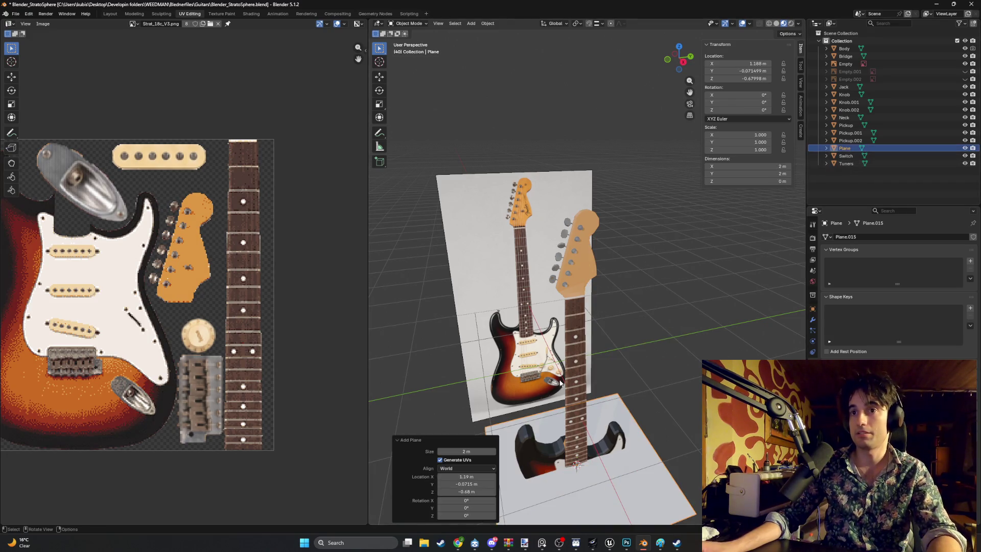
pyautogui.scroll(-2, 633, 345)
pyautogui.press('F2')
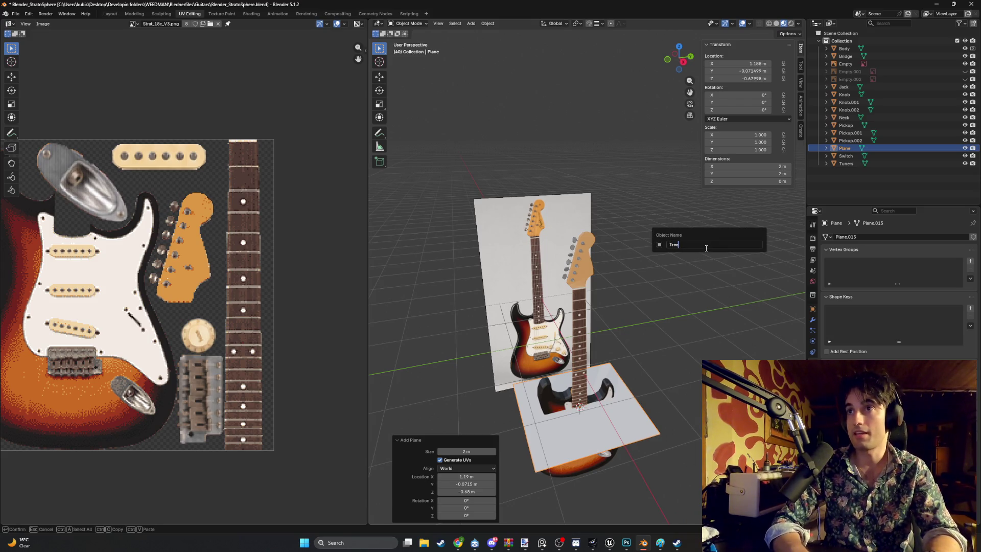
pyautogui.press('Return')
# Raise the Tree plane along Z and rotate it 90° with r90.
pyautogui.keyDown('shift'); pyautogui.moveTo(631, 364); pyautogui.dragTo(608, 293, button='middle'); pyautogui.keyUp('shift')
pyautogui.press('g')
pyautogui.press('z')
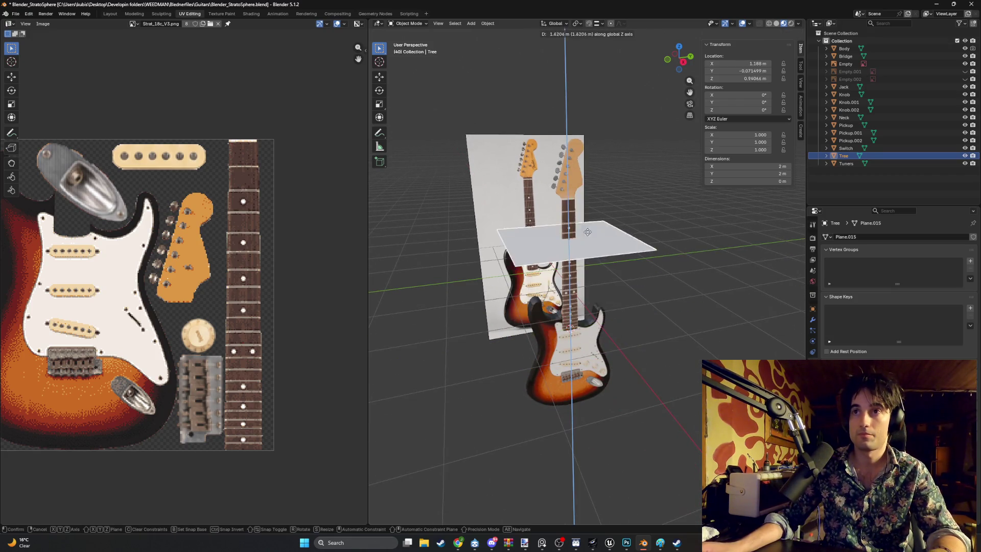
pyautogui.click(593, 194)
pyautogui.moveTo(593, 194)
pyautogui.mouseDown(button='middle')
pyautogui.moveTo(573, 285)
pyautogui.moveTo(446, 282)
pyautogui.moveTo(560, 280)
pyautogui.mouseUp(button='middle')
pyautogui.write('r90')
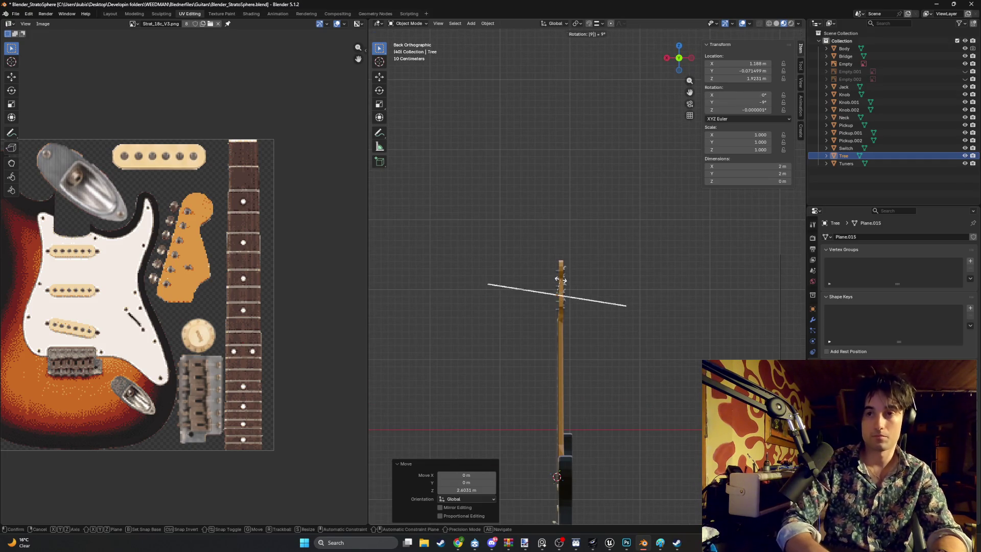
pyautogui.press('Return')
pyautogui.scroll(3, 559, 280)
pyautogui.moveTo(541, 304)
pyautogui.mouseDown(button='middle')
pyautogui.moveTo(486, 338)
pyautogui.moveTo(626, 349)
pyautogui.moveTo(574, 316)
pyautogui.moveTo(560, 336)
pyautogui.mouseUp(button='middle')
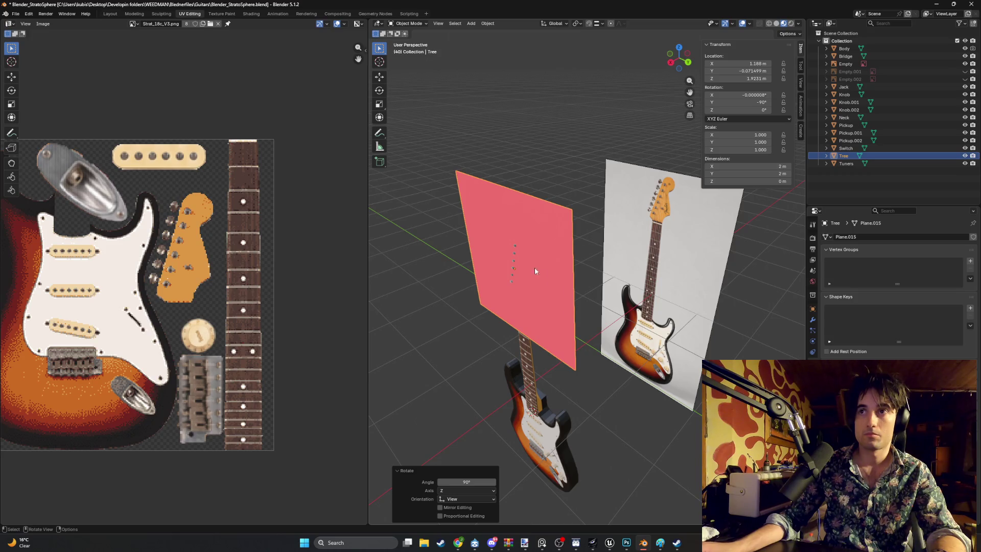
# Rotate the Tree plane 180° around Z and frame the view on it.
pyautogui.press('r')
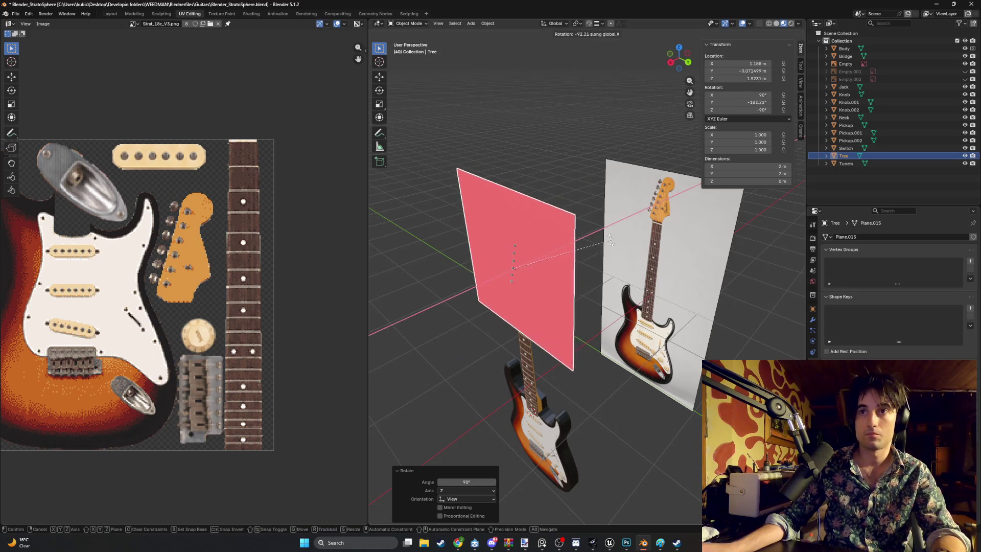
pyautogui.press('z')
pyautogui.write('180')
pyautogui.press('Return')
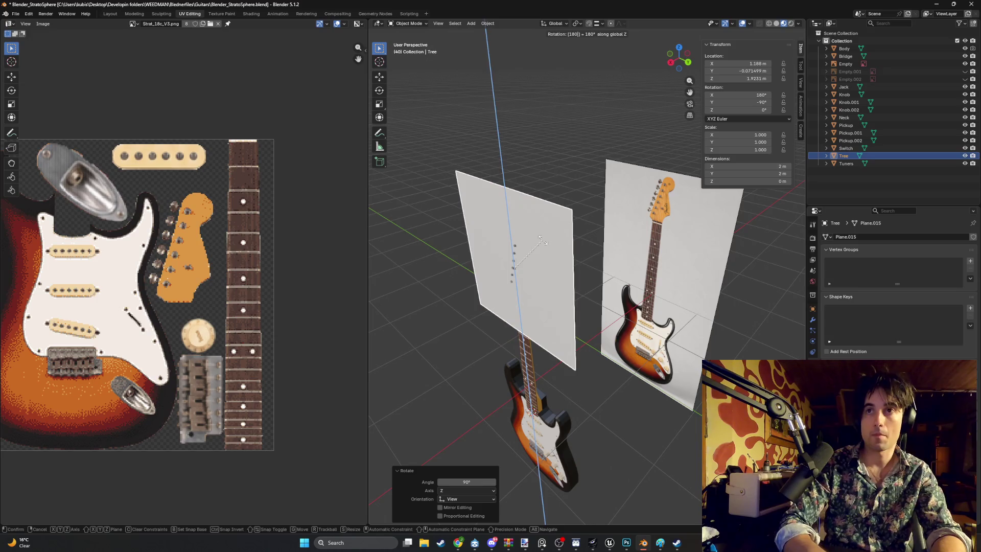
pyautogui.press('KP_Decimal')
pyautogui.moveTo(560, 231)
pyautogui.mouseDown(button='middle')
pyautogui.moveTo(553, 183)
pyautogui.moveTo(569, 123)
pyautogui.moveTo(591, 152)
pyautogui.moveTo(520, 191)
pyautogui.moveTo(502, 165)
pyautogui.mouseUp(button='middle')
# In edge select mode, select the Tree plane's top edge, then leave Edit Mode.
pyautogui.press('Tab')
pyautogui.hotkey('alt', 'a')
pyautogui.press('2')
pyautogui.click(546, 124)
pyautogui.moveTo(547, 251); pyautogui.dragTo(542, 177, button='middle')
pyautogui.scroll(-2, 543, 177)
pyautogui.press('Tab')
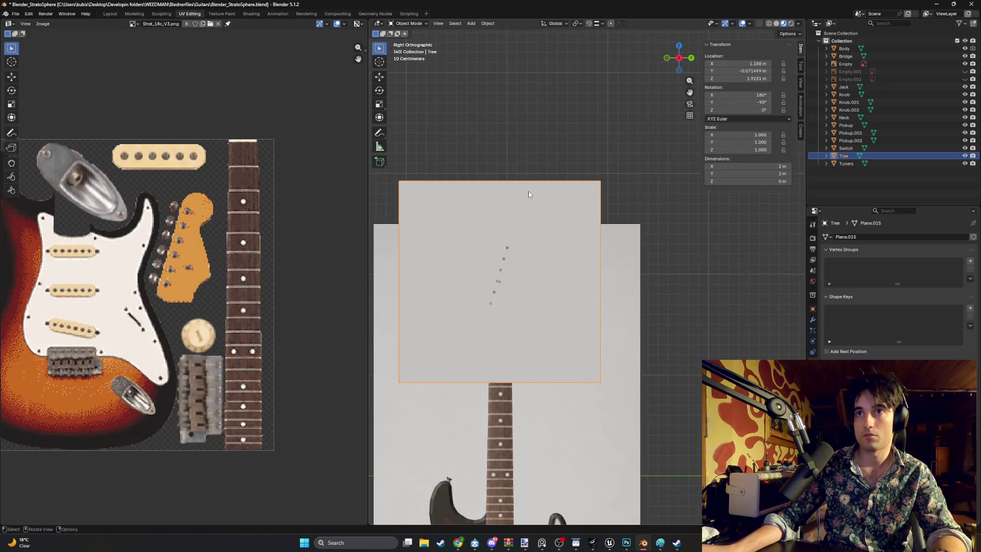
# Switch to wireframe shading and scale the Tree plane down to 0.258.
pyautogui.press('z')
pyautogui.click(475, 191)
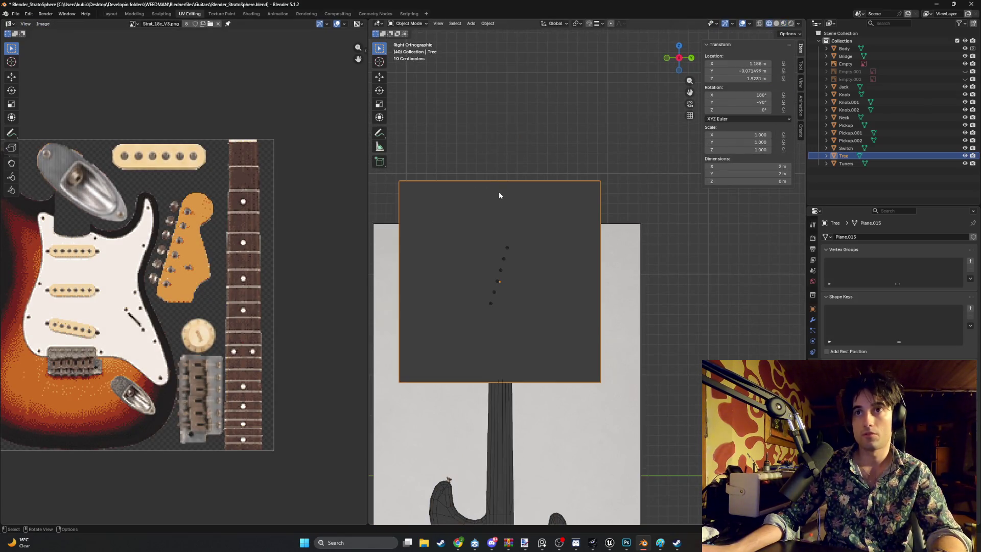
pyautogui.moveTo(514, 216)
pyautogui.mouseDown(button='middle')
pyautogui.moveTo(523, 247)
pyautogui.moveTo(453, 239)
pyautogui.moveTo(532, 232)
pyautogui.moveTo(464, 249)
pyautogui.moveTo(569, 254)
pyautogui.mouseUp(button='middle')
pyautogui.moveTo(604, 214)
pyautogui.mouseDown(button='middle')
pyautogui.moveTo(581, 237)
pyautogui.moveTo(543, 240)
pyautogui.moveTo(595, 240)
pyautogui.mouseUp(button='middle')
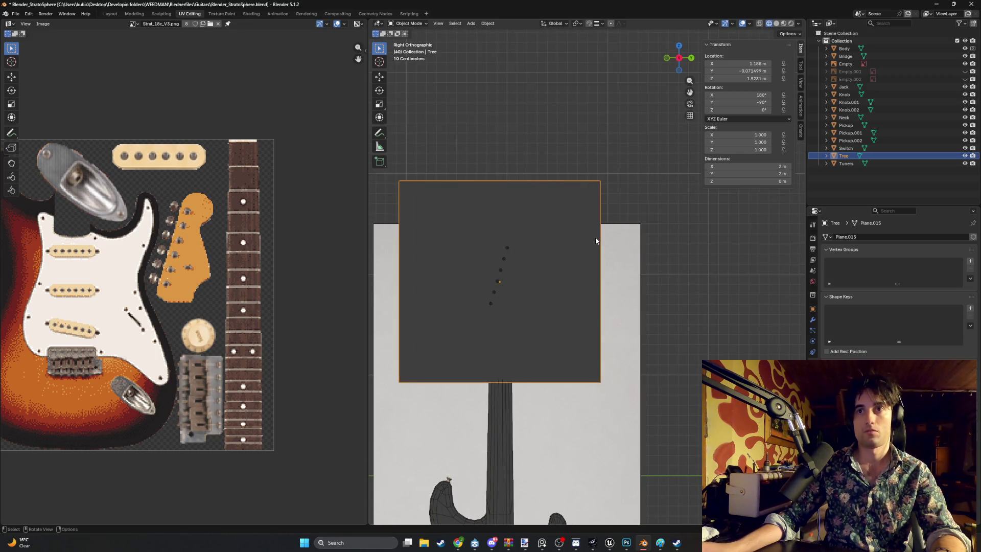
pyautogui.press('s')
pyautogui.click(527, 254)
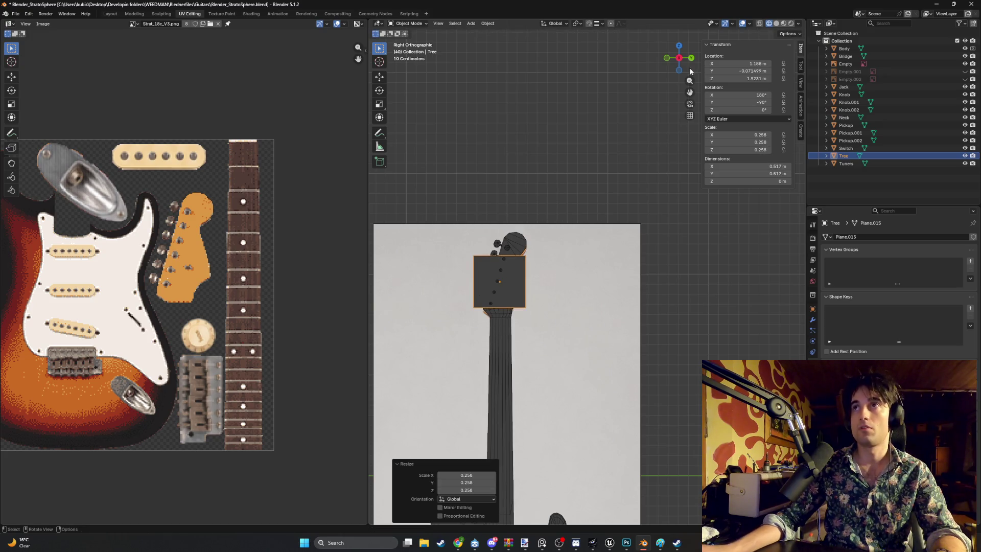
# Check the viewport overlay options and switch to Material Preview shading.
pyautogui.click(749, 25)
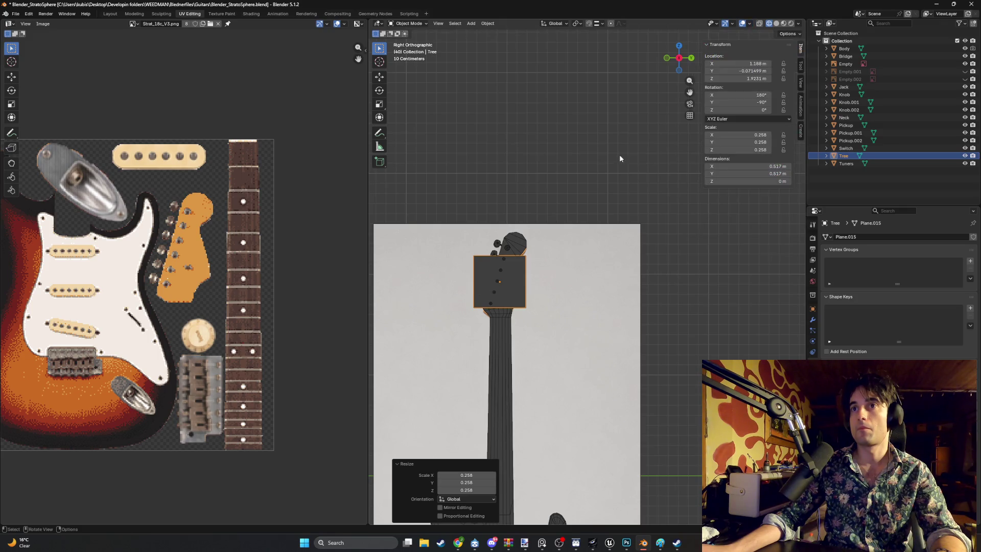
pyautogui.press('z')
pyautogui.click(562, 233)
pyautogui.moveTo(560, 228)
pyautogui.keyDown('shift'); pyautogui.mouseDown(button='middle')
pyautogui.moveTo(577, 117)
pyautogui.moveTo(603, 195)
pyautogui.moveTo(703, 261)
pyautogui.moveTo(620, 228)
pyautogui.moveTo(610, 254)
pyautogui.moveTo(638, 186)
pyautogui.moveTo(559, 299)
pyautogui.moveTo(538, 298)
pyautogui.moveTo(553, 280)
pyautogui.mouseUp(button='middle'); pyautogui.keyUp('shift')
pyautogui.scroll(5, 570, 215)
# Shrink the Tree plane to 0.111, then 0.025, and move it onto the headstock in Right view.
pyautogui.press('s')
pyautogui.click(629, 222)
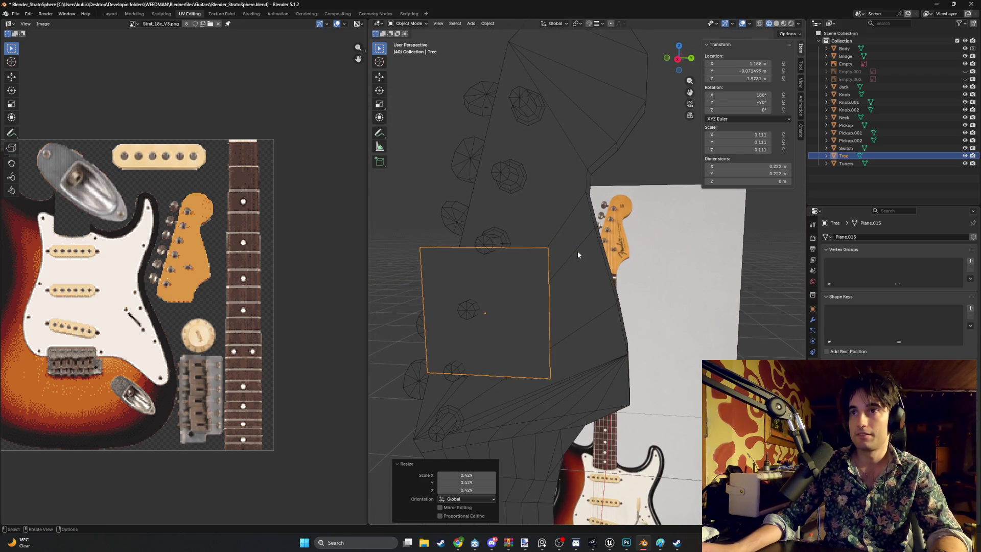
pyautogui.press('s')
pyautogui.click(496, 296)
pyautogui.moveTo(508, 296)
pyautogui.keyDown('alt'); pyautogui.mouseDown(button='middle')
pyautogui.moveTo(513, 285)
pyautogui.moveTo(540, 293)
pyautogui.mouseUp(button='middle'); pyautogui.keyUp('alt')
pyautogui.press('g')
pyautogui.click(559, 314)
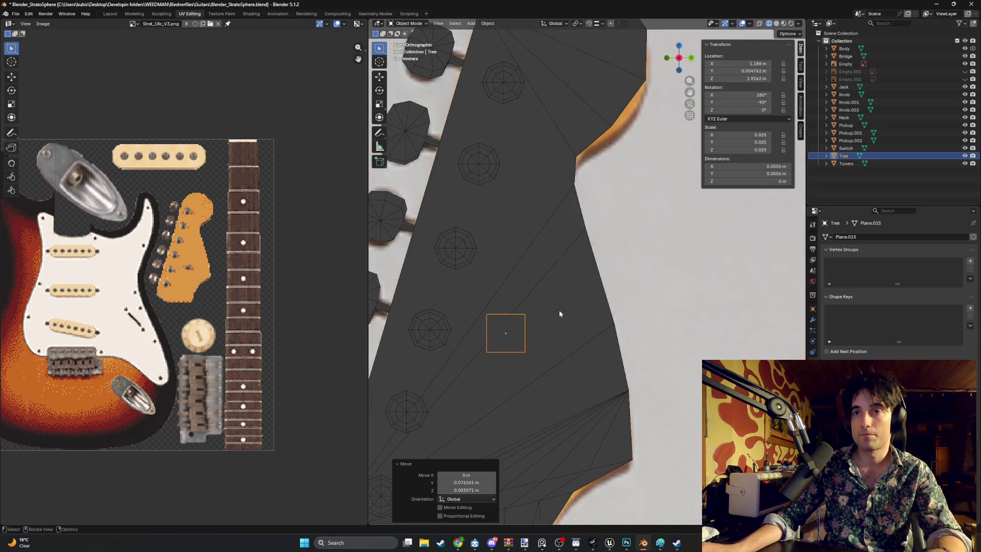
# Enable the Face Orientation overlay in the viewport overlays.
pyautogui.click(749, 24)
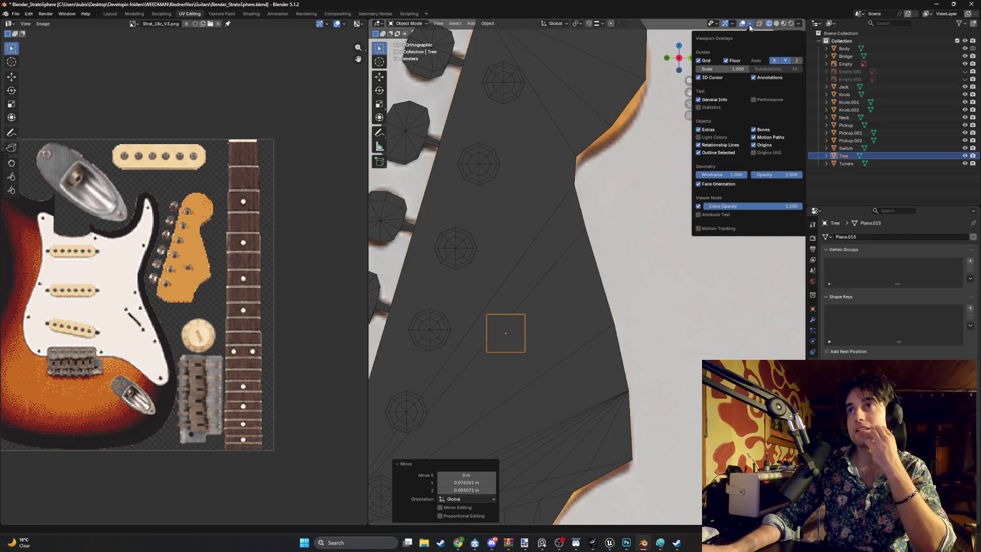
pyautogui.click(697, 184)
pyautogui.moveTo(633, 203)
pyautogui.mouseDown(button='middle')
pyautogui.moveTo(580, 254)
pyautogui.moveTo(600, 240)
pyautogui.mouseUp(button='middle')
# Cycle viewport shading to Solid and back to Wireframe around the headstock.
pyautogui.press('z')
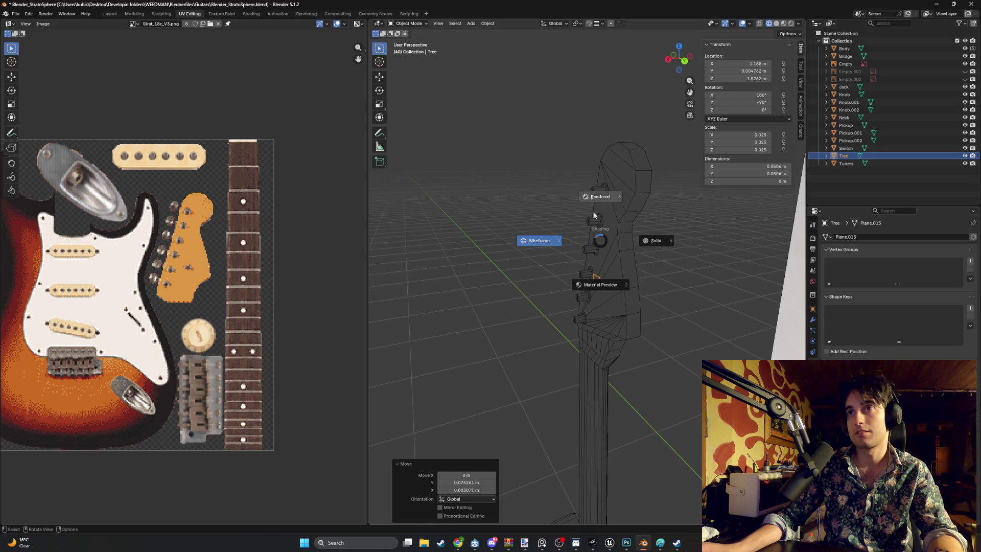
pyautogui.click(631, 245)
pyautogui.press('z')
pyautogui.click(579, 228)
pyautogui.moveTo(579, 233); pyautogui.dragTo(601, 241, button='middle')
# Inspect the Tree plane in Edit Mode, then return to Object Mode in the Modeling workspace.
pyautogui.press('Tab')
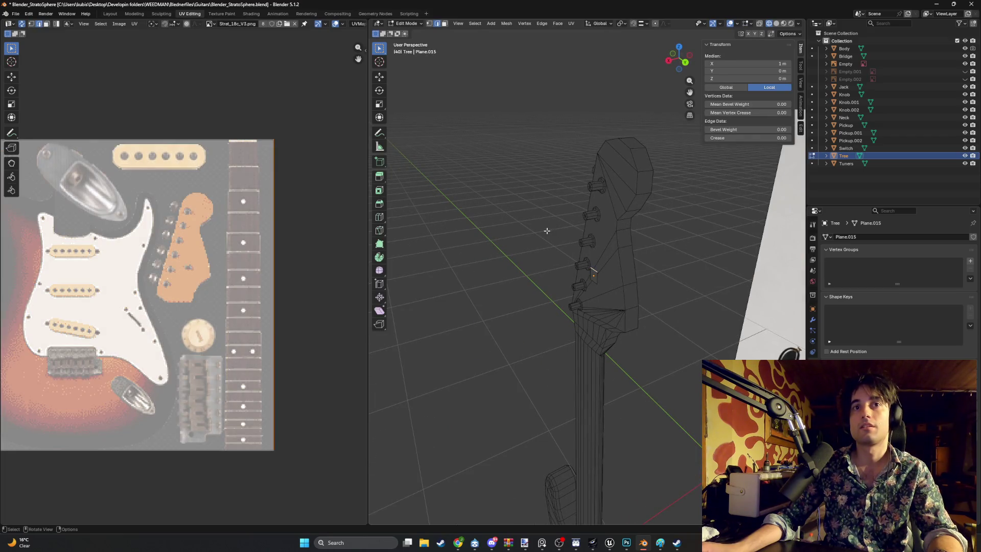
pyautogui.moveTo(530, 227); pyautogui.dragTo(572, 220, button='middle')
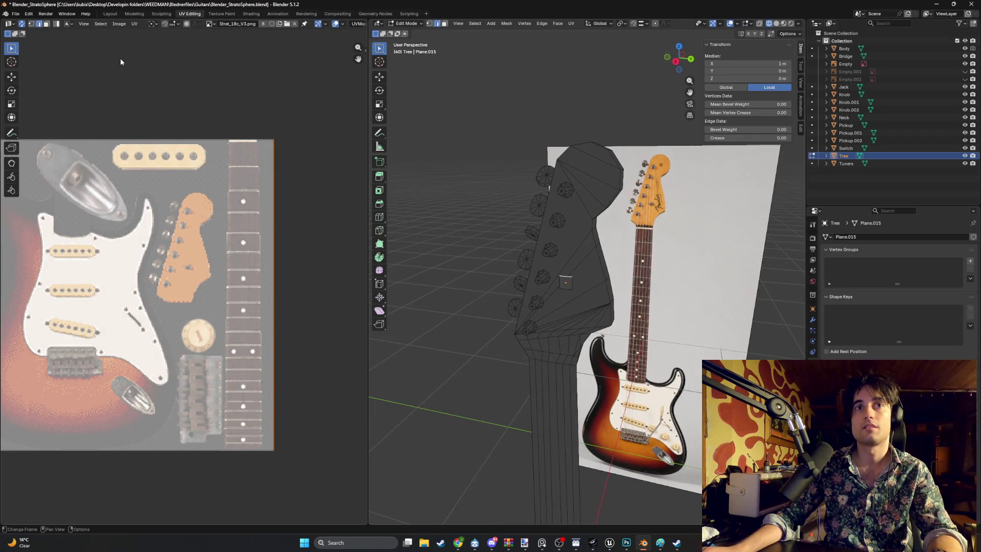
pyautogui.moveTo(470, 179)
pyautogui.mouseDown(button='middle')
pyautogui.moveTo(482, 249)
pyautogui.moveTo(535, 115)
pyautogui.moveTo(520, 160)
pyautogui.mouseUp(button='middle')
pyautogui.scroll(6, 525, 125)
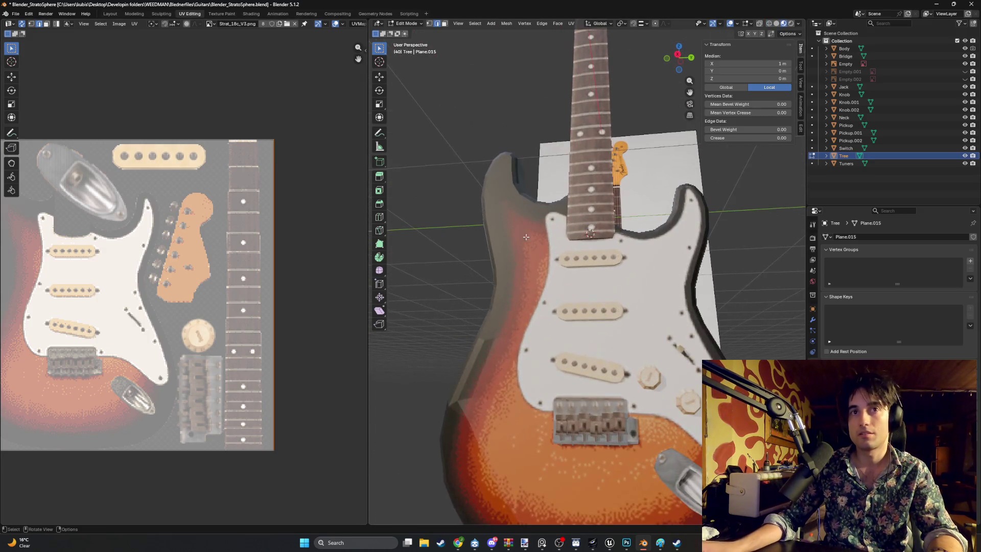
pyautogui.scroll(-4, 514, 229)
pyautogui.moveTo(514, 229); pyautogui.dragTo(533, 280, button='middle')
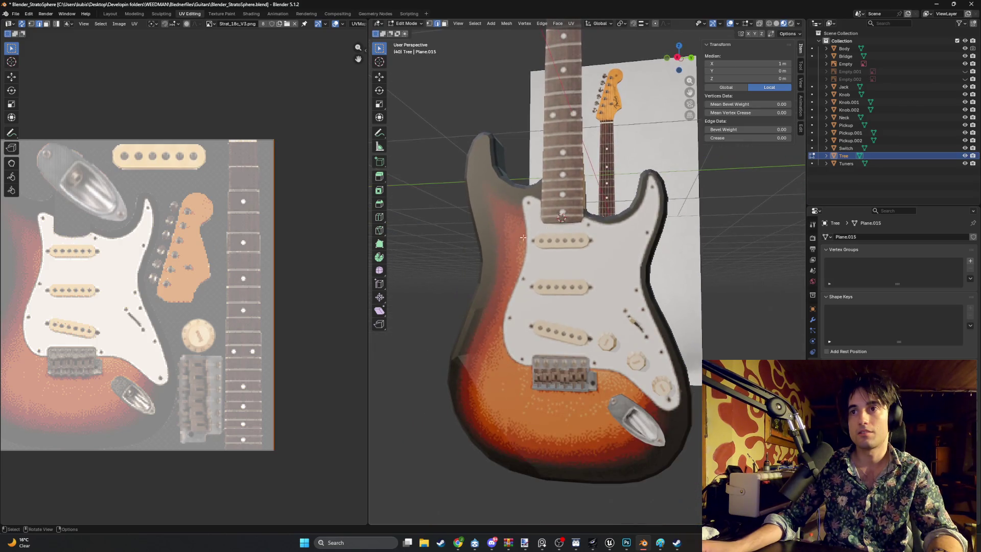
pyautogui.scroll(3, 532, 280)
pyautogui.press('Tab')
pyautogui.moveTo(594, 167); pyautogui.dragTo(369, 118, button='middle')
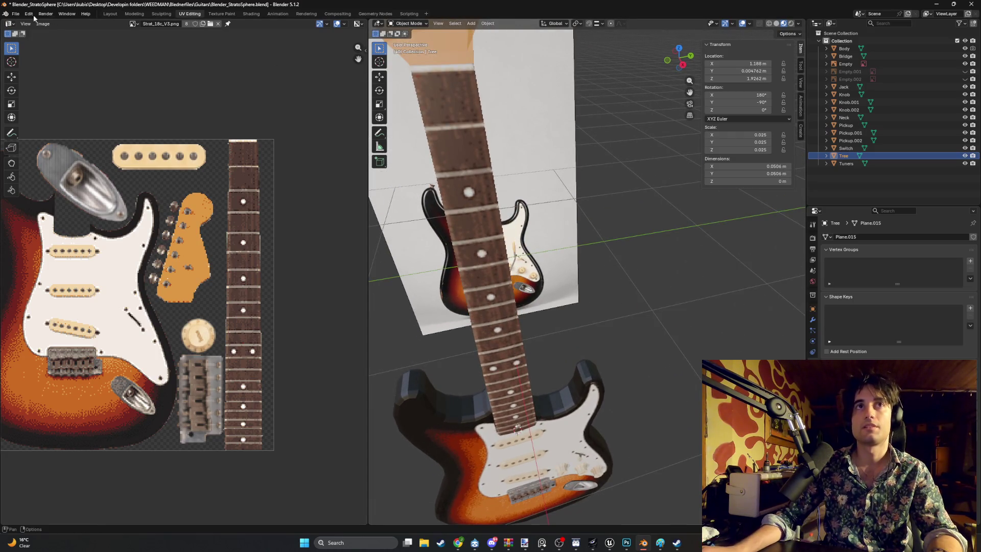
pyautogui.click(125, 14)
pyautogui.press('KP_1')
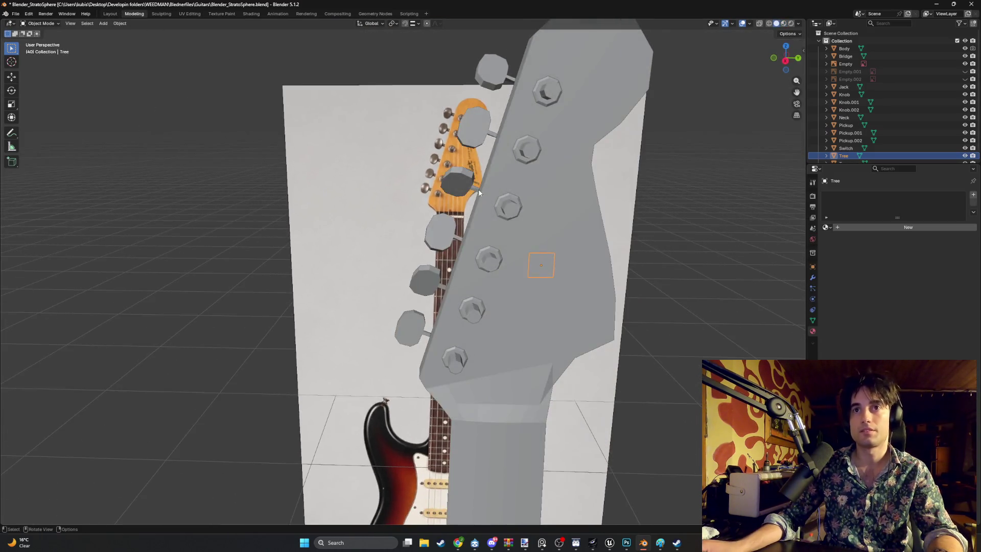
# In Right Ortho wireframe, place the Tree plane over the photo's string tree and reselect it.
pyautogui.hotkey('shift', 'z')
pyautogui.press('KP_4')
pyautogui.press('KP_4')
pyautogui.press('KP_4')
pyautogui.press('KP_3')
pyautogui.scroll(8, 484, 212)
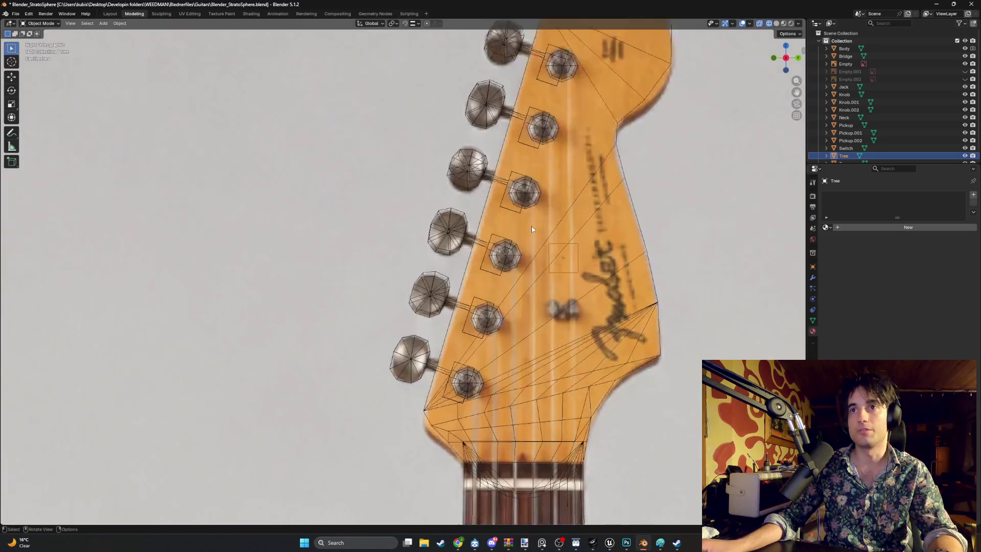
pyautogui.press('g')
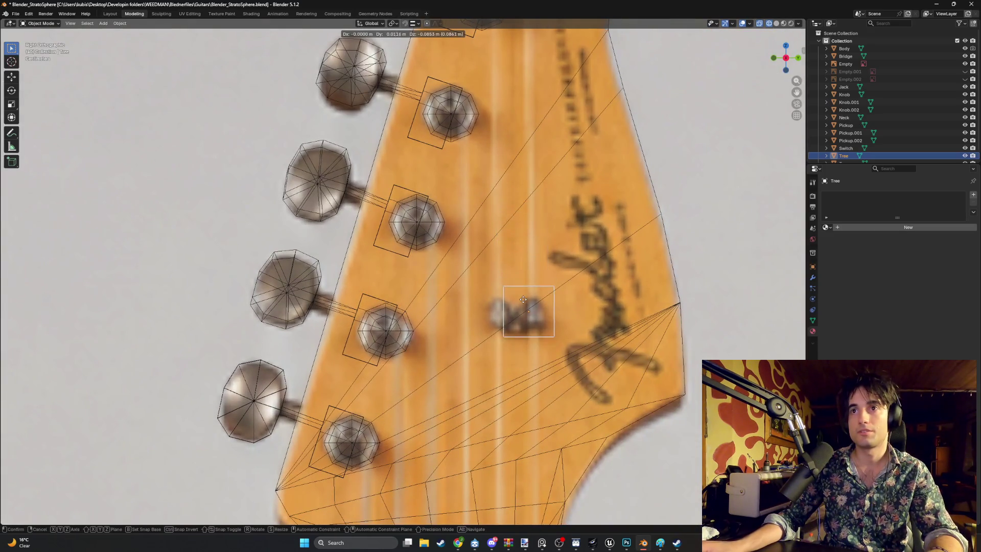
pyautogui.click(520, 296)
pyautogui.scroll(3, 582, 327)
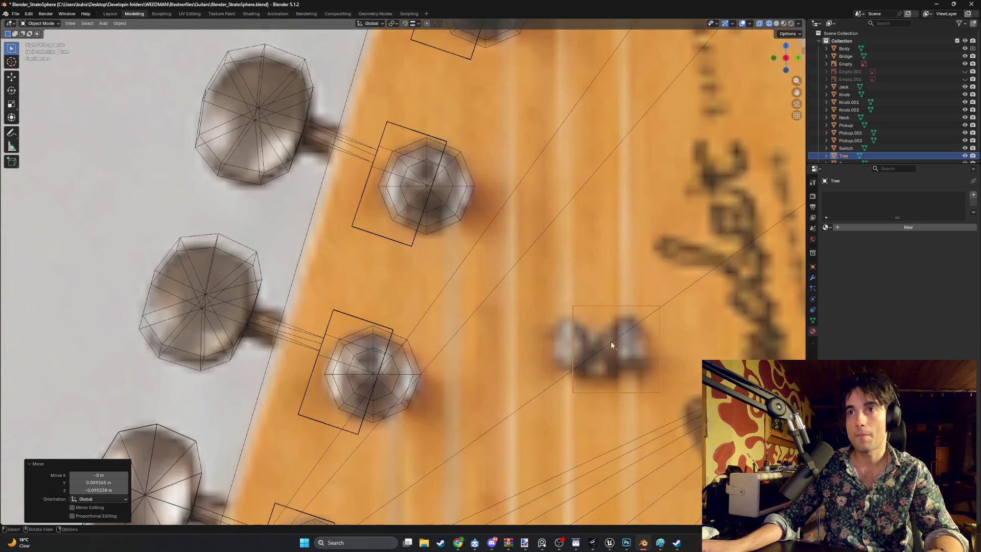
pyautogui.click(660, 352)
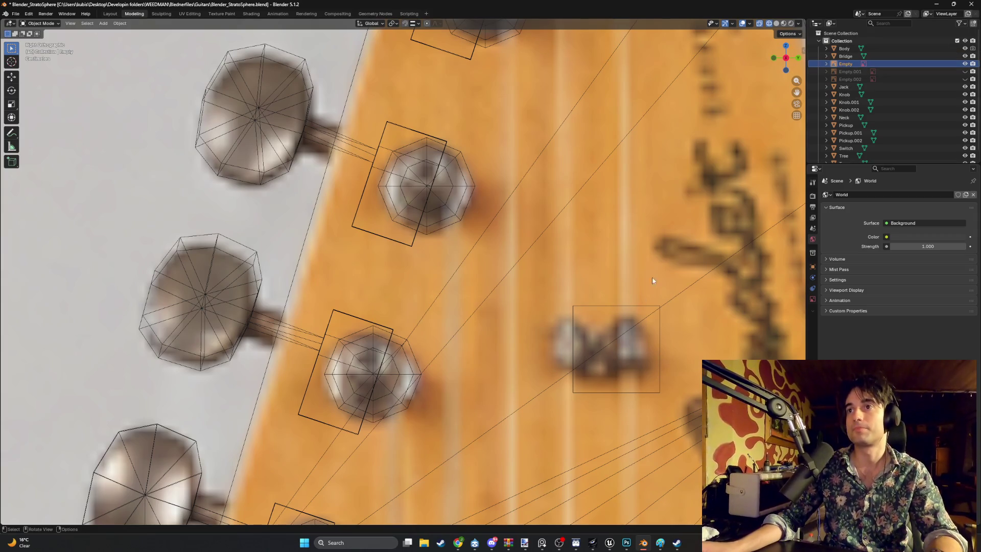
pyautogui.scroll(-1, 868, 120)
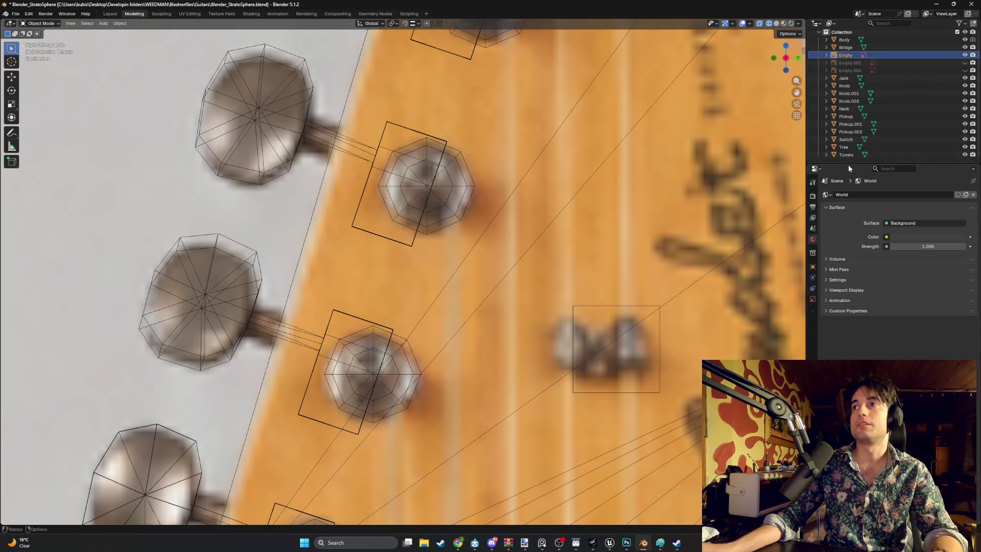
pyautogui.click(843, 146)
# In Edit Mode, move the right and left edges along Y to match the string tree's width.
pyautogui.press('Tab')
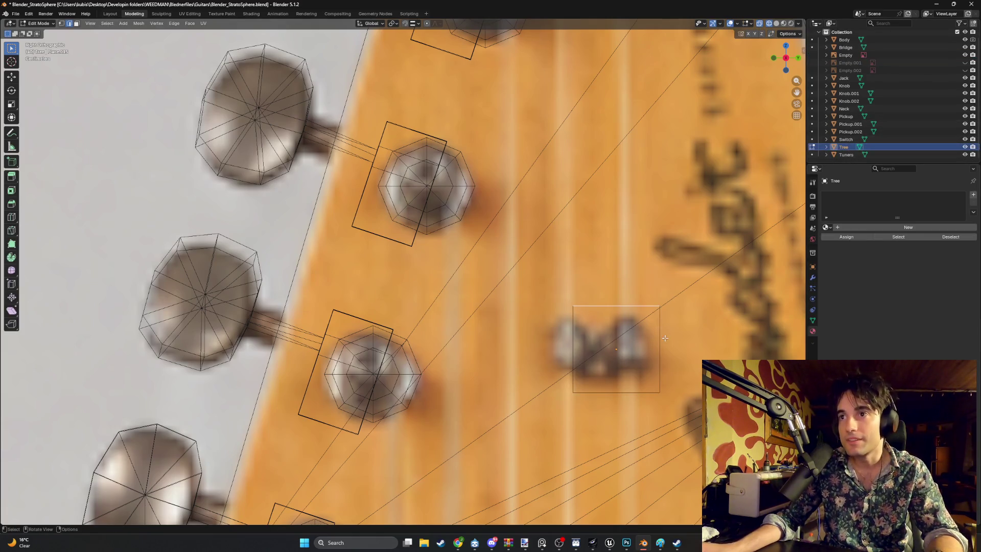
pyautogui.moveTo(660, 343); pyautogui.dragTo(641, 344)
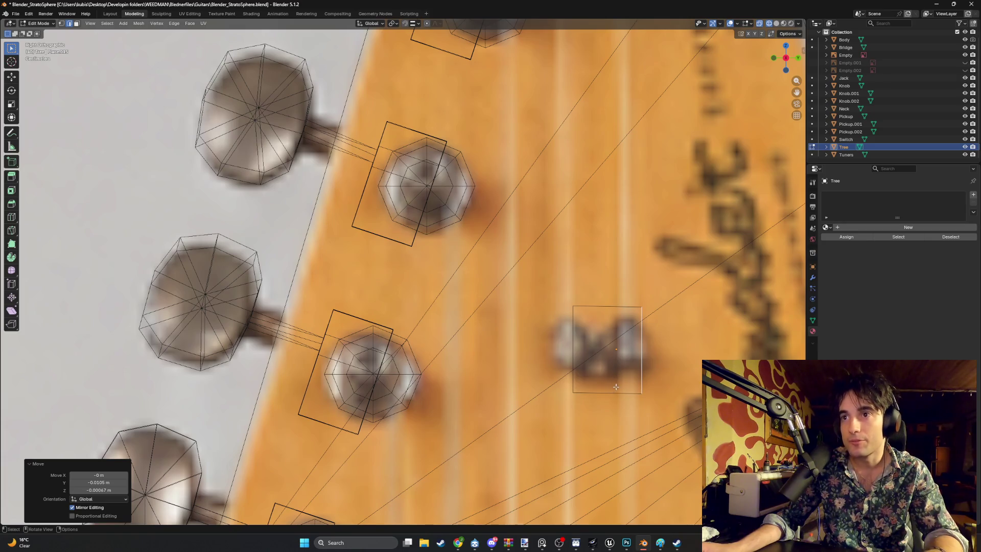
pyautogui.press('g')
pyautogui.press('y')
pyautogui.click(644, 359)
pyautogui.click(573, 365)
pyautogui.press('g')
pyautogui.press('y')
pyautogui.click(583, 381)
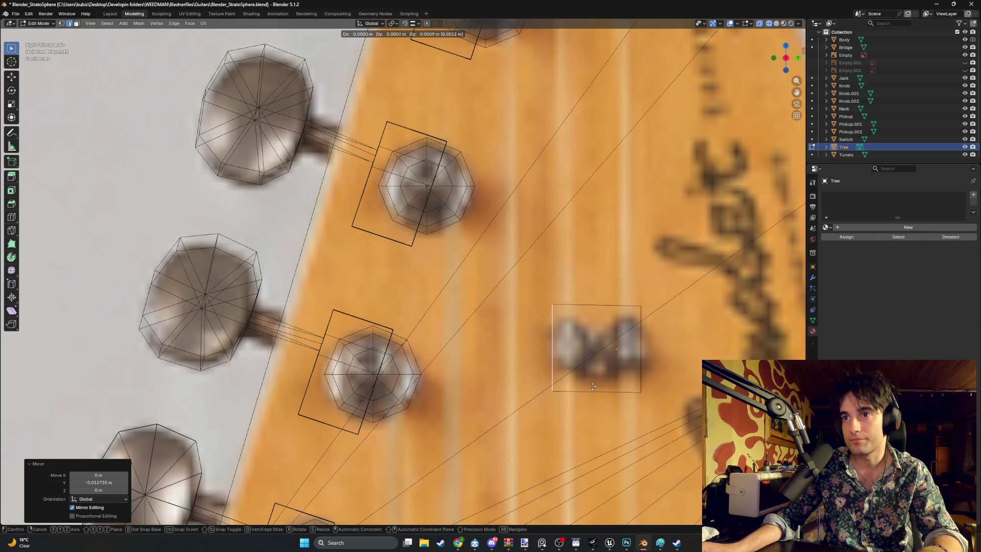
# Move the bottom and top edges along Z to match the string tree's height.
pyautogui.click(595, 392)
pyautogui.press('g')
pyautogui.press('z')
pyautogui.click(601, 374)
pyautogui.click(595, 306)
pyautogui.press('g')
pyautogui.press('z')
pyautogui.click(592, 325)
# In face mode with Solid shading, select the Tree face and start extruding it along its normal.
pyautogui.scroll(-8, 592, 325)
pyautogui.moveTo(593, 326); pyautogui.dragTo(455, 331, button='middle')
pyautogui.press('3')
pyautogui.press('z')
pyautogui.click(454, 324)
pyautogui.scroll(5, 425, 351)
pyautogui.click(434, 358)
pyautogui.moveTo(434, 357)
pyautogui.mouseDown(button='middle')
pyautogui.moveTo(572, 356)
pyautogui.moveTo(471, 349)
pyautogui.mouseUp(button='middle')
pyautogui.press('e')
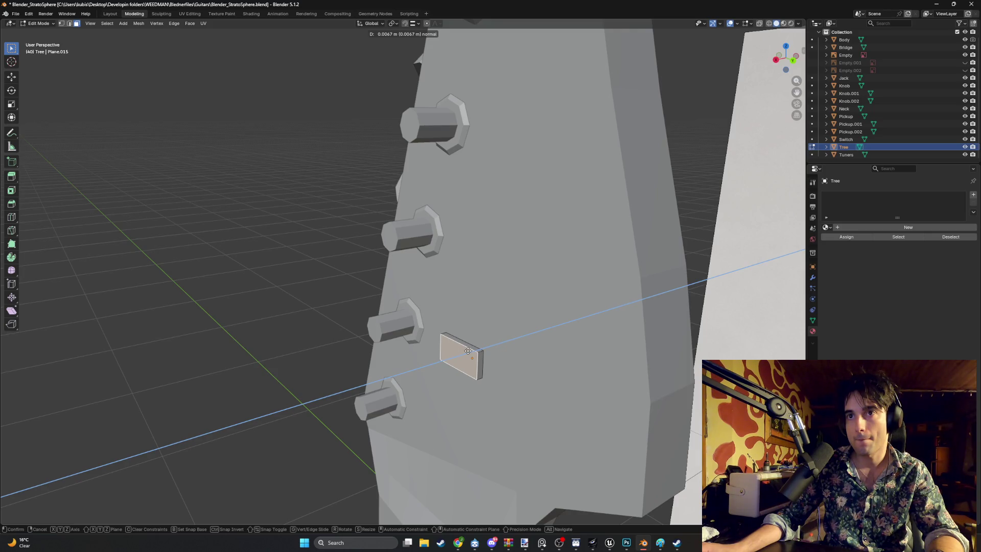
# Confirm the Tree face extrusion and check it from the right side in wireframe.
pyautogui.click(467, 351)
pyautogui.press('KP_3')
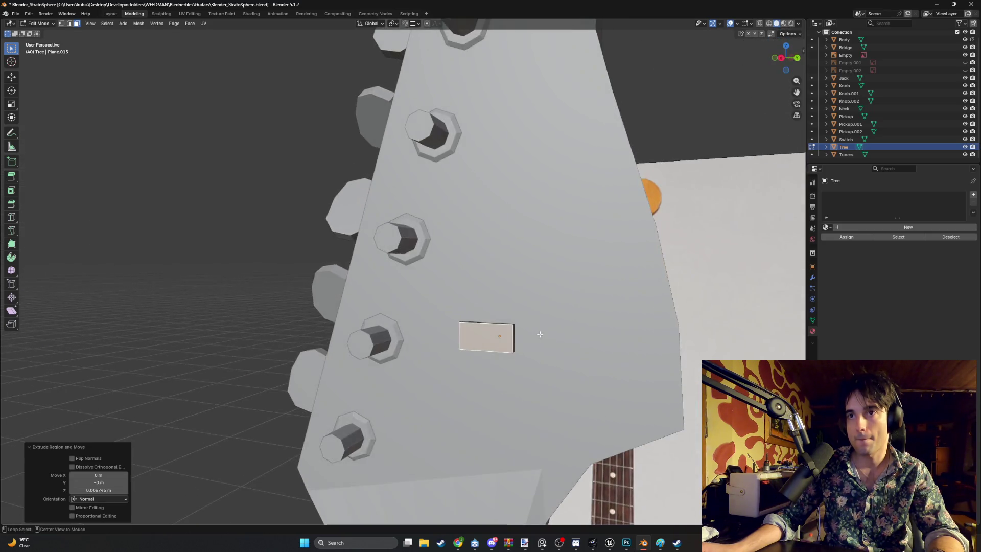
pyautogui.scroll(3, 540, 347)
pyautogui.press('z')
pyautogui.click(480, 346)
pyautogui.moveTo(515, 339)
pyautogui.mouseDown(button='middle')
pyautogui.moveTo(352, 354)
pyautogui.moveTo(374, 330)
pyautogui.mouseUp(button='middle')
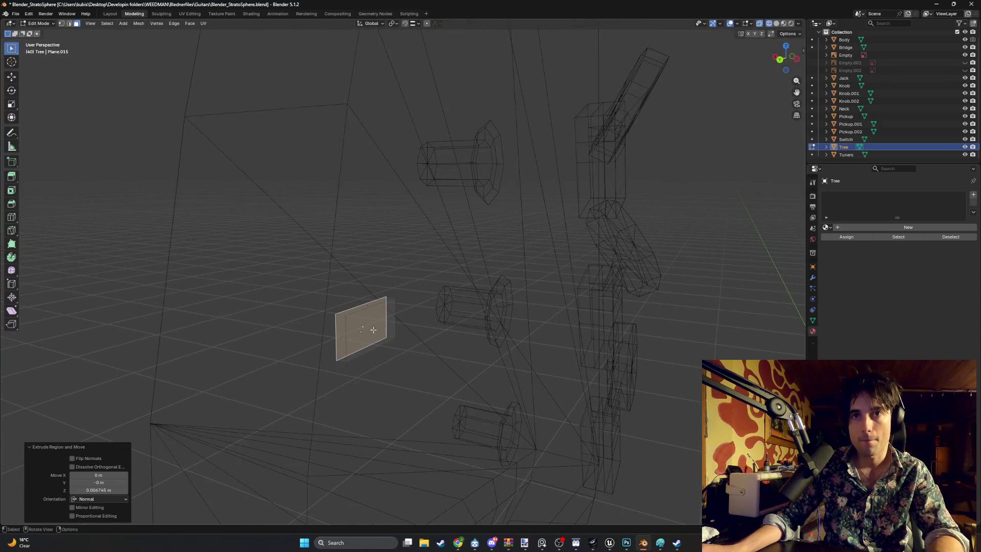
# Undo the last face change, then move the face down along Z in Right view.
pyautogui.hotkey('ctrl', 'z')
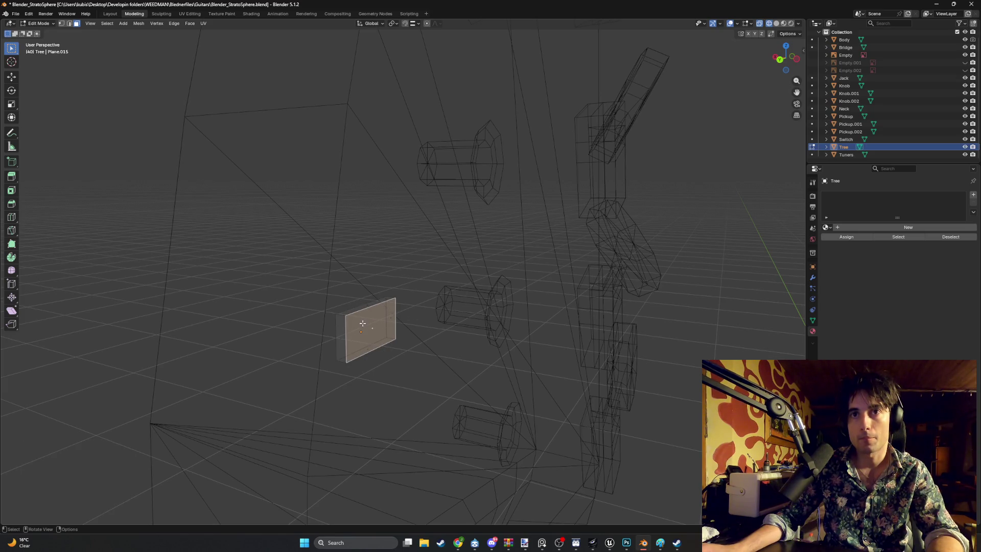
pyautogui.press('KP_3')
pyautogui.scroll(8, 509, 290)
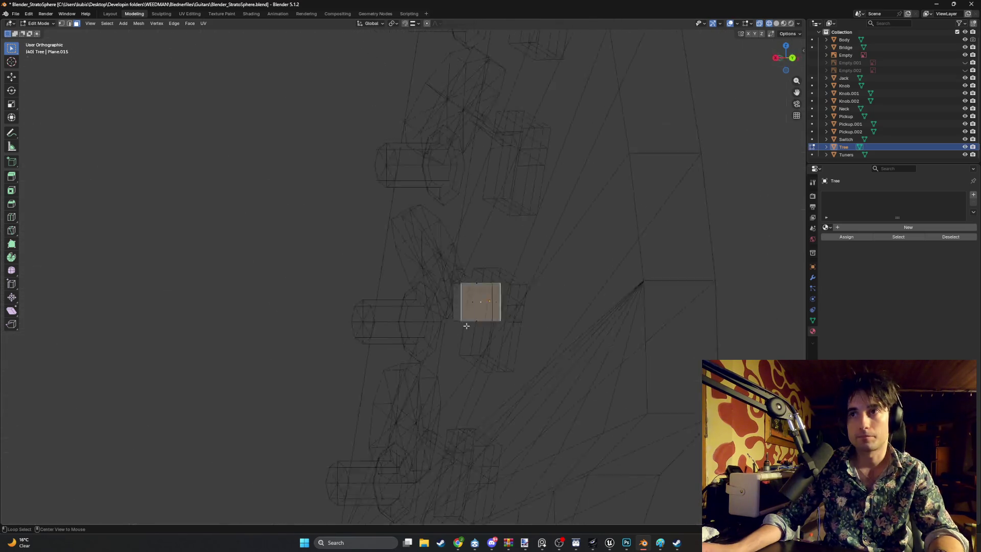
pyautogui.scroll(-8, 499, 284)
pyautogui.moveTo(499, 284); pyautogui.dragTo(487, 298, button='middle')
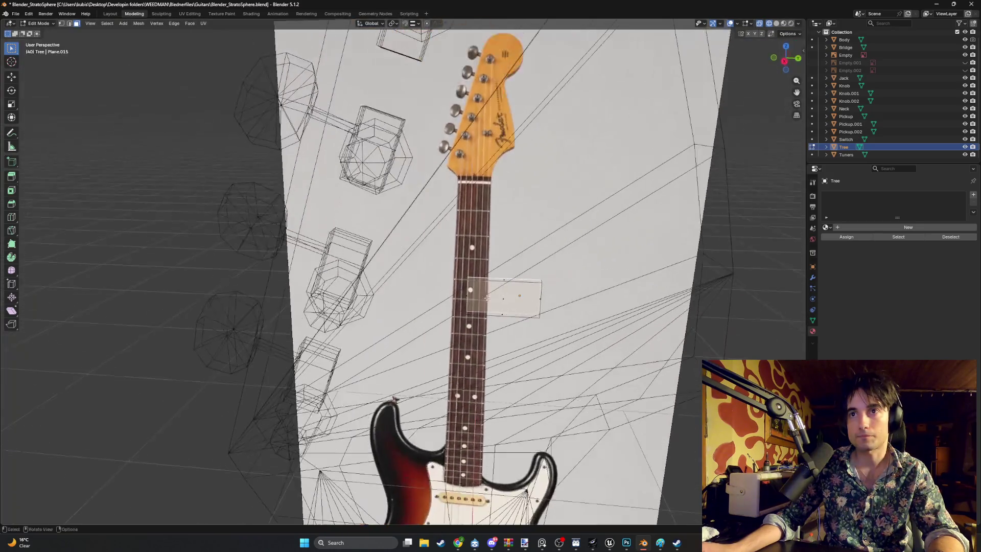
pyautogui.press('KP_3')
pyautogui.scroll(8, 499, 271)
pyautogui.press('g')
pyautogui.press('z')
pyautogui.click(497, 271)
# Shift the extruded face about 0.0038 m along X.
pyautogui.scroll(-5, 498, 271)
pyautogui.moveTo(497, 271)
pyautogui.mouseDown(button='middle')
pyautogui.moveTo(439, 312)
pyautogui.moveTo(425, 337)
pyautogui.mouseUp(button='middle')
pyautogui.press('g')
pyautogui.press('x')
pyautogui.click(427, 336)
# Inset the block's outer face to form a smaller inner rectangle.
pyautogui.moveTo(451, 330); pyautogui.dragTo(427, 331, button='middle')
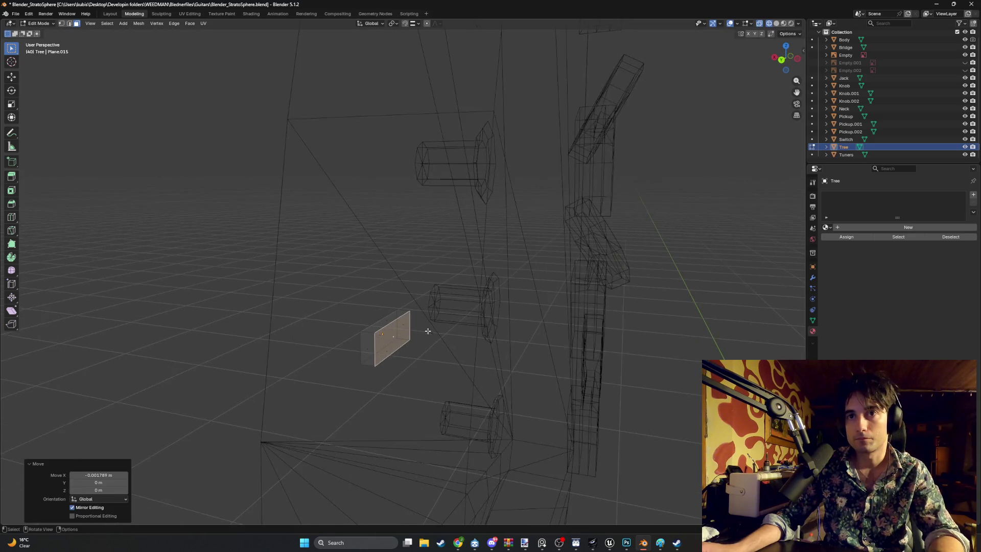
pyautogui.press('o')
pyautogui.press('i')
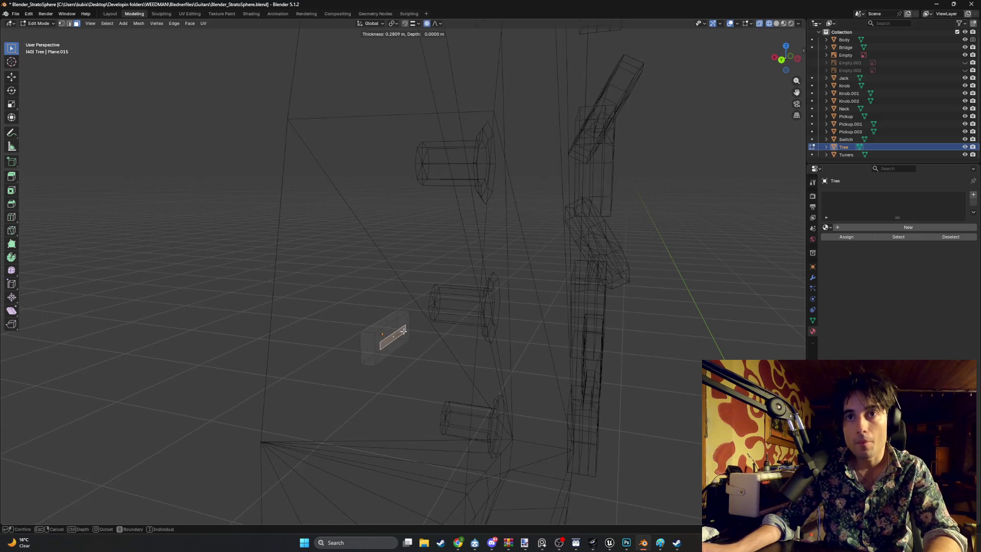
pyautogui.click(385, 347)
pyautogui.press('ctrl+KP_1')
pyautogui.press('ctrl+KP_3')
pyautogui.scroll(15, 317, 278)
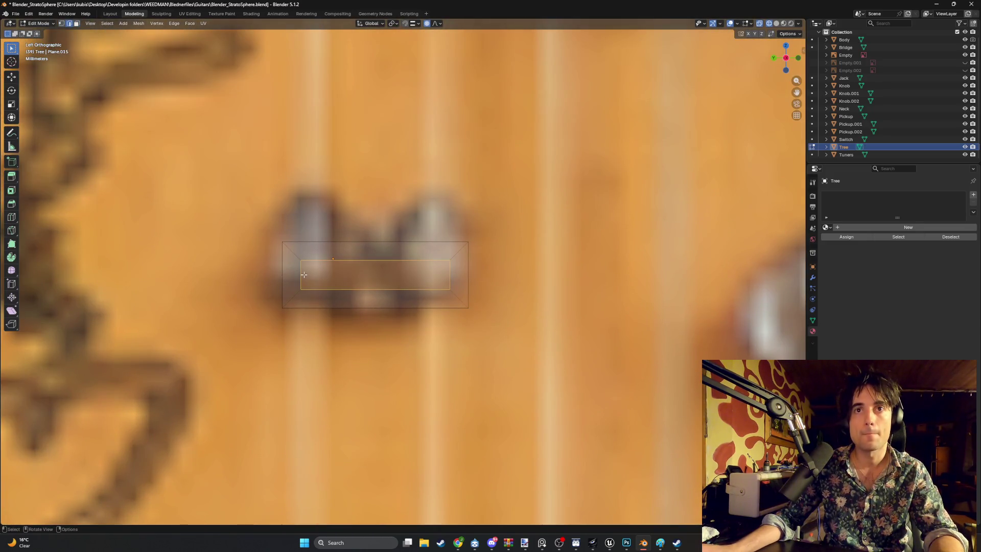
# Cancel a trial loop cut, then view the inset Tree block in Solid shading in Edit Mode.
pyautogui.click(303, 275)
pyautogui.hotkey('ctrl', 'r')
pyautogui.press('Escape')
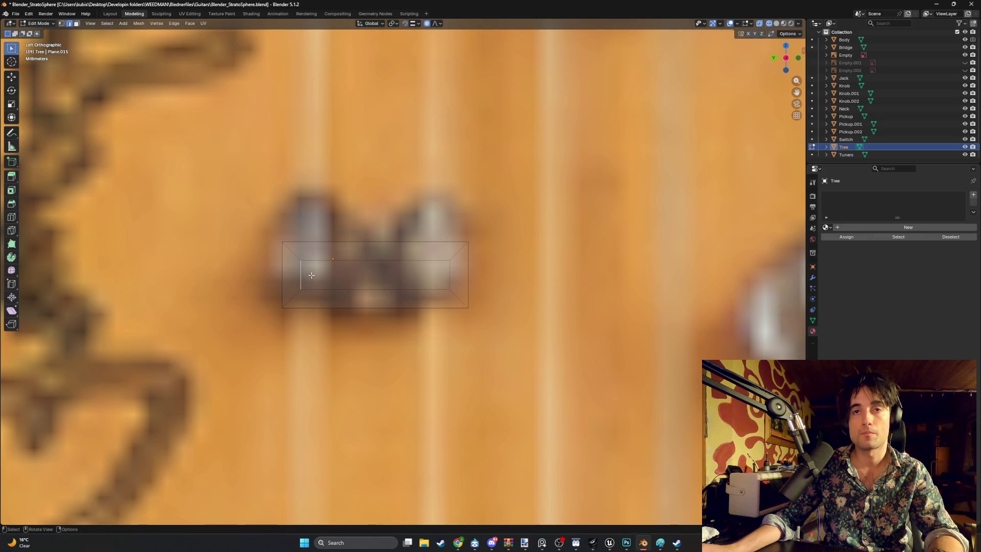
pyautogui.moveTo(311, 275)
pyautogui.mouseDown(button='middle')
pyautogui.moveTo(352, 280)
pyautogui.moveTo(305, 308)
pyautogui.moveTo(339, 305)
pyautogui.moveTo(416, 332)
pyautogui.moveTo(443, 294)
pyautogui.moveTo(409, 309)
pyautogui.mouseUp(button='middle')
pyautogui.press('z')
pyautogui.click(489, 295)
pyautogui.press('Tab')
pyautogui.press('Tab')
pyautogui.press('KP_Decimal')
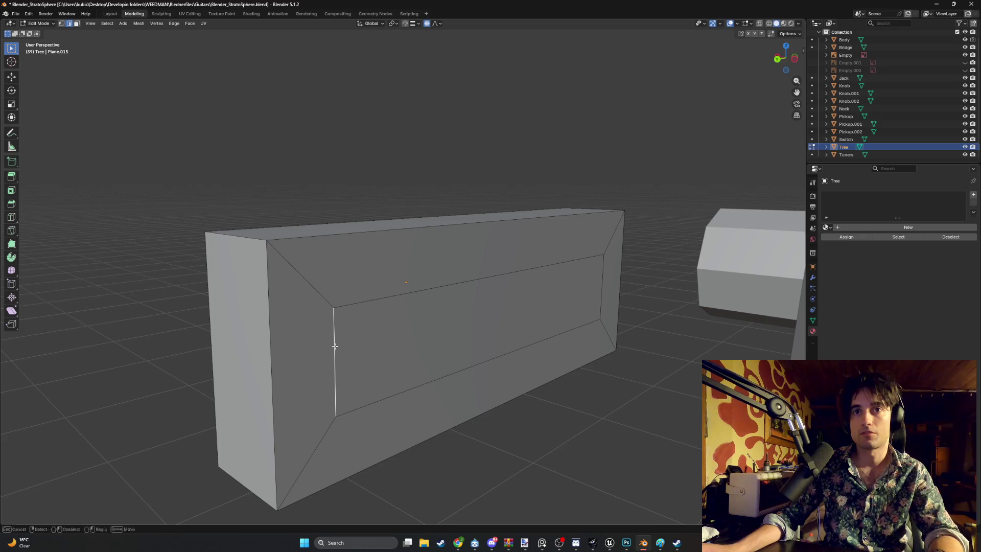
# Select the inner front face and its left edge, then undo and toggle Edit Mode to review the box.
pyautogui.press('Escape')
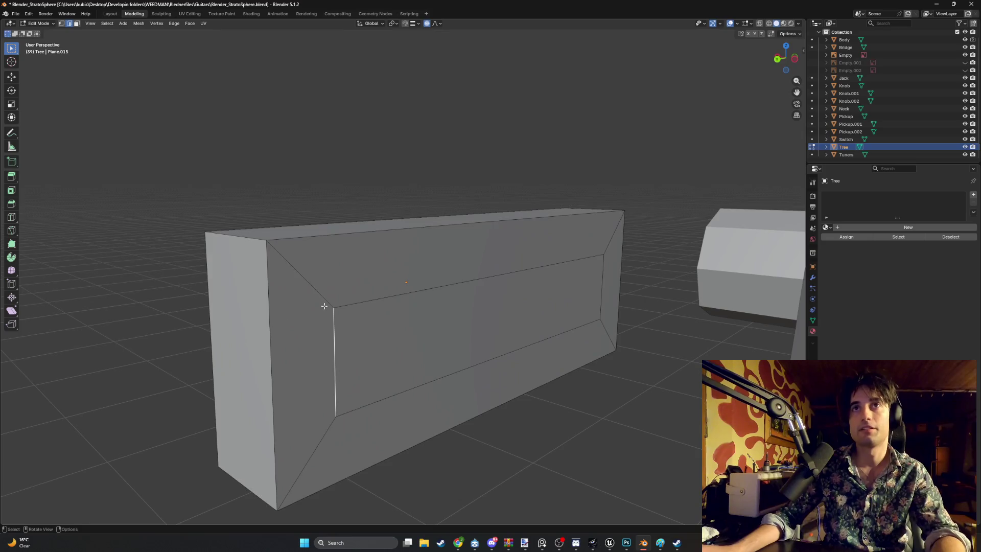
pyautogui.click(414, 323)
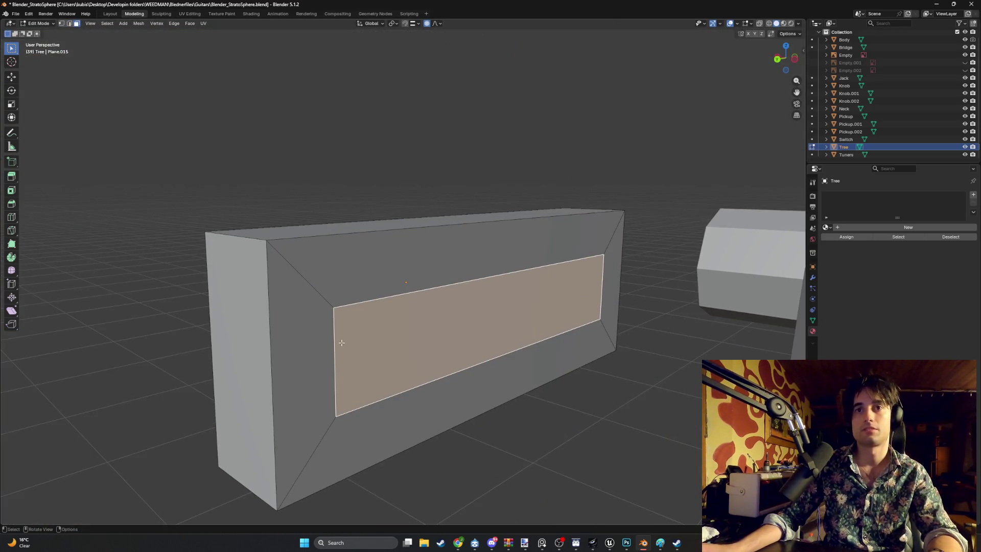
pyautogui.press('2')
pyautogui.click(342, 342)
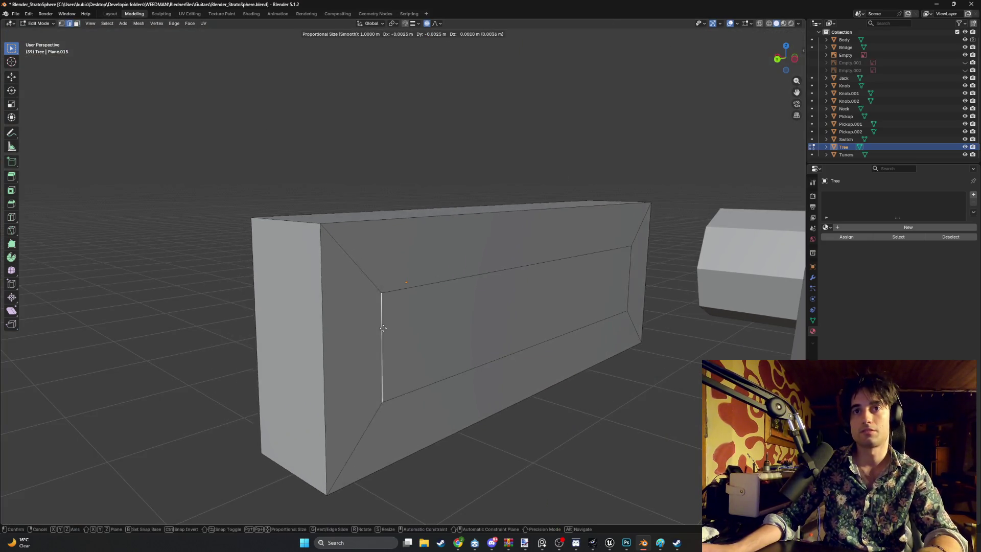
pyautogui.scroll(5, 410, 309)
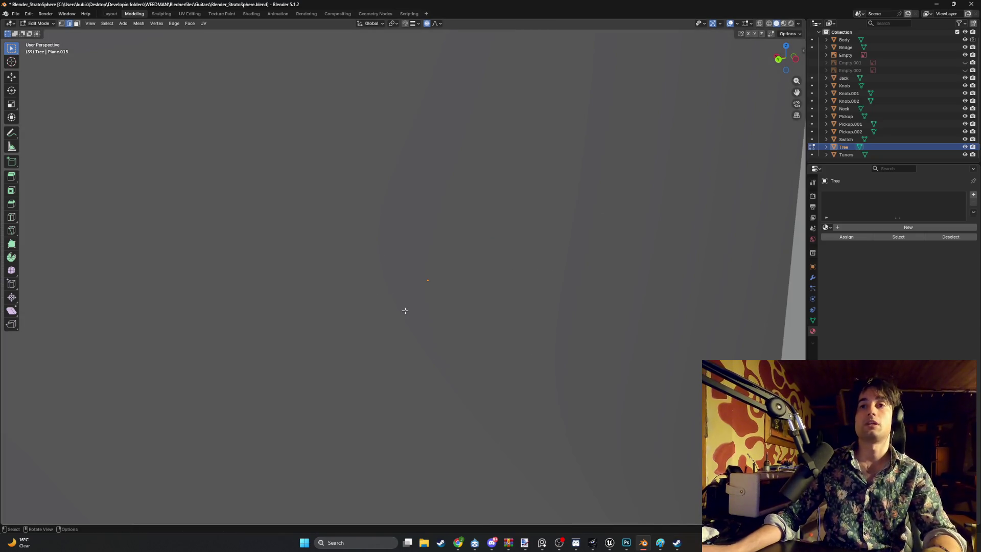
pyautogui.scroll(-5, 404, 310)
pyautogui.hotkey('ctrl', 'z')
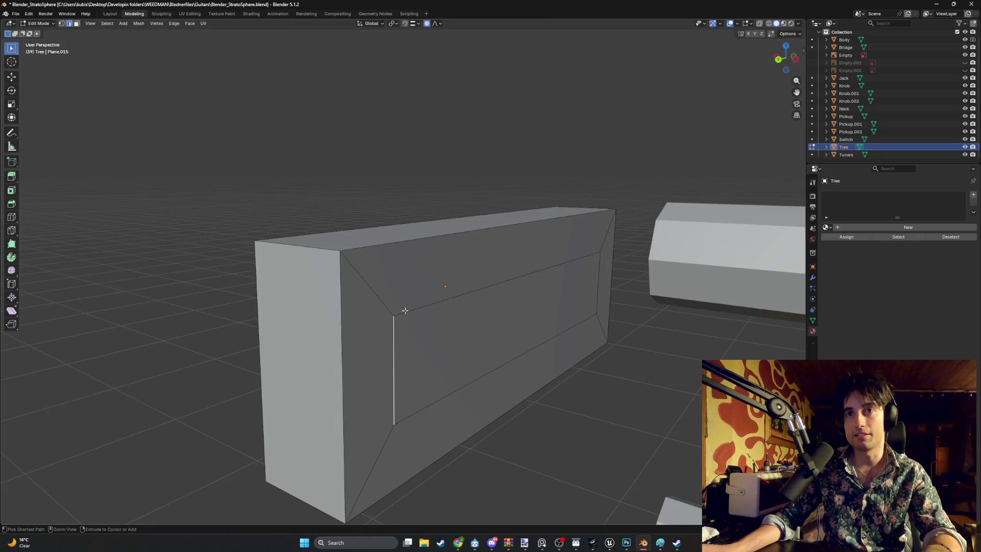
pyautogui.press('Tab')
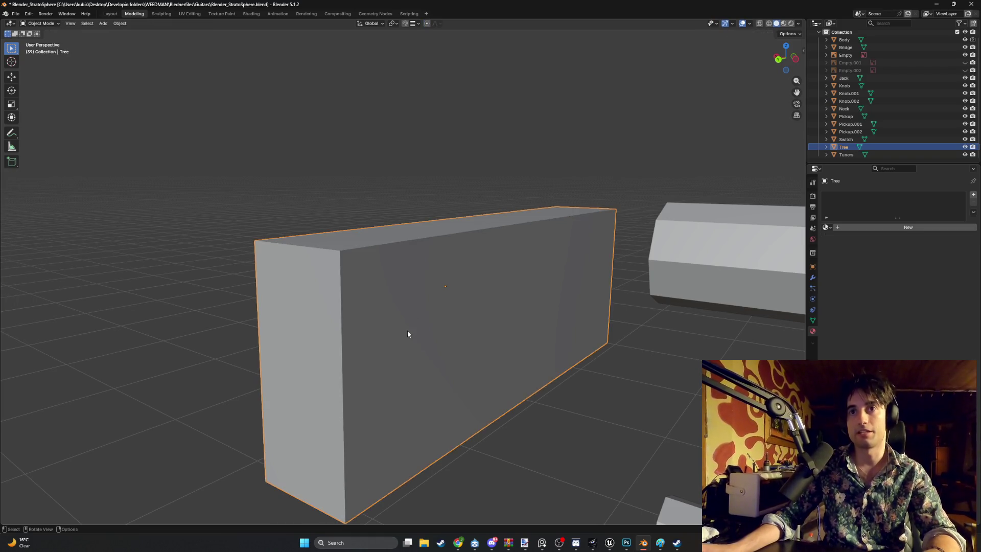
pyautogui.press('Tab')
pyautogui.press('Tab')
pyautogui.press('Tab')
pyautogui.press('Tab')
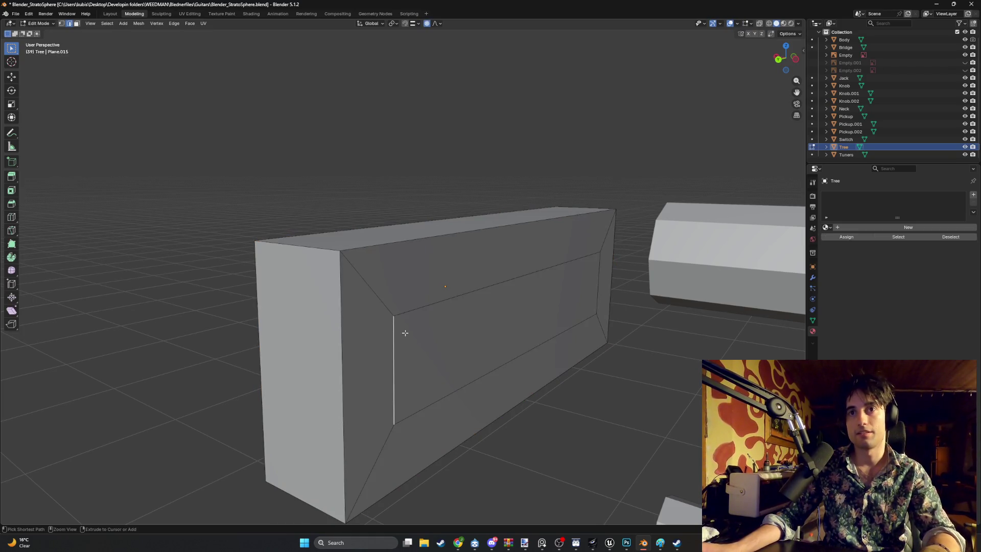
# Select the inner face's left and top edges, try scaling, then undo the inset.
pyautogui.click(405, 332)
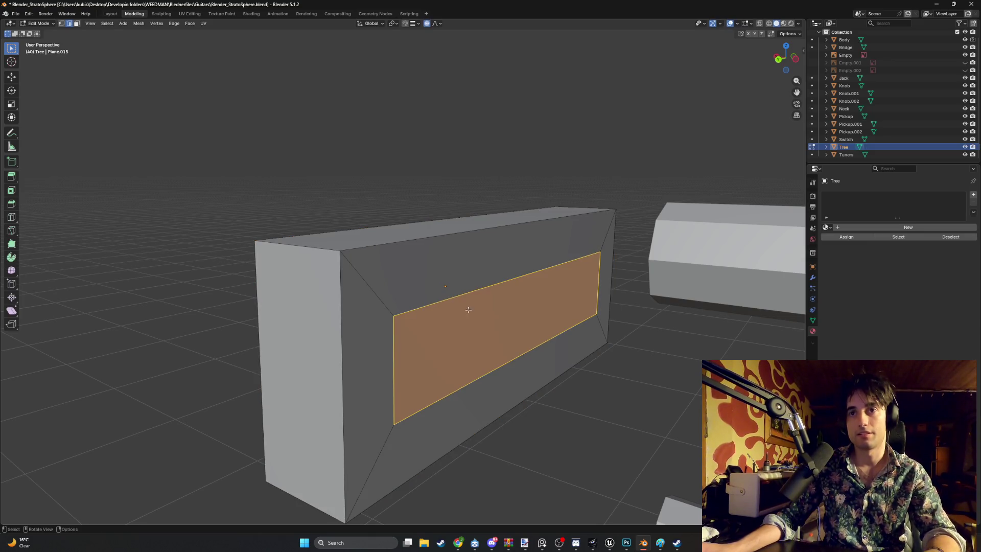
pyautogui.click(393, 348)
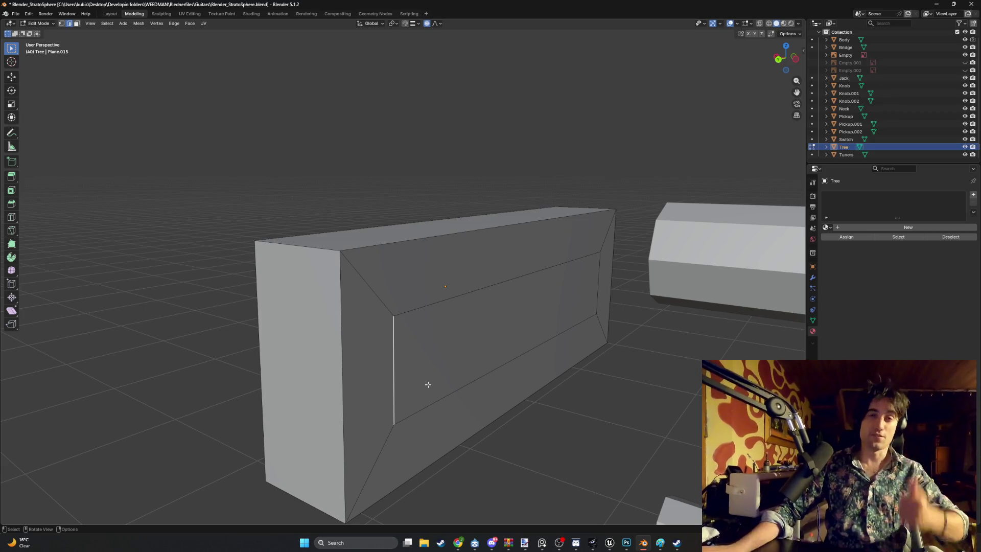
pyautogui.click(534, 272)
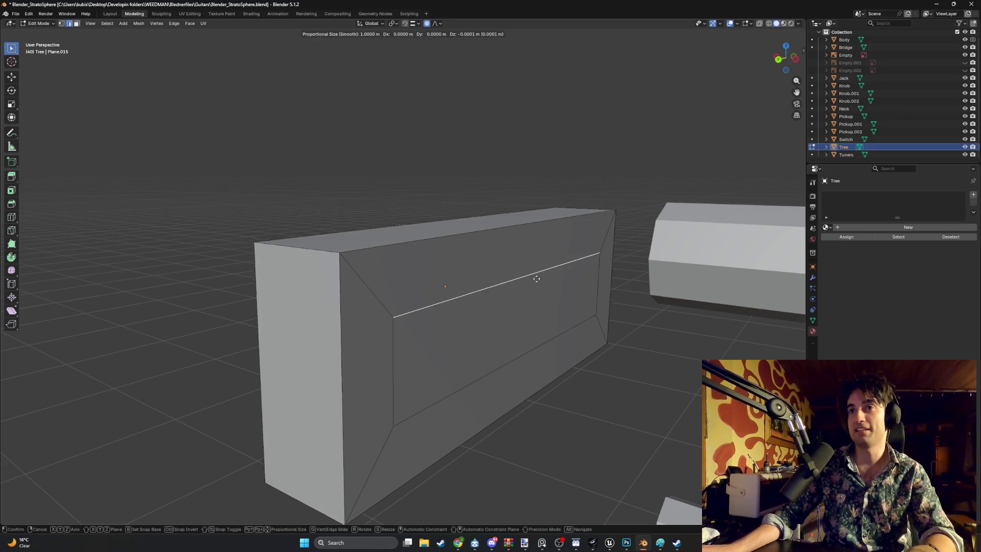
pyautogui.press('s')
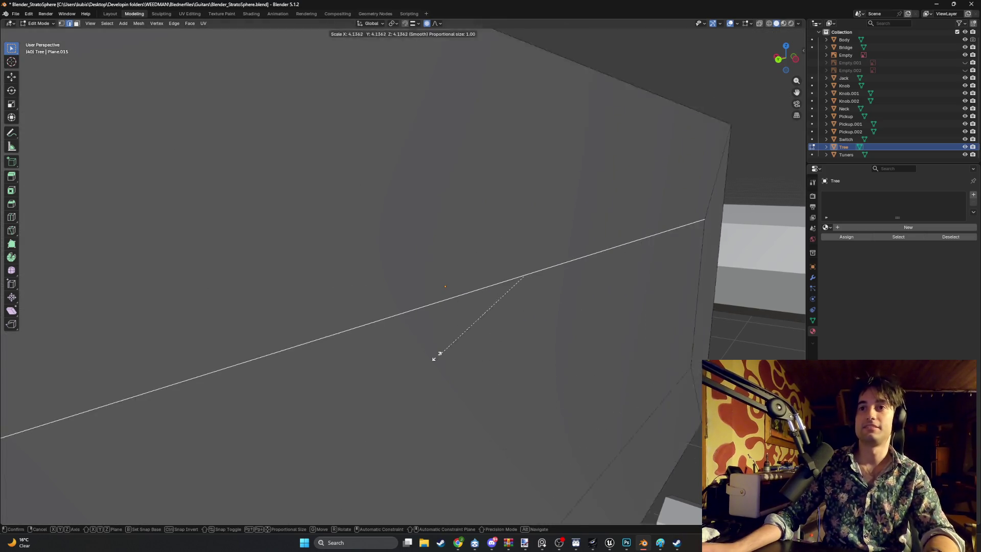
pyautogui.press('Escape')
pyautogui.hotkey('ctrl', 'z')
pyautogui.hotkey('ctrl', 'z')
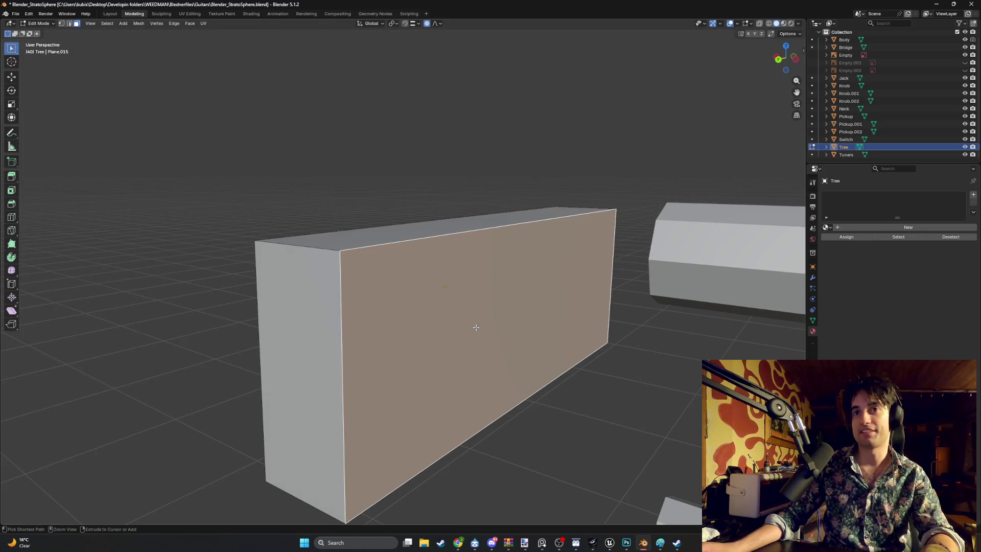
# Inset the whole front face again with a wider border thickness.
pyautogui.moveTo(384, 298); pyautogui.dragTo(396, 296, button='middle')
pyautogui.press('e')
pyautogui.press('Escape')
pyautogui.press('e')
pyautogui.press('Escape')
pyautogui.moveTo(564, 317)
pyautogui.mouseDown(button='middle')
pyautogui.moveTo(503, 300)
pyautogui.moveTo(503, 291)
pyautogui.moveTo(562, 281)
pyautogui.mouseUp(button='middle')
pyautogui.press('i')
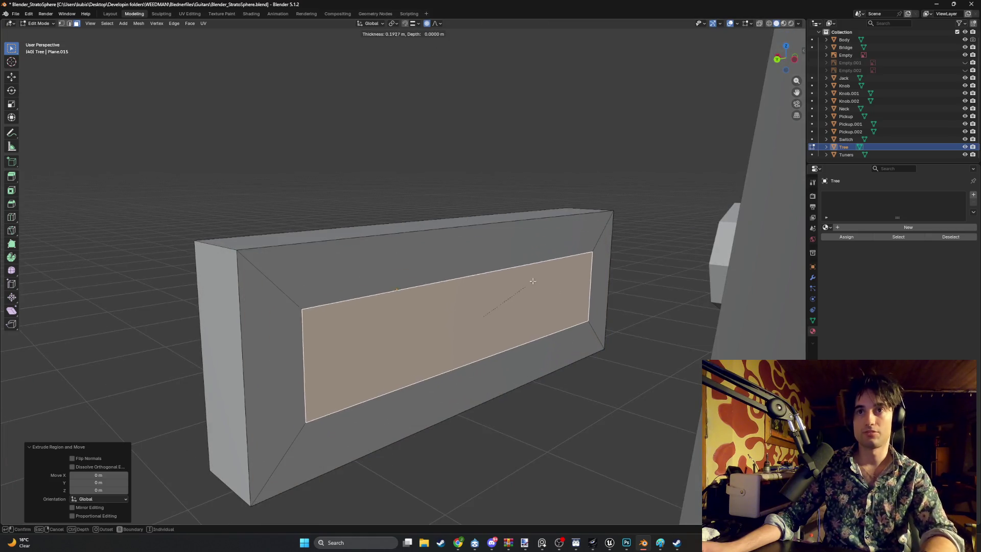
pyautogui.click(372, 327)
# In edge mode, select the inner panel's left edge and try moving it.
pyautogui.press('2')
pyautogui.click(312, 351)
pyautogui.press('g')
pyautogui.press('Escape')
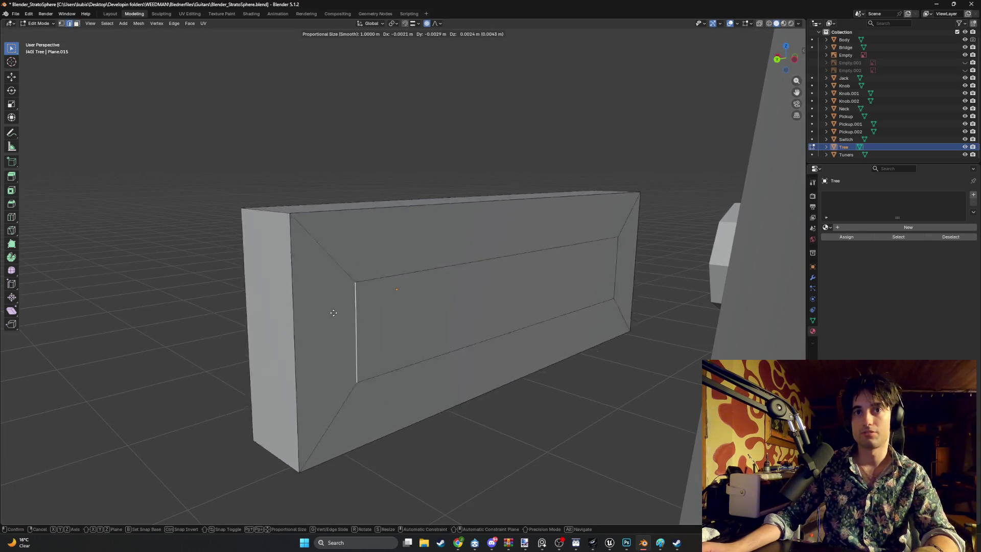
pyautogui.moveTo(352, 327); pyautogui.dragTo(339, 296, button='middle')
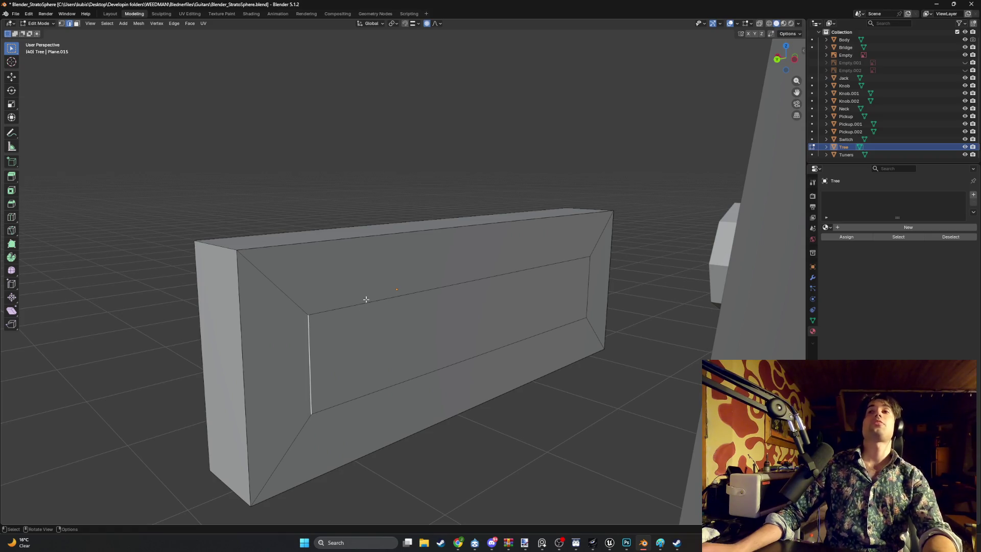
pyautogui.scroll(5, 505, 310)
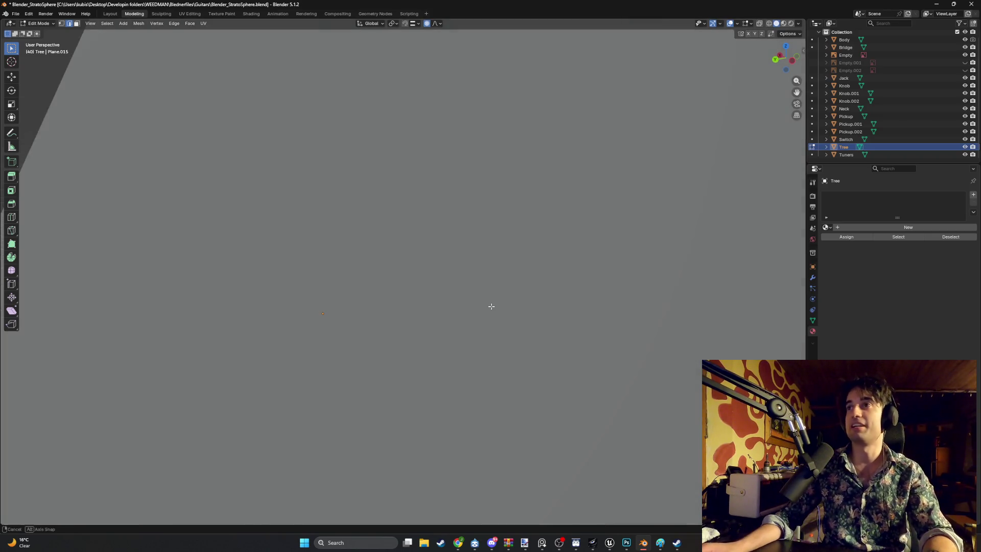
pyautogui.scroll(-5, 574, 291)
# Move the inner panel's top edge to a new position and frame the selection.
pyautogui.click(577, 279)
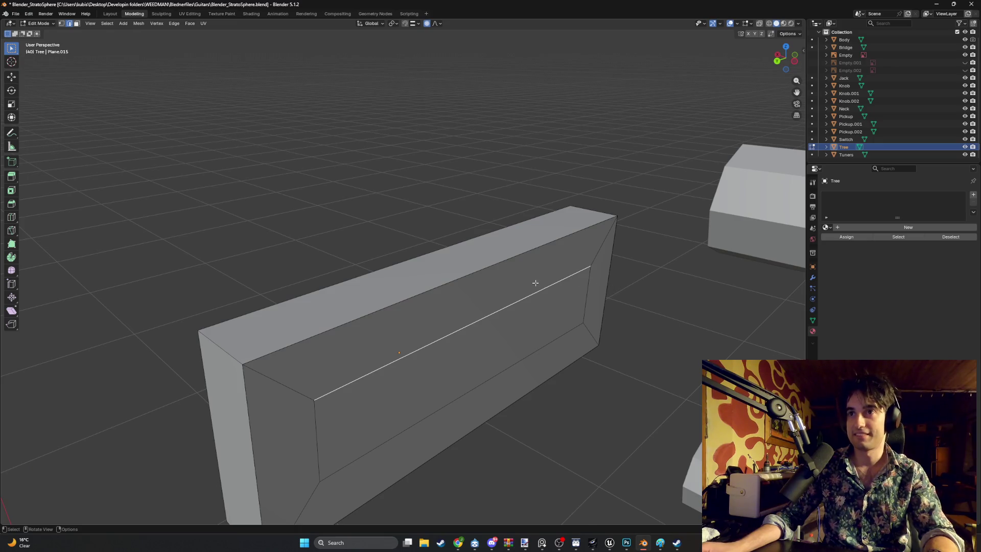
pyautogui.press('g')
pyautogui.rightClick(718, 110)
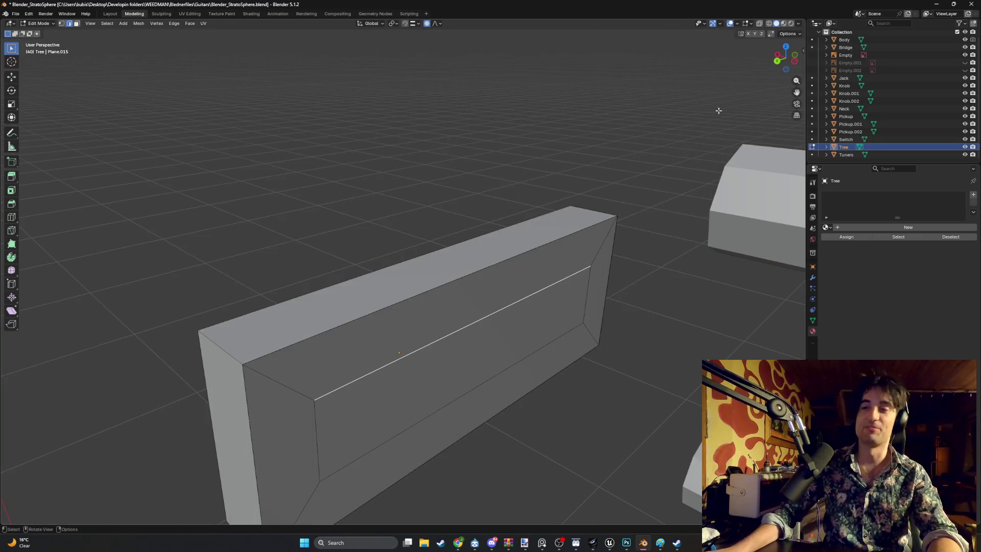
pyautogui.press('g')
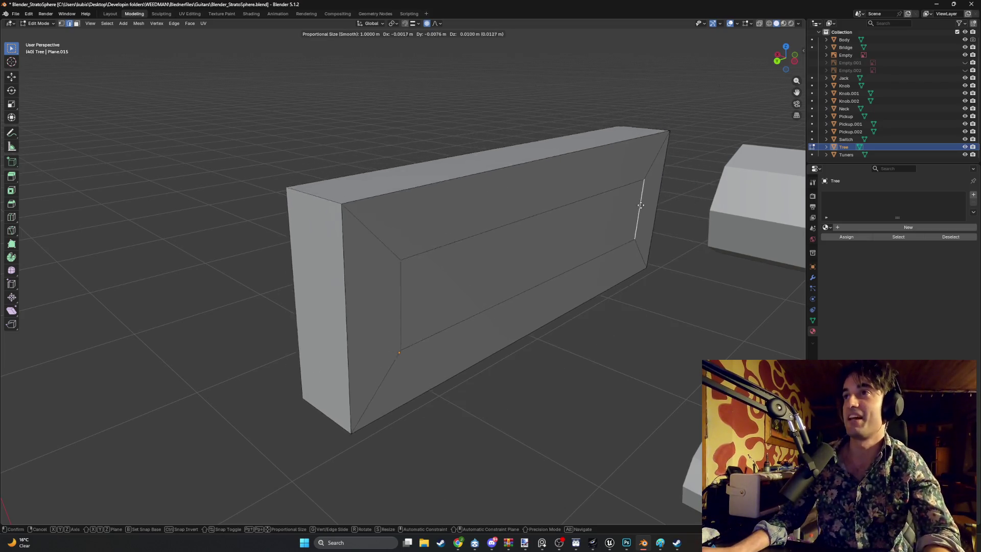
pyautogui.click(716, 188)
pyautogui.press('KP_Decimal')
pyautogui.moveTo(576, 205); pyautogui.dragTo(643, 208, button='middle')
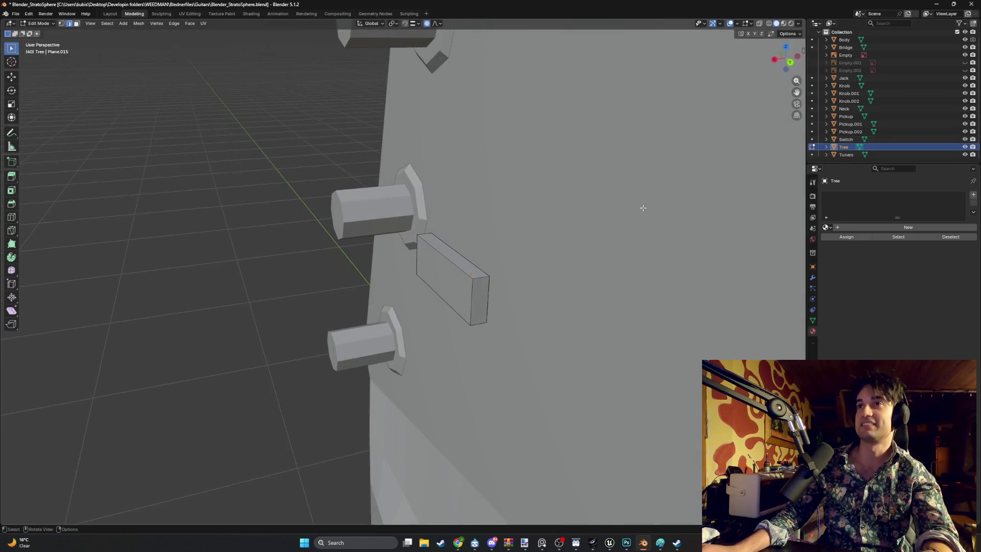
pyautogui.press('Tab')
pyautogui.click(582, 222)
pyautogui.click(447, 266)
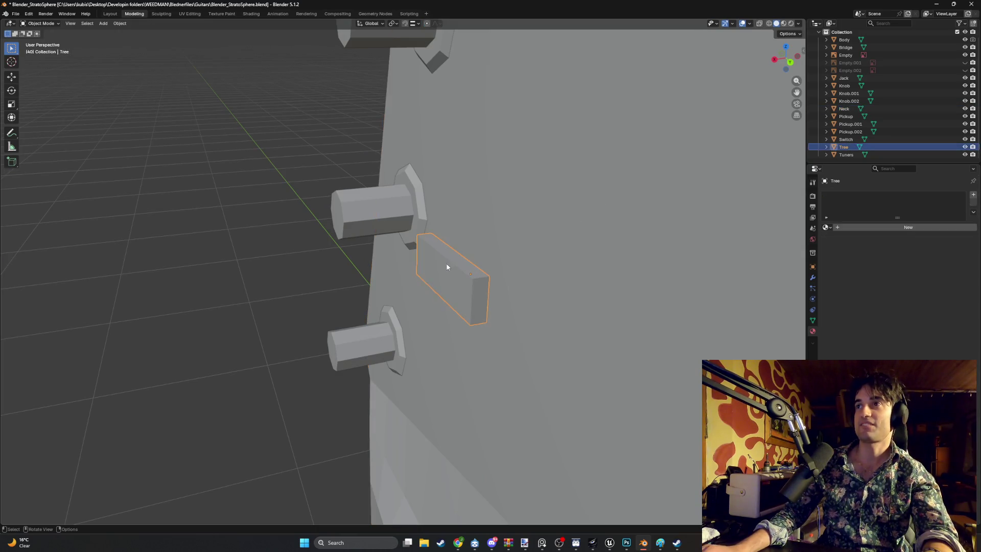
pyautogui.moveTo(534, 242)
pyautogui.mouseDown(button='middle')
pyautogui.moveTo(410, 256)
pyautogui.moveTo(461, 284)
pyautogui.mouseUp(button='middle')
pyautogui.press('KP_Decimal')
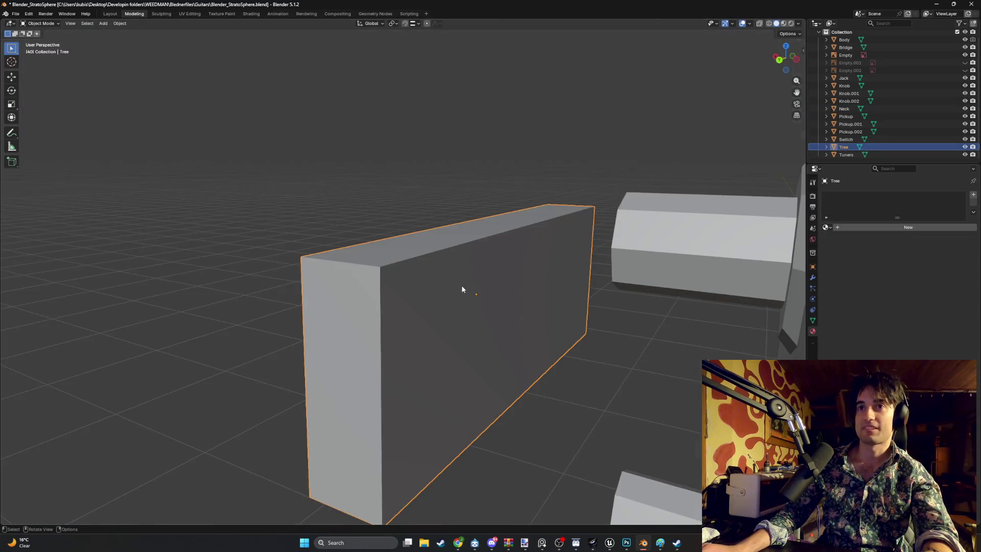
pyautogui.press('Tab')
pyautogui.click(474, 294)
pyautogui.moveTo(448, 349)
pyautogui.mouseDown(button='middle')
pyautogui.moveTo(418, 357)
pyautogui.moveTo(465, 316)
pyautogui.mouseUp(button='middle')
pyautogui.press('e')
pyautogui.press('Escape')
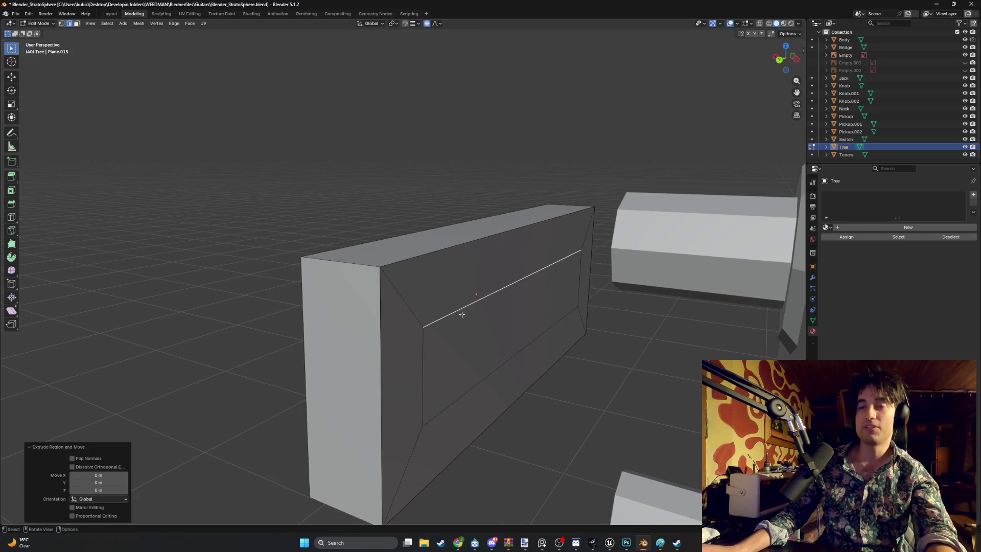
pyautogui.click(427, 344)
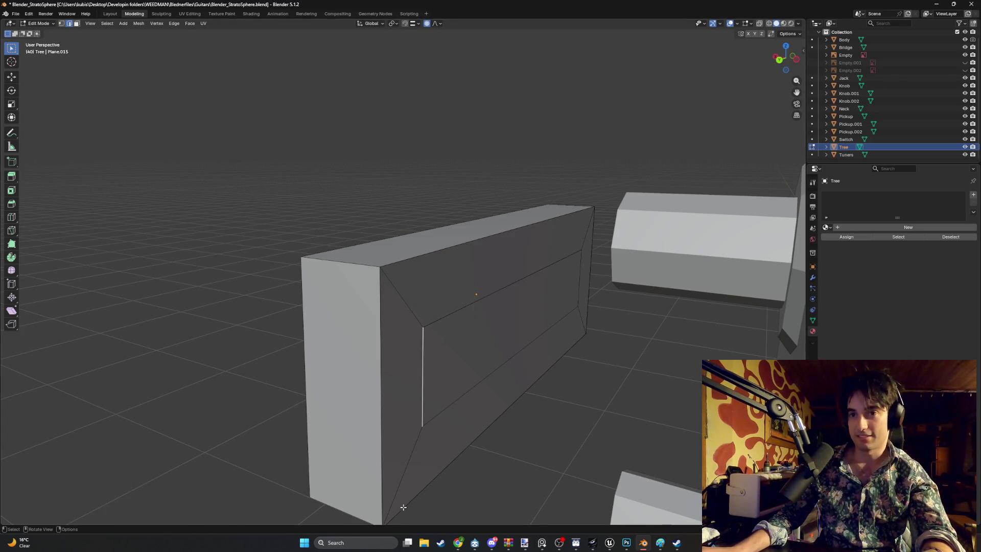
pyautogui.moveTo(458, 543)
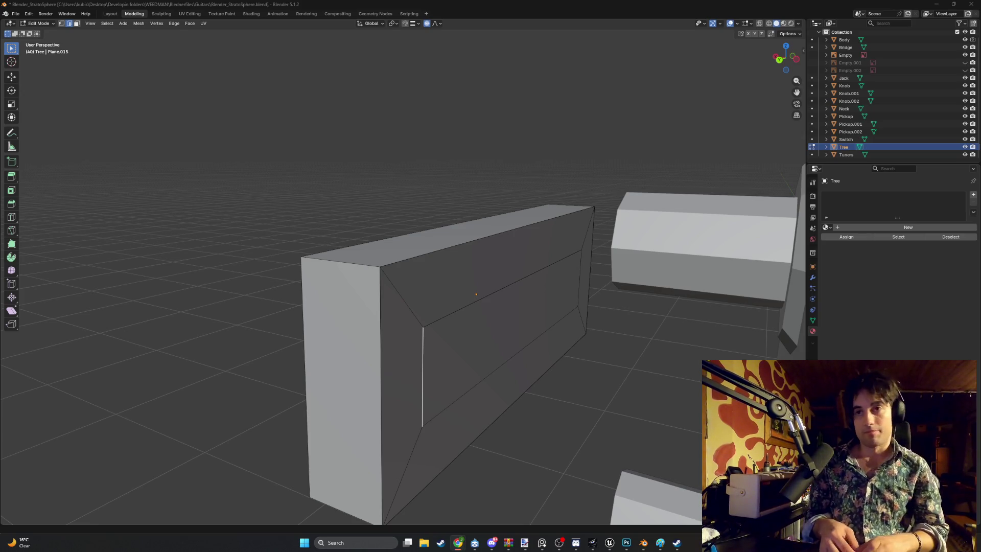
pyautogui.press('XF86AudioMute')
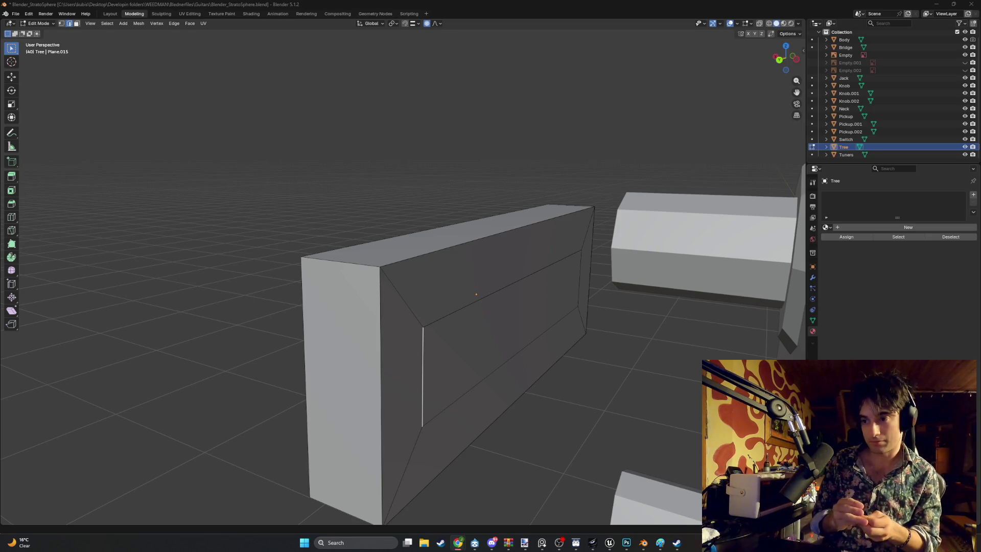
pyautogui.press('XF86AudioMute')
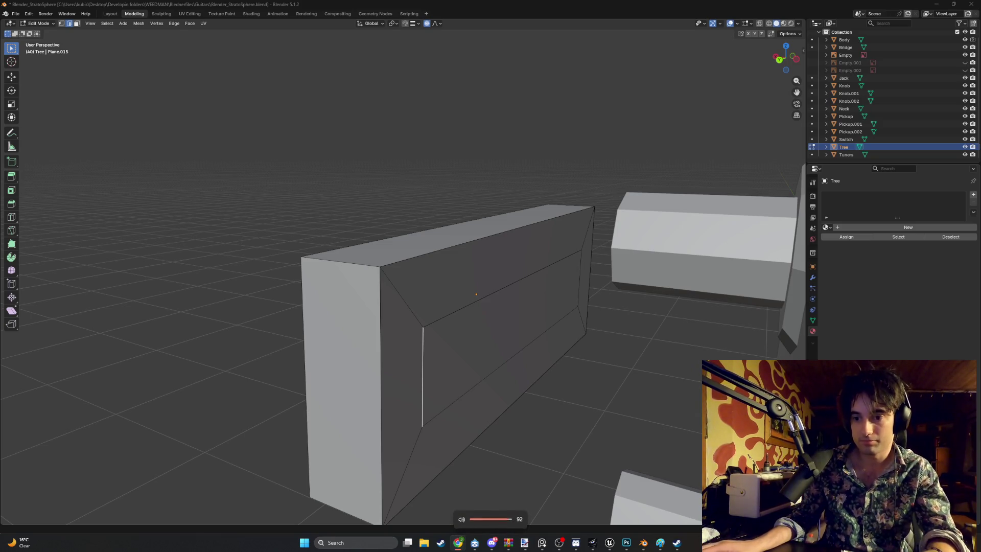
pyautogui.moveTo(531, 494); pyautogui.dragTo(528, 495, button='middle')
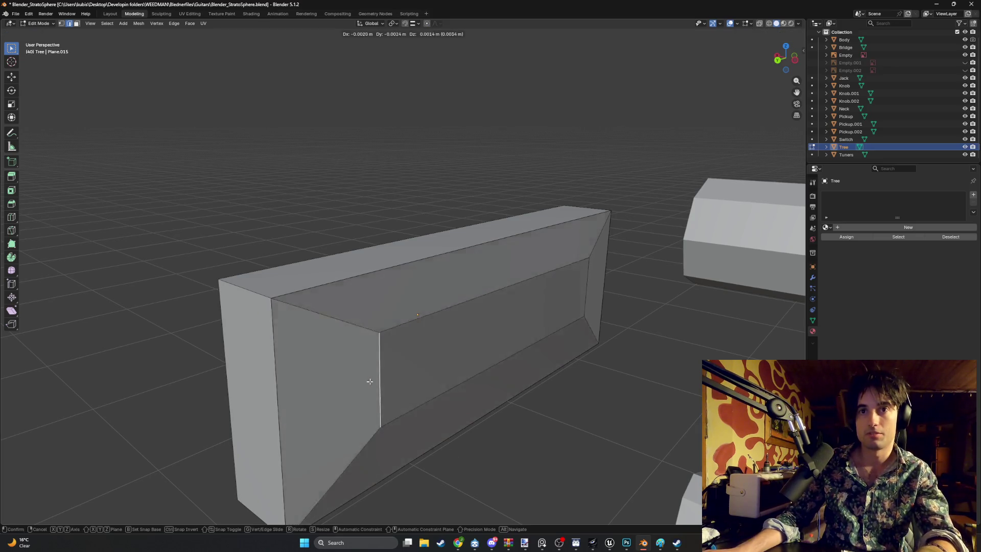
# Select the inner panel's right vertical edge and view it from the left against the reference photo.
pyautogui.moveTo(495, 427); pyautogui.dragTo(531, 417, button='middle')
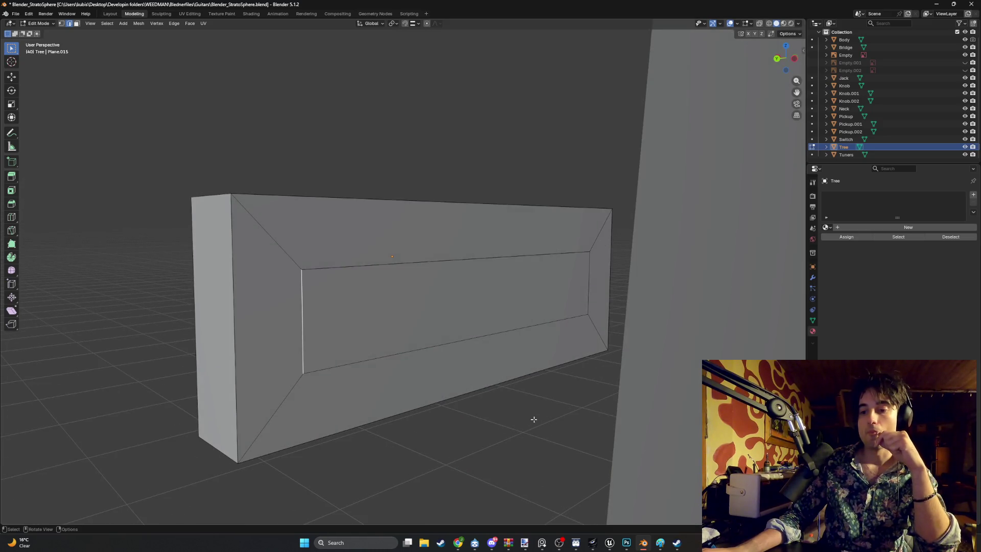
pyautogui.scroll(-5, 534, 419)
pyautogui.scroll(5, 536, 422)
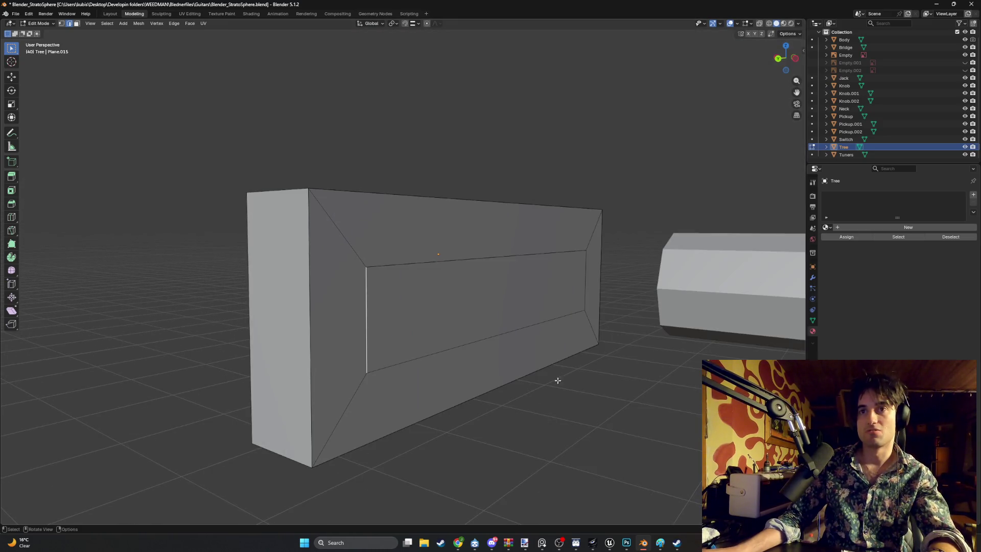
pyautogui.click(586, 296)
pyautogui.press('ctrl+KP_3')
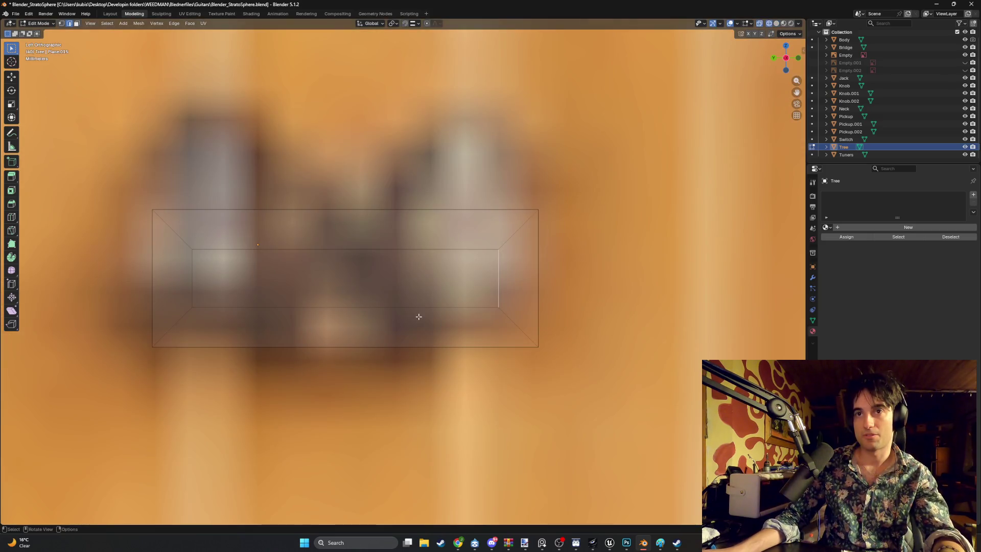
# Move the inner edge slightly left to line up with the reference photo.
pyautogui.press('g')
pyautogui.press('y')
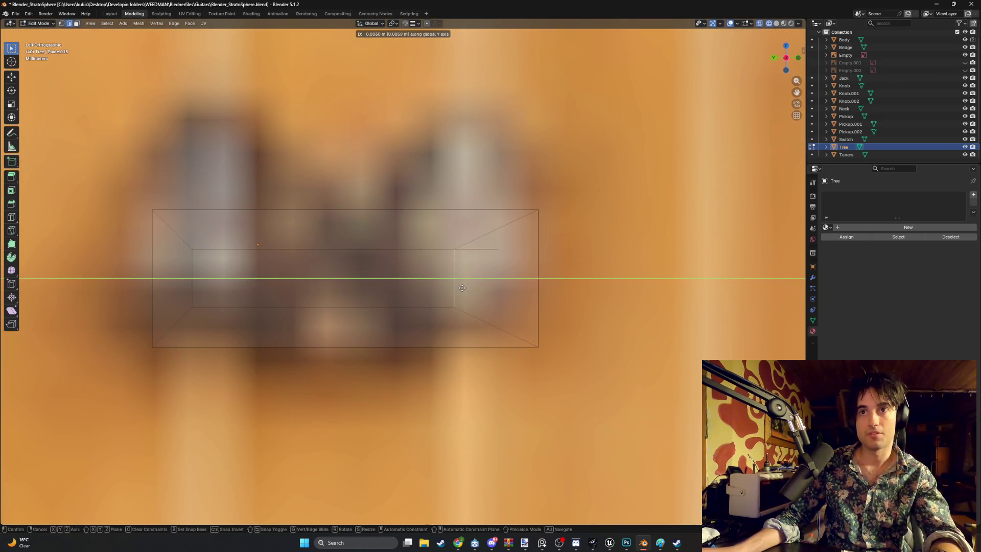
pyautogui.press('Escape')
pyautogui.scroll(1, 503, 265)
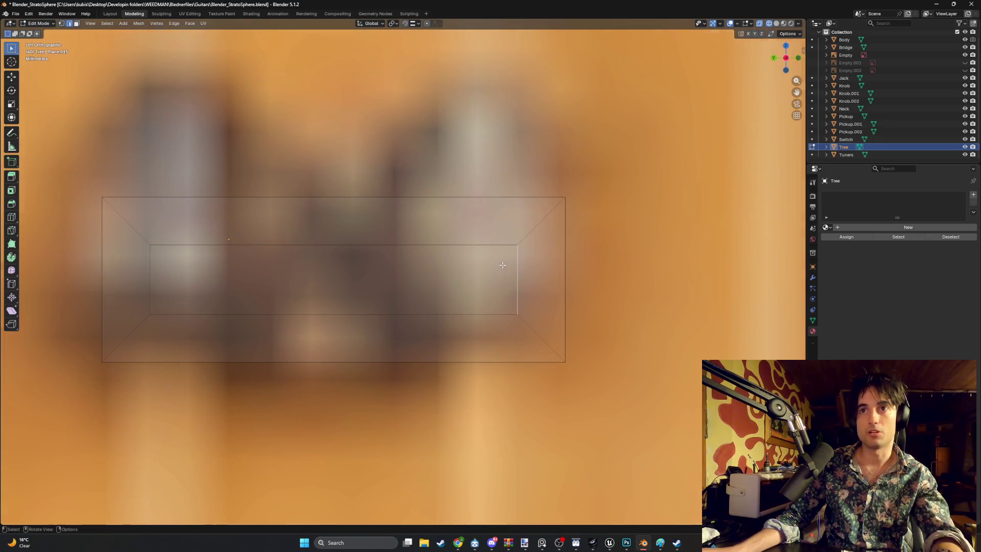
pyautogui.press('g')
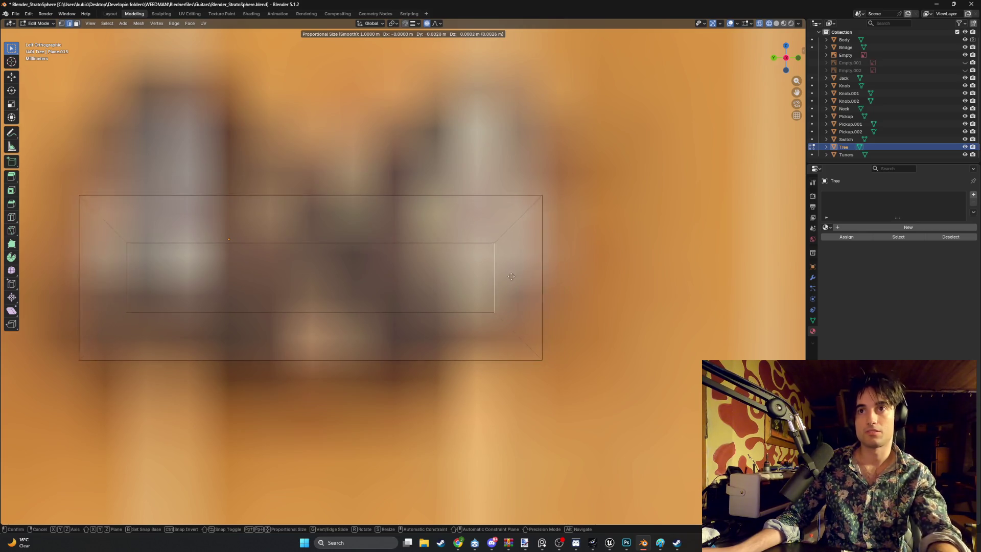
pyautogui.press('Escape')
pyautogui.press('g')
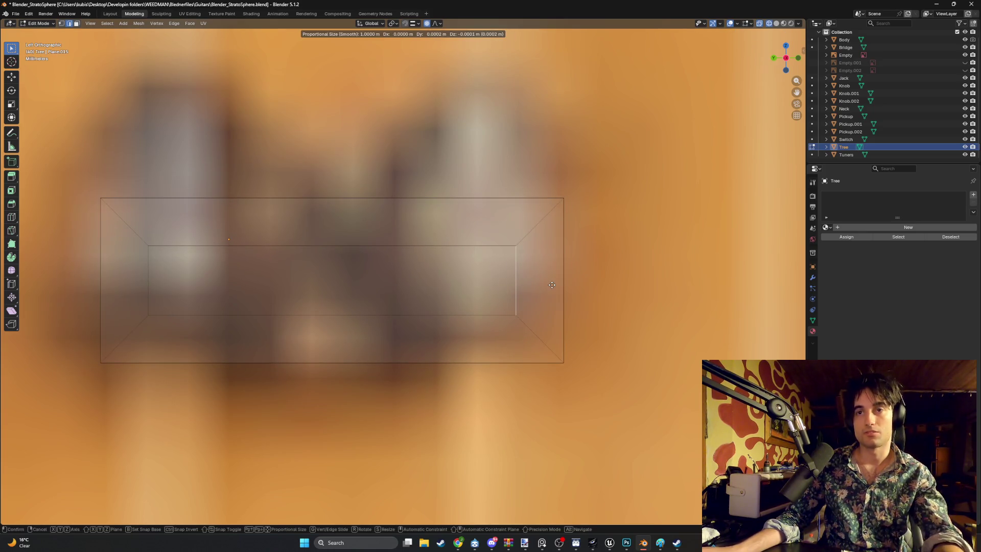
pyautogui.press('Escape')
pyautogui.press('g')
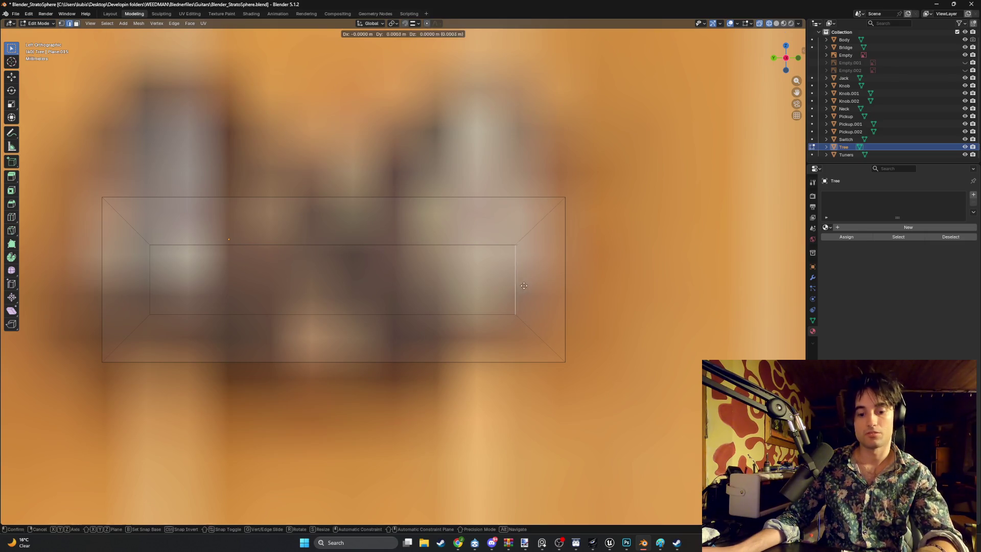
pyautogui.click(394, 312)
pyautogui.moveTo(394, 312)
pyautogui.mouseDown(button='middle')
pyautogui.moveTo(462, 327)
pyautogui.moveTo(473, 317)
pyautogui.mouseUp(button='middle')
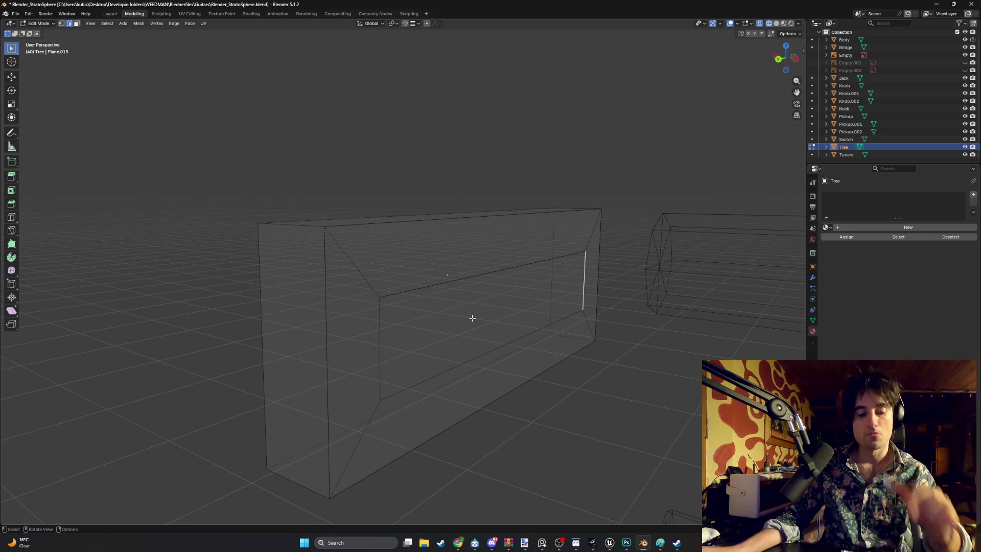
# Undo back to the plain block and inset its front face again.
pyautogui.hotkey('ctrl', 'z')
pyautogui.hotkey('ctrl', 'z')
pyautogui.hotkey('ctrl', 'z')
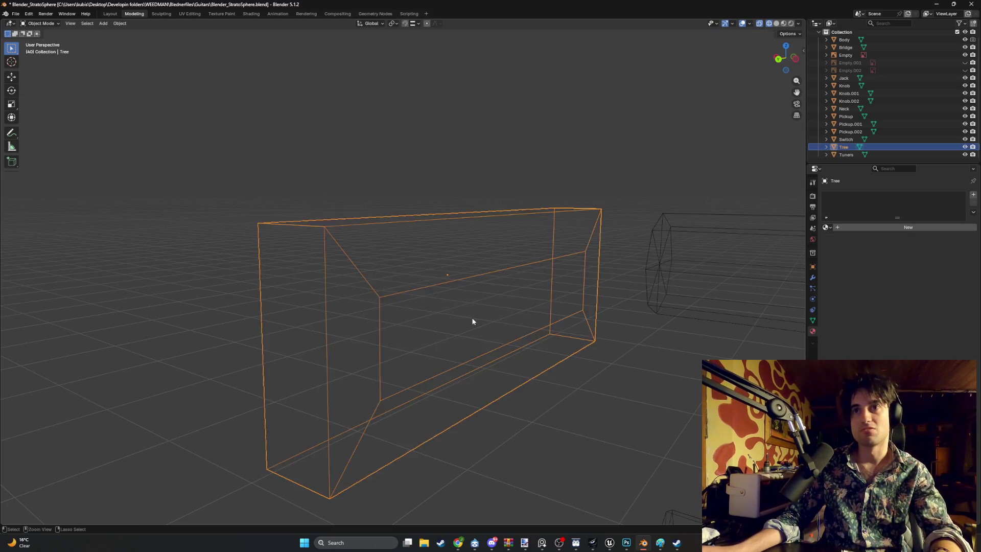
pyautogui.hotkey('ctrl', 'z')
pyautogui.hotkey('ctrl', 'z')
pyautogui.hotkey('ctrl', 'z')
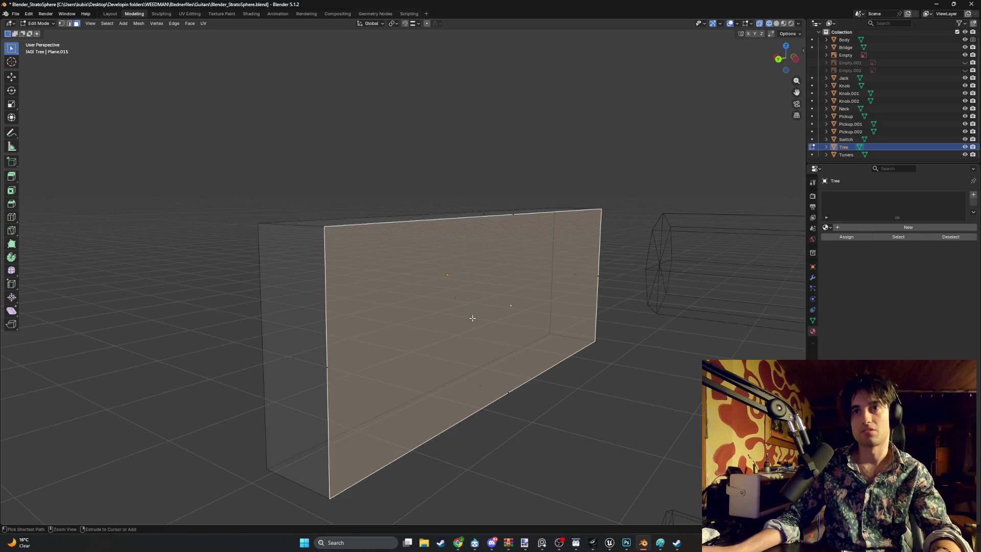
pyautogui.hotkey('ctrl', 'z')
pyautogui.click(507, 308)
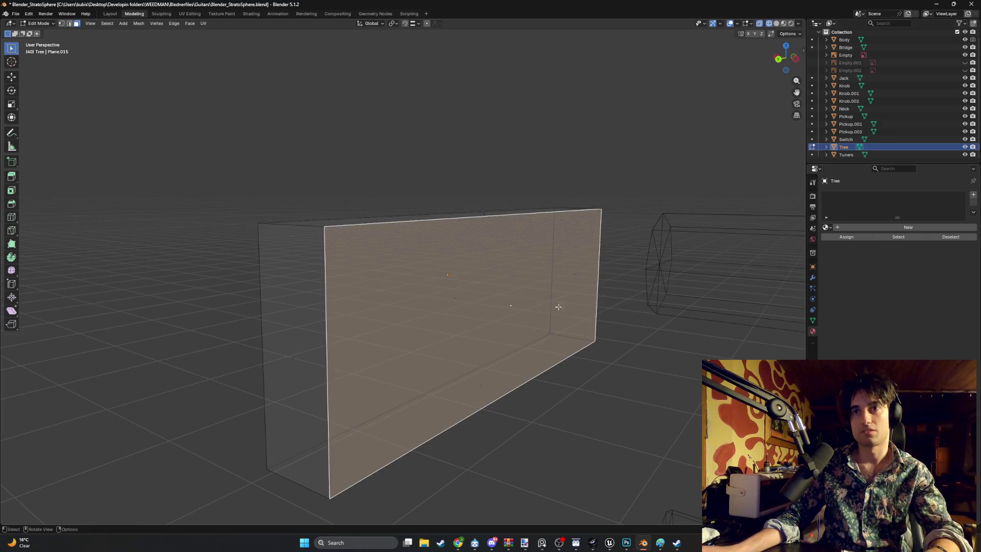
pyautogui.press('i')
pyautogui.click(579, 293)
# Move the inset's right edge inward along Y to narrow the inner face.
pyautogui.press('2')
pyautogui.click(582, 288)
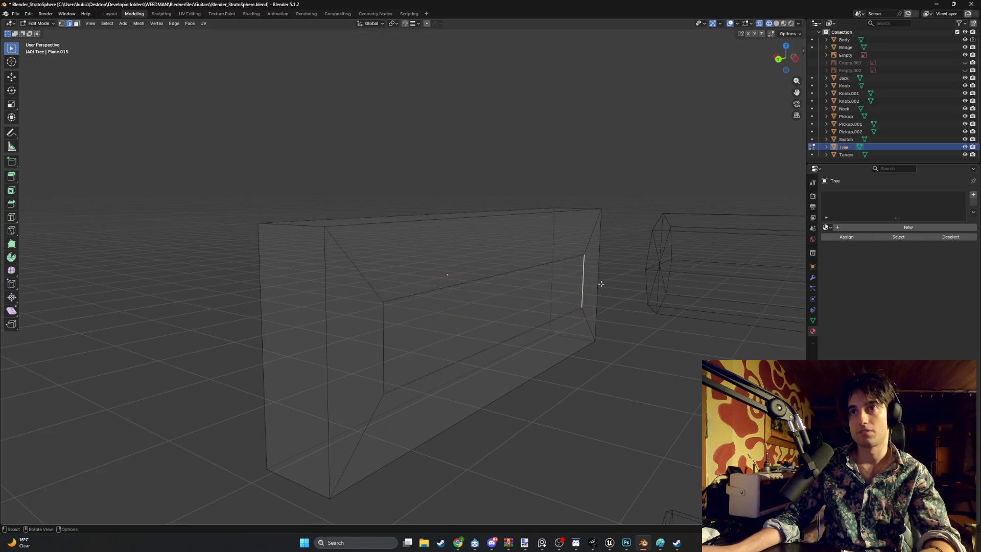
pyautogui.press('ctrl+KP_3')
pyautogui.press('g')
pyautogui.press('y')
pyautogui.click(414, 288)
pyautogui.press('g')
pyautogui.press('y')
pyautogui.click(352, 284)
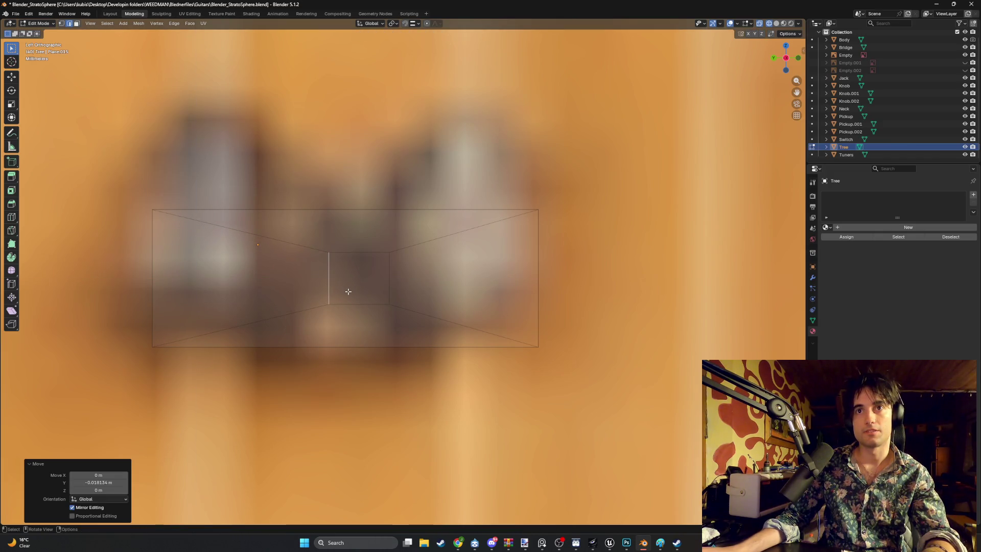
# Select the narrow inner face back in perspective view.
pyautogui.moveTo(342, 293)
pyautogui.mouseDown(button='middle')
pyautogui.moveTo(403, 311)
pyautogui.moveTo(533, 326)
pyautogui.moveTo(489, 326)
pyautogui.mouseUp(button='middle')
pyautogui.press('3')
pyautogui.click(458, 294)
pyautogui.moveTo(458, 293)
pyautogui.mouseDown(button='middle')
pyautogui.moveTo(478, 312)
pyautogui.moveTo(477, 280)
pyautogui.moveTo(494, 288)
pyautogui.moveTo(480, 291)
pyautogui.moveTo(508, 267)
pyautogui.moveTo(445, 292)
pyautogui.moveTo(371, 301)
pyautogui.moveTo(404, 294)
pyautogui.mouseUp(button='middle')
# Slide the whole Tree block along X in Object Mode.
pyautogui.press('Tab')
pyautogui.press('g')
pyautogui.press('x')
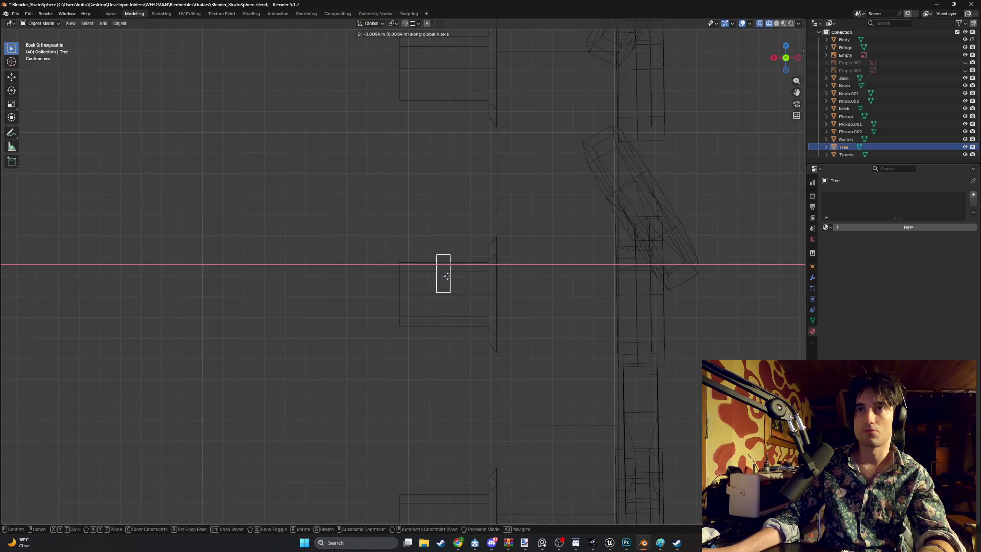
pyautogui.click(455, 277)
pyautogui.moveTo(462, 275)
pyautogui.mouseDown(button='middle')
pyautogui.moveTo(442, 289)
pyautogui.moveTo(500, 299)
pyautogui.mouseUp(button='middle')
# Extrude the small inner face outward into a post.
pyautogui.press('Tab')
pyautogui.click(461, 296)
pyautogui.press('e')
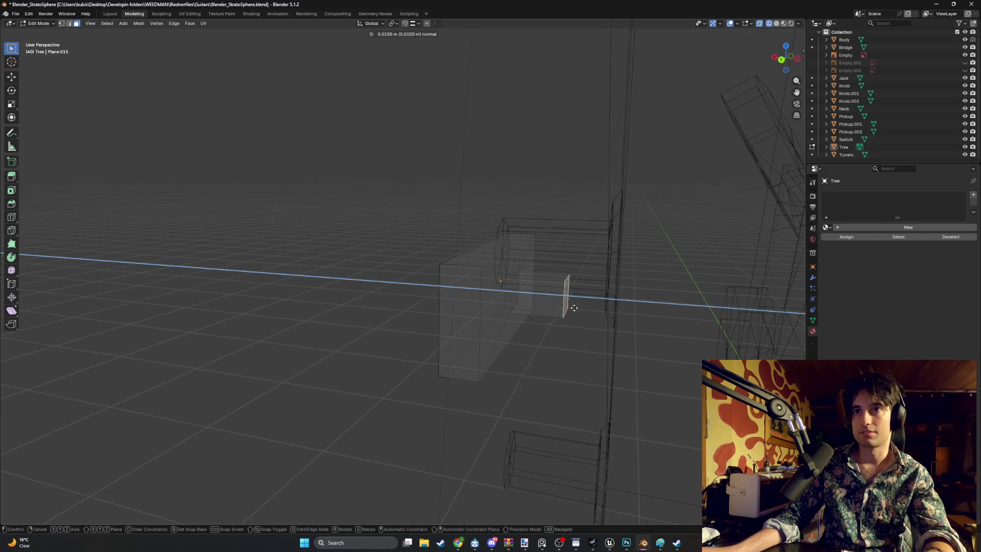
pyautogui.click(608, 323)
pyautogui.moveTo(608, 323)
pyautogui.mouseDown(button='middle')
pyautogui.moveTo(512, 330)
pyautogui.moveTo(576, 306)
pyautogui.moveTo(485, 344)
pyautogui.moveTo(610, 346)
pyautogui.moveTo(506, 324)
pyautogui.moveTo(521, 344)
pyautogui.moveTo(438, 305)
pyautogui.mouseUp(button='middle')
# Switch the viewport to Material Preview and orbit onto the headstock.
pyautogui.rightClick(508, 323)
pyautogui.scroll(-8, 437, 305)
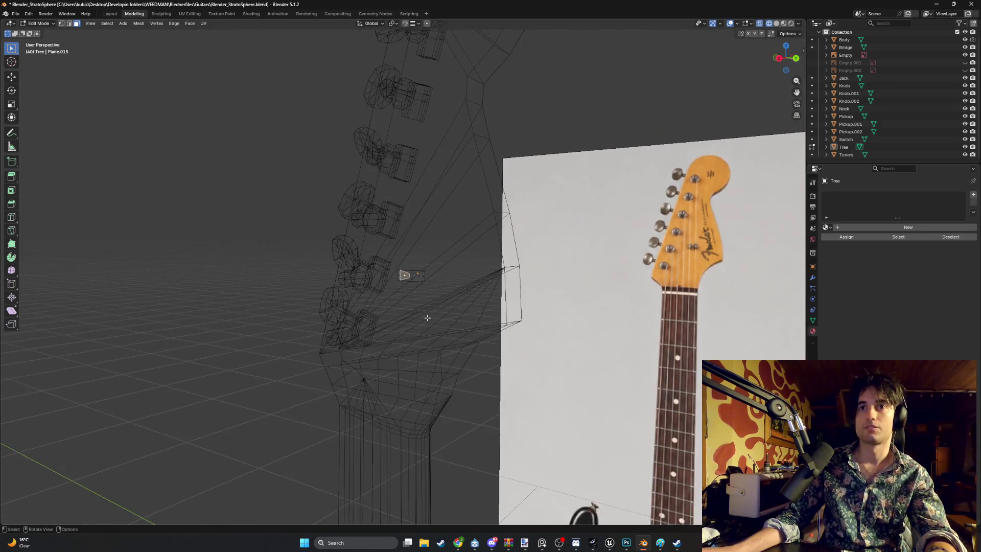
pyautogui.press('z')
pyautogui.click(541, 376)
pyautogui.moveTo(541, 376)
pyautogui.mouseDown(button='middle')
pyautogui.moveTo(496, 282)
pyautogui.moveTo(409, 312)
pyautogui.moveTo(397, 307)
pyautogui.mouseUp(button='middle')
pyautogui.scroll(5, 400, 316)
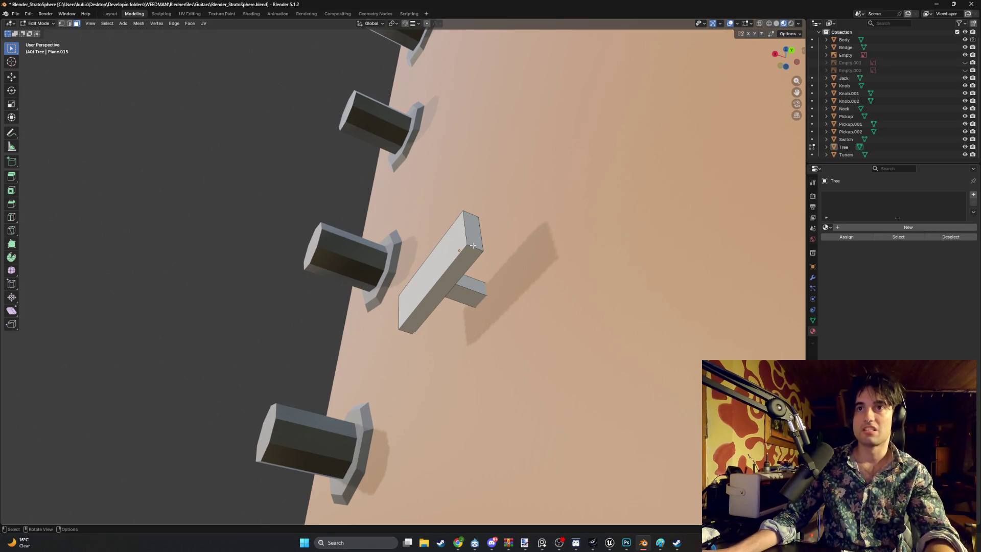
pyautogui.moveTo(473, 239)
pyautogui.mouseDown(button='middle')
pyautogui.moveTo(451, 309)
pyautogui.moveTo(428, 308)
pyautogui.moveTo(434, 286)
pyautogui.moveTo(430, 322)
pyautogui.mouseUp(button='middle')
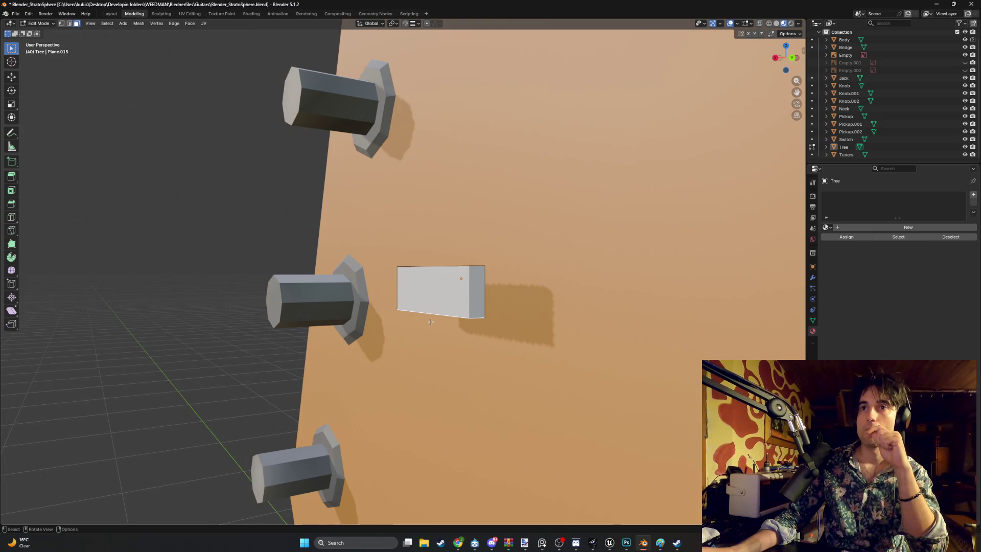
pyautogui.moveTo(442, 305)
pyautogui.mouseDown(button='middle')
pyautogui.moveTo(404, 308)
pyautogui.moveTo(424, 278)
pyautogui.moveTo(499, 293)
pyautogui.moveTo(361, 295)
pyautogui.moveTo(424, 230)
pyautogui.moveTo(416, 317)
pyautogui.mouseUp(button='middle')
# Reposition the Tree block with two Z moves and one Y move.
pyautogui.press('g')
pyautogui.press('z')
pyautogui.click(404, 309)
pyautogui.press('g')
pyautogui.press('z')
pyautogui.click(424, 278)
pyautogui.press('g')
pyautogui.click(462, 295)
# Slide the block's end face along Y so it sits between two tuners.
pyautogui.click(361, 295)
pyautogui.press('g')
pyautogui.press('y')
pyautogui.click(366, 292)
pyautogui.scroll(3, 414, 416)
pyautogui.moveTo(415, 416)
pyautogui.mouseDown(button='middle')
pyautogui.moveTo(404, 370)
pyautogui.moveTo(486, 401)
pyautogui.moveTo(488, 412)
pyautogui.moveTo(359, 339)
pyautogui.mouseUp(button='middle')
pyautogui.scroll(-5, 404, 370)
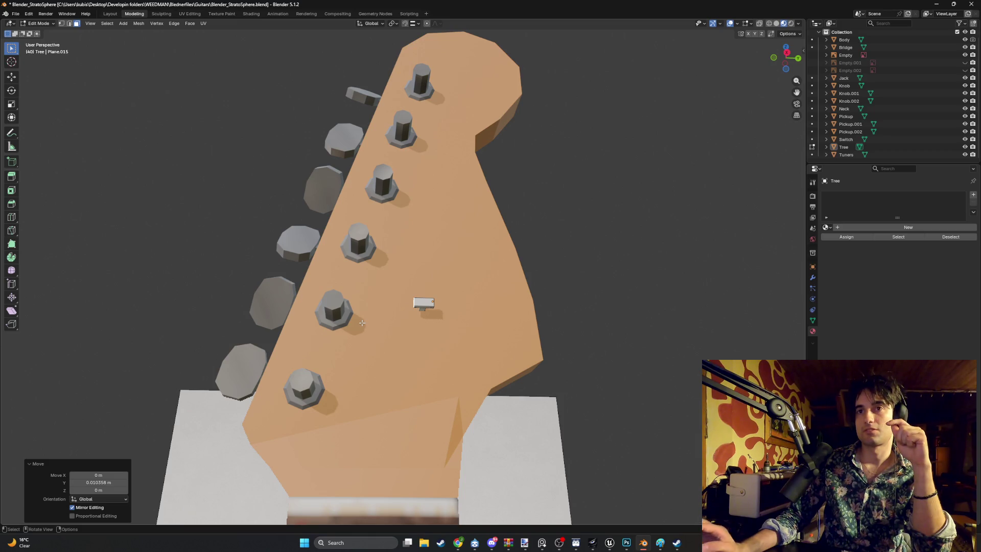
# Select the post's vertices and extend them 0.006619 m along X.
pyautogui.scroll(3, 361, 322)
pyautogui.moveTo(361, 322)
pyautogui.mouseDown(button='middle')
pyautogui.moveTo(370, 317)
pyautogui.moveTo(407, 385)
pyautogui.moveTo(468, 383)
pyautogui.mouseUp(button='middle')
pyautogui.scroll(5, 475, 371)
pyautogui.press('1')
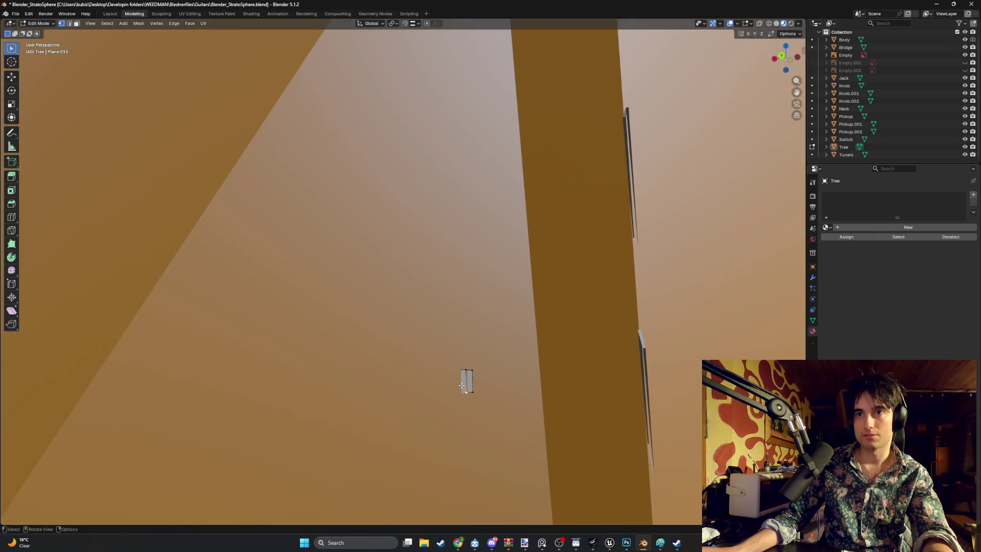
pyautogui.keyDown('shift'); pyautogui.click(465, 368); pyautogui.keyUp('shift')
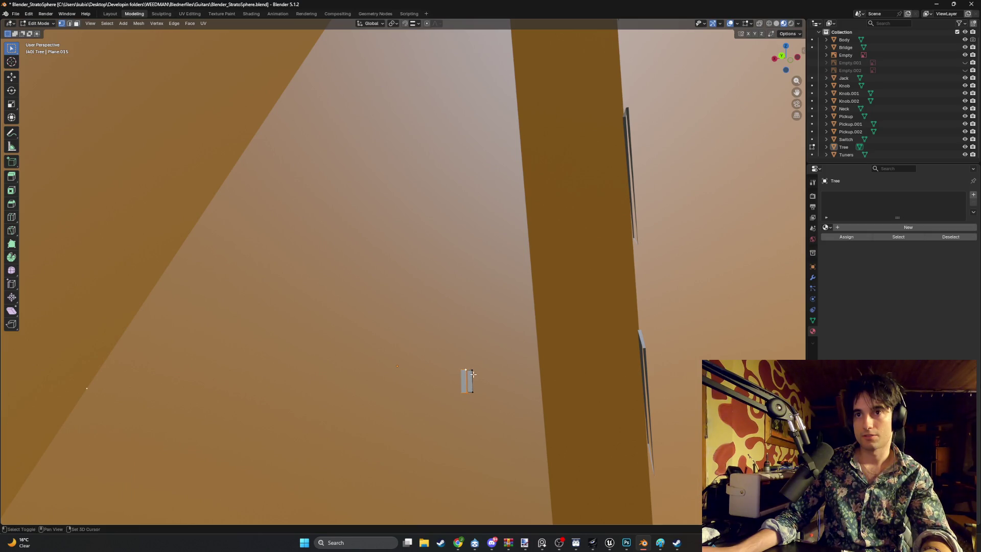
pyautogui.scroll(-6, 470, 391)
pyautogui.press('g')
pyautogui.press('x')
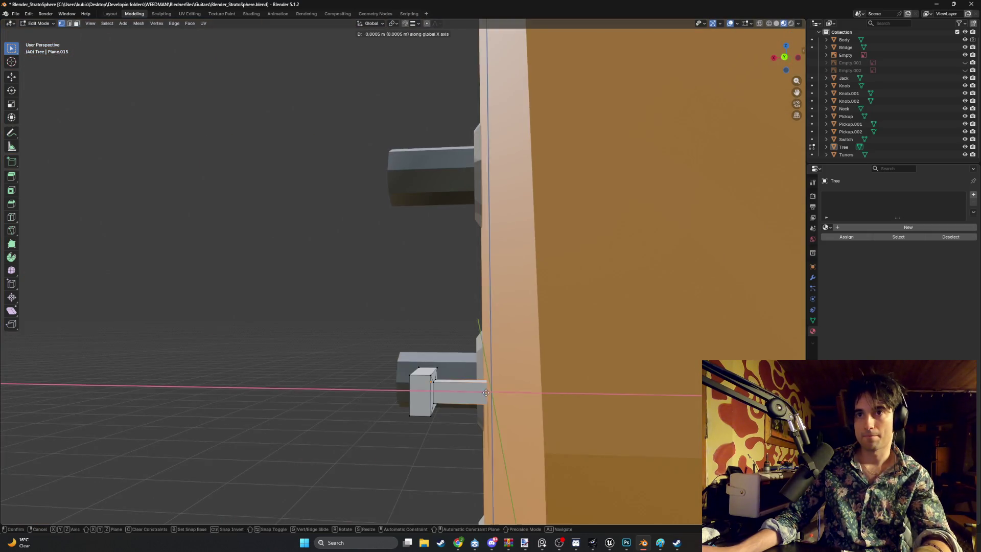
pyautogui.click(471, 393)
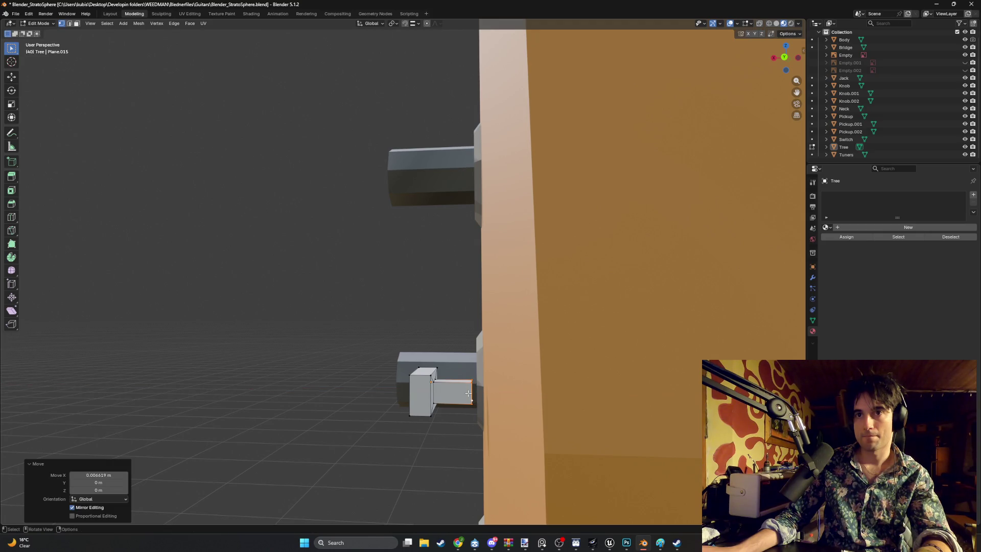
# Shift the whole Tree -0.005512 m along X to sit flush on the headstock.
pyautogui.press('Tab')
pyautogui.press('Tab')
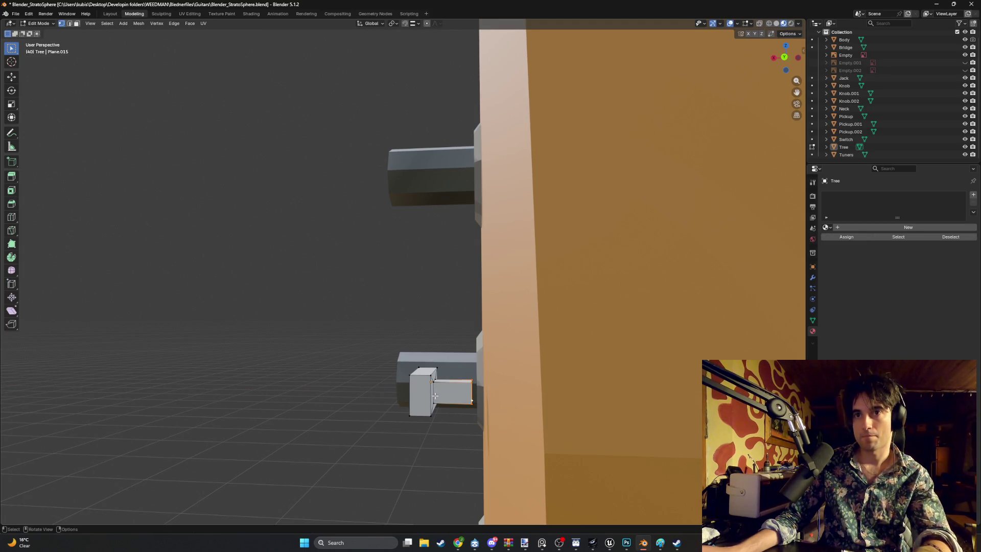
pyautogui.press('Tab')
pyautogui.click(434, 396)
pyautogui.press('g')
pyautogui.press('x')
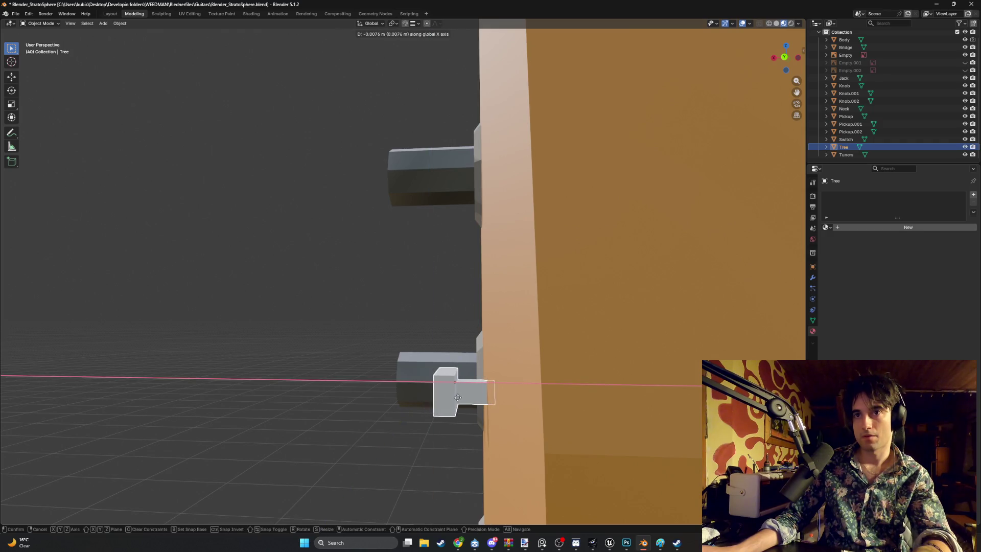
pyautogui.click(451, 398)
pyautogui.moveTo(451, 398)
pyautogui.mouseDown(button='middle')
pyautogui.moveTo(447, 383)
pyautogui.moveTo(488, 361)
pyautogui.moveTo(484, 371)
pyautogui.moveTo(444, 350)
pyautogui.moveTo(572, 321)
pyautogui.mouseUp(button='middle')
pyautogui.scroll(-4, 484, 371)
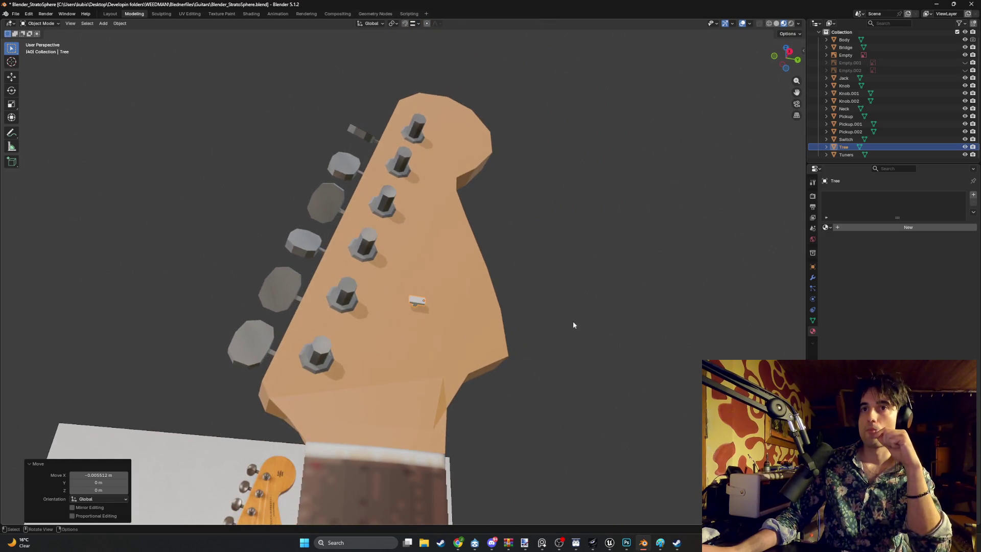
pyautogui.click(572, 320)
pyautogui.scroll(6, 444, 322)
# Unwrap the Tree with Smart UV Project at default settings and show it in UV Editing.
pyautogui.press('Tab')
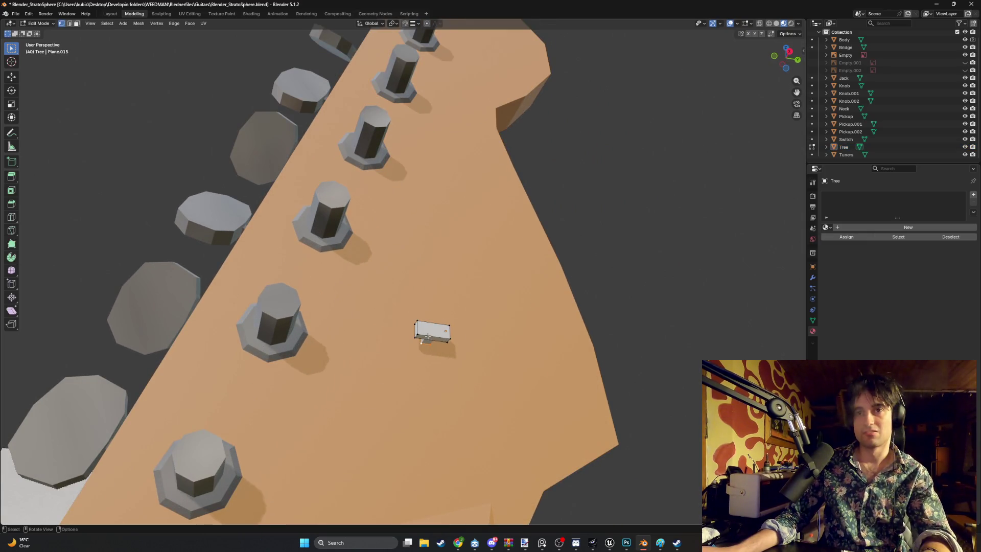
pyautogui.press('u')
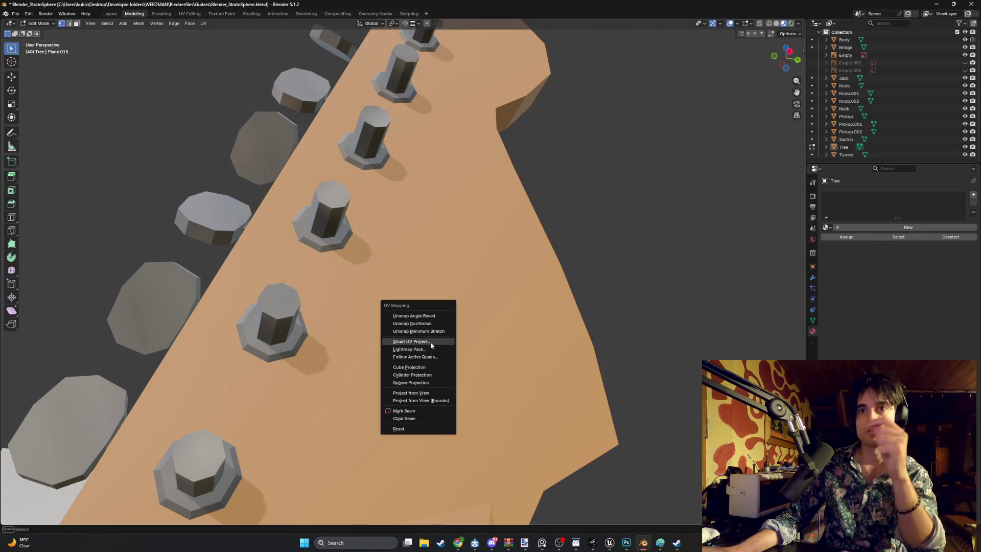
pyautogui.click(430, 342)
pyautogui.click(408, 414)
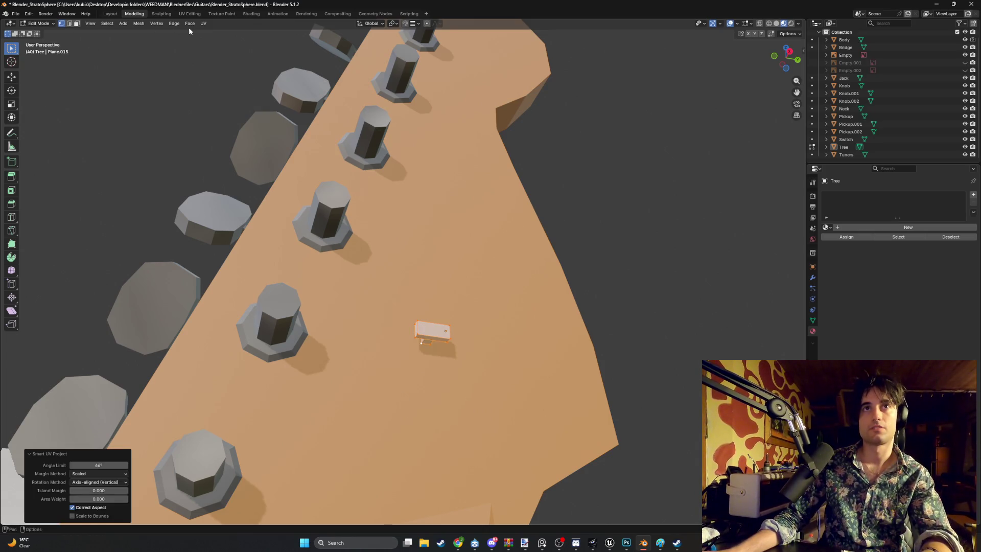
pyautogui.click(203, 23)
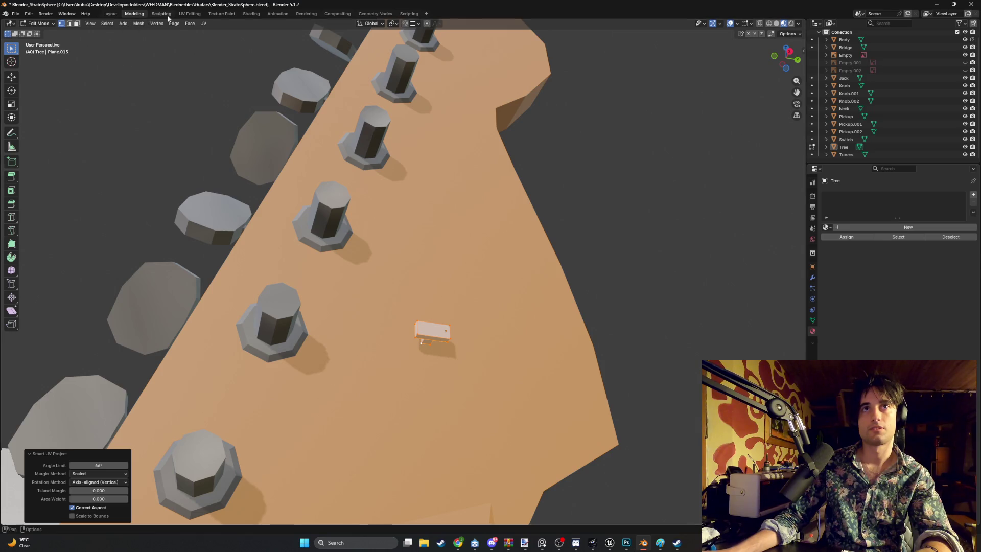
pyautogui.click(190, 14)
# Shrink the Tree's UV island and place it over the atlas's chrome jack plate.
pyautogui.press('s')
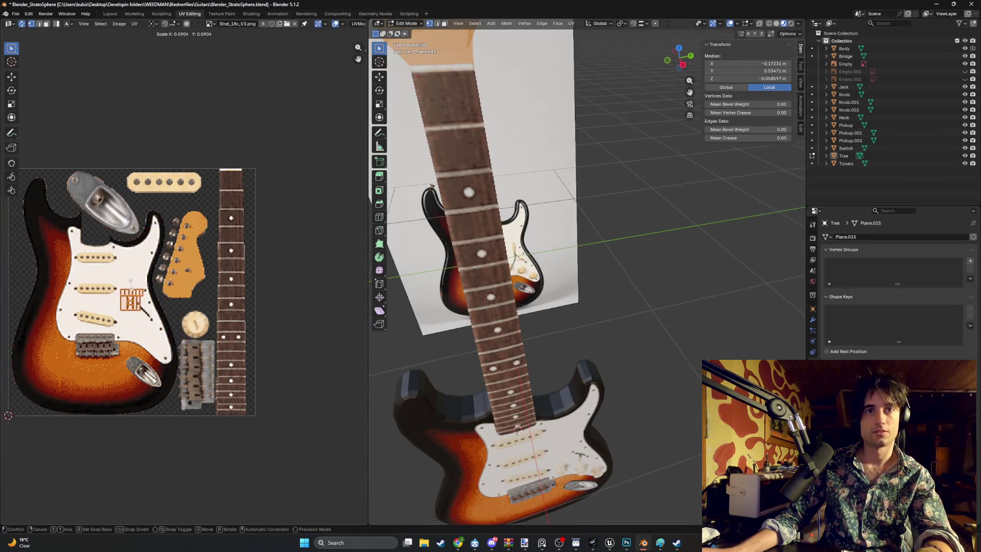
pyautogui.click(138, 297)
pyautogui.scroll(5, 242, 376)
pyautogui.scroll(2, 242, 376)
pyautogui.press('g')
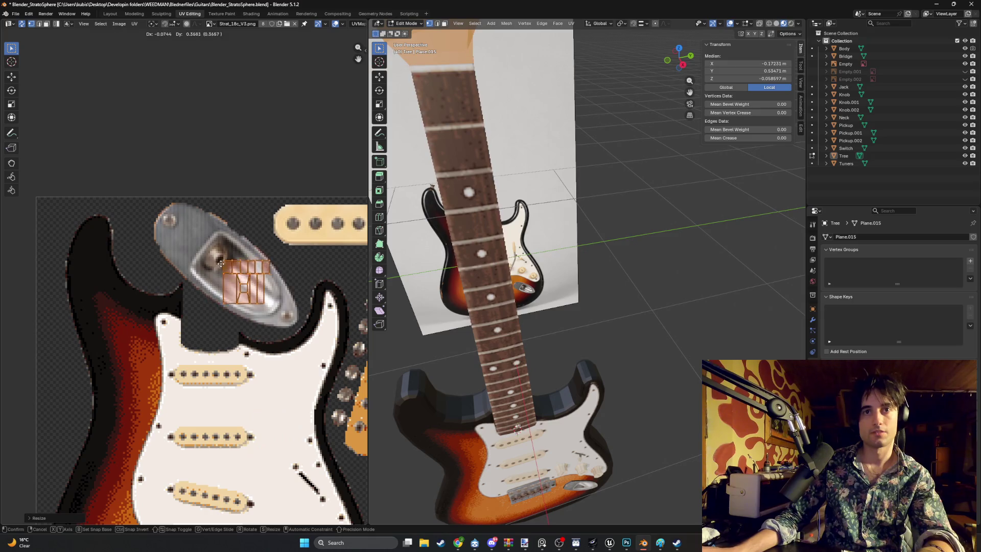
pyautogui.click(262, 267)
pyautogui.scroll(3, 305, 273)
pyautogui.moveTo(306, 274); pyautogui.dragTo(189, 283, button='middle')
pyautogui.press('s')
pyautogui.click(241, 297)
# Add a new material, Material.001, to the Tree and begin renaming it.
pyautogui.scroll(1, 230, 286)
pyautogui.moveTo(490, 206); pyautogui.dragTo(510, 245, button='middle')
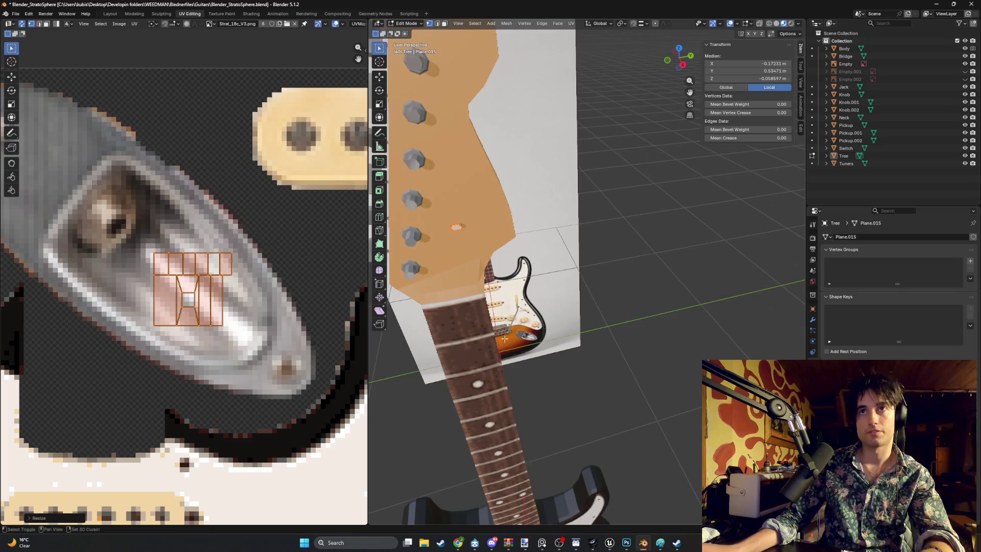
pyautogui.click(812, 373)
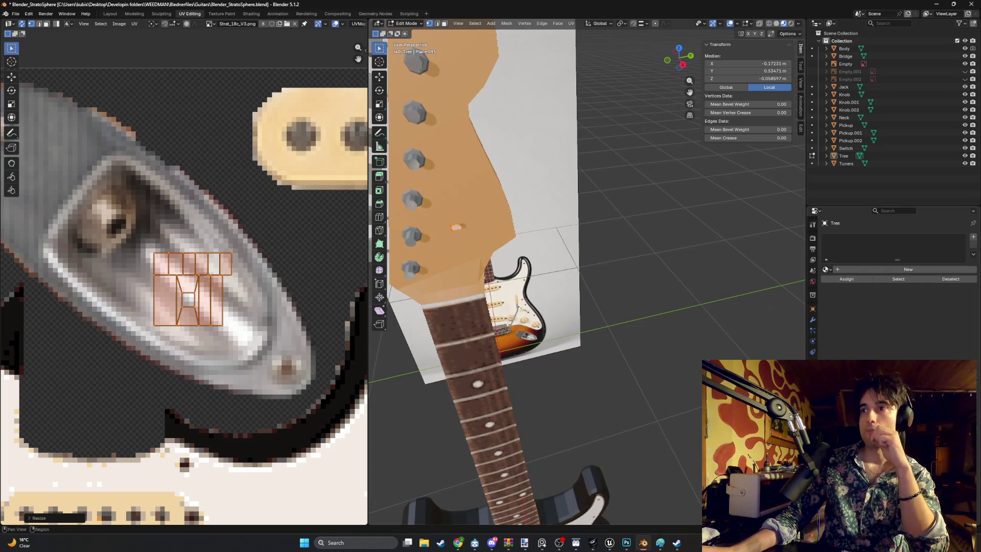
pyautogui.click(881, 270)
pyautogui.doubleClick(868, 270)
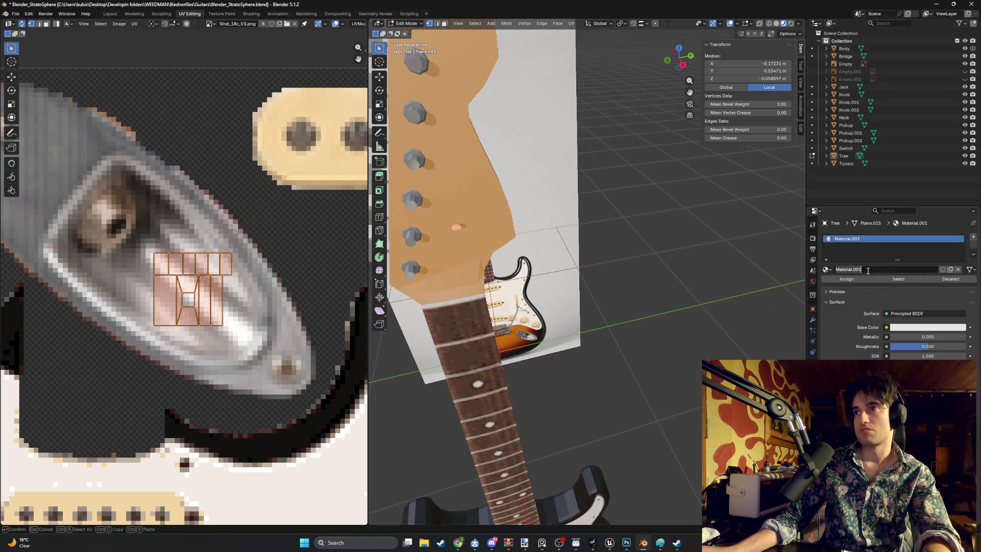
# Name the material Tree and set its Base Color to an Image Texture using Strat_18c_V3.png.
pyautogui.write('Tree')
pyautogui.press('Return')
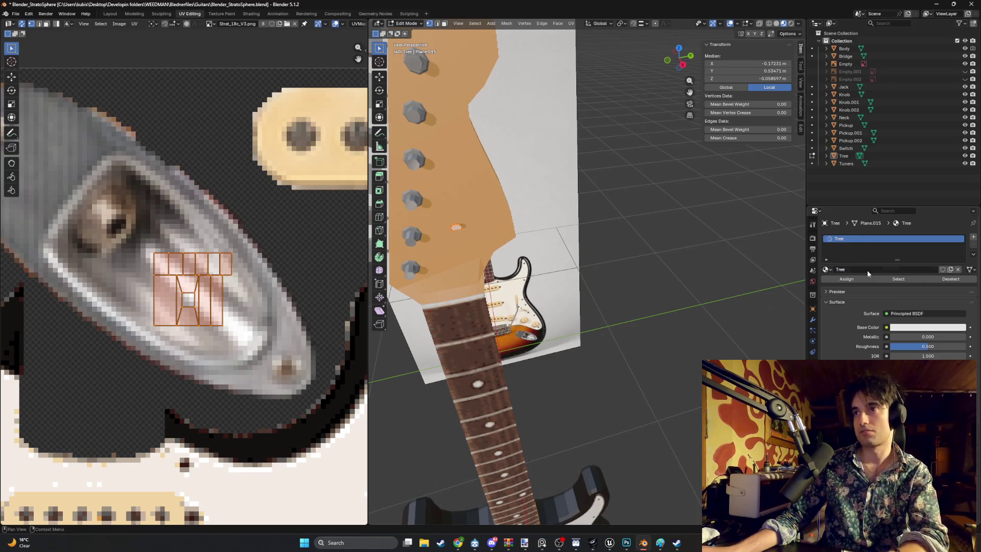
pyautogui.click(887, 327)
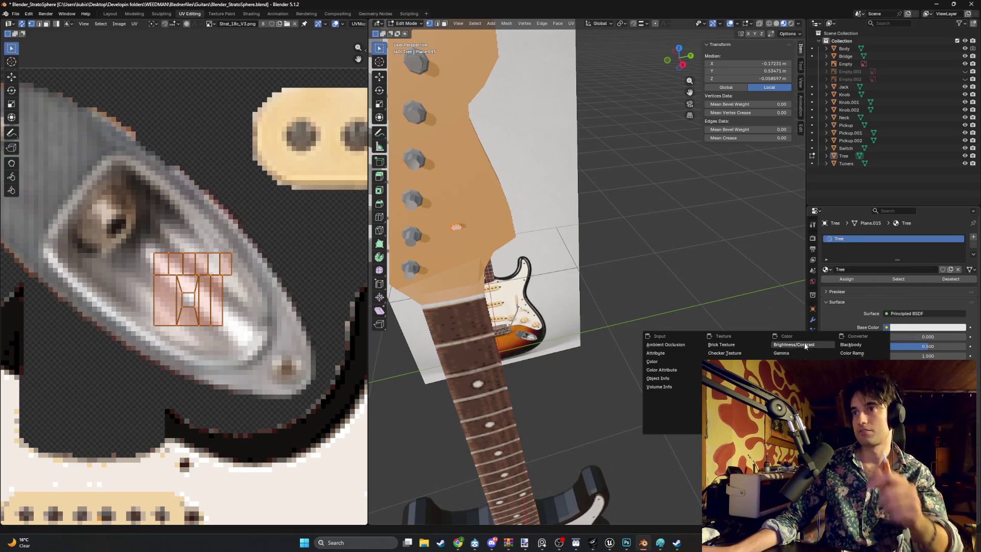
pyautogui.click(725, 394)
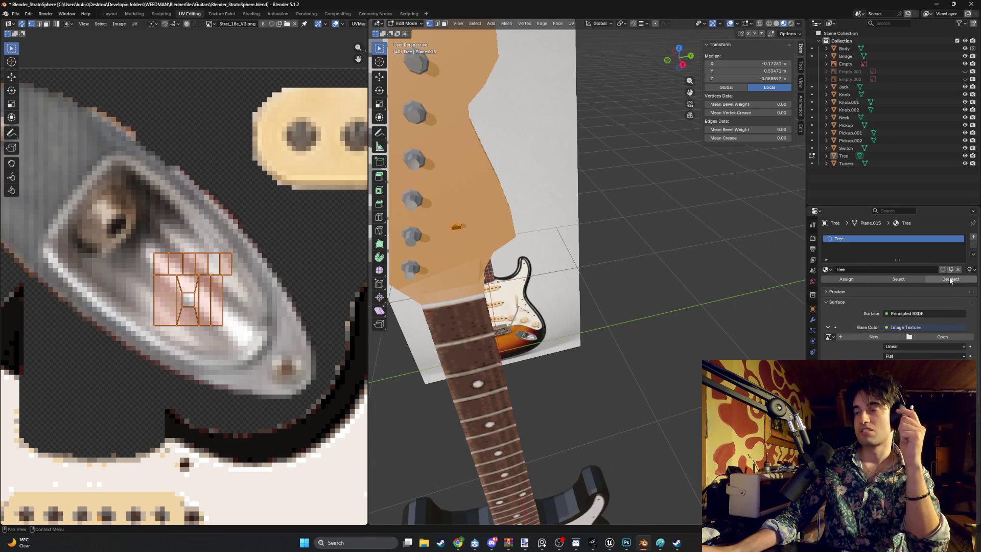
pyautogui.click(942, 337)
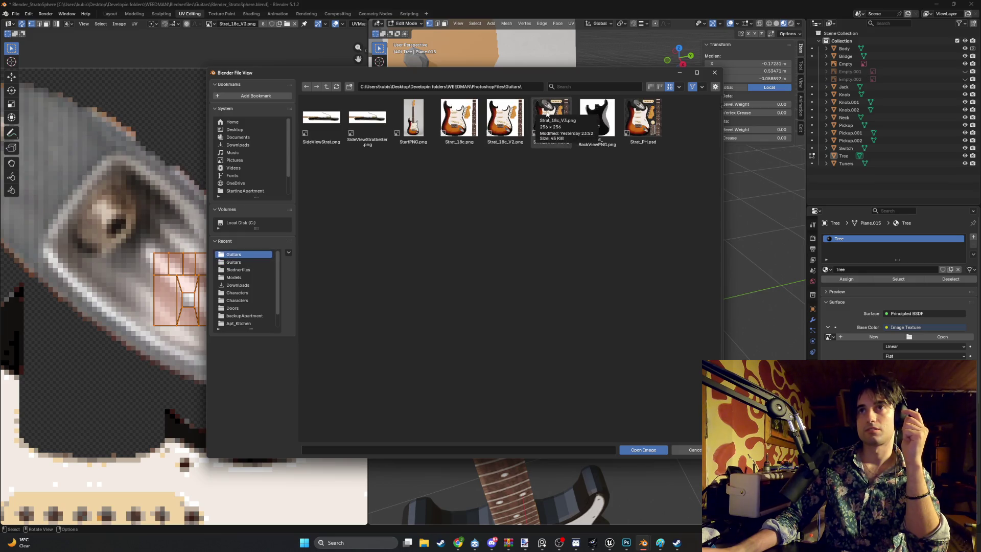
pyautogui.doubleClick(546, 111)
# Deselect all the string tree faces to inspect the grey chrome texture.
pyautogui.moveTo(534, 222)
pyautogui.keyDown('shift'); pyautogui.mouseDown(button='middle')
pyautogui.moveTo(493, 204)
pyautogui.moveTo(639, 219)
pyautogui.mouseUp(button='middle'); pyautogui.keyUp('shift')
pyautogui.hotkey('alt', 'a')
pyautogui.scroll(6, 544, 198)
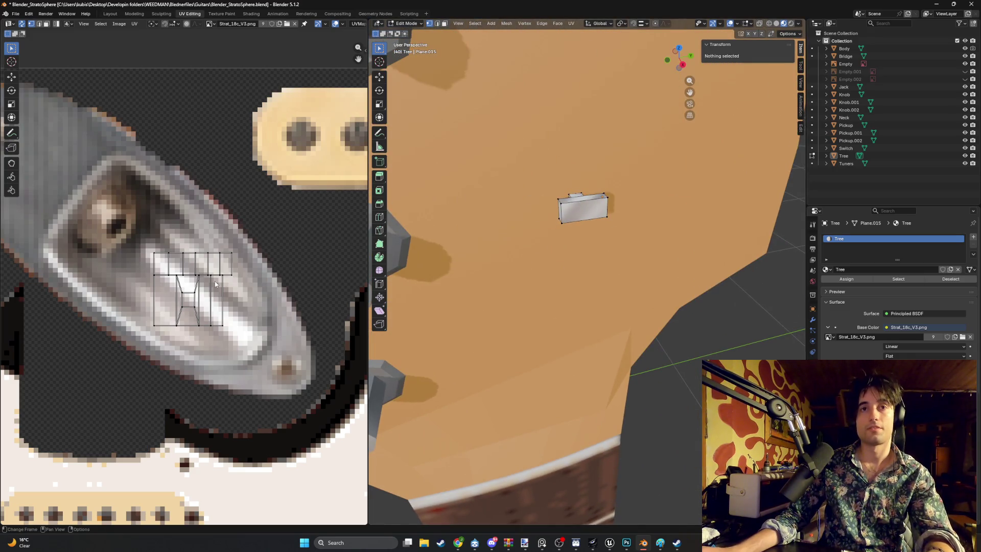
# Select all of the string tree's UV faces and move the island to a new spot in the atlas.
pyautogui.press('a')
pyautogui.moveTo(167, 265); pyautogui.dragTo(244, 316, button='middle')
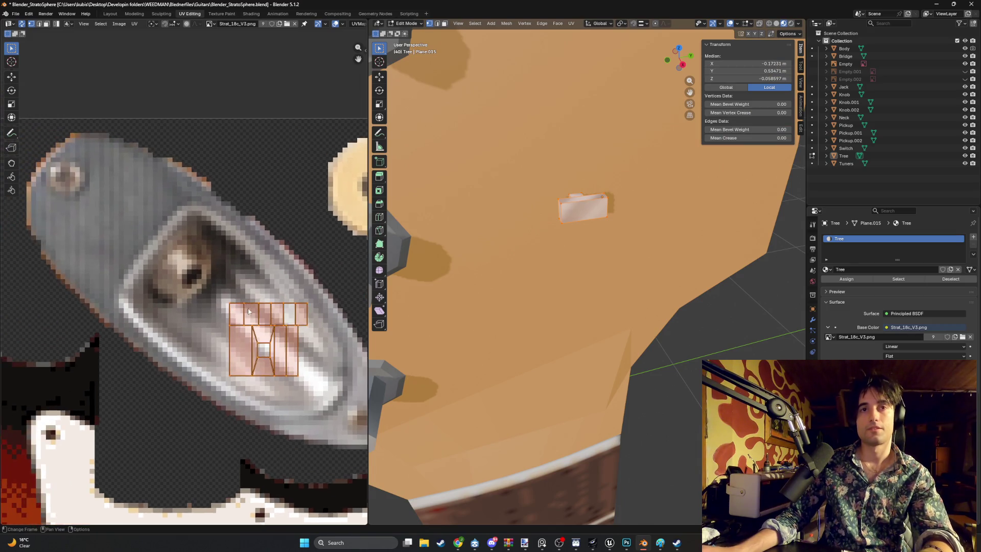
pyautogui.press('g')
pyautogui.click(148, 206)
# Reselect the whole string tree in face mode and drop its UV island onto the jack plate.
pyautogui.click(582, 207)
pyautogui.moveTo(582, 206)
pyautogui.mouseDown(button='middle')
pyautogui.moveTo(578, 236)
pyautogui.moveTo(518, 209)
pyautogui.mouseUp(button='middle')
pyautogui.scroll(2, 549, 216)
pyautogui.press('3')
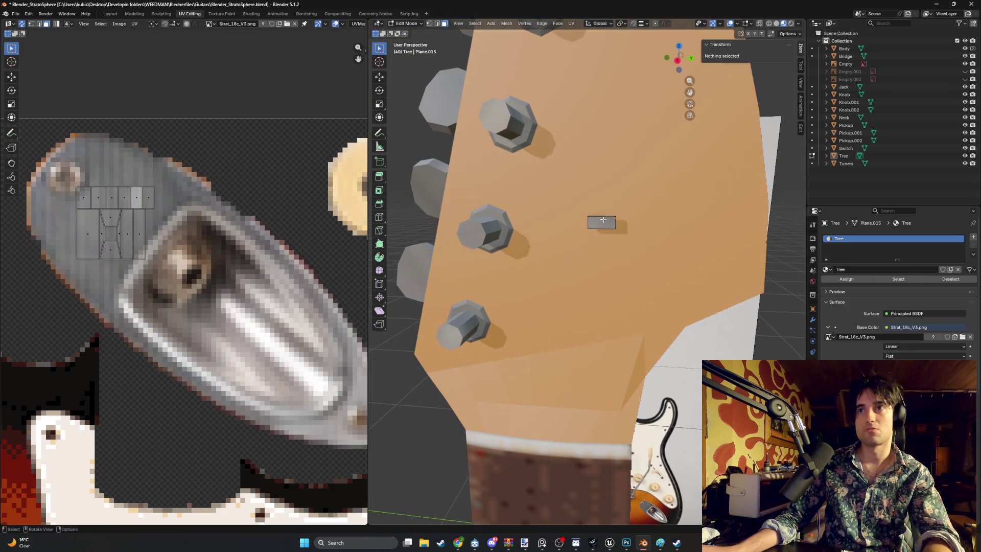
pyautogui.press('a')
pyautogui.press('g')
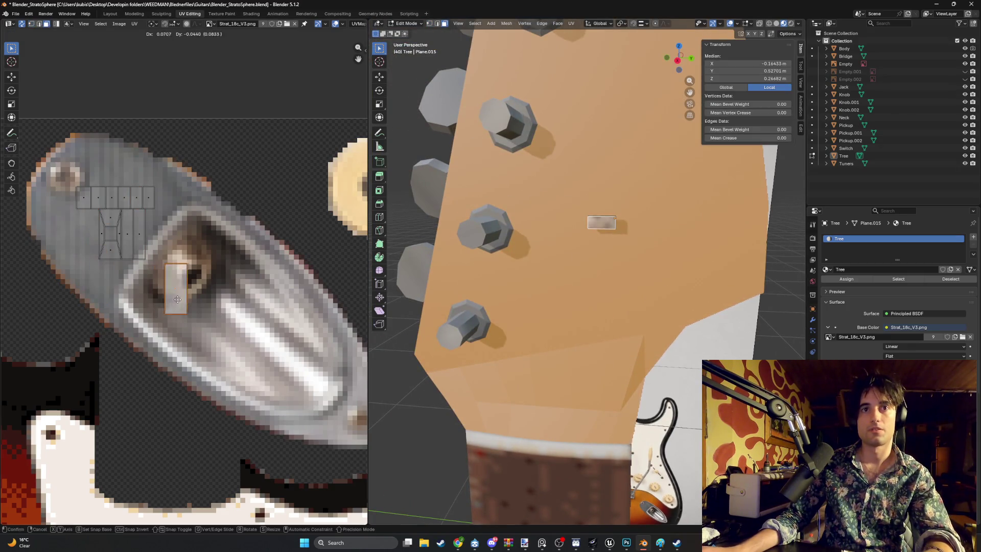
pyautogui.click(207, 297)
# Move the UV island onto the bridge and rotate it 90° with r90.
pyautogui.scroll(-5, 233, 334)
pyautogui.moveTo(234, 334); pyautogui.dragTo(205, 246, button='middle')
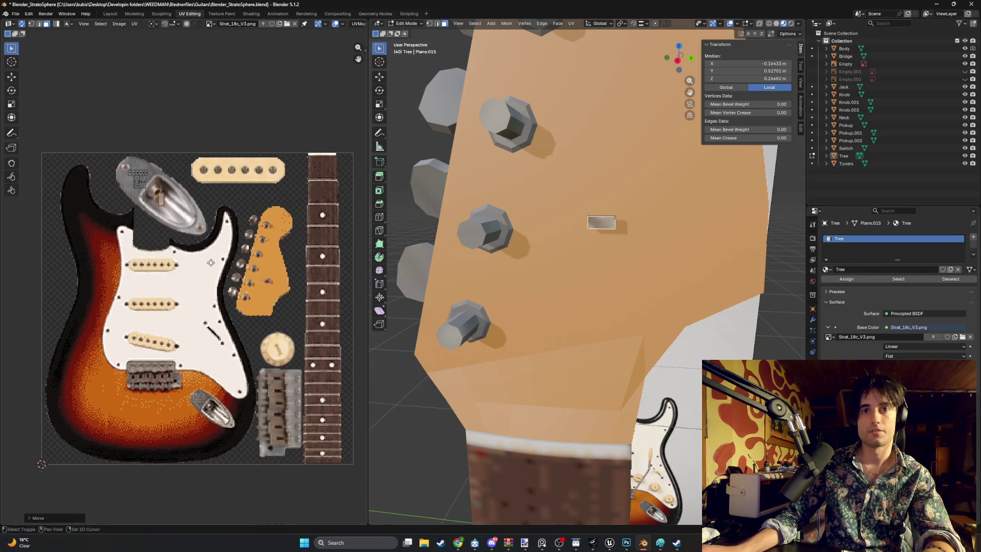
pyautogui.press('g')
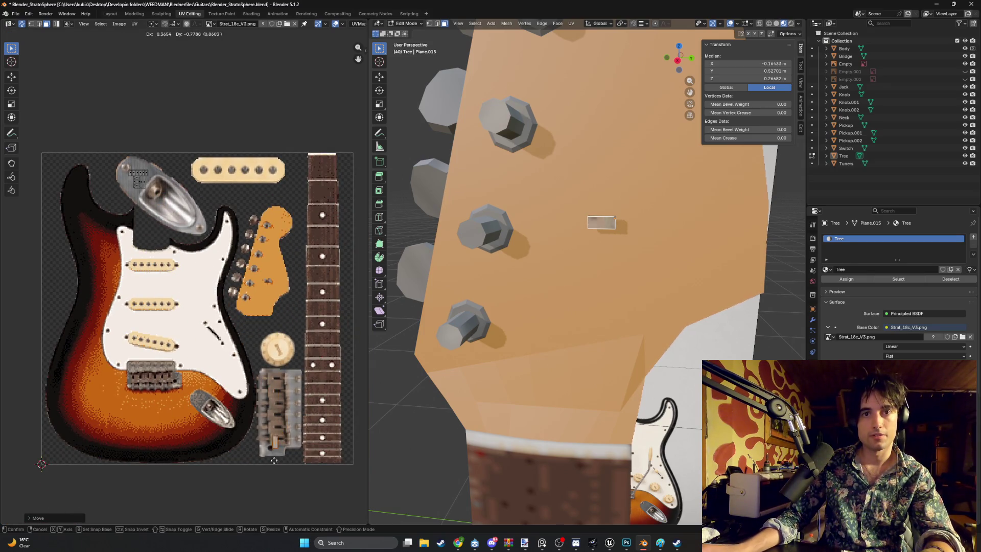
pyautogui.click(266, 452)
pyautogui.scroll(3, 241, 365)
pyautogui.scroll(-3, 240, 365)
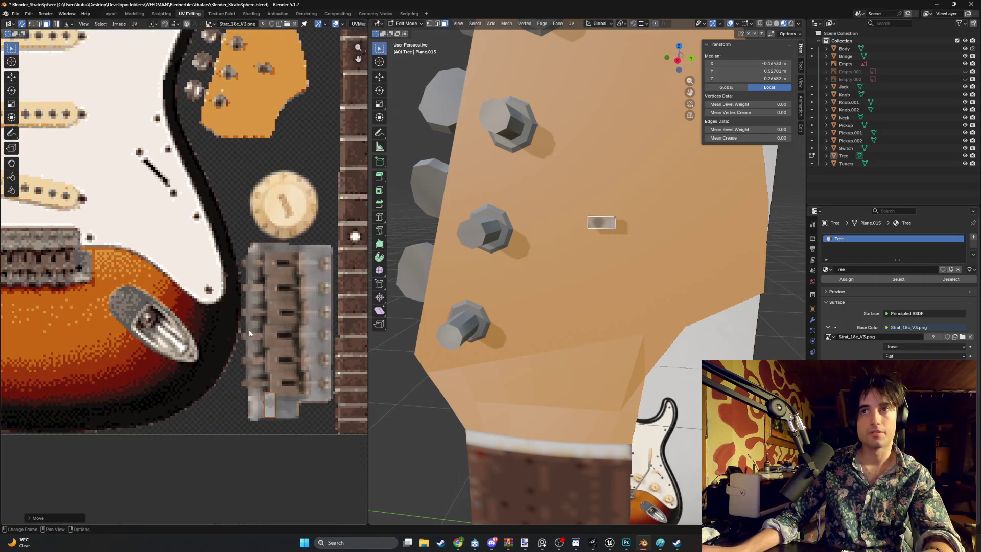
pyautogui.scroll(5, 249, 301)
pyautogui.write('r90')
pyautogui.press('Return')
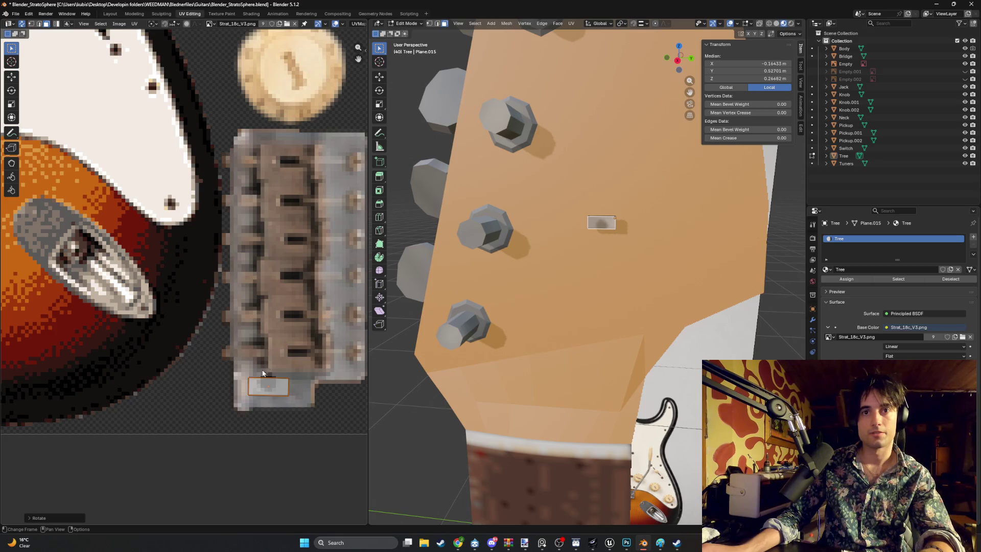
# Shift the island up the bridge and rotate it another 90° back upright.
pyautogui.press('g')
pyautogui.keyDown('ctrl'); pyautogui.scroll(-3, 329, 310); pyautogui.keyUp('ctrl')
pyautogui.click(258, 307)
pyautogui.write('r90')
pyautogui.press('Return')
# Fine-tune the island on the bridge's chrome edge: lower it, enlarge it, nudge it right, then deselect.
pyautogui.press('g')
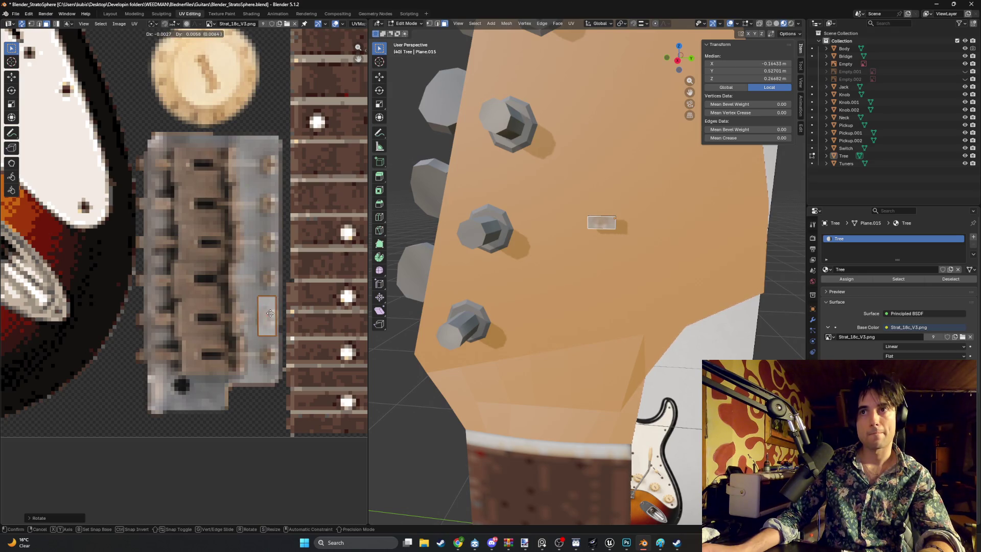
pyautogui.click(270, 316)
pyautogui.press('s')
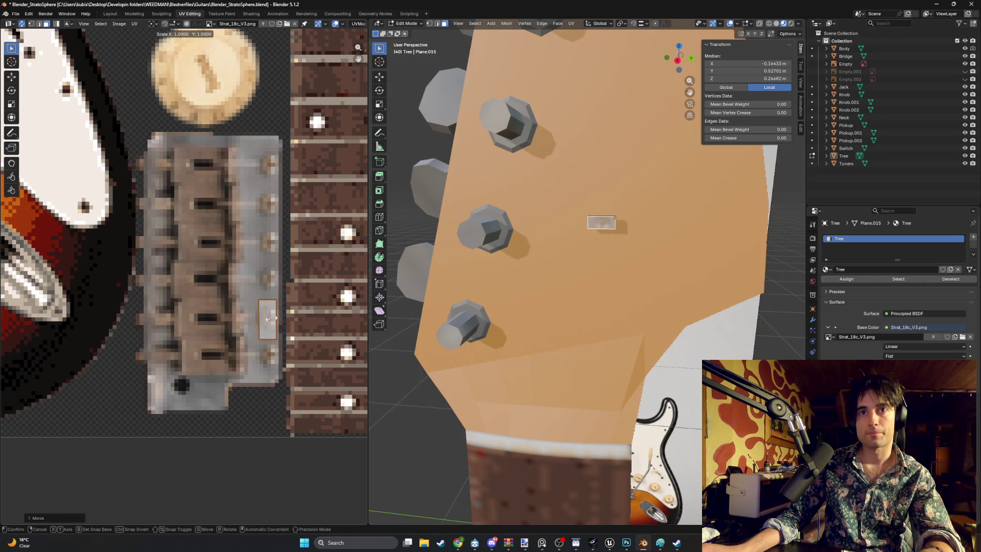
pyautogui.click(271, 322)
pyautogui.press('g')
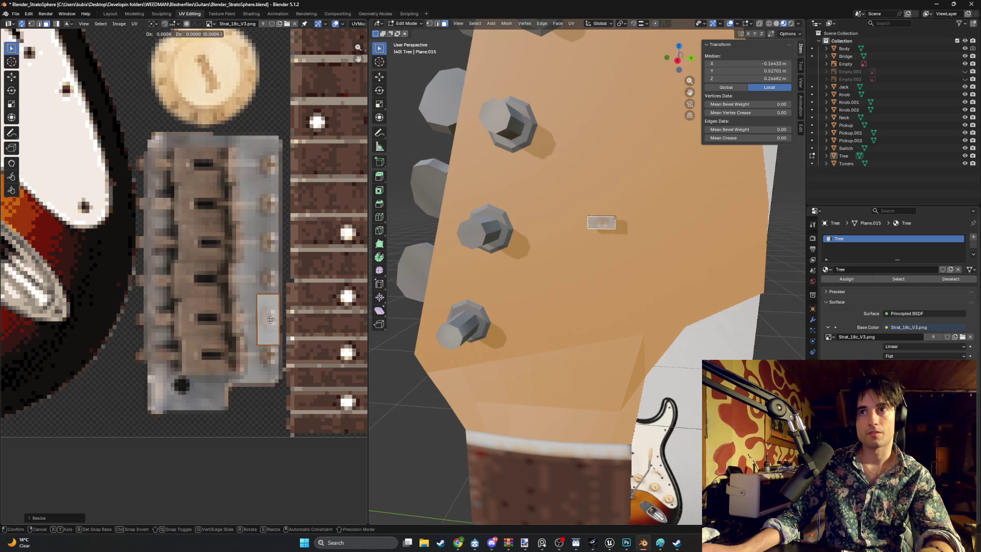
pyautogui.click(272, 320)
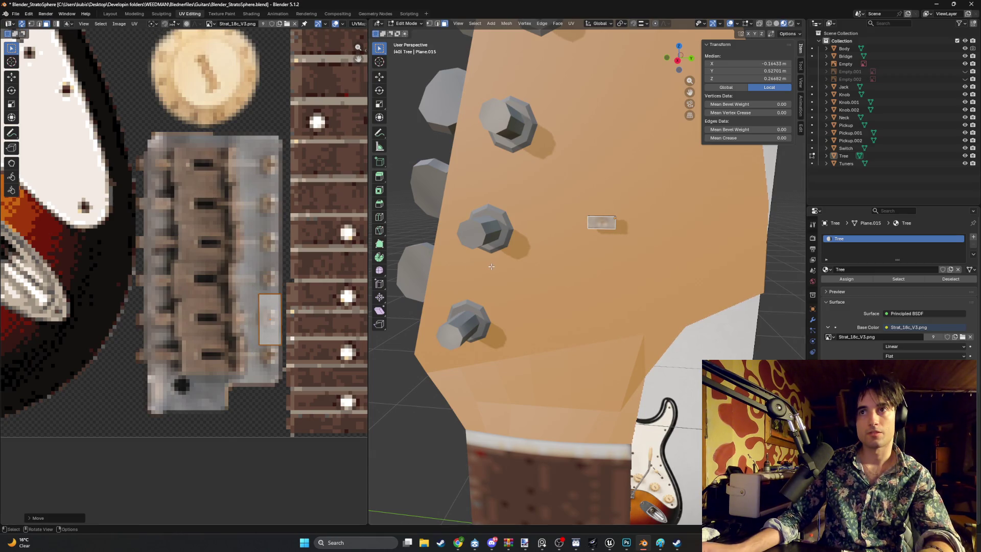
pyautogui.click(618, 246)
pyautogui.scroll(-5, 618, 247)
pyautogui.scroll(5, 544, 253)
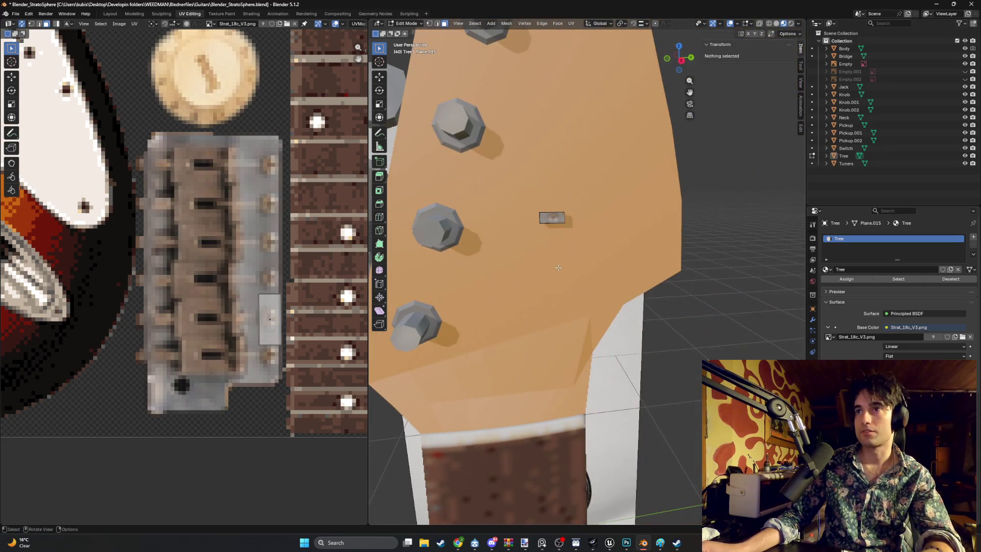
pyautogui.scroll(-4, 694, 240)
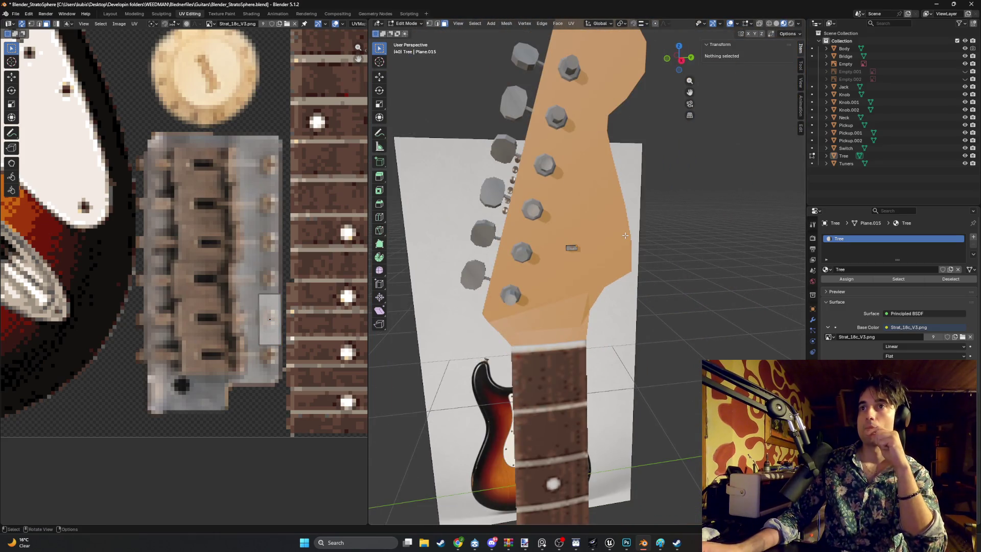
# Orbit and zoom around the neck to check the string tree from the side and above.
pyautogui.moveTo(410, 260)
pyautogui.mouseDown(button='middle')
pyautogui.moveTo(611, 271)
pyautogui.moveTo(642, 285)
pyautogui.moveTo(582, 276)
pyautogui.moveTo(595, 223)
pyautogui.moveTo(516, 215)
pyautogui.moveTo(525, 145)
pyautogui.moveTo(541, 154)
pyautogui.moveTo(409, 236)
pyautogui.moveTo(482, 280)
pyautogui.moveTo(534, 339)
pyautogui.moveTo(450, 231)
pyautogui.moveTo(521, 276)
pyautogui.moveTo(470, 204)
pyautogui.moveTo(528, 288)
pyautogui.mouseUp(button='middle')
pyautogui.scroll(4, 613, 286)
pyautogui.scroll(-5, 613, 255)
pyautogui.scroll(4, 549, 393)
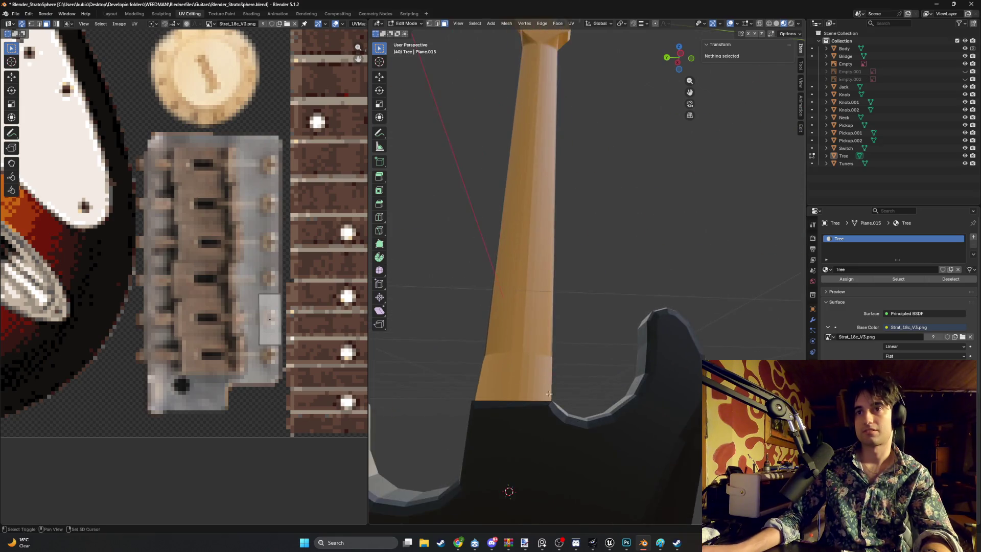
pyautogui.moveTo(548, 393); pyautogui.dragTo(529, 275, button='middle')
# Return to Object Mode, select the guitar body, and orbit to view its left horn and side.
pyautogui.press('Tab')
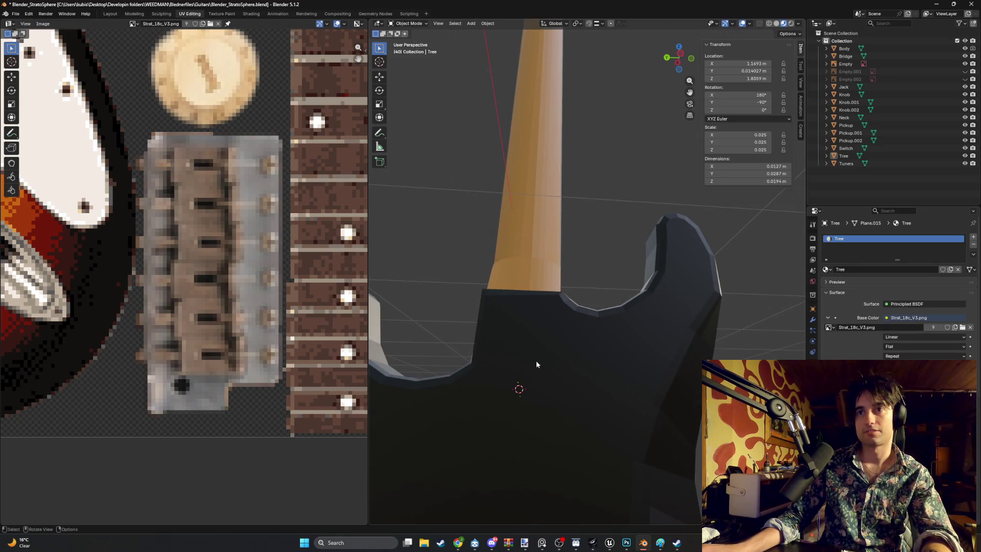
pyautogui.click(580, 368)
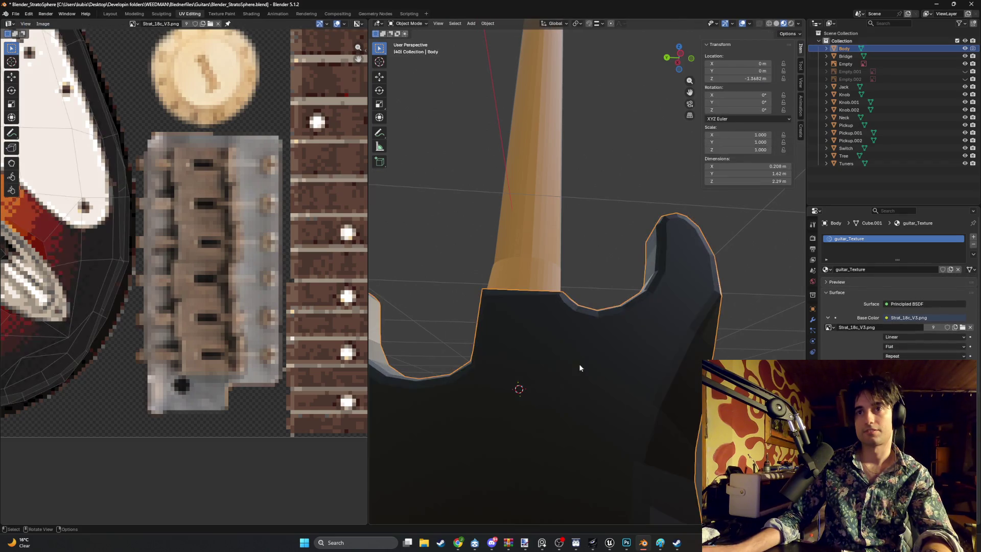
pyautogui.moveTo(523, 304)
pyautogui.mouseDown(button='middle')
pyautogui.moveTo(568, 314)
pyautogui.moveTo(439, 325)
pyautogui.mouseUp(button='middle')
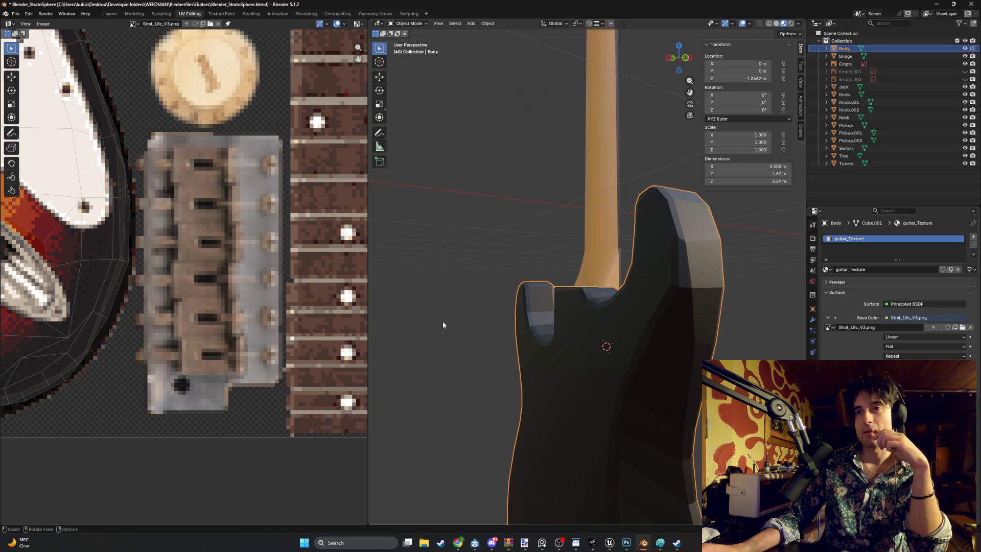
pyautogui.moveTo(503, 320); pyautogui.dragTo(540, 327, button='middle')
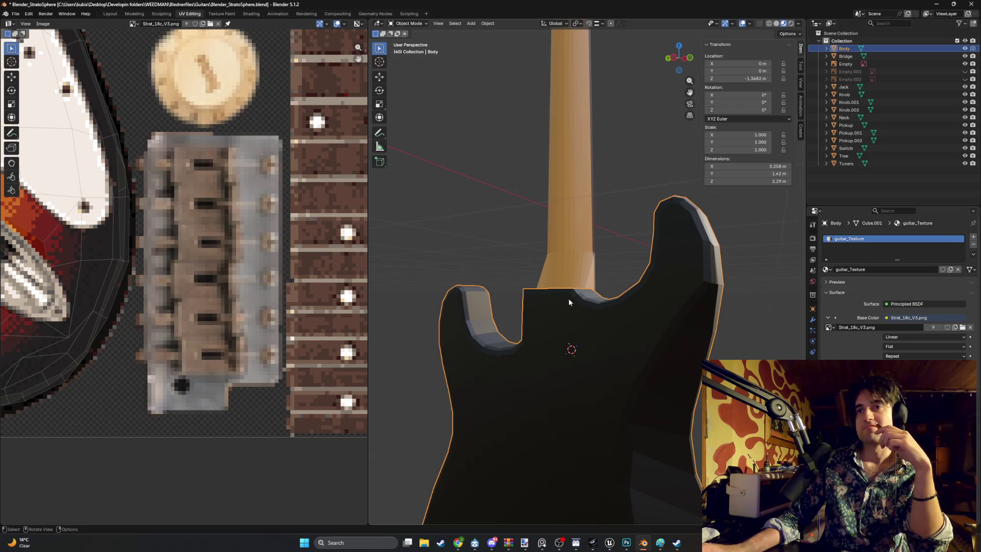
pyautogui.moveTo(467, 277)
pyautogui.mouseDown(button='middle')
pyautogui.moveTo(416, 289)
pyautogui.moveTo(500, 277)
pyautogui.moveTo(500, 287)
pyautogui.mouseUp(button='middle')
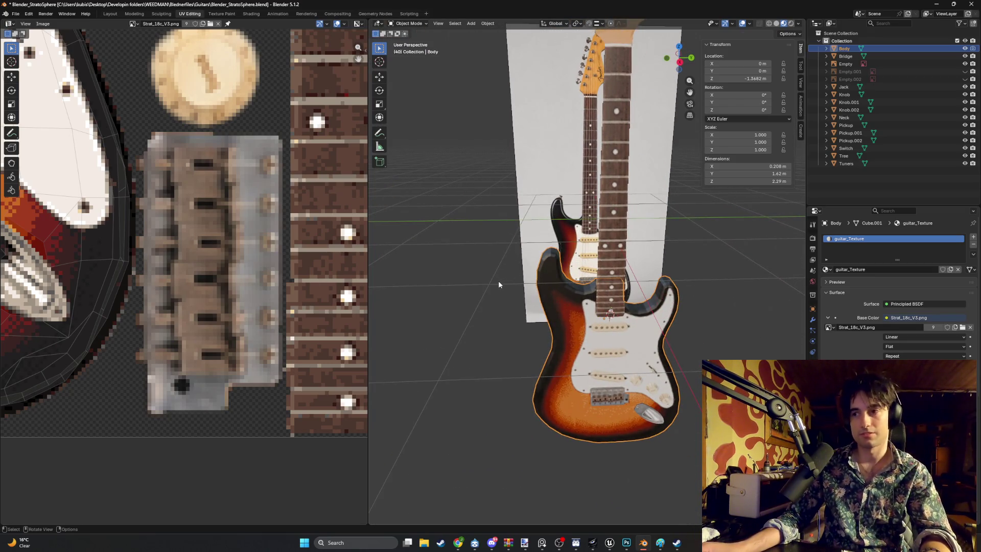
# Collapse the Outliner to the single Collection entry, dismiss the Add menu, and orbit behind the guitar.
pyautogui.hotkey('shift', 'a')
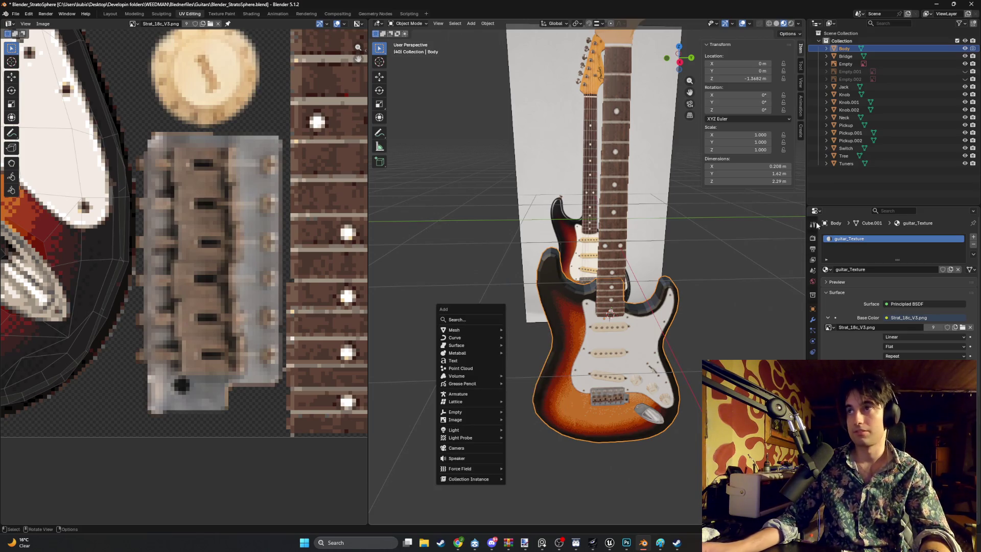
pyautogui.click(879, 184)
pyautogui.hotkey('shift', 'a')
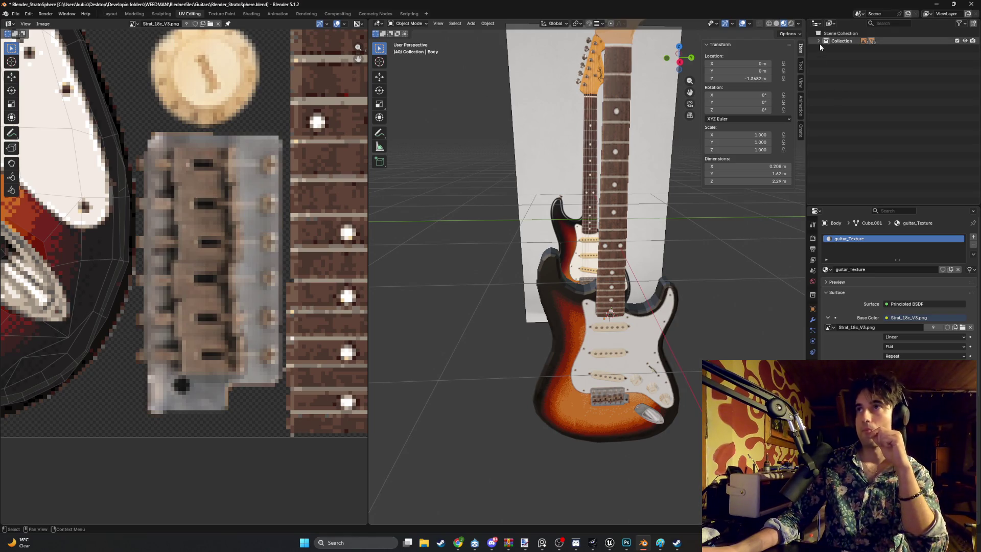
pyautogui.moveTo(562, 255)
pyautogui.mouseDown(button='middle')
pyautogui.moveTo(510, 251)
pyautogui.moveTo(495, 235)
pyautogui.moveTo(664, 260)
pyautogui.moveTo(641, 266)
pyautogui.moveTo(611, 235)
pyautogui.moveTo(661, 175)
pyautogui.moveTo(642, 212)
pyautogui.moveTo(605, 228)
pyautogui.moveTo(574, 292)
pyautogui.moveTo(623, 278)
pyautogui.moveTo(645, 252)
pyautogui.moveTo(653, 296)
pyautogui.moveTo(627, 285)
pyautogui.moveTo(601, 289)
pyautogui.moveTo(600, 303)
pyautogui.moveTo(539, 312)
pyautogui.moveTo(611, 319)
pyautogui.moveTo(622, 332)
pyautogui.moveTo(627, 320)
pyautogui.mouseUp(button='middle')
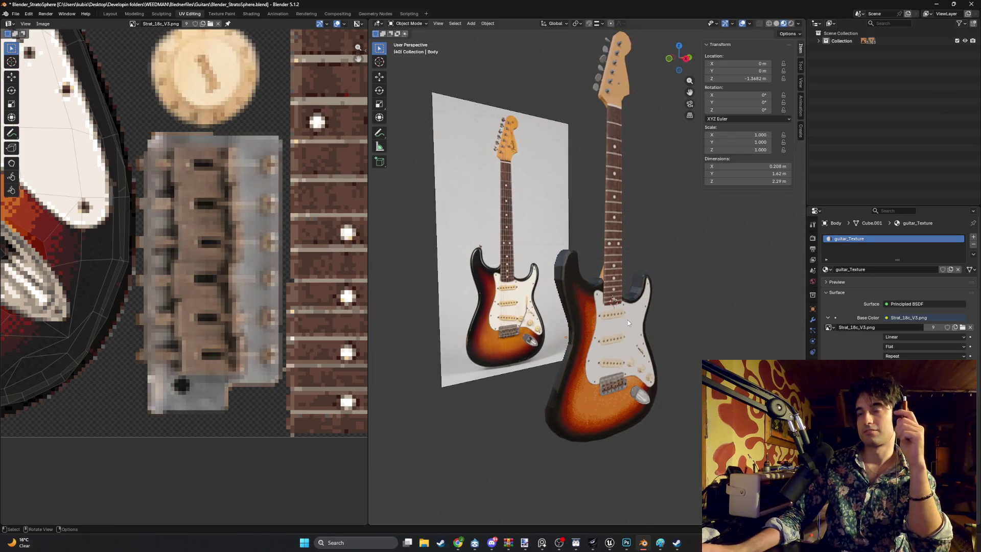
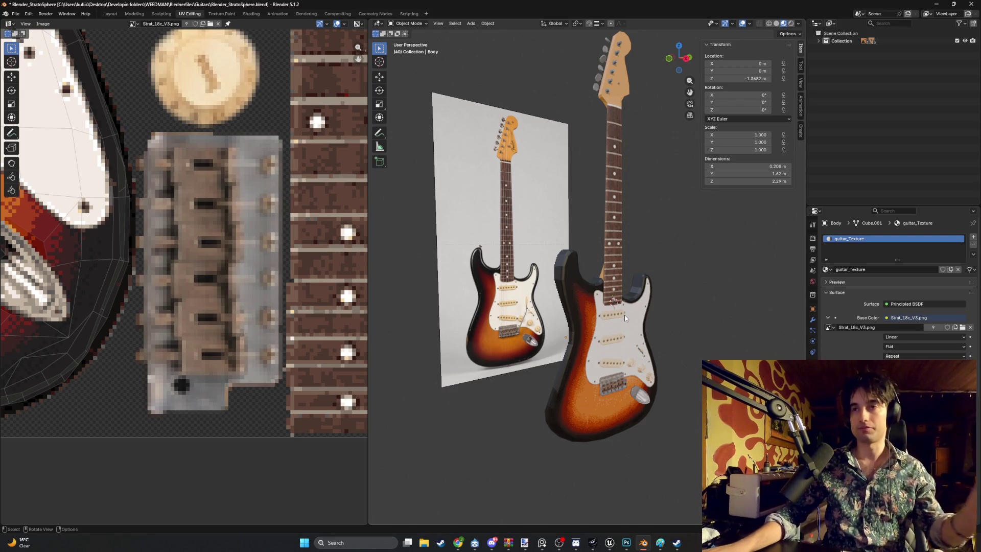
# Scale up the small string tree on the headstock slightly.
pyautogui.moveTo(624, 303)
pyautogui.mouseDown(button='middle')
pyautogui.moveTo(569, 298)
pyautogui.moveTo(528, 253)
pyautogui.moveTo(673, 268)
pyautogui.moveTo(626, 301)
pyautogui.moveTo(573, 275)
pyautogui.moveTo(617, 274)
pyautogui.moveTo(596, 312)
pyautogui.moveTo(627, 301)
pyautogui.moveTo(604, 290)
pyautogui.moveTo(537, 321)
pyautogui.moveTo(545, 280)
pyautogui.moveTo(560, 318)
pyautogui.moveTo(589, 314)
pyautogui.moveTo(491, 301)
pyautogui.moveTo(534, 247)
pyautogui.moveTo(700, 300)
pyautogui.moveTo(638, 316)
pyautogui.moveTo(479, 328)
pyautogui.moveTo(504, 299)
pyautogui.moveTo(573, 329)
pyautogui.moveTo(489, 290)
pyautogui.moveTo(583, 222)
pyautogui.moveTo(584, 245)
pyautogui.mouseUp(button='middle')
pyautogui.moveTo(586, 282)
pyautogui.mouseDown(button='middle')
pyautogui.moveTo(604, 254)
pyautogui.moveTo(604, 313)
pyautogui.moveTo(631, 286)
pyautogui.moveTo(565, 228)
pyautogui.moveTo(546, 245)
pyautogui.moveTo(453, 210)
pyautogui.moveTo(545, 214)
pyautogui.moveTo(519, 210)
pyautogui.moveTo(538, 334)
pyautogui.moveTo(495, 287)
pyautogui.moveTo(500, 322)
pyautogui.moveTo(487, 329)
pyautogui.moveTo(516, 300)
pyautogui.moveTo(403, 291)
pyautogui.moveTo(508, 290)
pyautogui.moveTo(470, 296)
pyautogui.moveTo(480, 289)
pyautogui.moveTo(446, 283)
pyautogui.mouseUp(button='middle')
pyautogui.scroll(-3, 619, 285)
pyautogui.scroll(3, 496, 287)
pyautogui.click(447, 285)
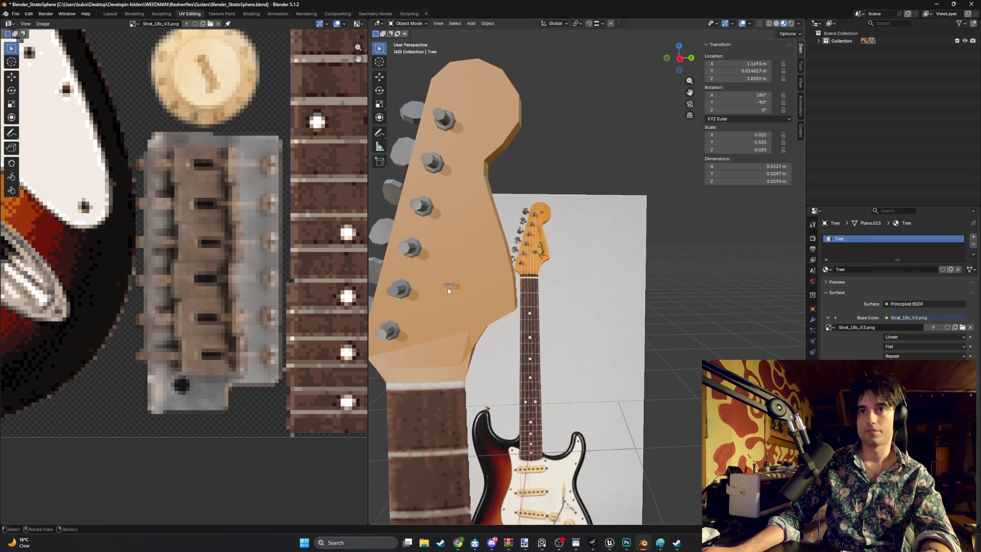
pyautogui.press('s')
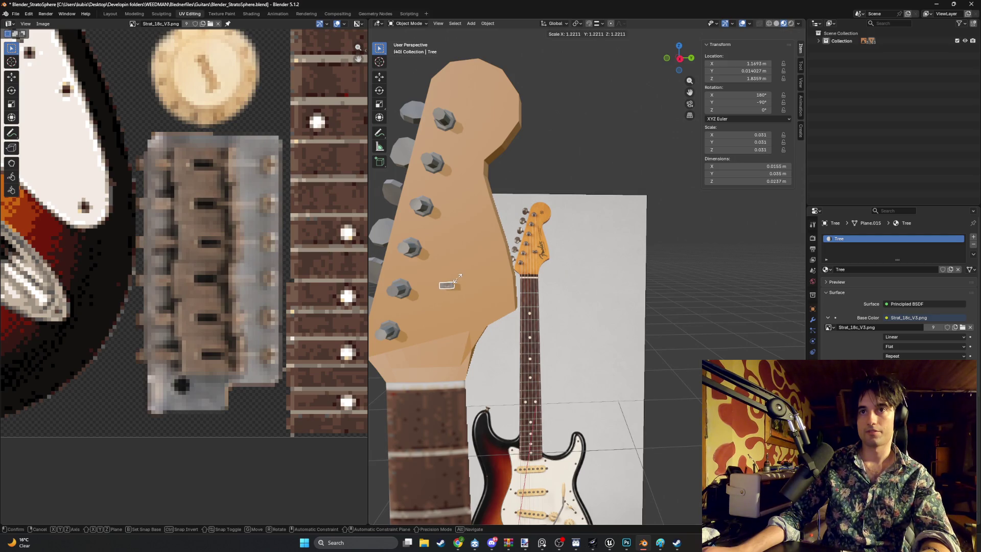
pyautogui.click(456, 277)
# Orbit to the back of the guitar and expand the Collection in the Outliner.
pyautogui.click(546, 296)
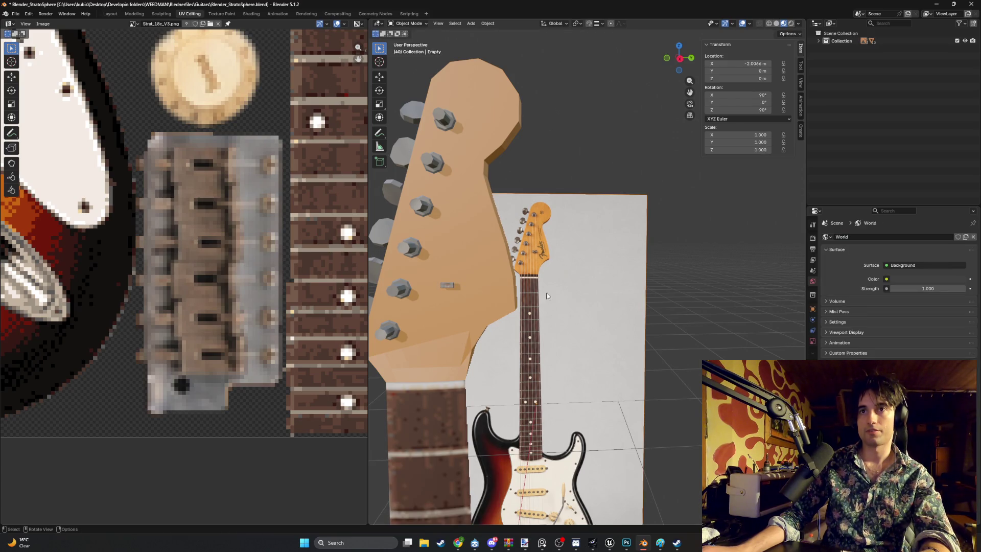
pyautogui.moveTo(529, 279)
pyautogui.mouseDown(button='middle')
pyautogui.moveTo(642, 295)
pyautogui.moveTo(633, 293)
pyautogui.moveTo(635, 332)
pyautogui.moveTo(675, 286)
pyautogui.mouseUp(button='middle')
pyautogui.scroll(-5, 643, 293)
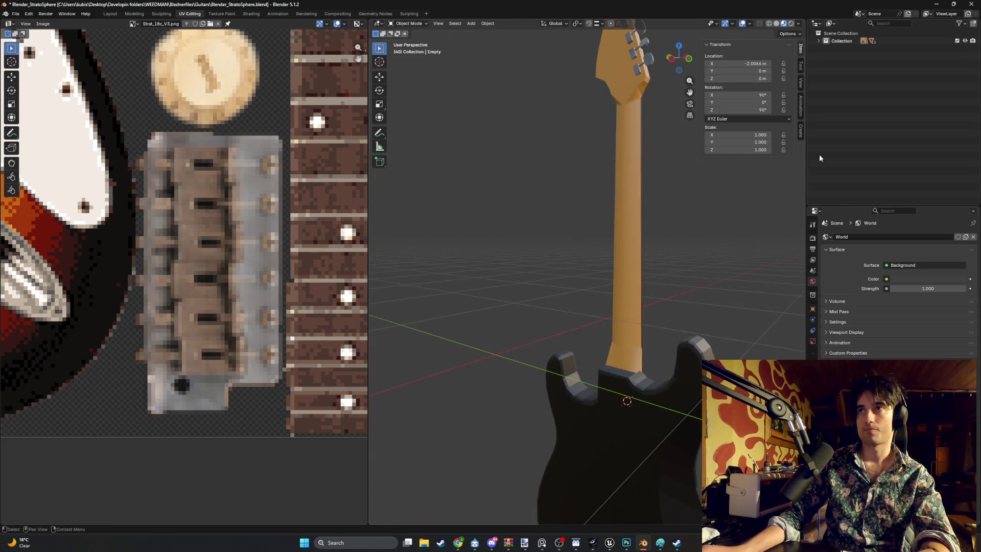
pyautogui.click(818, 41)
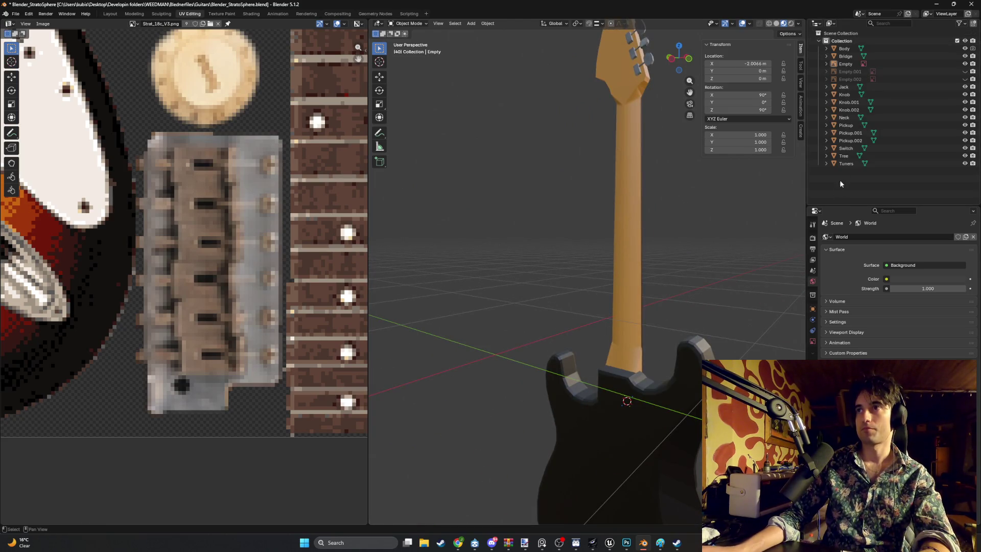
pyautogui.hotkey('shift', 'a')
# Add a mesh circle with 12 vertices.
pyautogui.moveTo(640, 266)
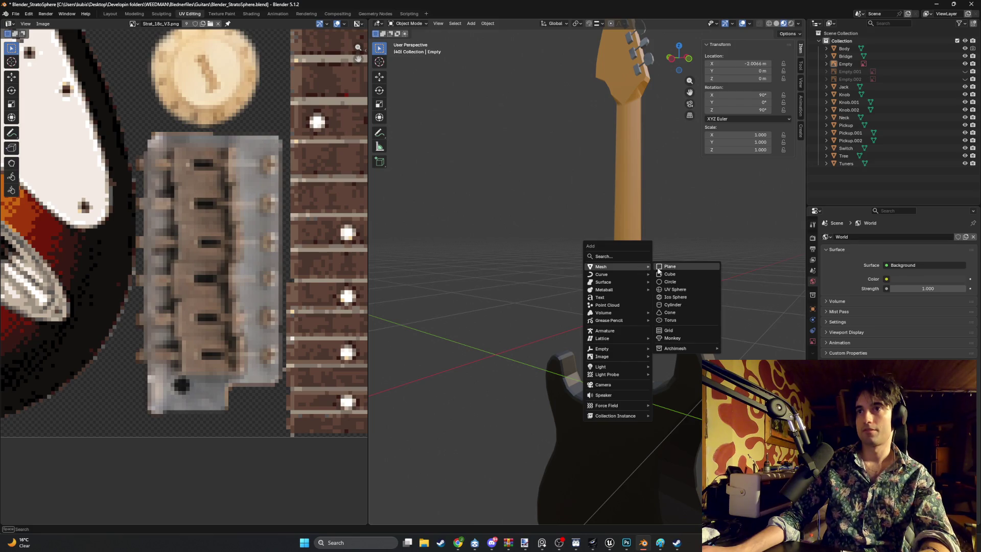
pyautogui.click(666, 282)
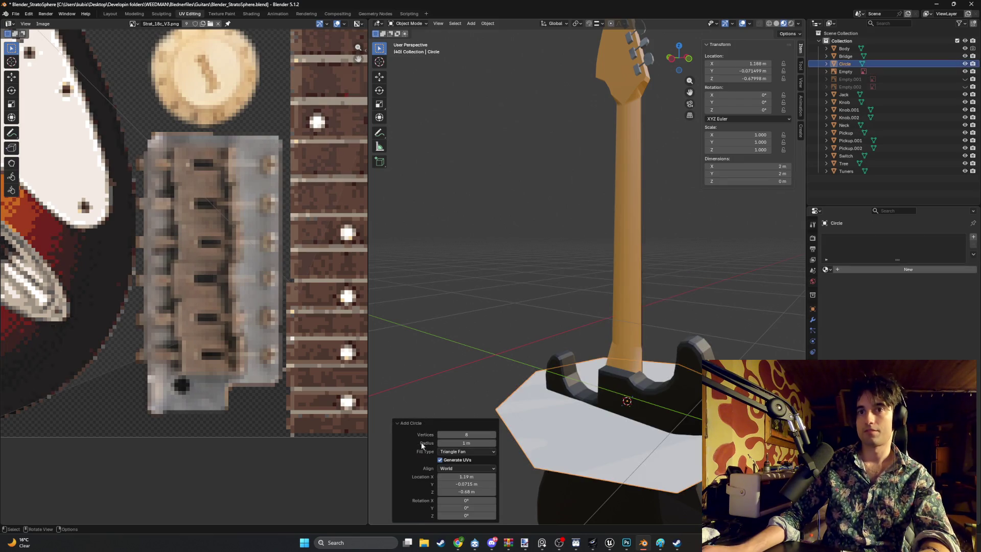
pyautogui.click(471, 436)
pyautogui.write('12')
pyautogui.press('Return')
# Stand the circle upright by rotating it 90° about Y, and show face orientation.
pyautogui.moveTo(537, 424)
pyautogui.mouseDown(button='middle')
pyautogui.moveTo(532, 446)
pyautogui.moveTo(586, 409)
pyautogui.moveTo(589, 432)
pyautogui.mouseUp(button='middle')
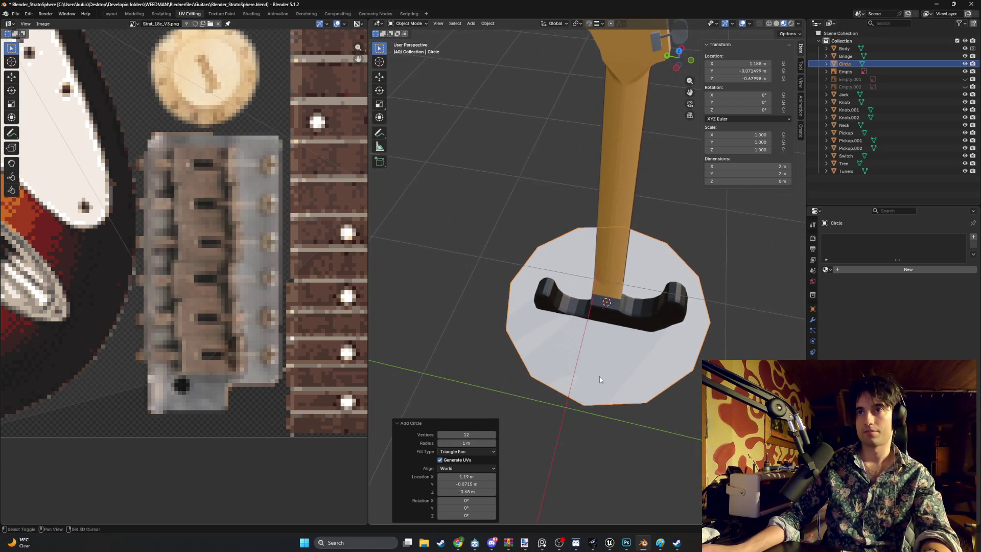
pyautogui.moveTo(602, 379)
pyautogui.mouseDown(button='middle')
pyautogui.moveTo(574, 351)
pyautogui.moveTo(616, 314)
pyautogui.mouseUp(button='middle')
pyautogui.write('ry')
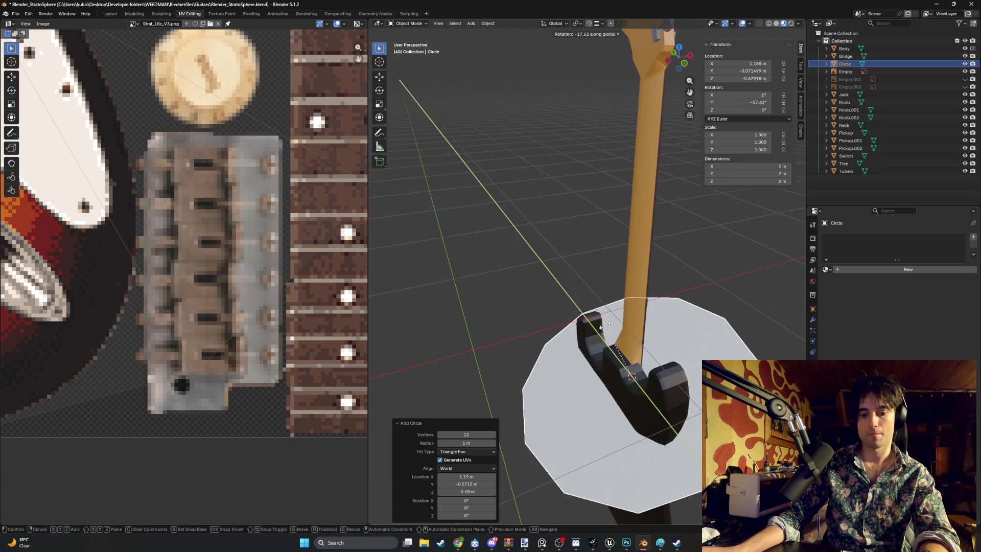
pyautogui.write('90')
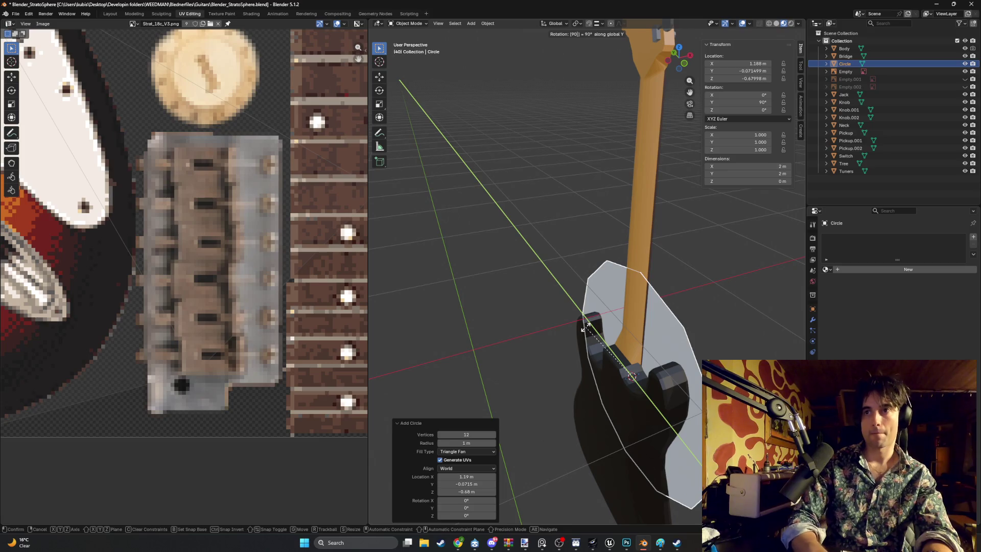
pyautogui.press('Return')
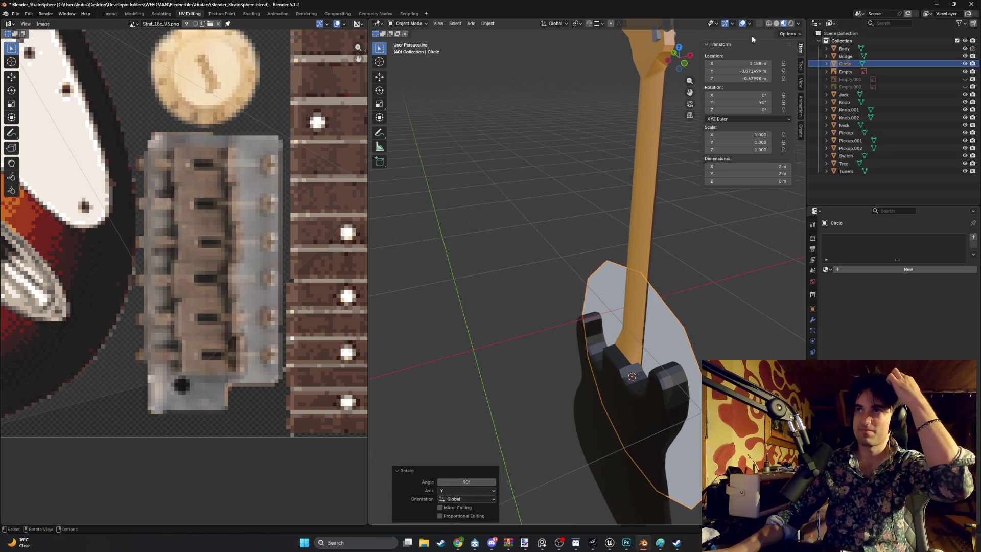
pyautogui.click(750, 24)
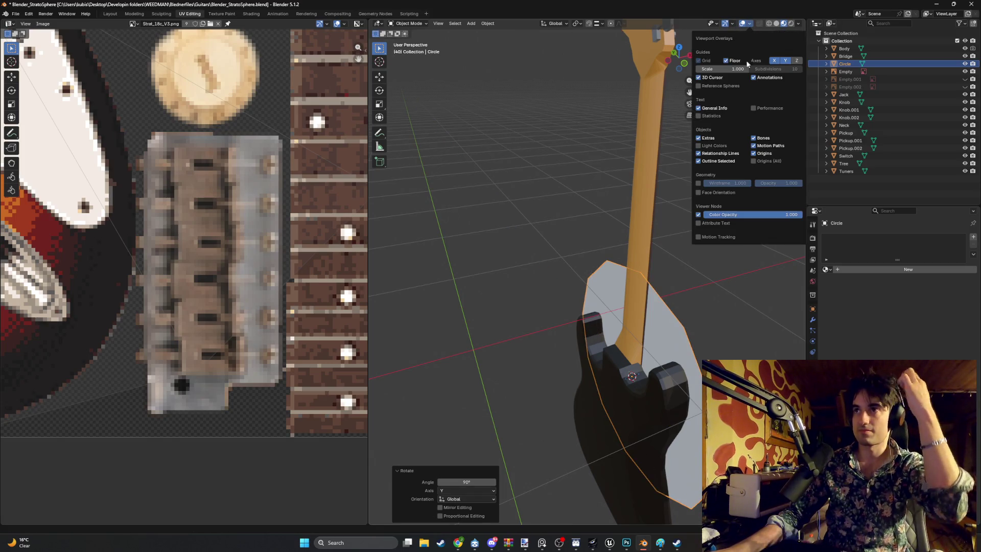
pyautogui.click(699, 192)
# Flip the circle 180° about Y.
pyautogui.moveTo(735, 327); pyautogui.dragTo(681, 321, button='middle')
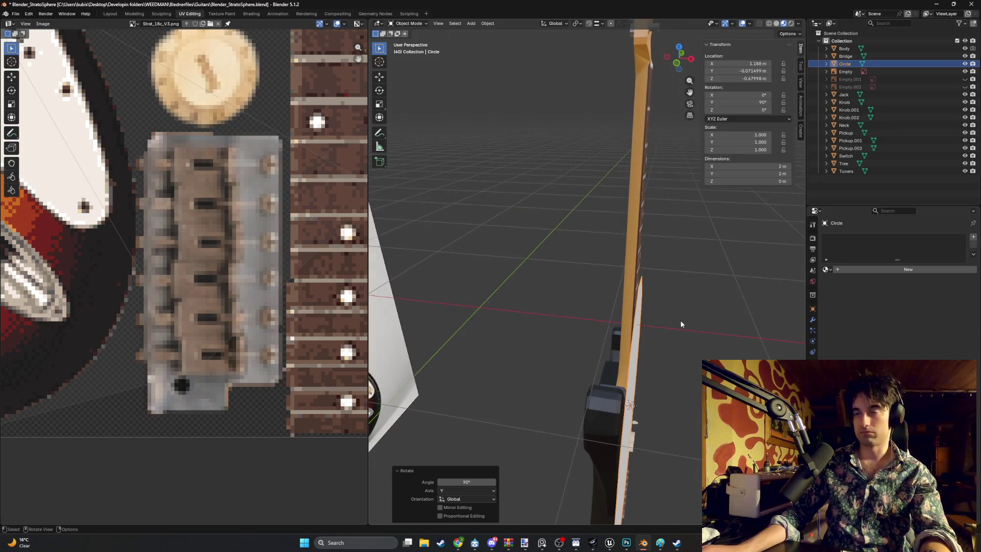
pyautogui.press('r')
pyautogui.write('y')
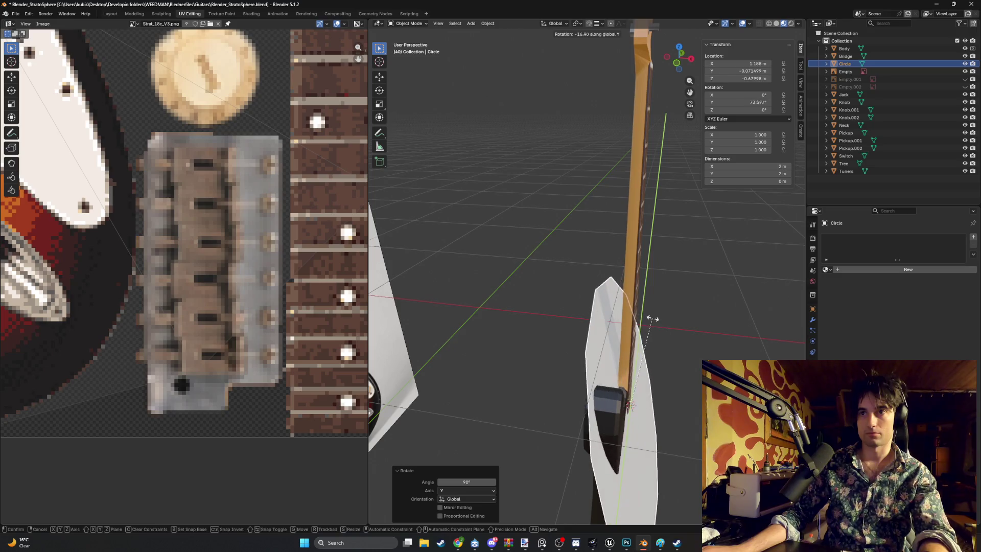
pyautogui.write('180')
pyautogui.press('Return')
# Move the circle along X to 0.86223 m, hide the reference image and save.
pyautogui.moveTo(652, 317)
pyautogui.mouseDown(button='middle')
pyautogui.moveTo(582, 347)
pyautogui.moveTo(687, 354)
pyautogui.moveTo(591, 260)
pyautogui.moveTo(640, 282)
pyautogui.moveTo(612, 292)
pyautogui.moveTo(626, 289)
pyautogui.mouseUp(button='middle')
pyautogui.press('KP_1')
pyautogui.scroll(5, 565, 344)
pyautogui.press('g')
pyautogui.press('x')
pyautogui.click(614, 343)
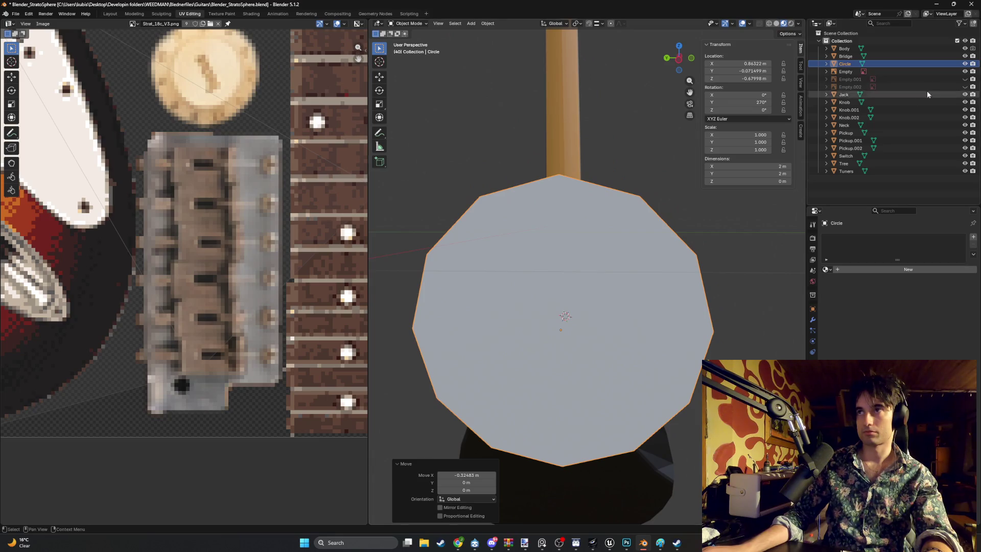
pyautogui.click(964, 72)
pyautogui.hotkey('ctrl', 's')
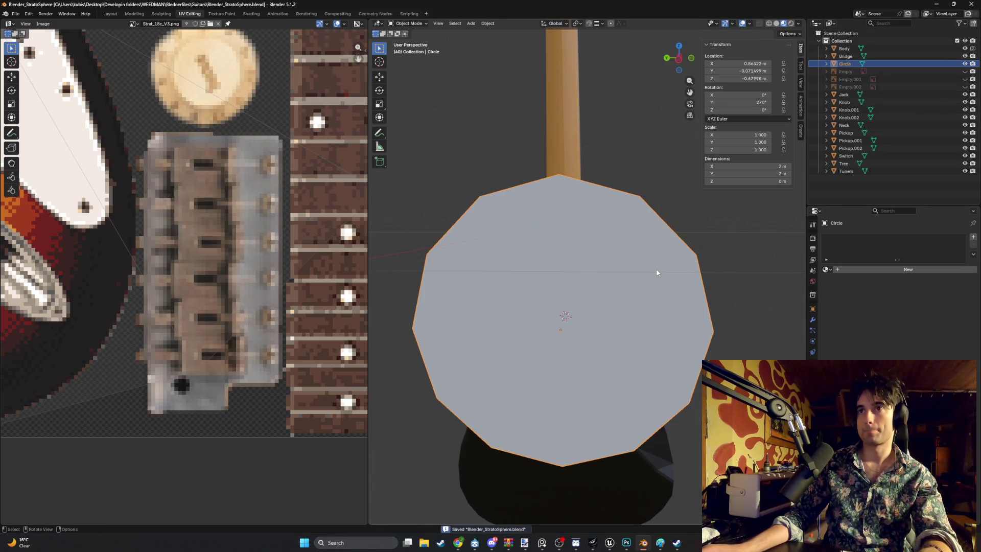
# In Edit Mode, move the circle's three upper-right faces to the right along Y.
pyautogui.press('Tab')
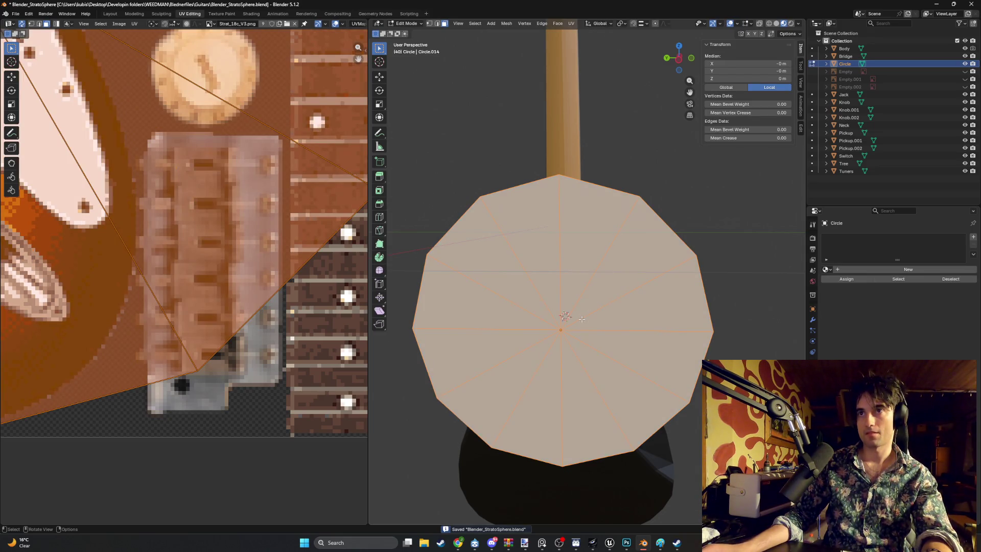
pyautogui.moveTo(610, 317); pyautogui.dragTo(589, 256)
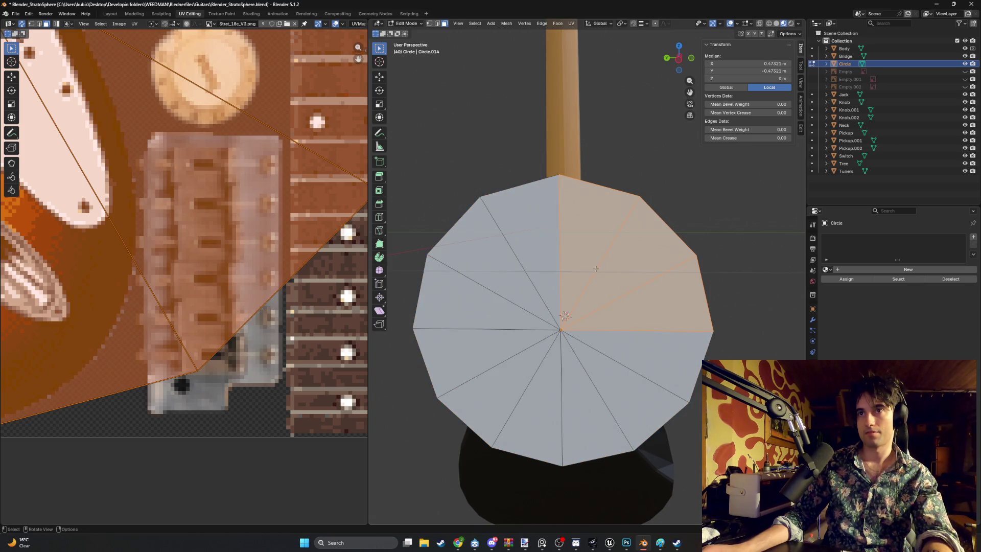
pyautogui.press('g')
pyautogui.press('y')
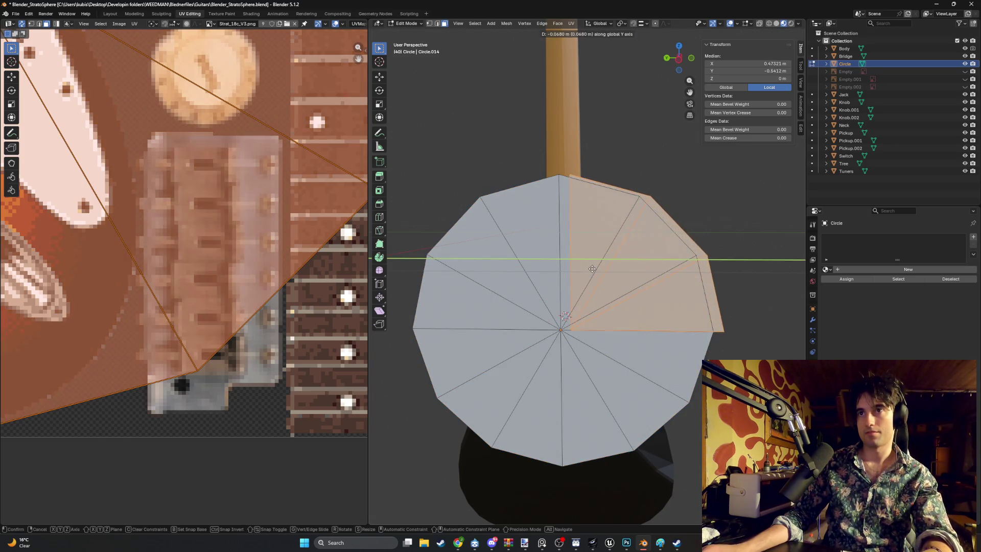
pyautogui.click(715, 283)
# Duplicate the lower-right faces and move the copy down along Z below the body.
pyautogui.moveTo(652, 357)
pyautogui.keyDown('shift'); pyautogui.mouseDown(button='middle')
pyautogui.moveTo(611, 329)
pyautogui.moveTo(584, 239)
pyautogui.mouseUp(button='middle'); pyautogui.keyUp('shift')
pyautogui.scroll(-1, 577, 242)
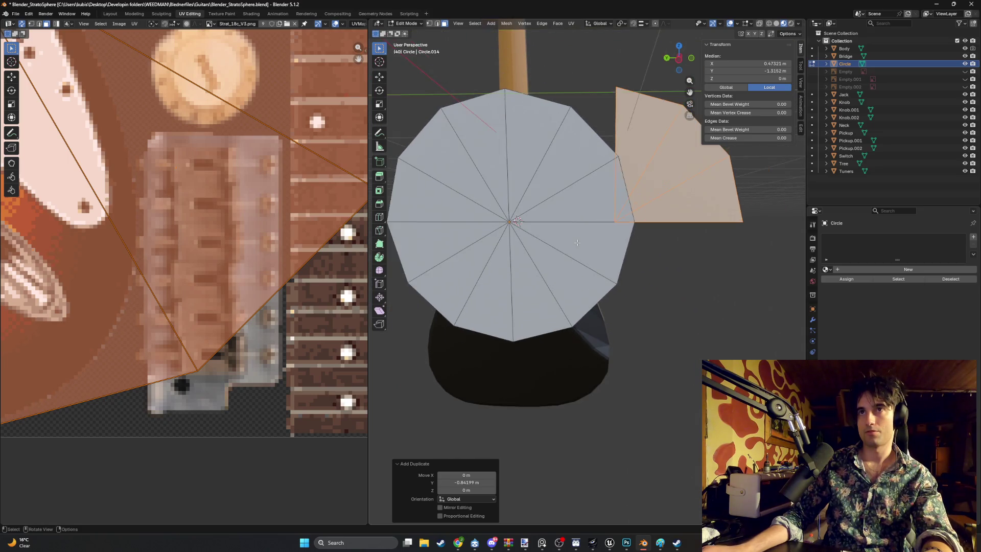
pyautogui.scroll(-2, 577, 255)
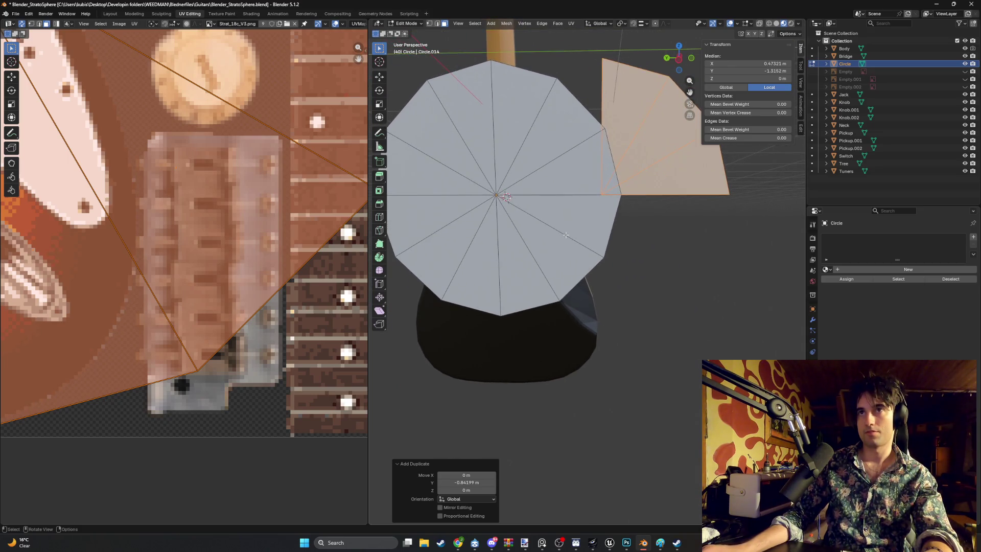
pyautogui.click(539, 256)
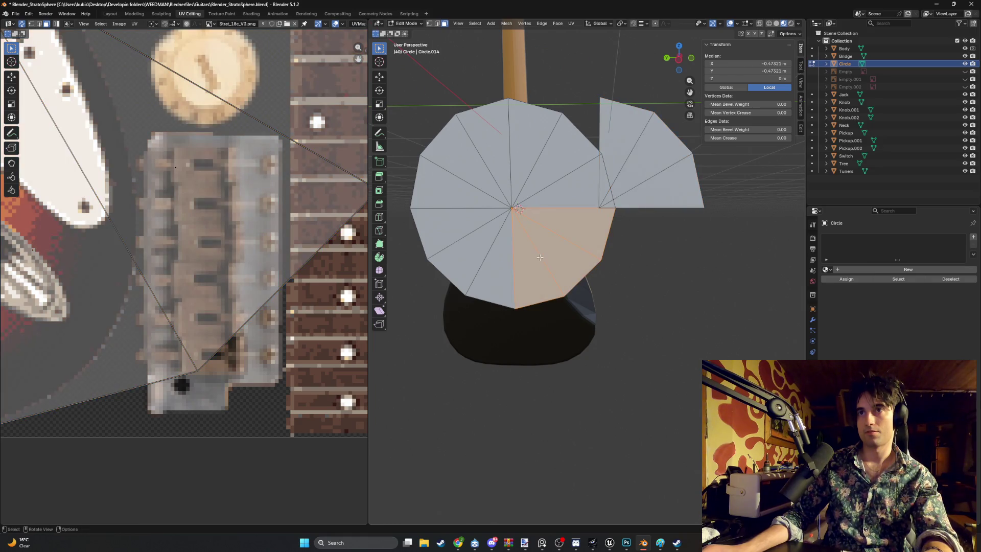
pyautogui.hotkey('shift', 'd')
pyautogui.press('z')
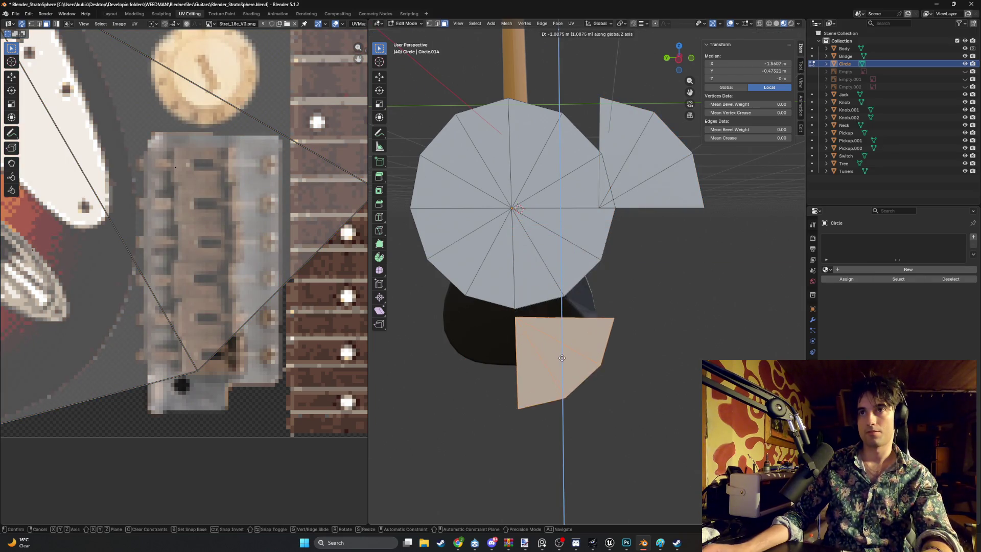
pyautogui.click(560, 379)
# Move the lower piece to the right along Y.
pyautogui.moveTo(561, 380); pyautogui.dragTo(563, 359, button='middle')
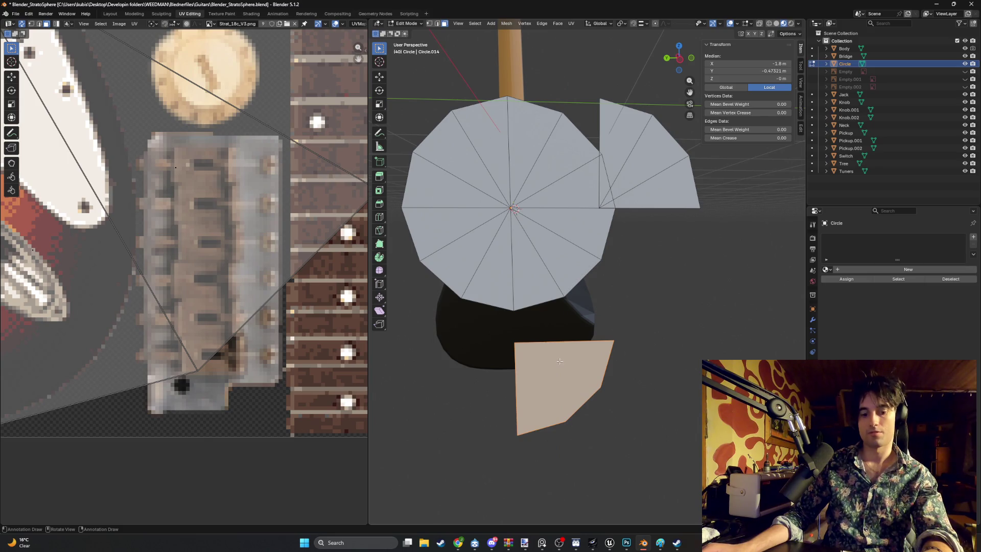
pyautogui.hotkey('shift', 'd')
pyautogui.press('y')
pyautogui.rightClick(567, 366)
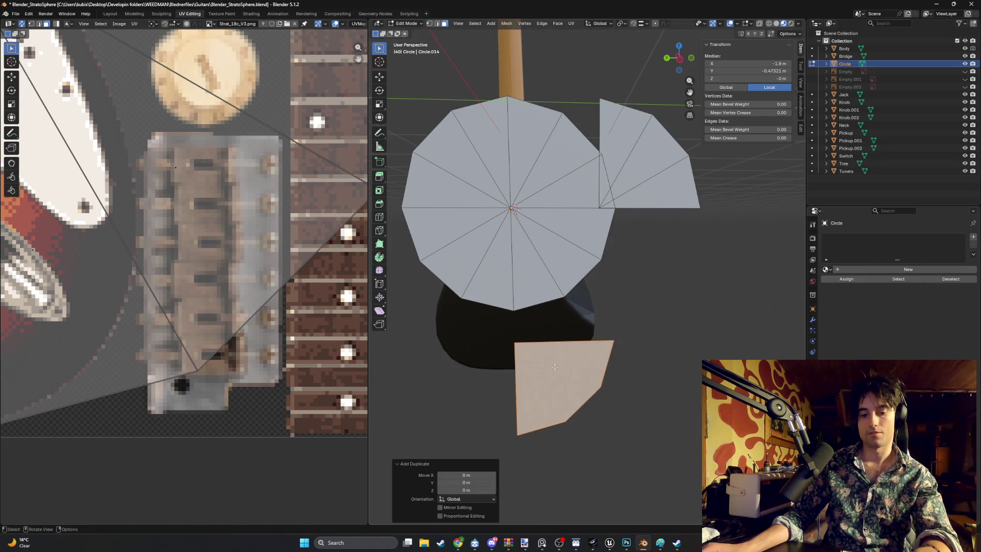
pyautogui.hotkey('shift', 'd')
pyautogui.rightClick(556, 366)
pyautogui.hotkey('ctrl', 'z')
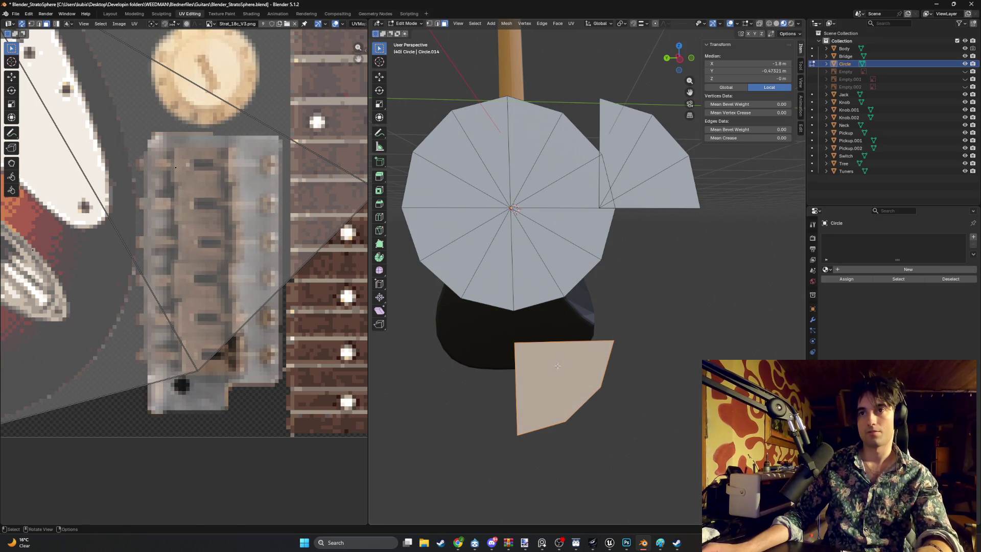
pyautogui.press('g')
pyautogui.press('y')
pyautogui.click(637, 372)
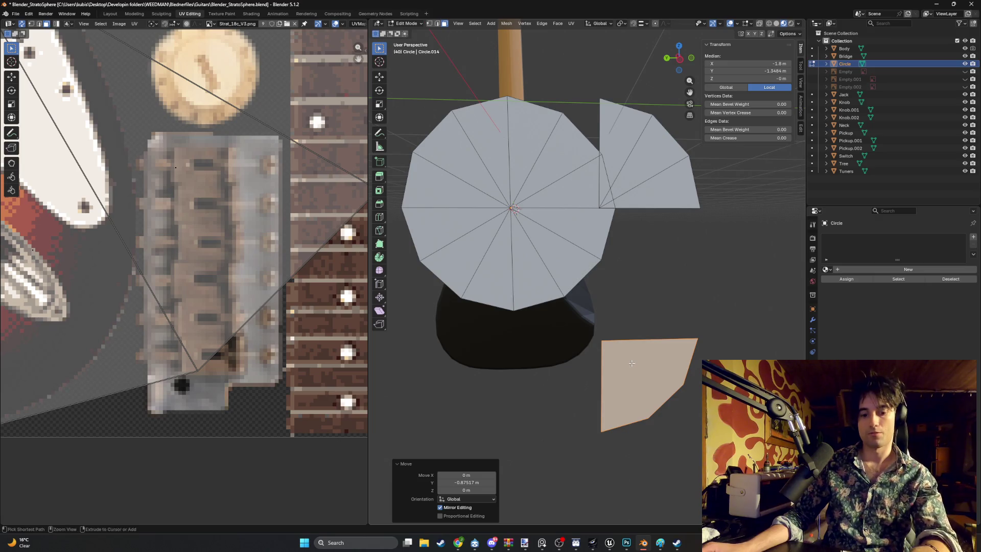
# Turn on vertex snapping and snap the piece into place along Y.
pyautogui.press('g')
pyautogui.press('y')
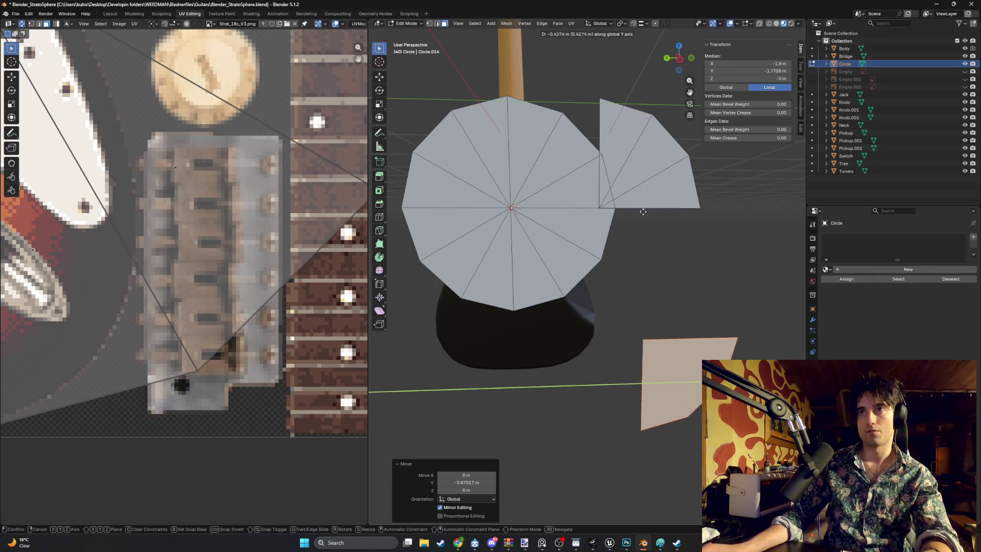
pyautogui.press('Escape')
pyautogui.click(645, 23)
pyautogui.click(629, 79)
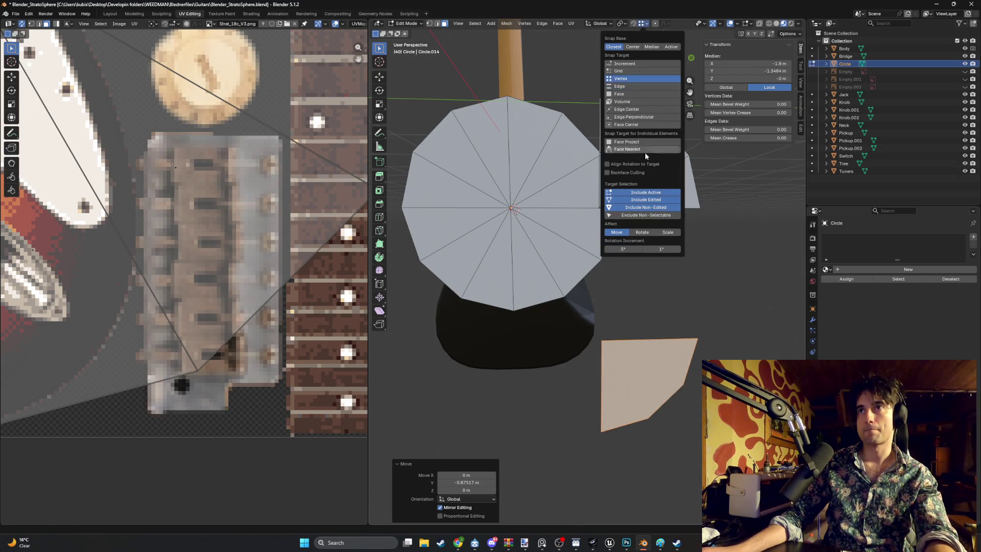
pyautogui.press('g')
pyautogui.press('y')
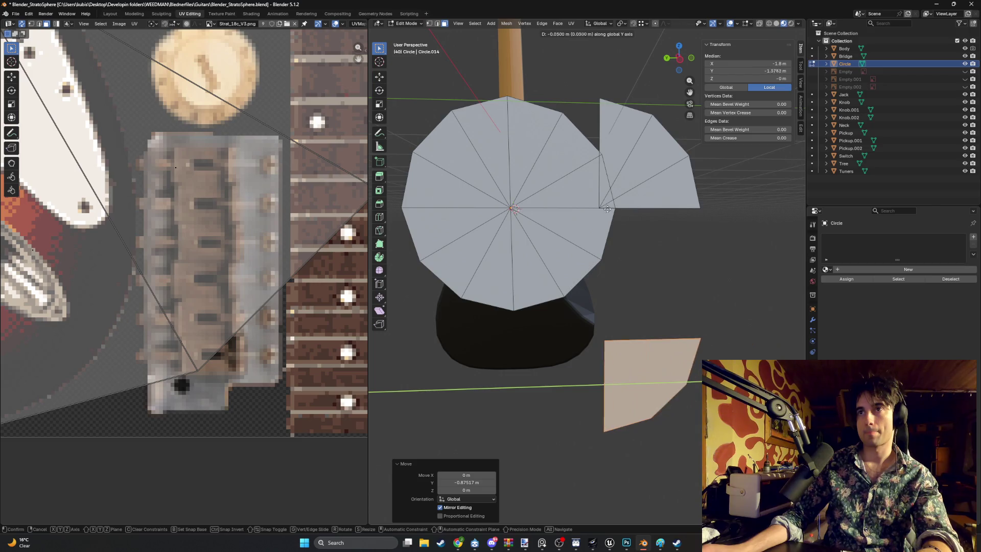
pyautogui.click(678, 273)
# Move the lower-left quarter faces down along Z to the lower-left corner.
pyautogui.moveTo(679, 272)
pyautogui.mouseDown(button='middle')
pyautogui.moveTo(665, 269)
pyautogui.moveTo(673, 274)
pyautogui.mouseUp(button='middle')
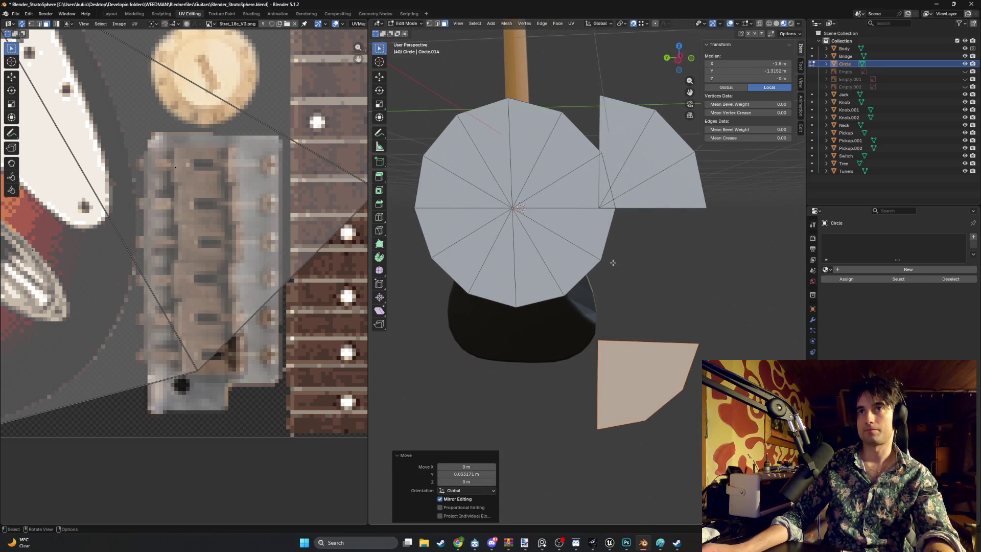
pyautogui.moveTo(498, 273); pyautogui.dragTo(444, 232)
pyautogui.press('g')
pyautogui.press('Escape')
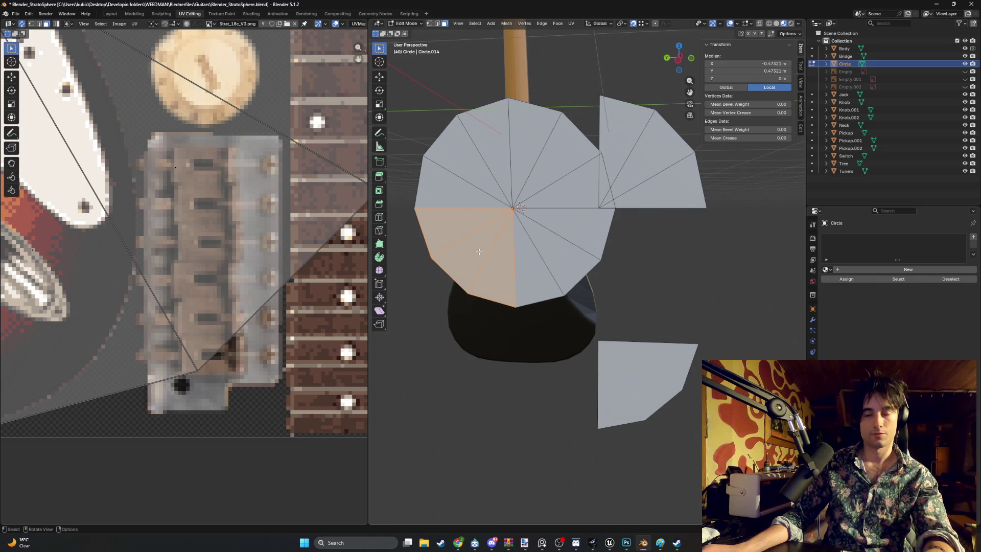
pyautogui.press('g')
pyautogui.press('z')
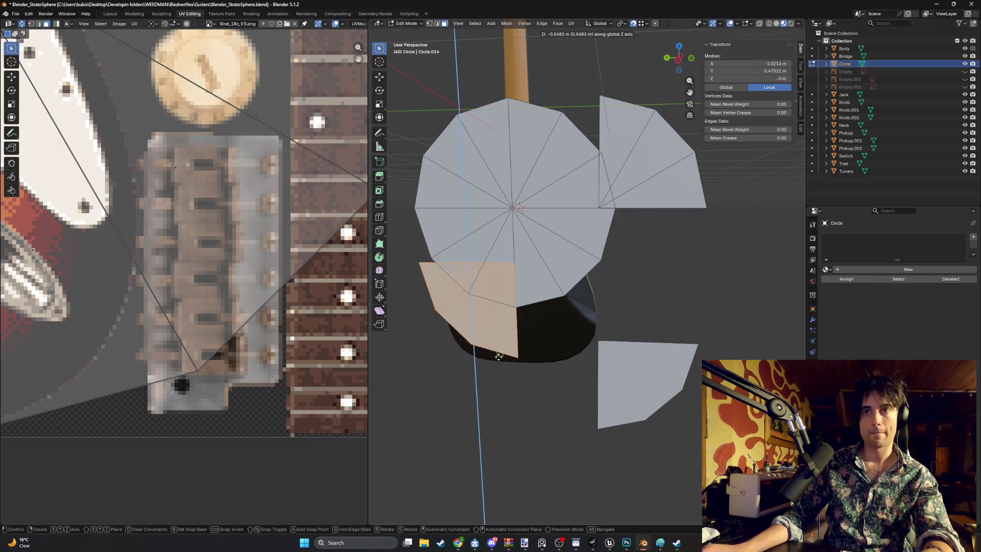
pyautogui.click(603, 429)
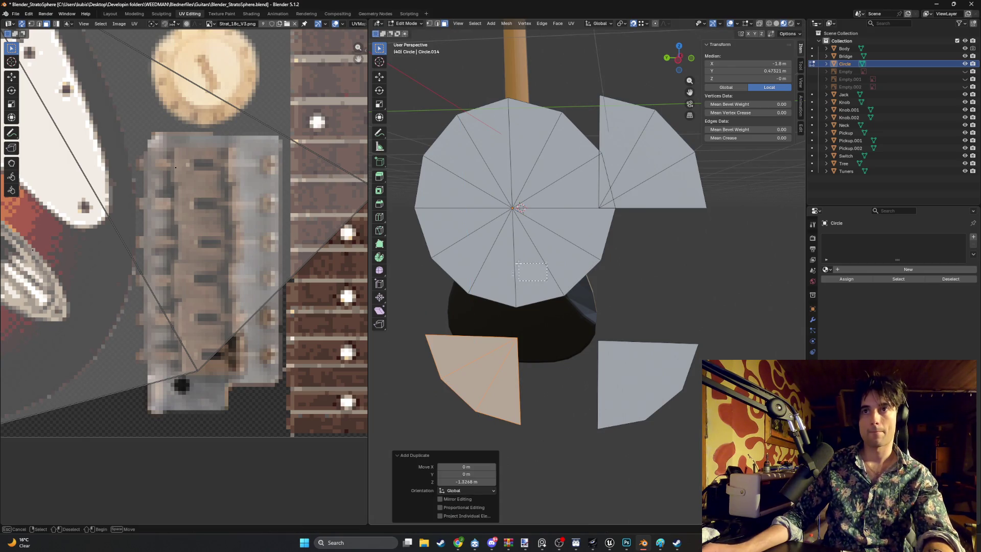
# Select the remaining circle faces and delete them.
pyautogui.press('l')
pyautogui.press('l')
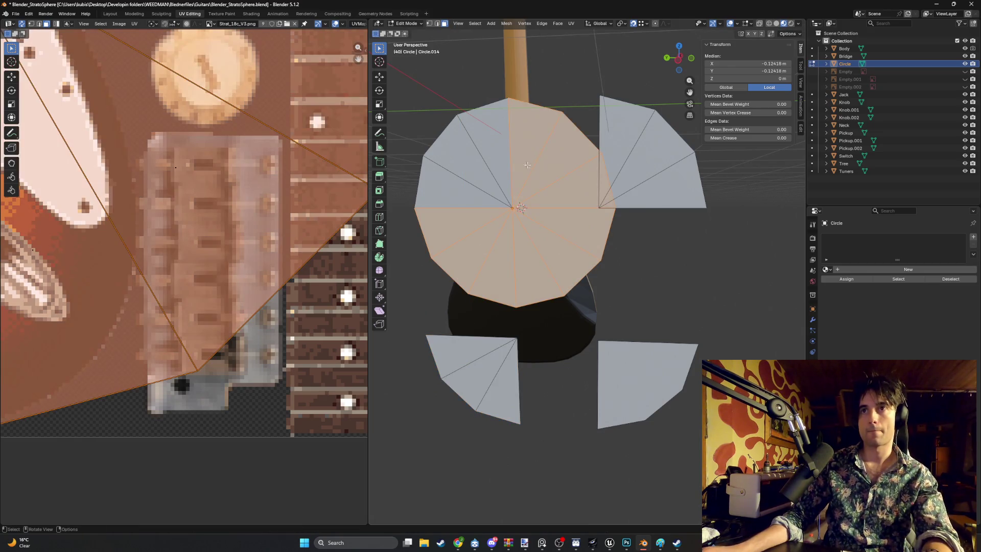
pyautogui.press('x')
pyautogui.click(526, 179)
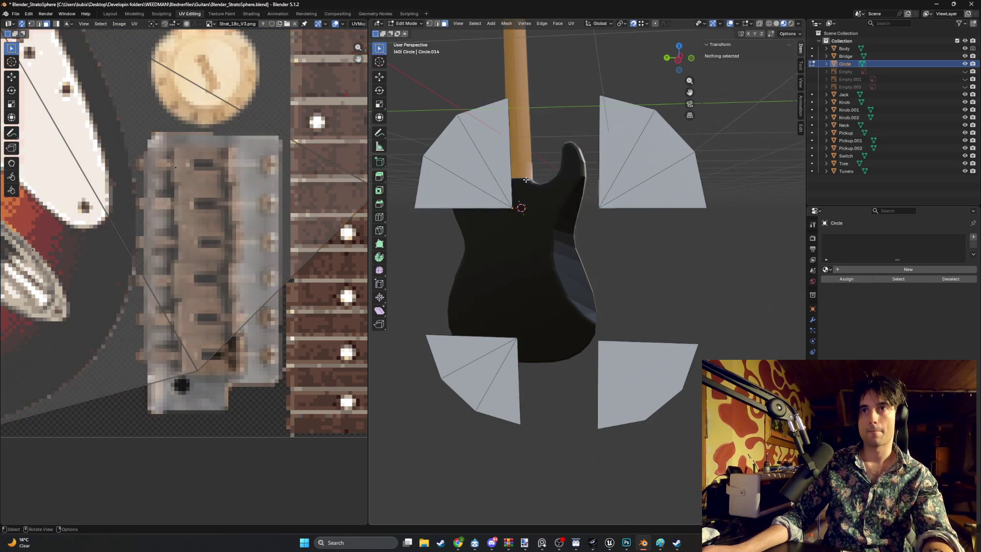
# In vertex mode, join the pieces' outer vertices with edges on the top, left, bottom and right sides.
pyautogui.press('1')
pyautogui.keyDown('shift'); pyautogui.click(508, 98); pyautogui.keyUp('shift')
pyautogui.keyDown('shift'); pyautogui.click(601, 97); pyautogui.keyUp('shift')
pyautogui.press('f')
pyautogui.click(419, 220)
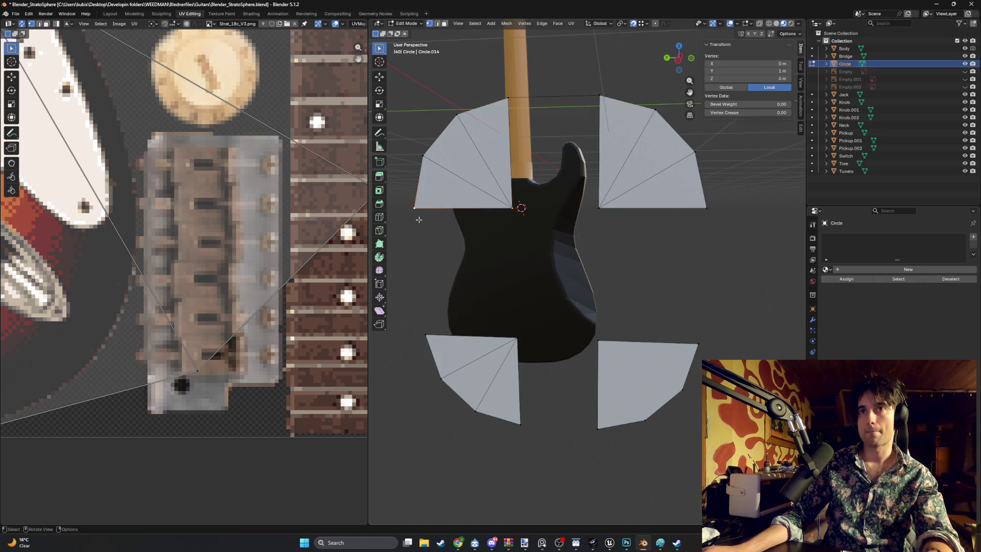
pyautogui.keyDown('shift'); pyautogui.click(427, 334); pyautogui.keyUp('shift')
pyautogui.press('f')
pyautogui.click(521, 424)
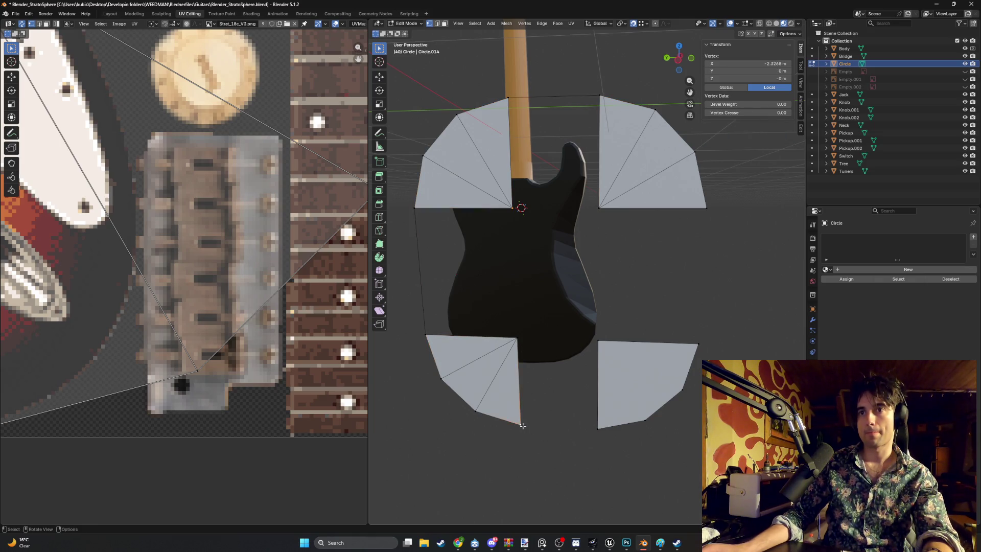
pyautogui.keyDown('shift'); pyautogui.click(595, 428); pyautogui.keyUp('shift')
pyautogui.press('f')
pyautogui.click(698, 344)
pyautogui.keyDown('shift'); pyautogui.click(703, 209); pyautogui.keyUp('shift')
pyautogui.press('f')
# Connect the pieces' inner corner vertices with edges.
pyautogui.click(510, 210)
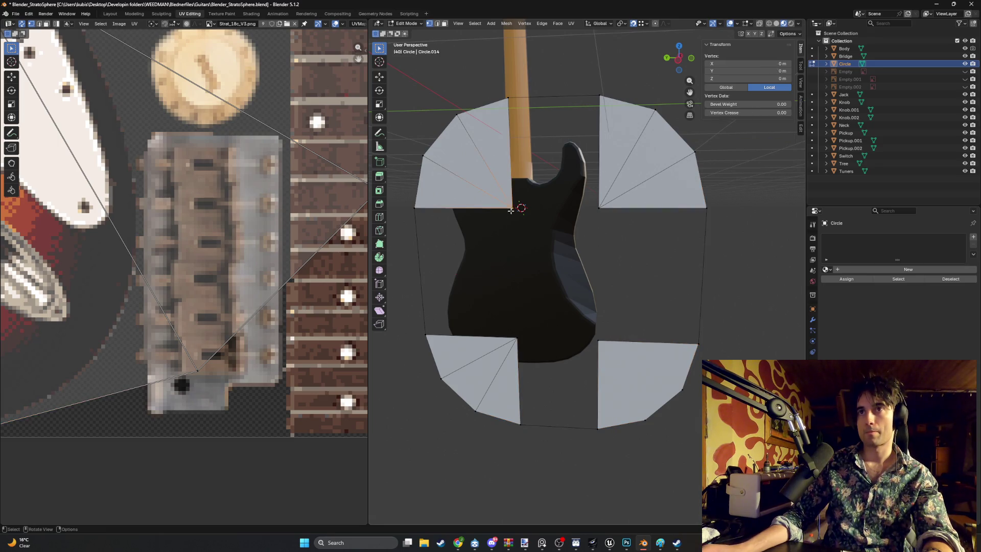
pyautogui.keyDown('shift'); pyautogui.click(609, 210); pyautogui.keyUp('shift')
pyautogui.press('f')
pyautogui.click(599, 343)
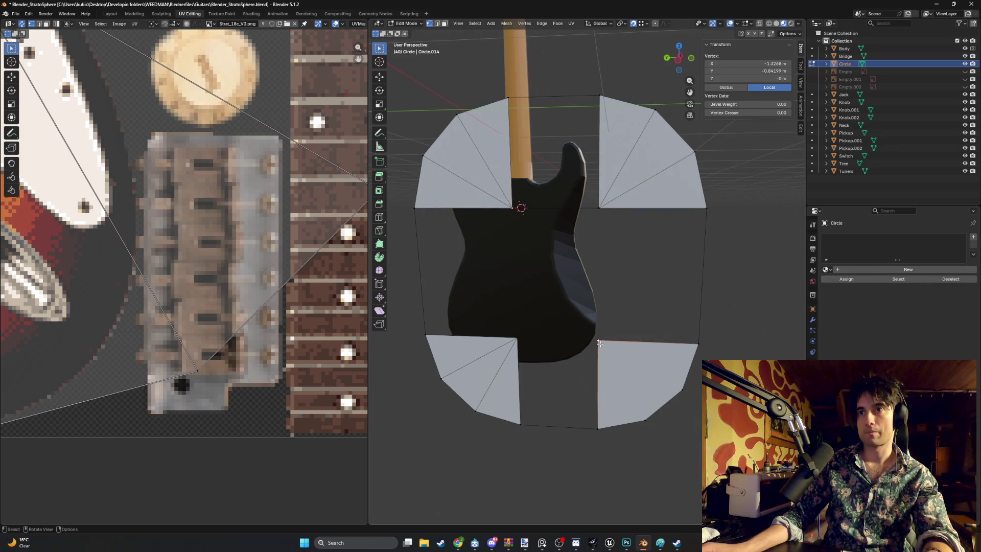
pyautogui.keyDown('shift'); pyautogui.click(600, 209); pyautogui.keyUp('shift')
pyautogui.click(508, 209)
pyautogui.keyDown('shift'); pyautogui.click(516, 339); pyautogui.keyUp('shift')
pyautogui.press('f')
pyautogui.click(517, 338)
pyautogui.keyDown('shift'); pyautogui.click(594, 343); pyautogui.keyUp('shift')
pyautogui.moveTo(593, 344)
pyautogui.mouseDown(button='middle')
pyautogui.moveTo(674, 332)
pyautogui.moveTo(587, 326)
pyautogui.moveTo(623, 368)
pyautogui.mouseUp(button='middle')
pyautogui.hotkey('ctrl', 'z')
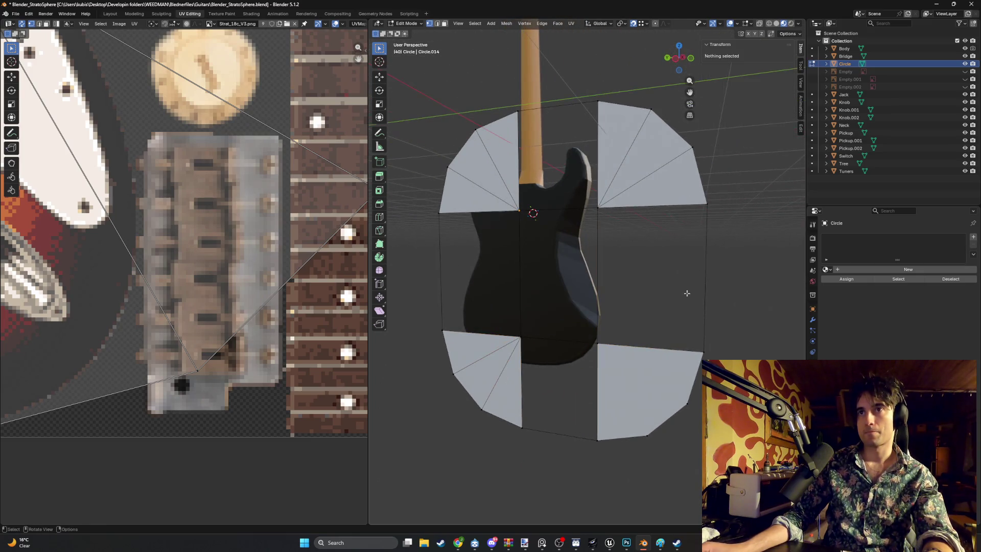
# Fill the right, lower, left and top gaps and the centre hole with faces.
pyautogui.keyDown('shift'); pyautogui.click(628, 351); pyautogui.keyUp('shift')
pyautogui.press('f')
pyautogui.click(596, 371)
pyautogui.keyDown('shift'); pyautogui.click(515, 368); pyautogui.keyUp('shift')
pyautogui.press('f')
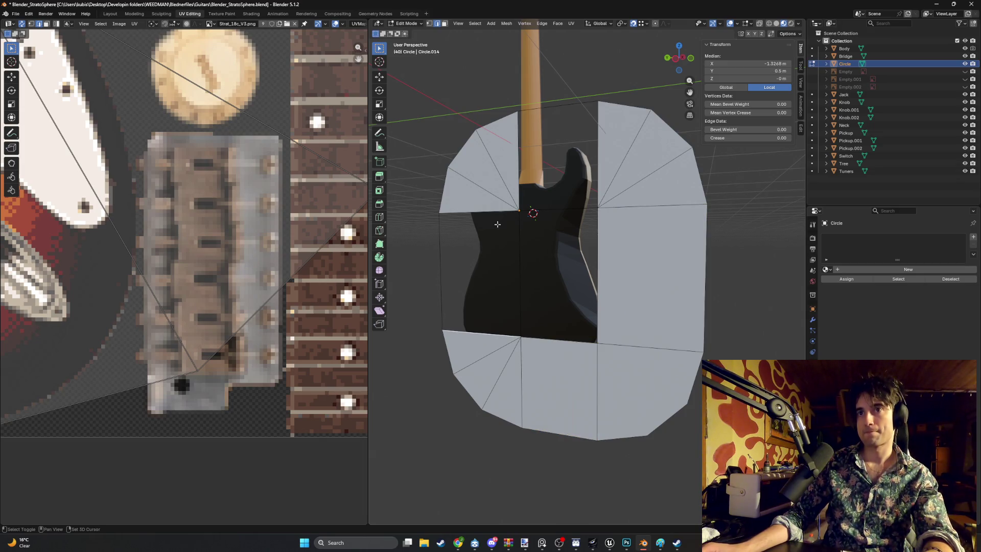
pyautogui.keyDown('shift'); pyautogui.click(478, 210); pyautogui.keyUp('shift')
pyautogui.press('f')
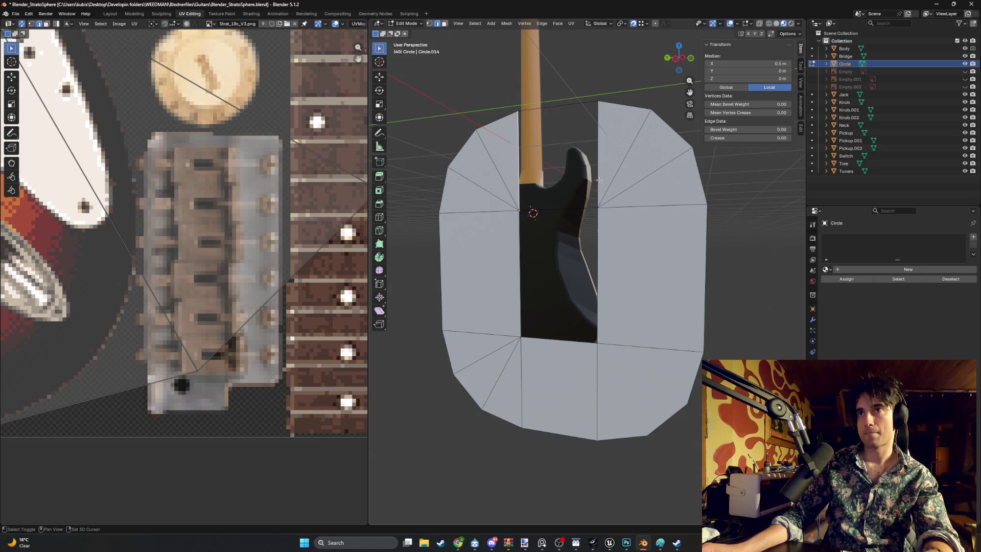
pyautogui.keyDown('shift'); pyautogui.click(599, 180); pyautogui.keyUp('shift')
pyautogui.press('f')
pyautogui.click(572, 236)
pyautogui.keyDown('shift'); pyautogui.click(548, 341); pyautogui.keyUp('shift')
pyautogui.press('f')
# Inspect the filled plate, cancelling an attempted vertex move along X.
pyautogui.moveTo(548, 341)
pyautogui.mouseDown(button='middle')
pyautogui.moveTo(572, 333)
pyautogui.moveTo(597, 283)
pyautogui.moveTo(567, 264)
pyautogui.moveTo(538, 275)
pyautogui.moveTo(604, 285)
pyautogui.mouseUp(button='middle')
pyautogui.scroll(-3, 572, 333)
pyautogui.click(598, 253)
pyautogui.scroll(4, 604, 285)
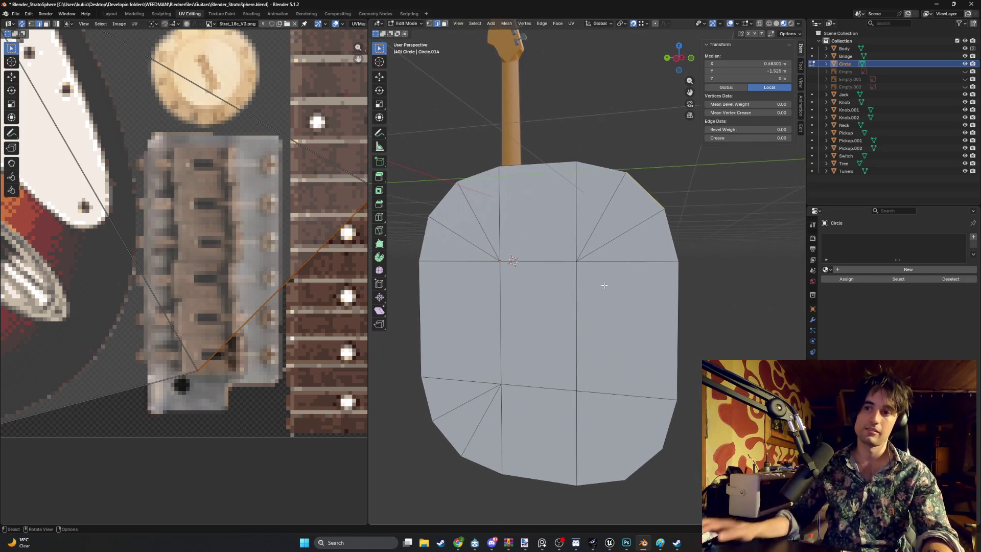
pyautogui.scroll(5, 604, 285)
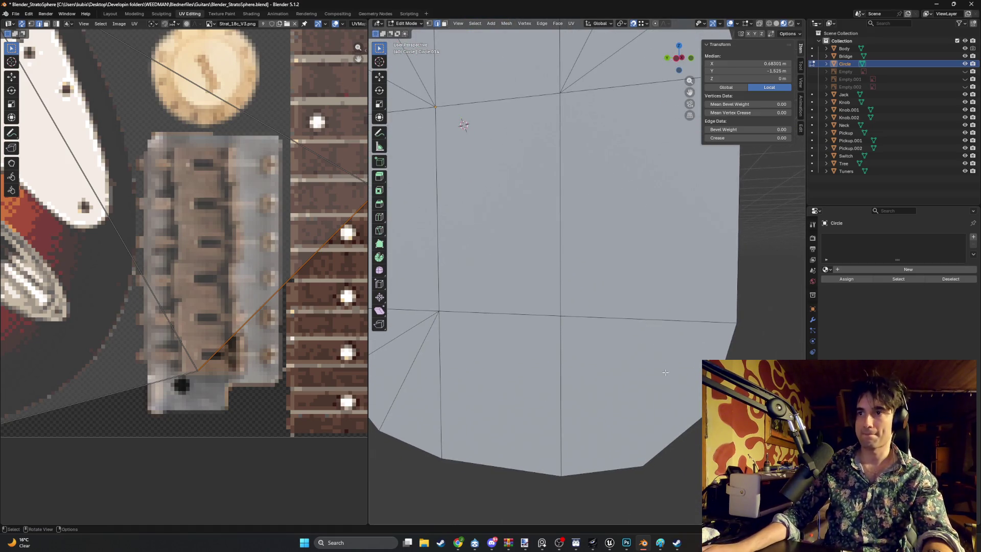
pyautogui.press('1')
pyautogui.press('g')
pyautogui.press('x')
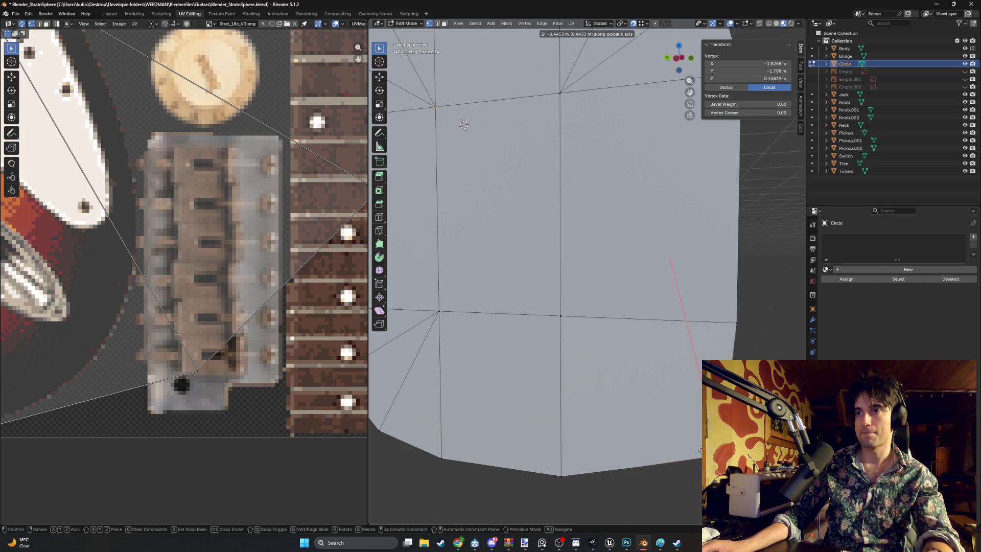
pyautogui.rightClick(687, 442)
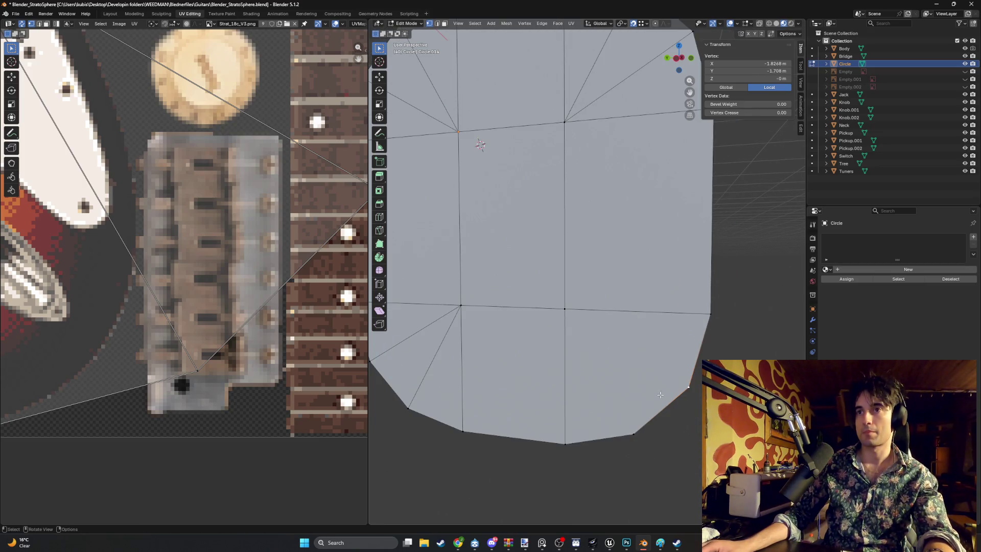
pyautogui.click(607, 384)
# Move the lower-left corner's bottom vertex along Z.
pyautogui.keyDown('shift'); pyautogui.moveTo(550, 380); pyautogui.dragTo(710, 388, button='middle'); pyautogui.keyUp('shift')
pyautogui.scroll(4, 593, 374)
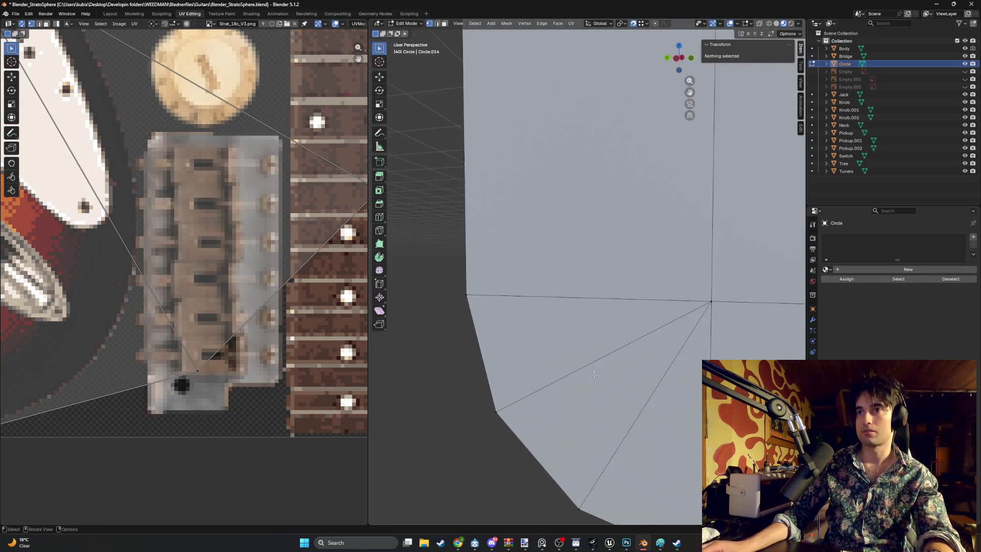
pyautogui.scroll(-2, 594, 374)
pyautogui.scroll(-2, 618, 393)
pyautogui.moveTo(646, 364)
pyautogui.keyDown('shift'); pyautogui.mouseDown(button='middle')
pyautogui.moveTo(543, 357)
pyautogui.moveTo(530, 403)
pyautogui.moveTo(537, 381)
pyautogui.moveTo(552, 392)
pyautogui.mouseUp(button='middle'); pyautogui.keyUp('shift')
pyautogui.click(541, 394)
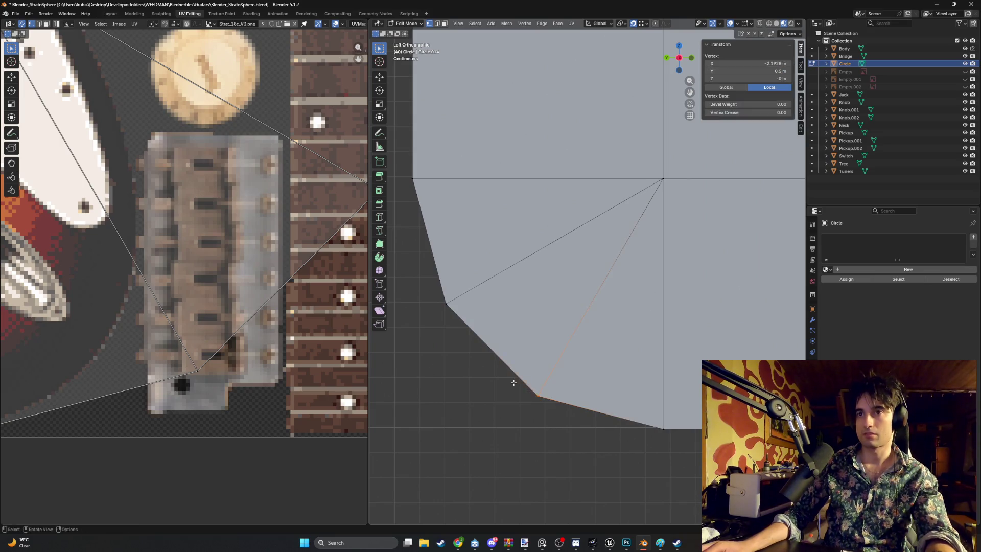
pyautogui.press('g')
pyautogui.press('z')
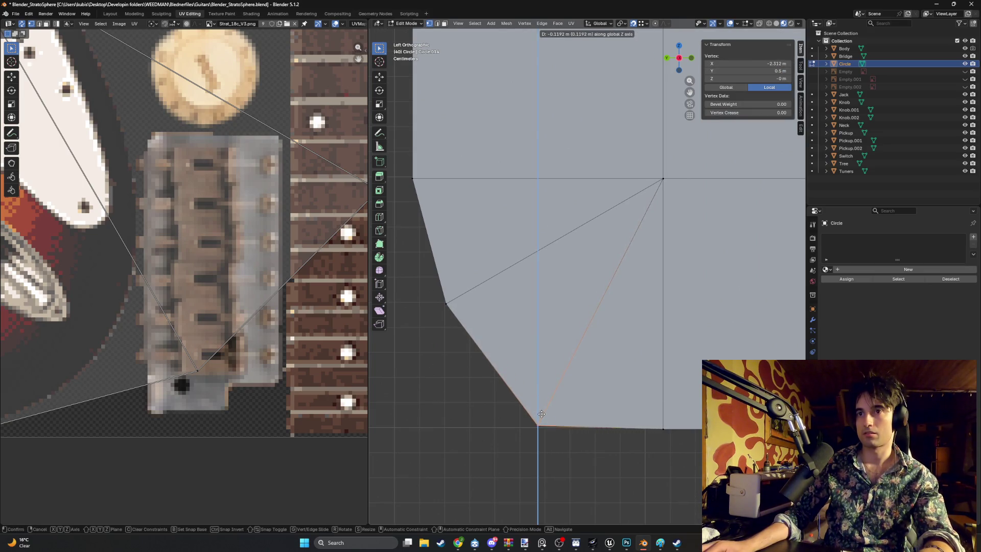
pyautogui.click(541, 416)
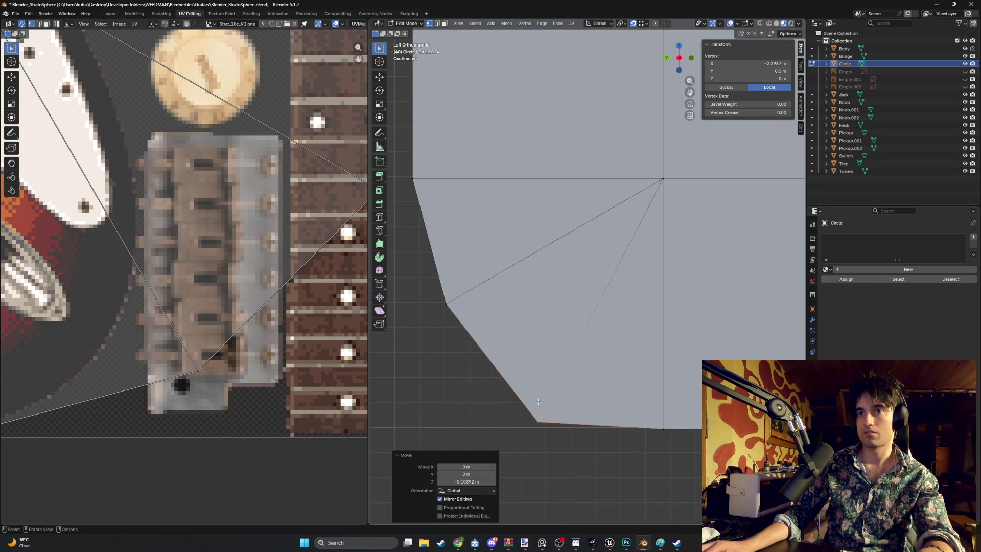
# Move the corner's upper vertex along Y to square off the corner.
pyautogui.click(443, 301)
pyautogui.press('g')
pyautogui.press('y')
pyautogui.click(437, 308)
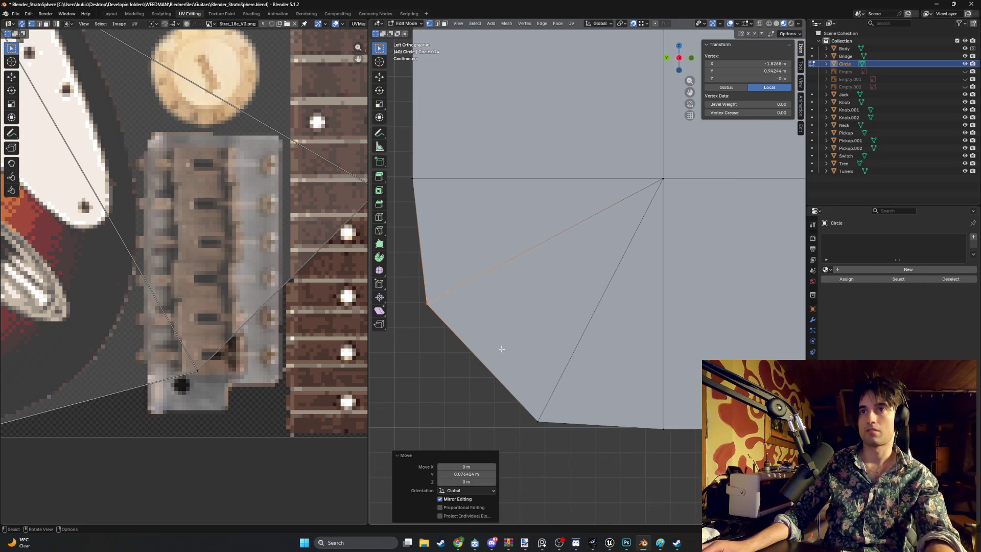
pyautogui.click(479, 360)
# Cut a new vertex into the plate's slanted corner edge and select it.
pyautogui.press('k')
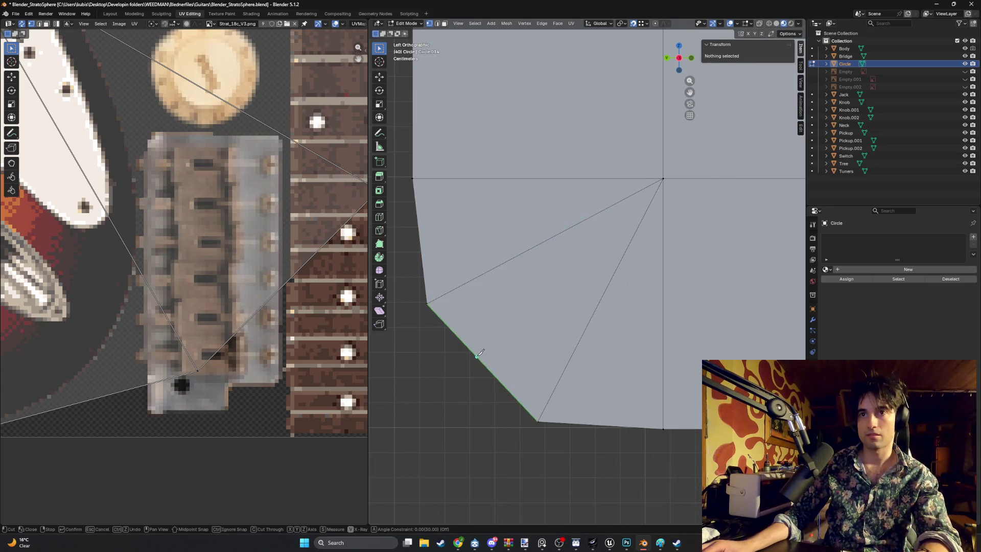
pyautogui.press('Escape')
pyautogui.hotkey('ctrl', 'r')
pyautogui.click(492, 358)
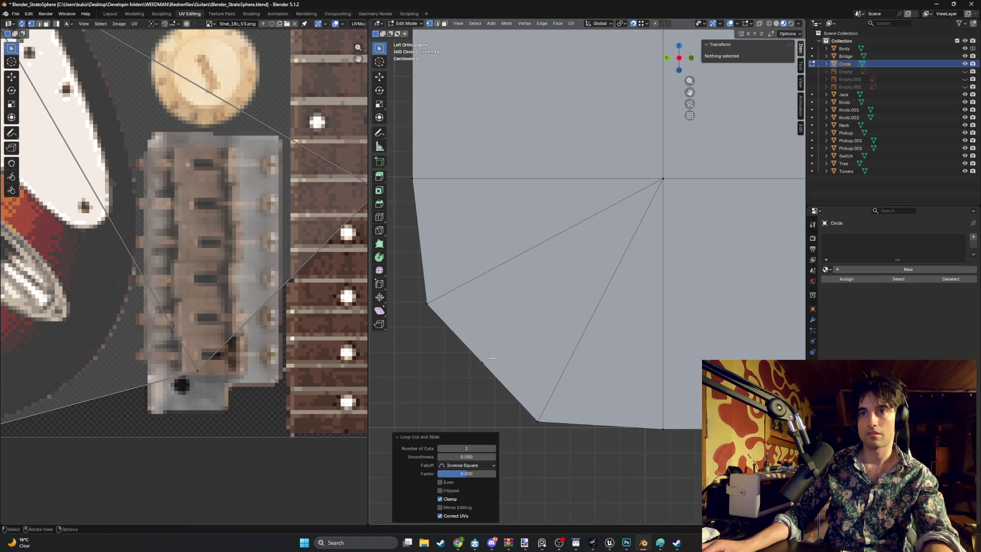
pyautogui.click(477, 372)
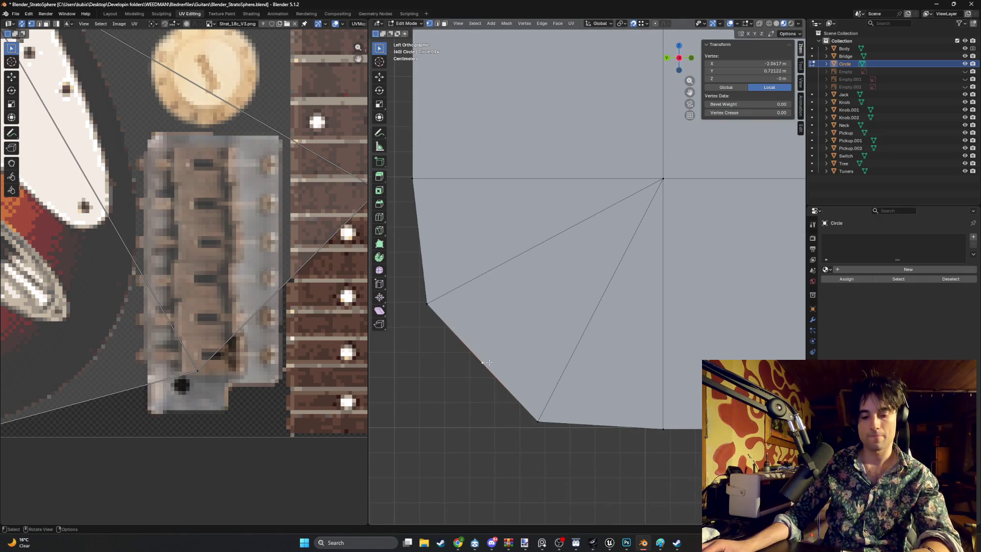
pyautogui.press('h')
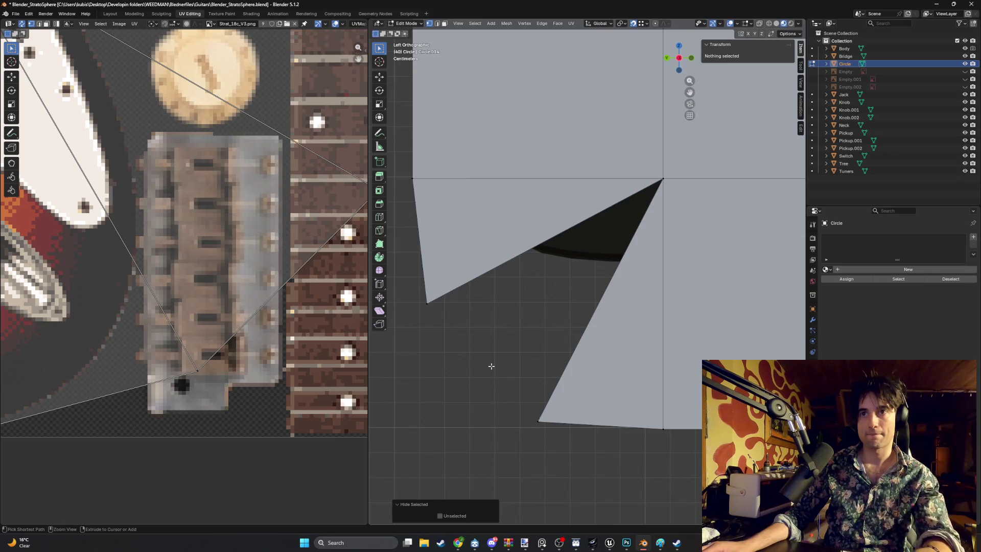
pyautogui.hotkey('alt', 'h')
# Move the new corner vertex and the bottom corner vertices to round off the corner.
pyautogui.press('g')
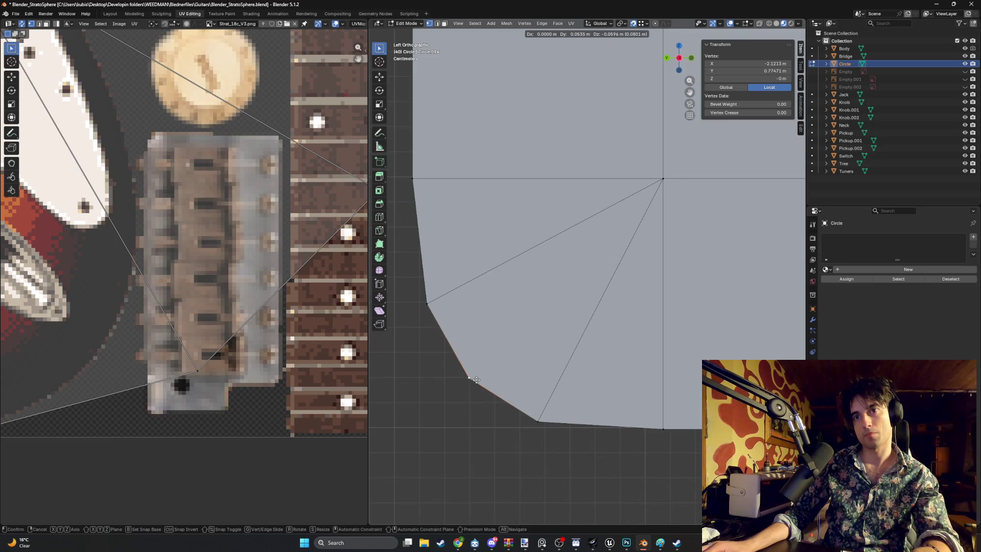
pyautogui.click(476, 379)
pyautogui.click(539, 423)
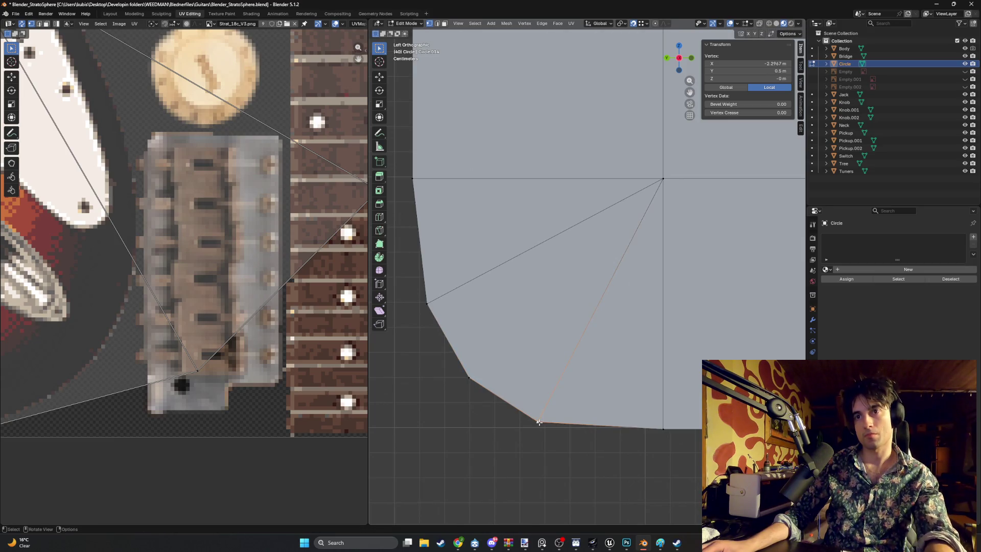
pyautogui.press('g')
pyautogui.moveTo(513, 422); pyautogui.dragTo(509, 422)
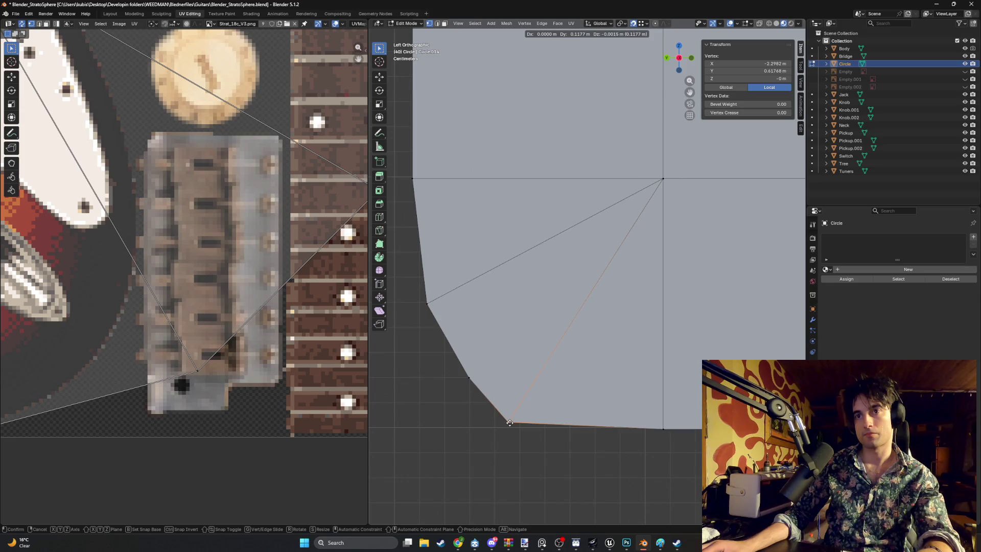
pyautogui.click(511, 421)
pyautogui.click(469, 379)
pyautogui.press('g')
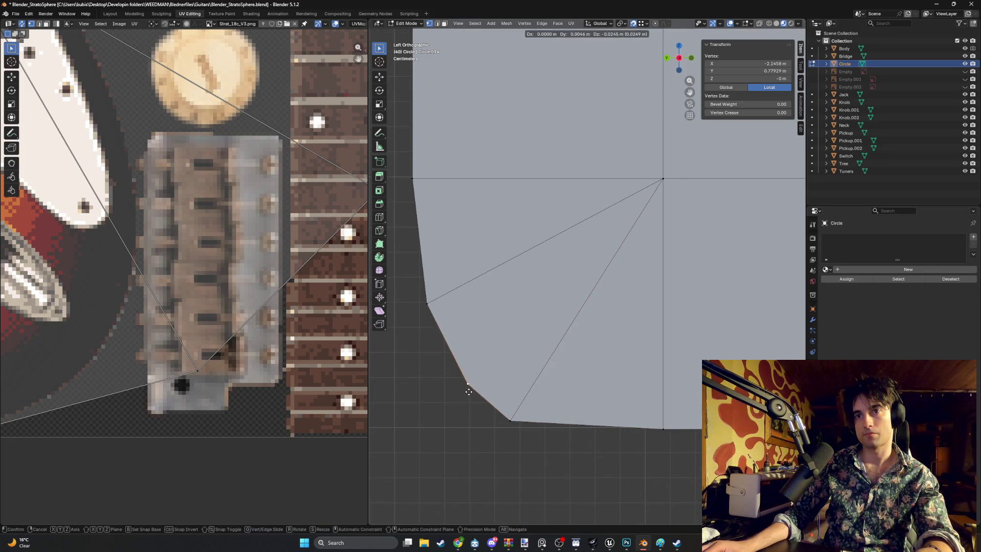
pyautogui.click(467, 387)
# Reposition the upper corner vertex and the vertex below it to continue the bevel.
pyautogui.click(428, 305)
pyautogui.press('g')
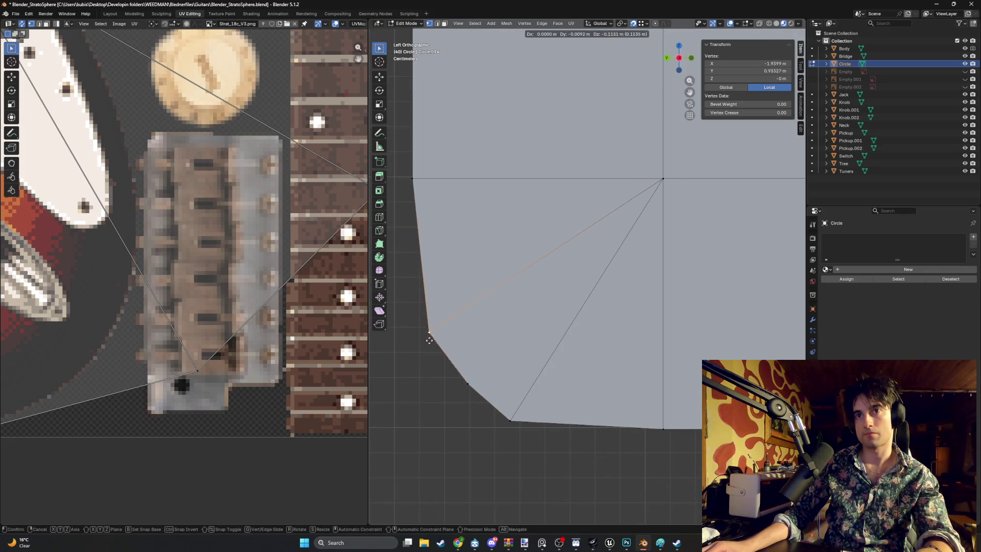
pyautogui.click(428, 358)
pyautogui.click(467, 387)
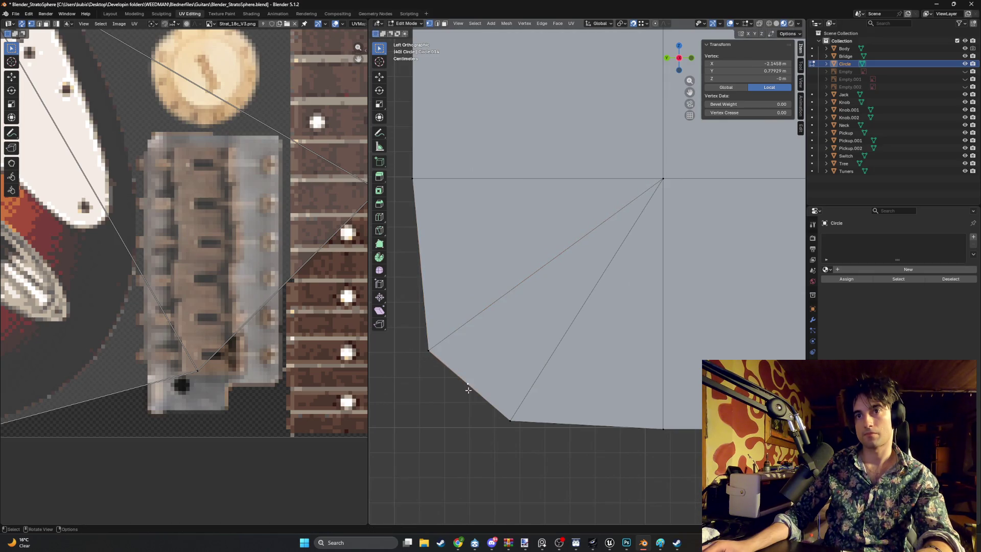
pyautogui.press('g')
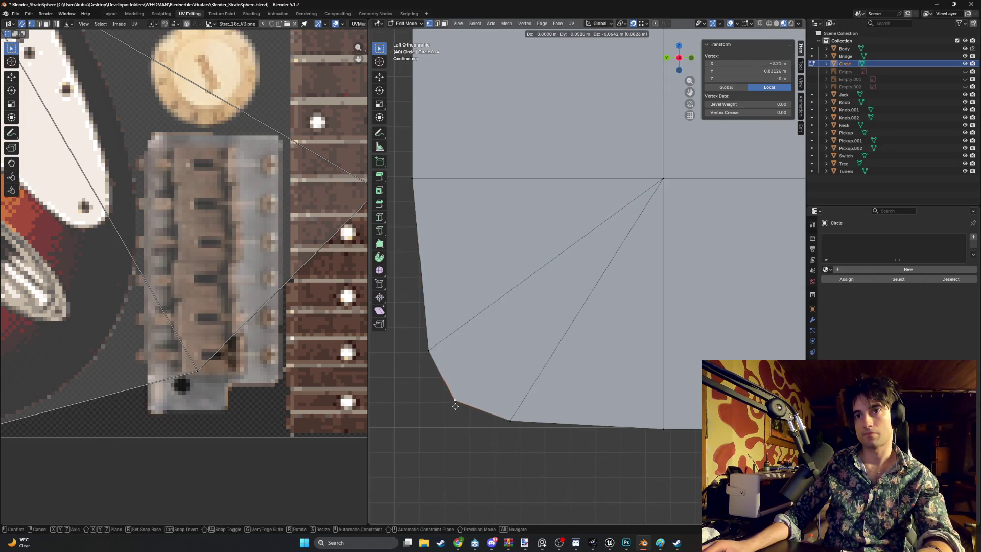
pyautogui.click(456, 405)
pyautogui.moveTo(486, 383); pyautogui.dragTo(489, 383, button='middle')
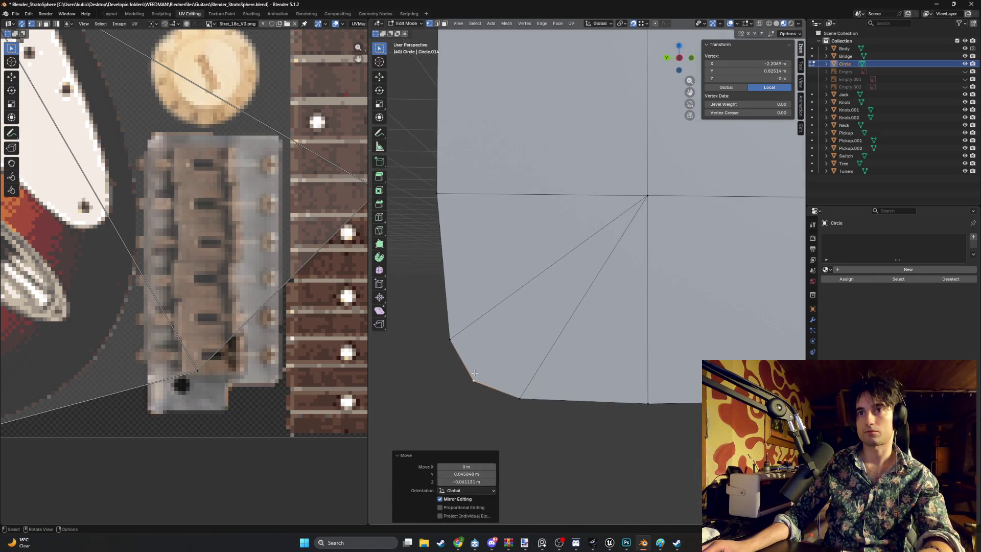
# Move the upper corner vertex along Y and lower the bottom corner vertex along Z.
pyautogui.click(453, 343)
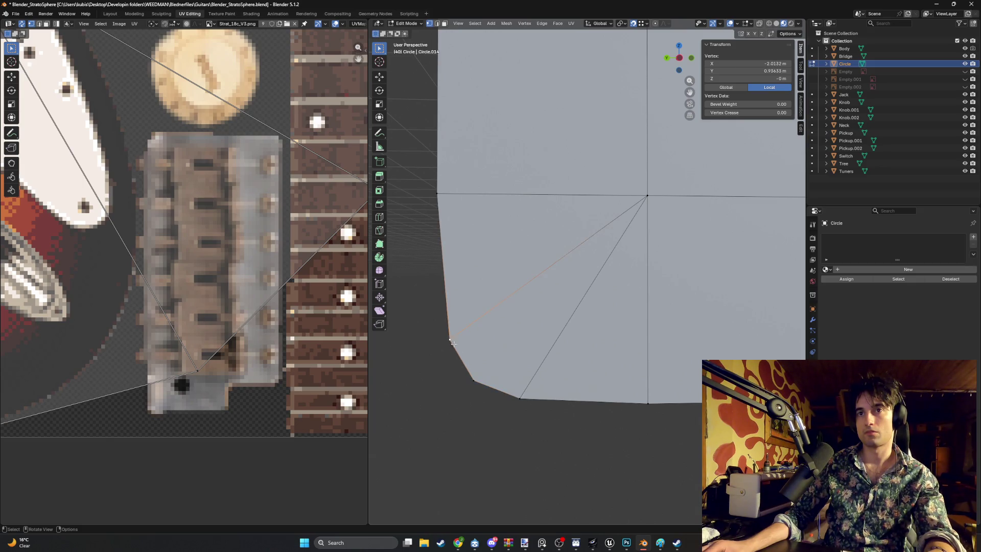
pyautogui.press('g')
pyautogui.press('y')
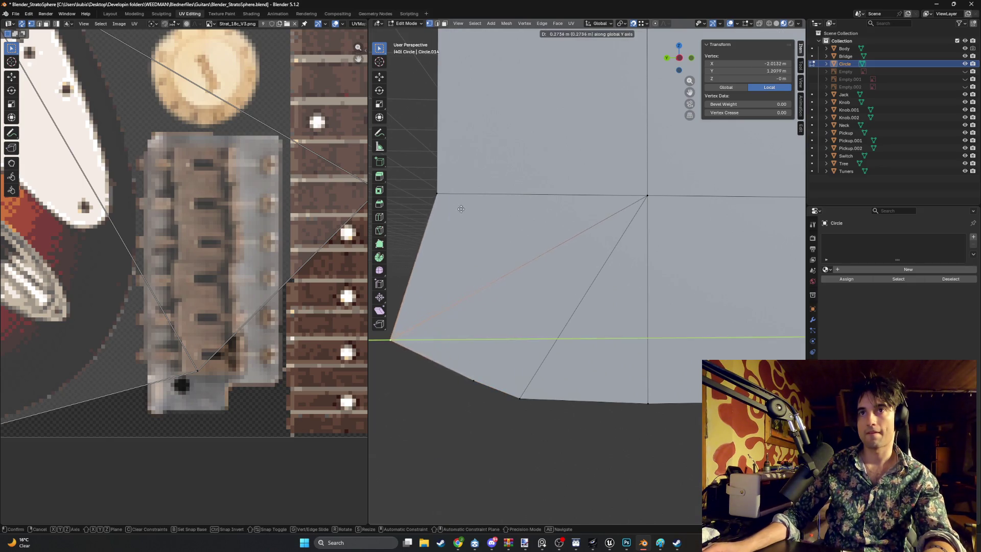
pyautogui.click(511, 415)
pyautogui.click(520, 396)
pyautogui.press('g')
pyautogui.press('z')
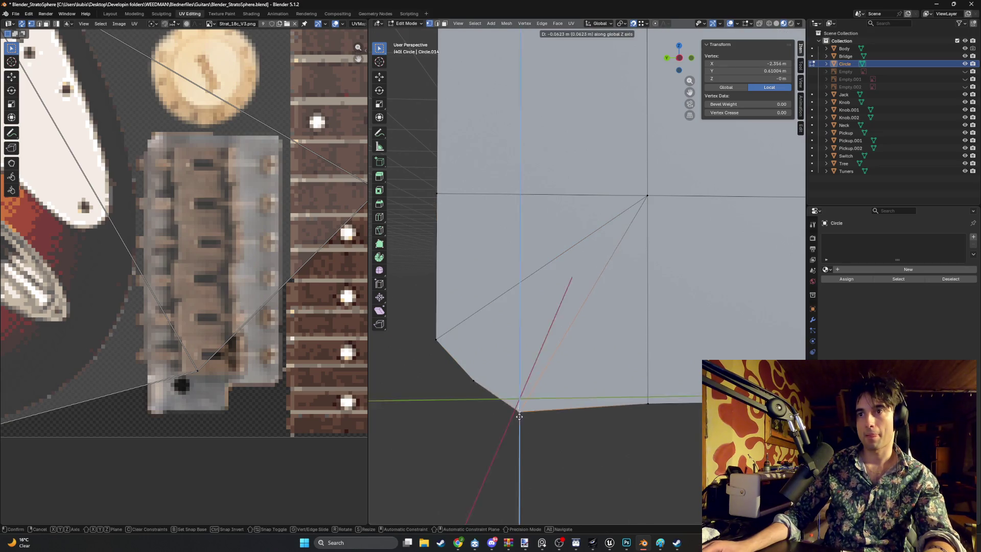
pyautogui.click(585, 407)
# Fine-tune the lower-left corner vertex position, checking it in the flat side view.
pyautogui.scroll(2, 482, 409)
pyautogui.keyDown('shift'); pyautogui.moveTo(482, 408); pyautogui.dragTo(503, 362, button='middle'); pyautogui.keyUp('shift')
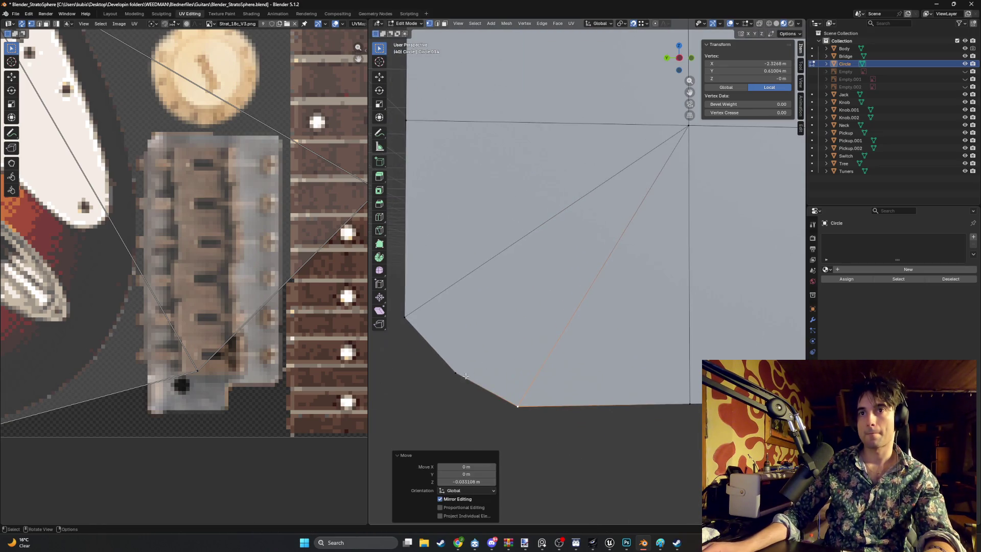
pyautogui.click(462, 373)
pyautogui.press('g')
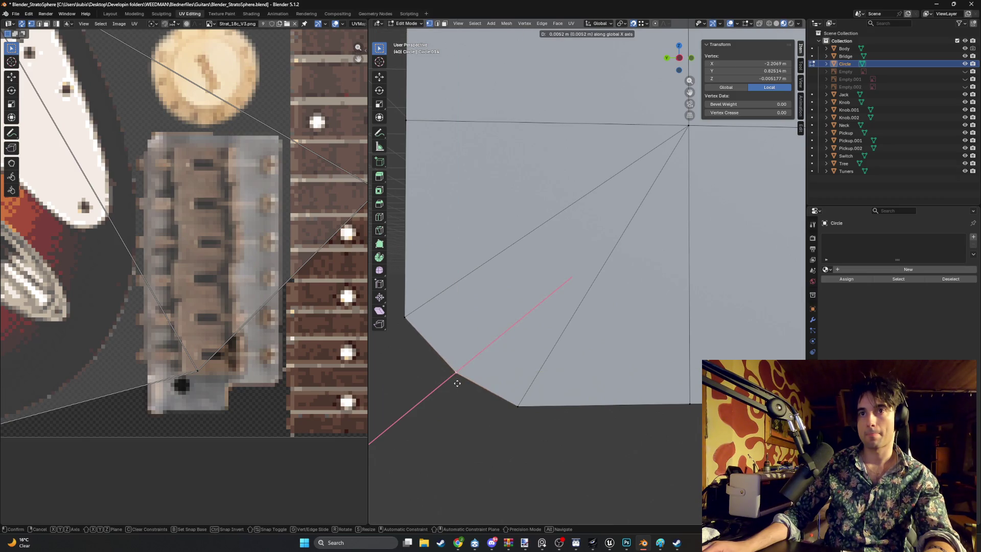
pyautogui.click(457, 383)
pyautogui.press('ctrl+KP_3')
pyautogui.keyDown('shift'); pyautogui.moveTo(489, 397); pyautogui.dragTo(621, 321, button='middle'); pyautogui.keyUp('shift')
pyautogui.press('g')
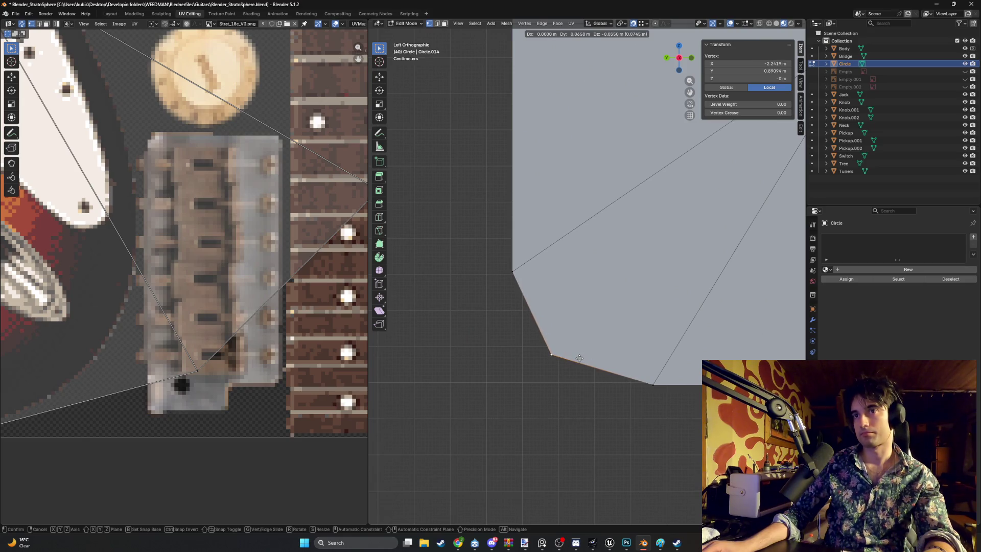
pyautogui.click(581, 357)
# Triangulate the corner face with Ctrl+T using the Beauty method.
pyautogui.scroll(-2, 562, 342)
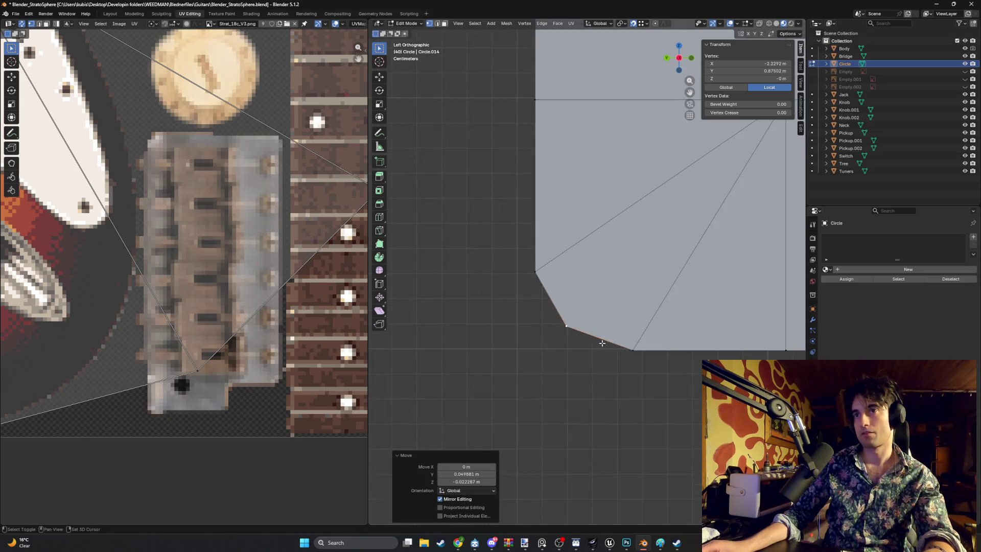
pyautogui.click(548, 333)
pyautogui.click(547, 339)
pyautogui.hotkey('ctrl', 't')
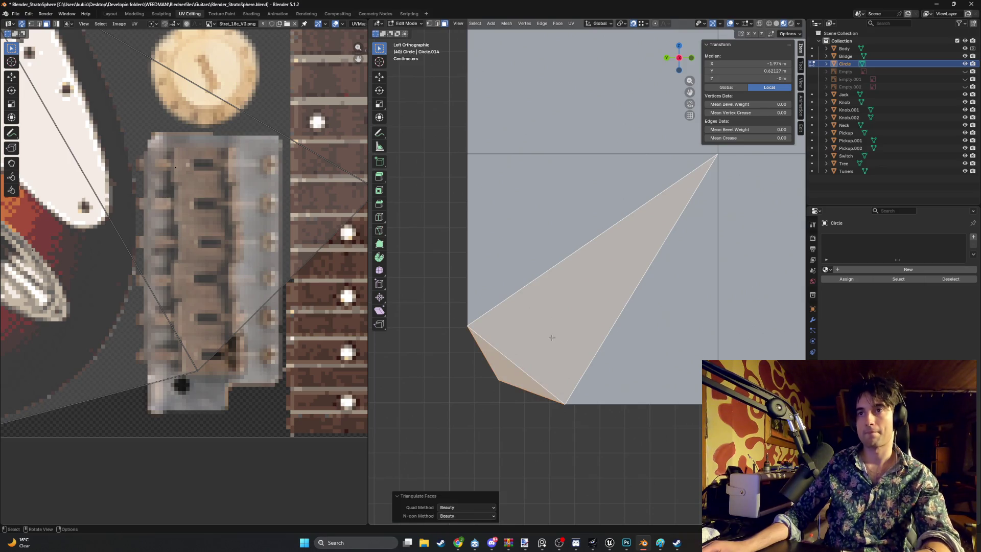
# Select the right half and upper-left faces of the Circle mesh and delete them.
pyautogui.scroll(-3, 591, 389)
pyautogui.click(590, 388)
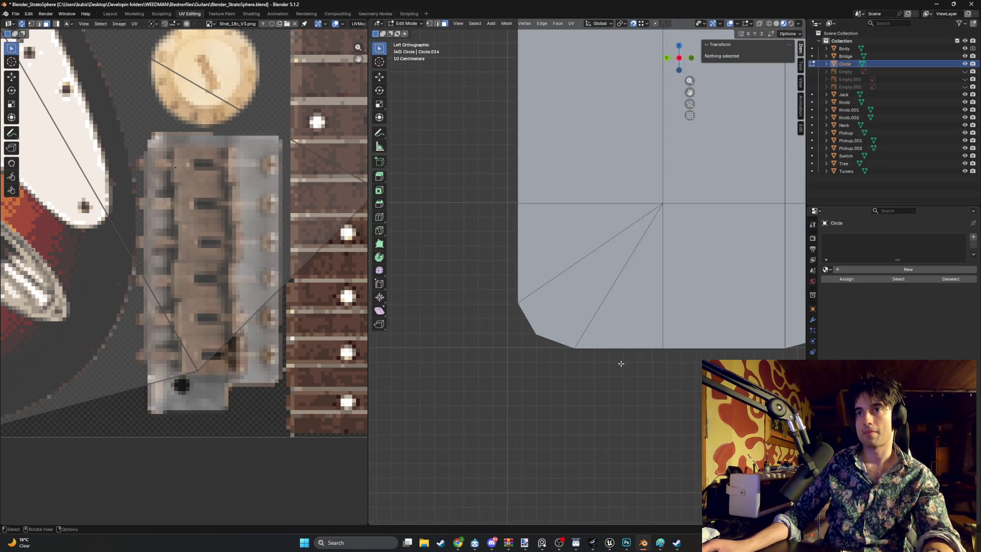
pyautogui.keyDown('shift'); pyautogui.moveTo(621, 363); pyautogui.dragTo(571, 383, button='middle'); pyautogui.keyUp('shift')
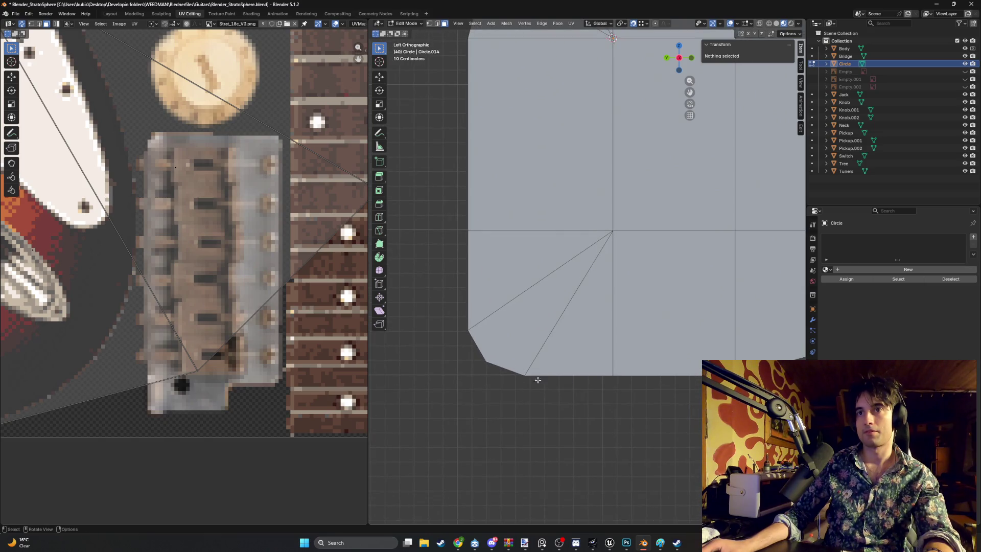
pyautogui.scroll(-3, 537, 380)
pyautogui.scroll(3, 525, 371)
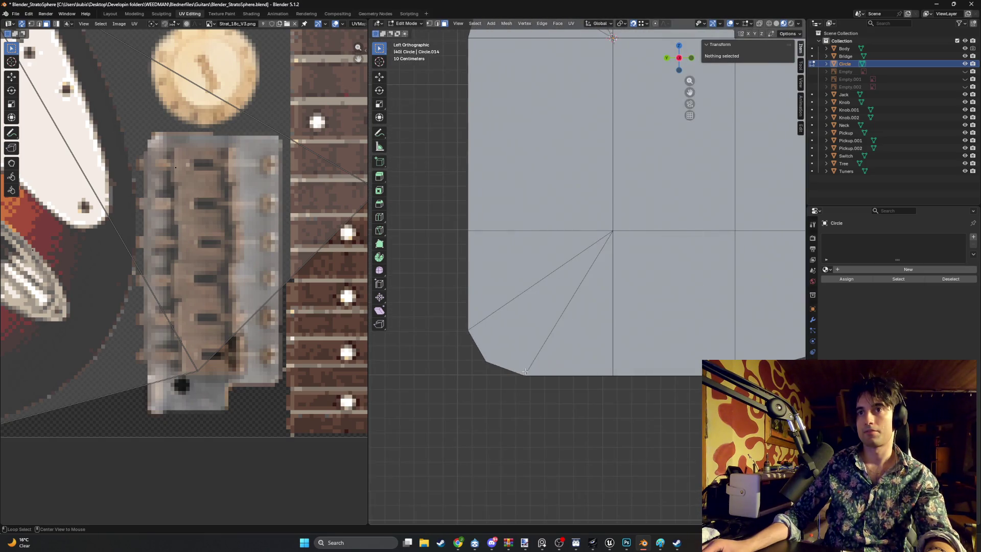
pyautogui.keyDown('shift'); pyautogui.moveTo(521, 355); pyautogui.dragTo(581, 308, button='middle'); pyautogui.keyUp('shift')
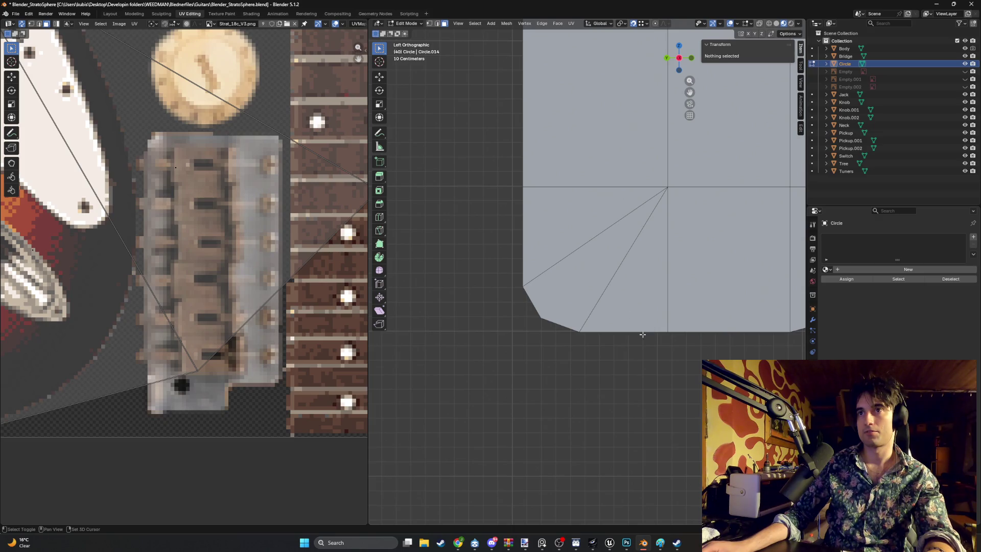
pyautogui.keyDown('shift'); pyautogui.moveTo(642, 334); pyautogui.dragTo(567, 374, button='middle'); pyautogui.keyUp('shift')
pyautogui.scroll(-2, 566, 374)
pyautogui.keyDown('shift'); pyautogui.moveTo(613, 328); pyautogui.dragTo(672, 410, button='middle'); pyautogui.keyUp('shift')
pyautogui.press('b')
pyautogui.moveTo(672, 410); pyautogui.dragTo(553, 367)
pyautogui.press('l')
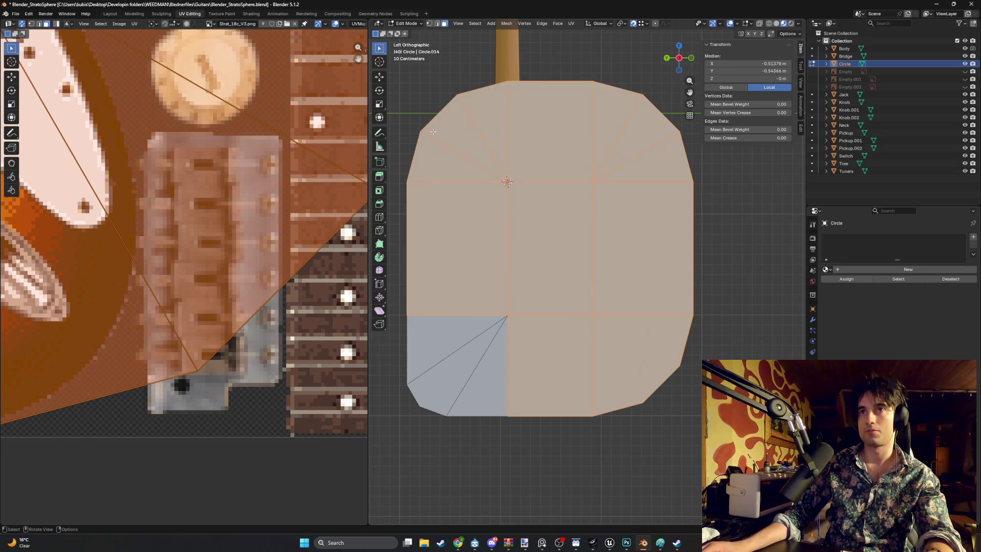
pyautogui.press('x')
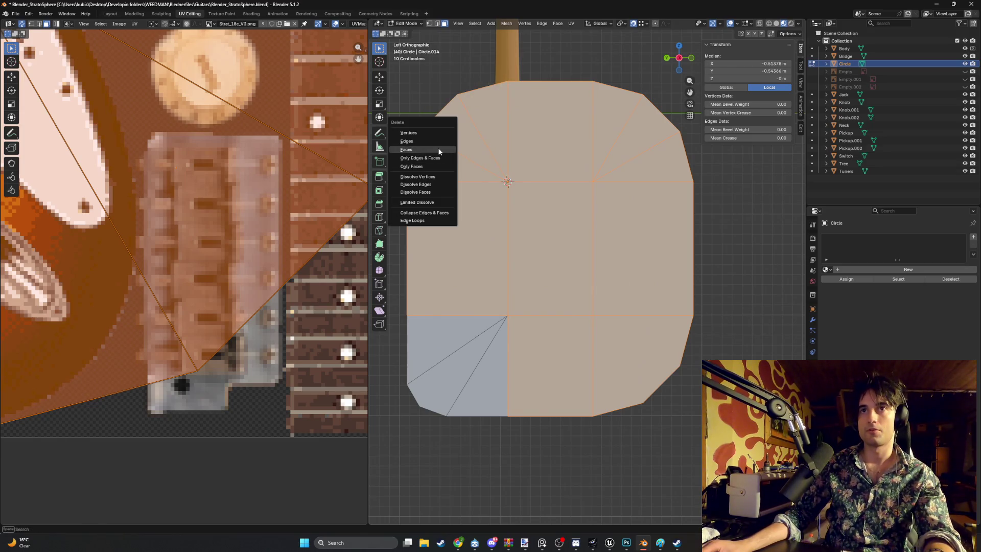
pyautogui.click(441, 153)
# Box-select the remaining lower-left corner quad and duplicate it.
pyautogui.moveTo(518, 330)
pyautogui.keyDown('shift'); pyautogui.mouseDown(button='middle')
pyautogui.moveTo(537, 233)
pyautogui.moveTo(581, 251)
pyautogui.mouseUp(button='middle'); pyautogui.keyUp('shift')
pyautogui.scroll(1, 537, 234)
pyautogui.press('b')
pyautogui.moveTo(546, 323)
pyautogui.mouseDown()
pyautogui.moveTo(489, 266)
pyautogui.moveTo(480, 269)
pyautogui.mouseUp()
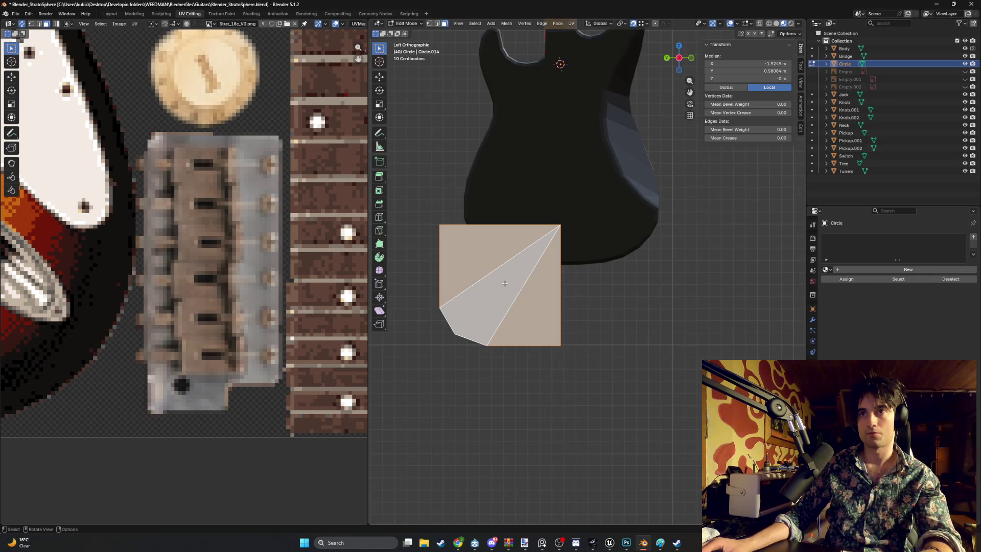
pyautogui.hotkey('shift', 'd')
# Slide the copy along Y beside the original and flip it 180° about X.
pyautogui.press('y')
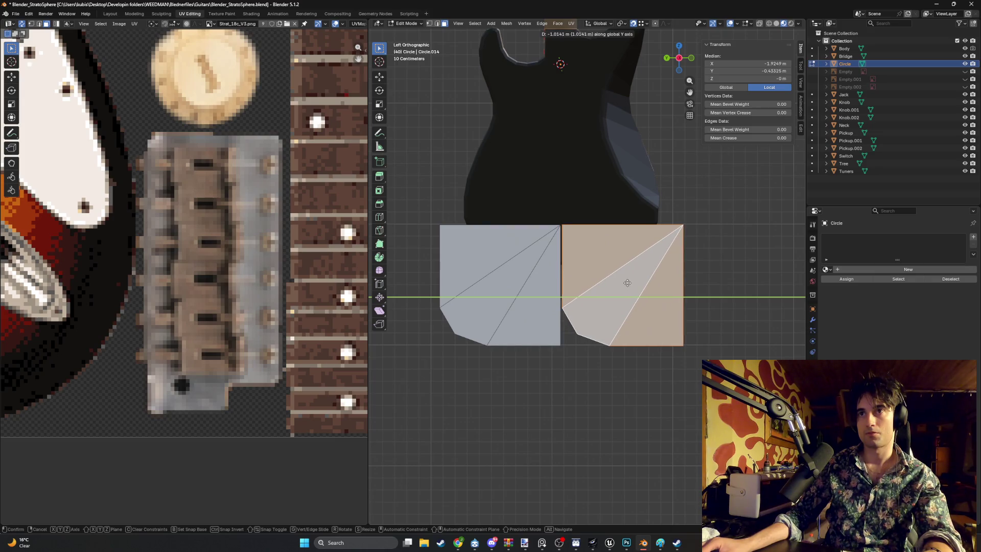
pyautogui.click(627, 282)
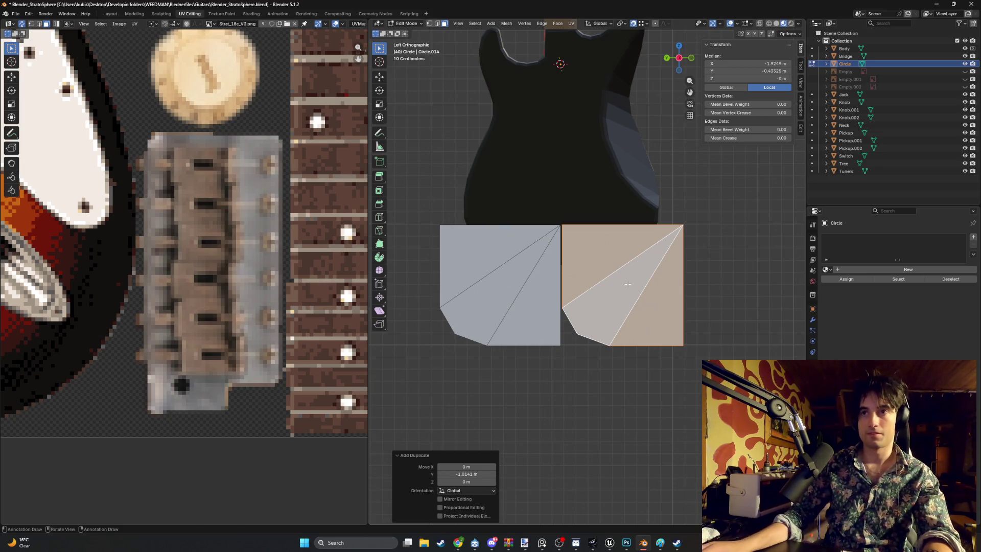
pyautogui.press('r')
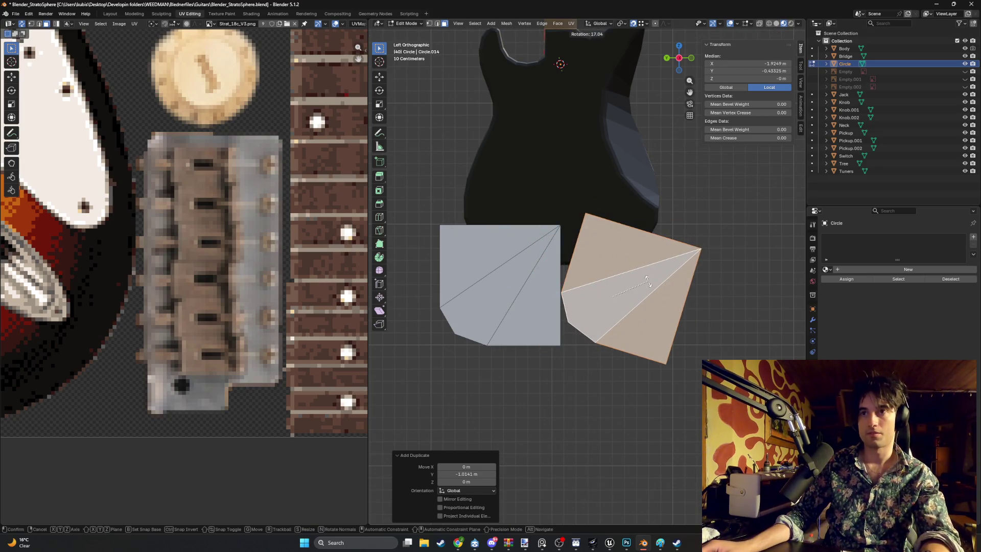
pyautogui.press('y')
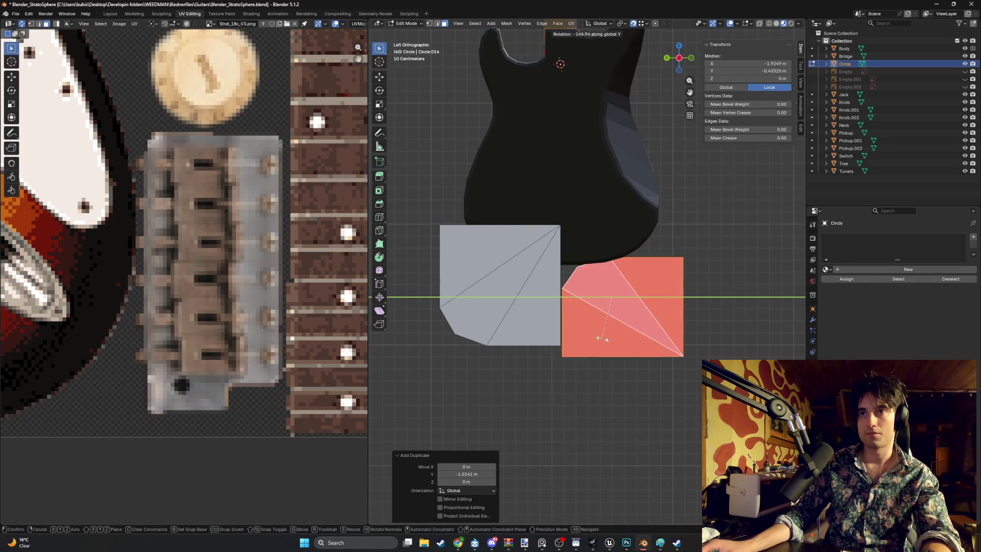
pyautogui.press('Escape')
pyautogui.rightClick(614, 285)
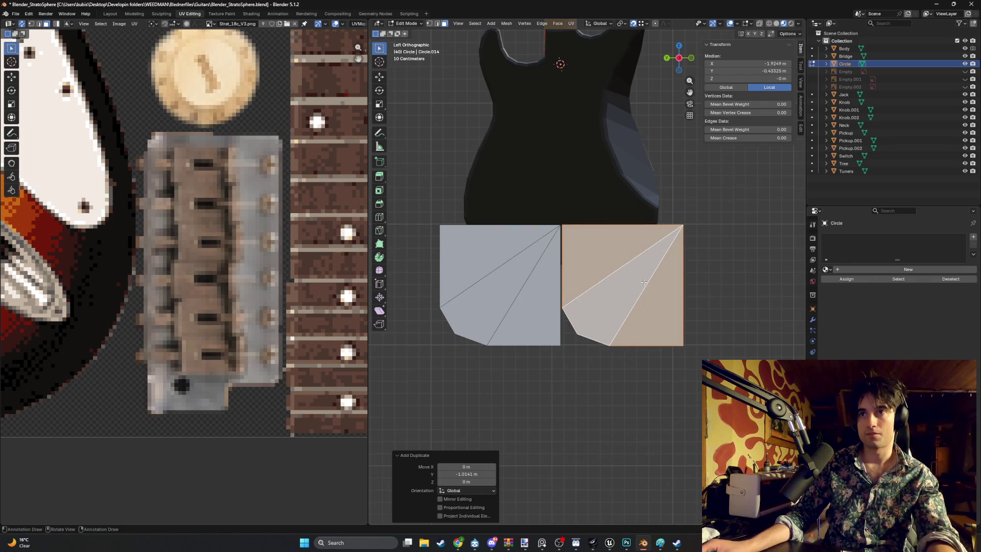
pyautogui.press('r')
pyautogui.press('x')
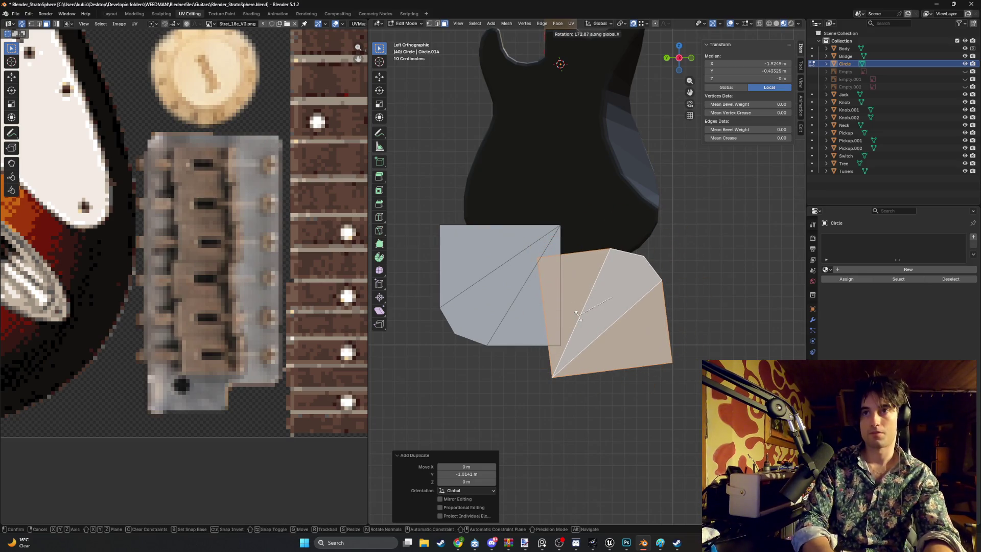
pyautogui.write('180')
pyautogui.press('Return')
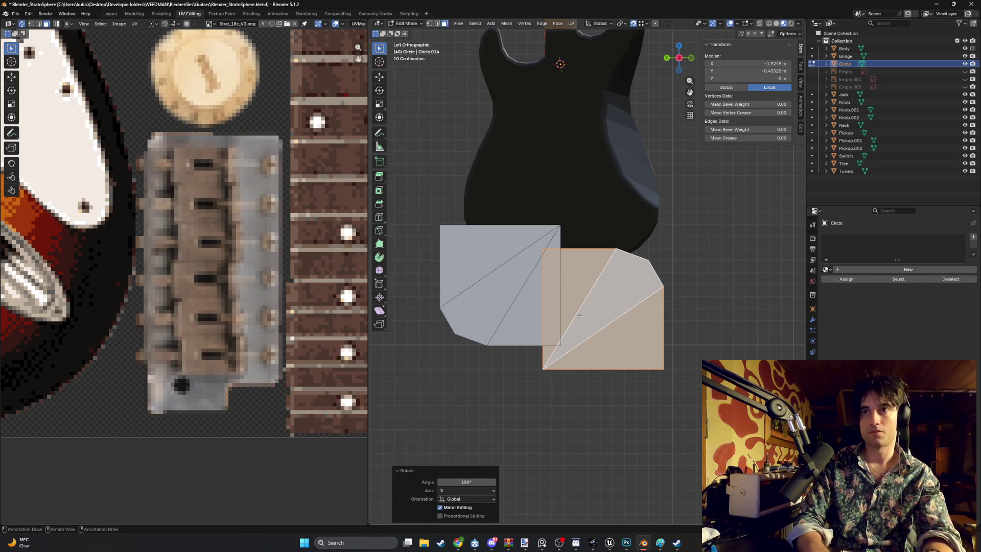
# Raise the flipped copy onto the body along Z and set its sideways position along Y.
pyautogui.keyDown('shift'); pyautogui.moveTo(528, 215); pyautogui.dragTo(510, 328, button='middle'); pyautogui.keyUp('shift')
pyautogui.press('g')
pyautogui.press('z')
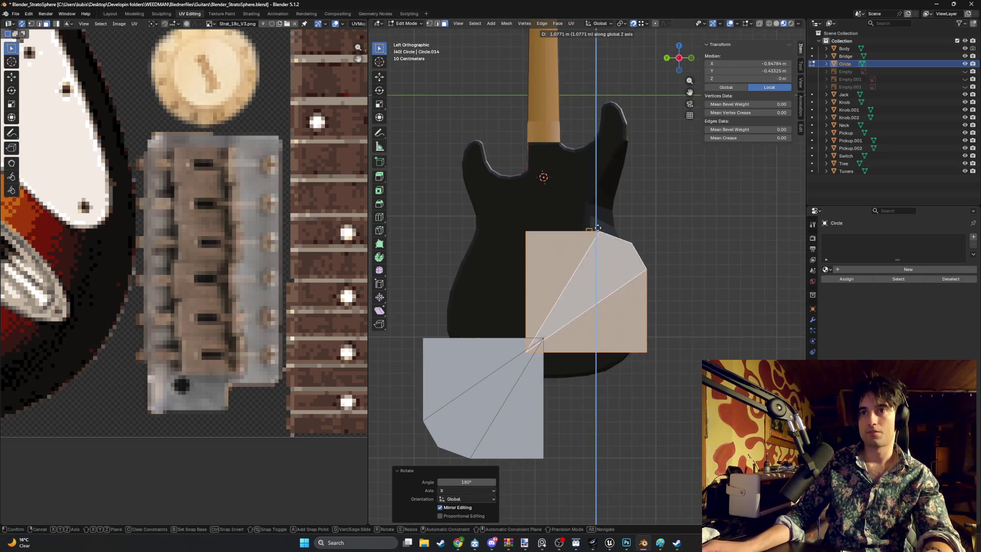
pyautogui.click(599, 205)
pyautogui.press('g')
pyautogui.press('y')
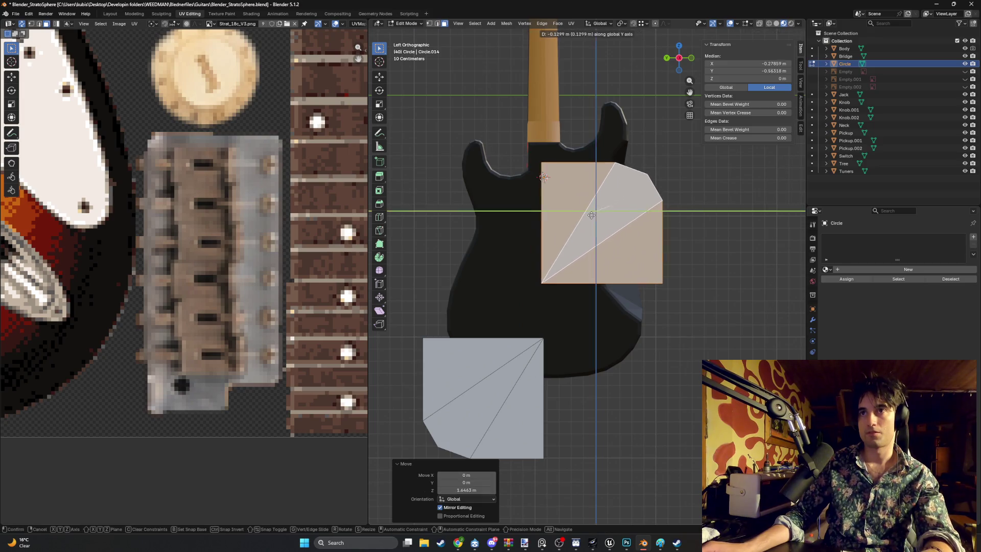
pyautogui.click(625, 210)
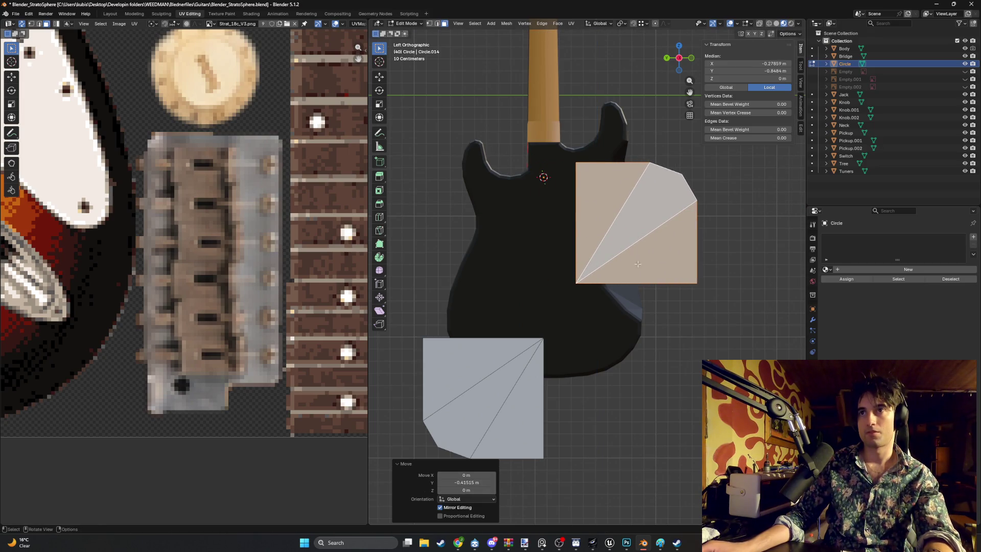
pyautogui.keyDown('shift'); pyautogui.moveTo(638, 264); pyautogui.dragTo(610, 213, button='middle'); pyautogui.keyUp('shift')
# Cancel a stray duplicate and select the upper-right fan piece.
pyautogui.hotkey('shift', 'd')
pyautogui.press('g')
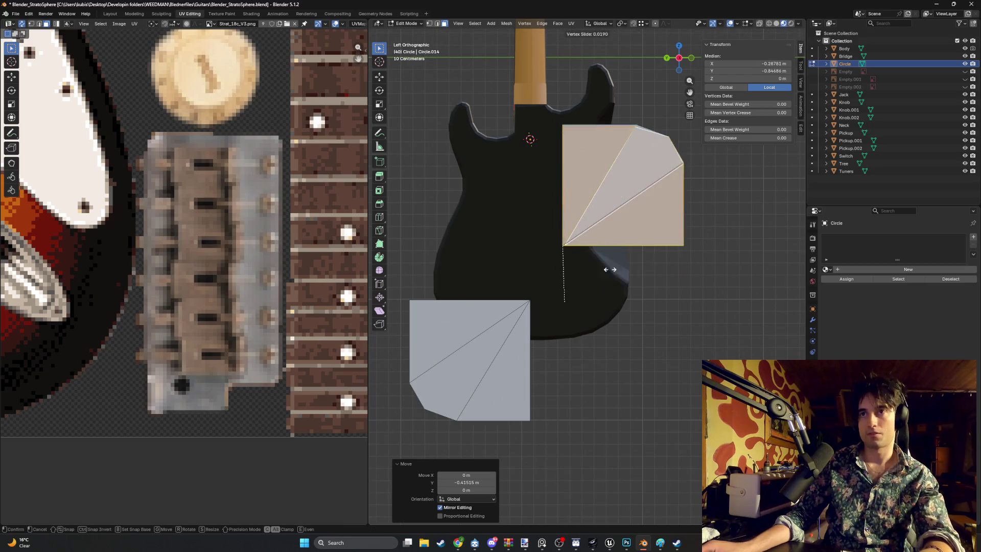
pyautogui.rightClick(608, 314)
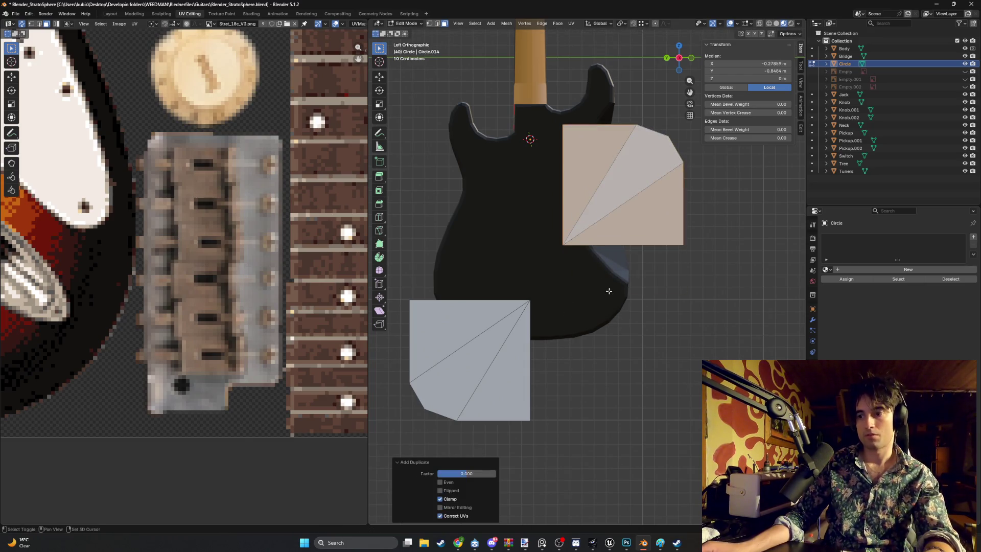
pyautogui.click(605, 298)
pyautogui.click(599, 200)
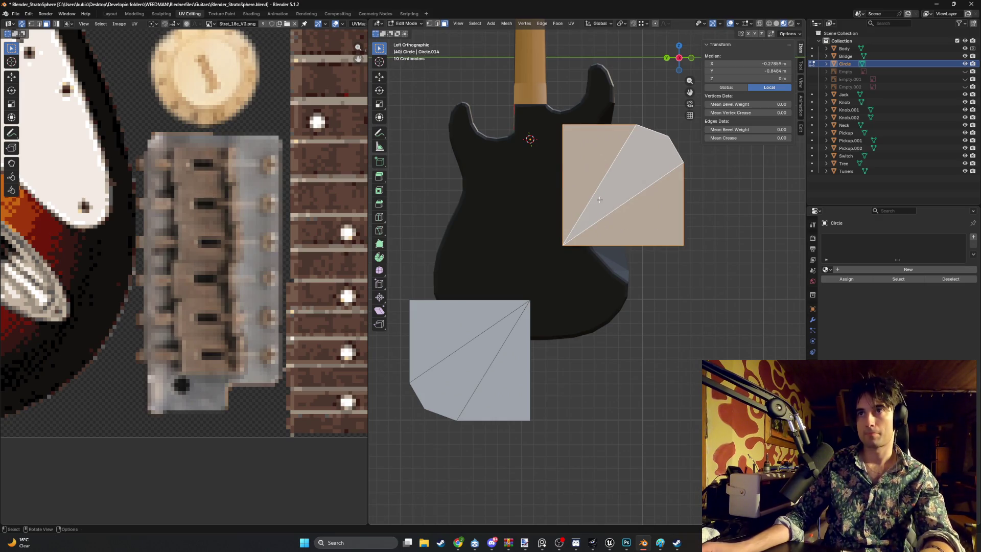
# Move the upper-right fan piece straight down along Z.
pyautogui.hotkey('shift', 'v')
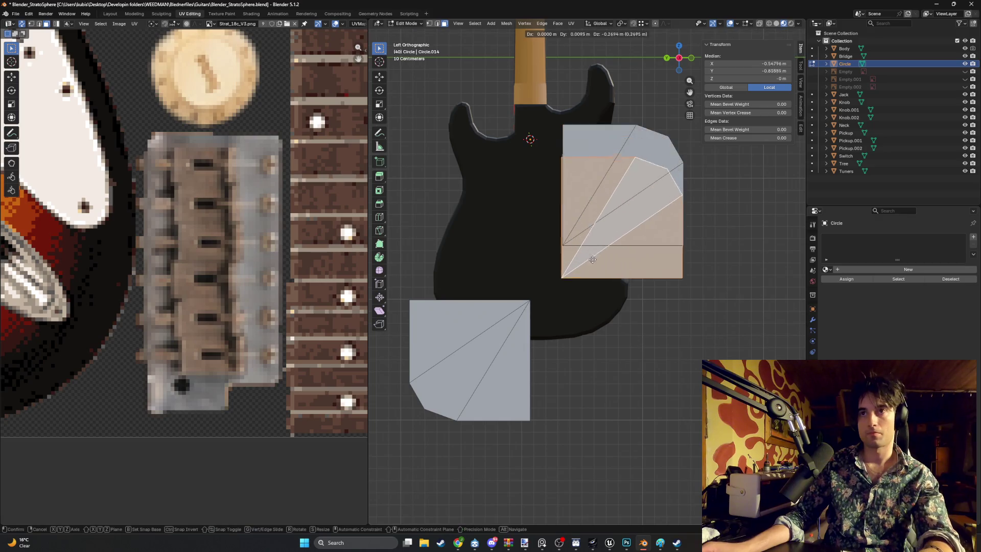
pyautogui.press('Escape')
pyautogui.press('g')
pyautogui.press('z')
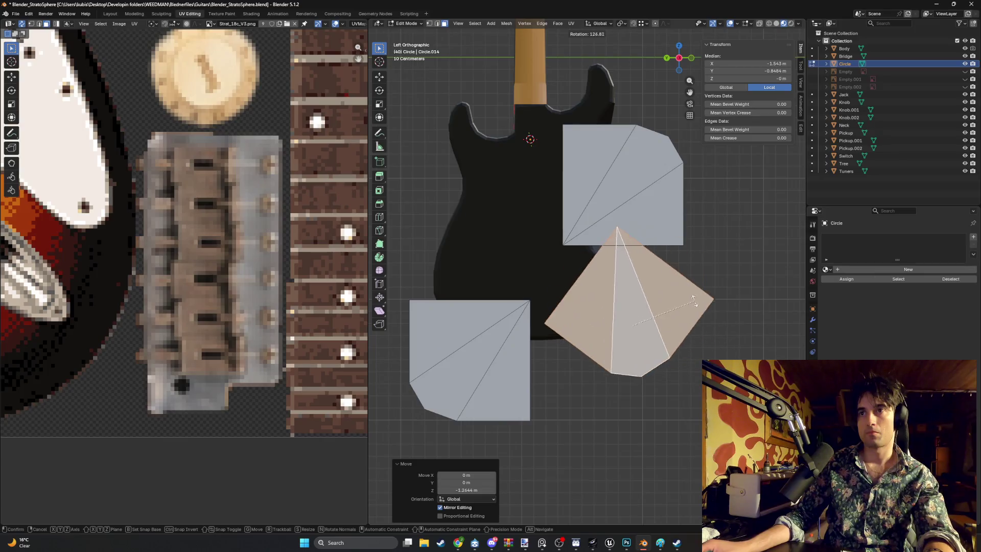
pyautogui.click(673, 305)
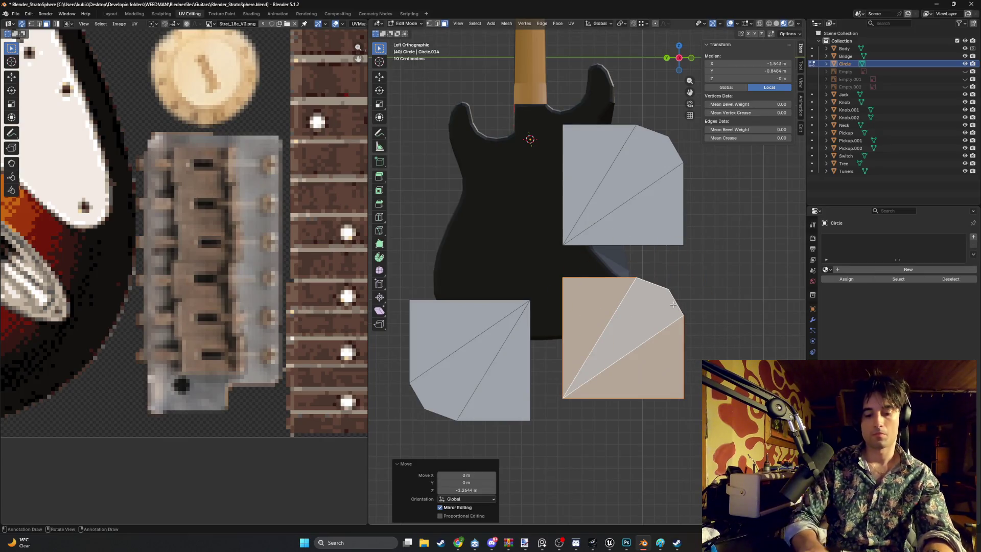
# Rotate the fan piece 190° about Y and set it level with the lower-left piece.
pyautogui.press('r')
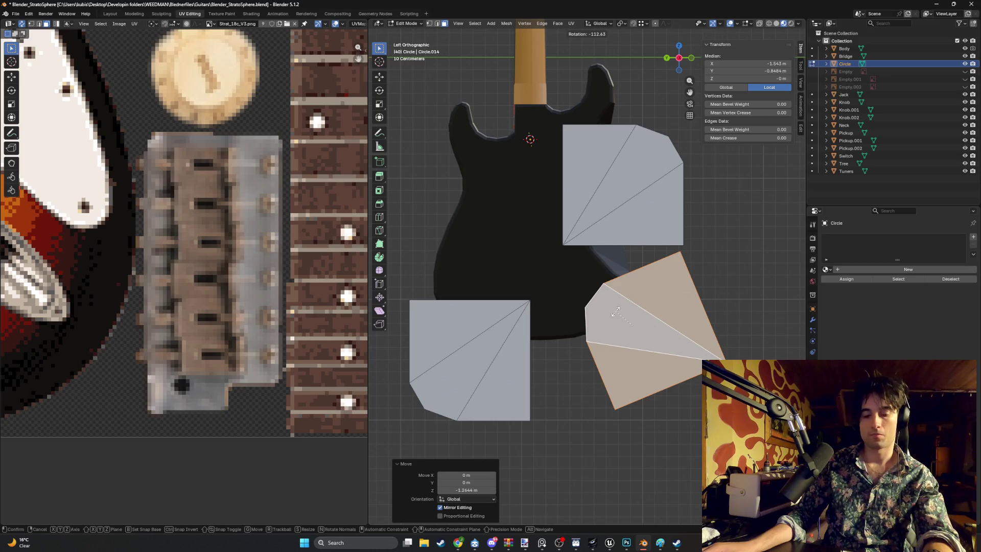
pyautogui.press('z')
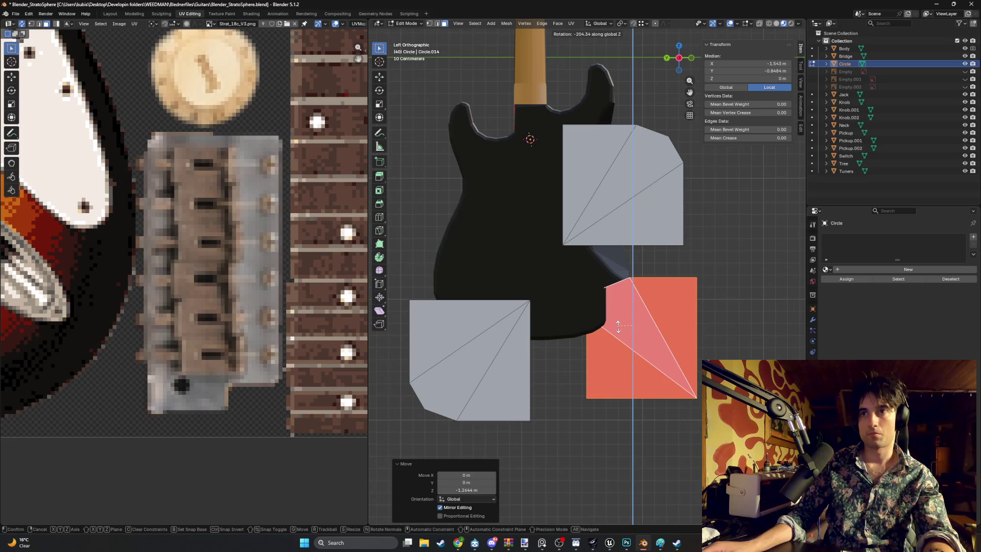
pyautogui.press('Escape')
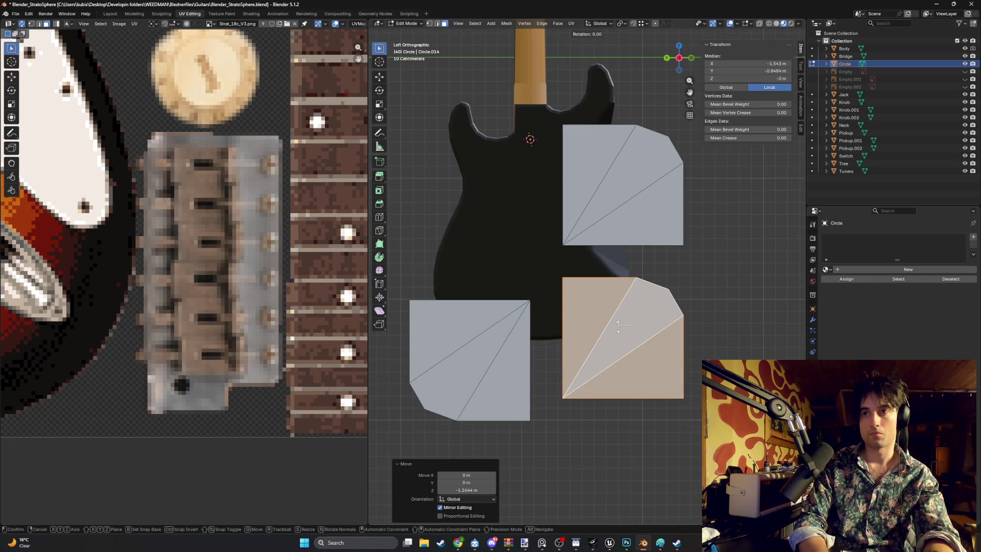
pyautogui.press('r')
pyautogui.press('z')
pyautogui.write('y190')
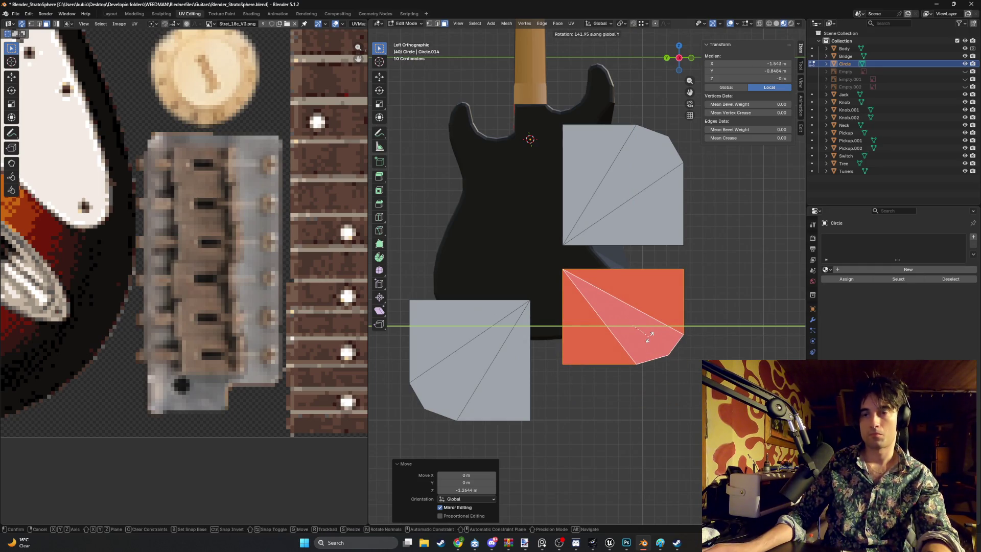
pyautogui.press('Return')
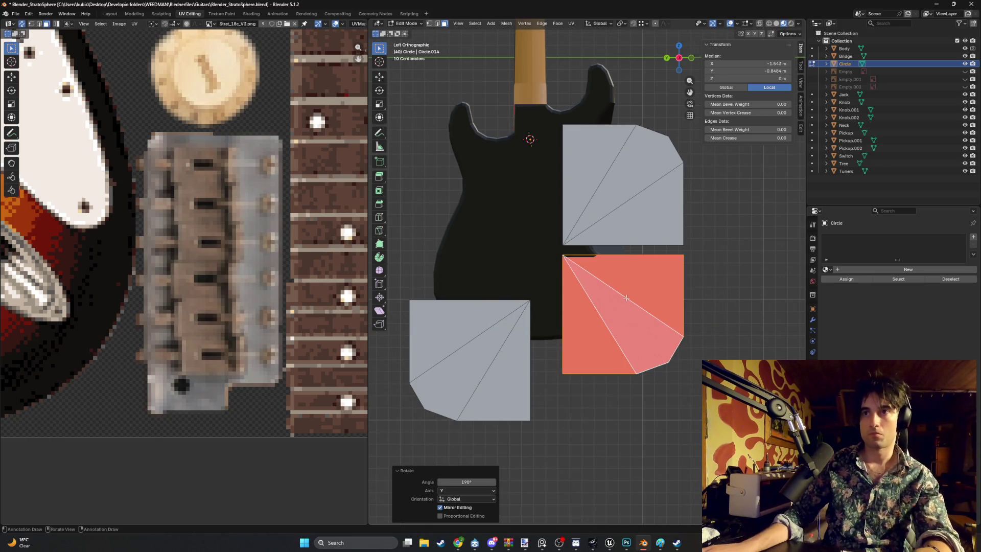
pyautogui.press('g')
pyautogui.press('z')
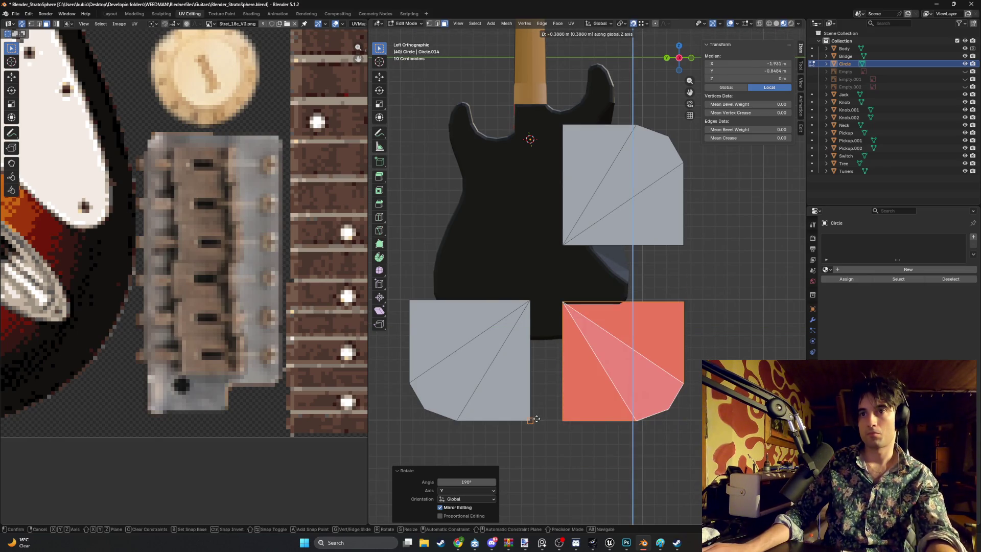
pyautogui.click(565, 352)
pyautogui.moveTo(558, 280)
pyautogui.keyDown('shift'); pyautogui.mouseDown(button='middle')
pyautogui.moveTo(565, 346)
pyautogui.moveTo(580, 260)
pyautogui.mouseUp(button='middle'); pyautogui.keyUp('shift')
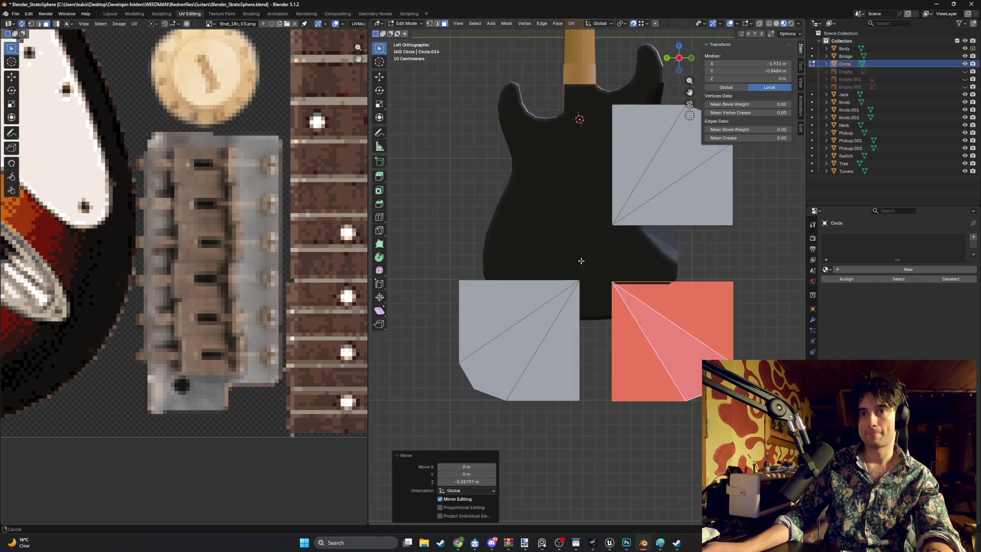
pyautogui.click(482, 310)
# Duplicate the lower-left fan piece and move it up along Z to the upper left.
pyautogui.hotkey('shift', 'd')
pyautogui.press('r')
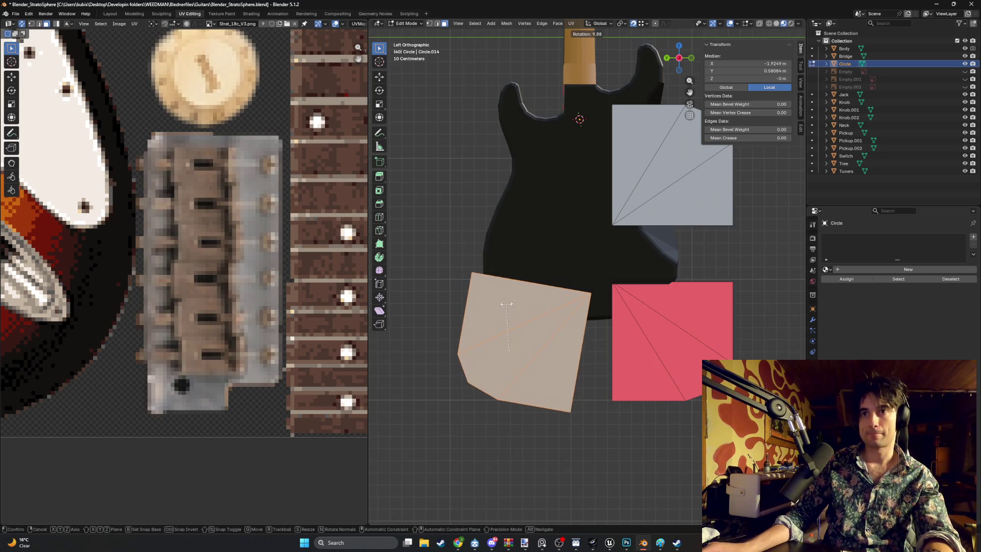
pyautogui.click(464, 277)
pyautogui.press('g')
pyautogui.press('z')
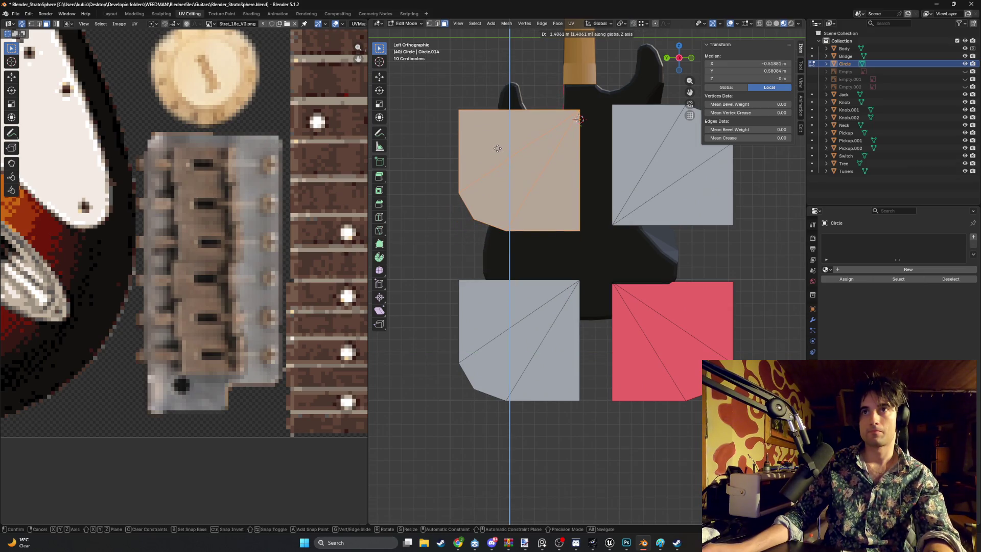
pyautogui.click(496, 148)
# Try rotating the duplicate by 190° and 45°, then cancel and undo it.
pyautogui.press('r')
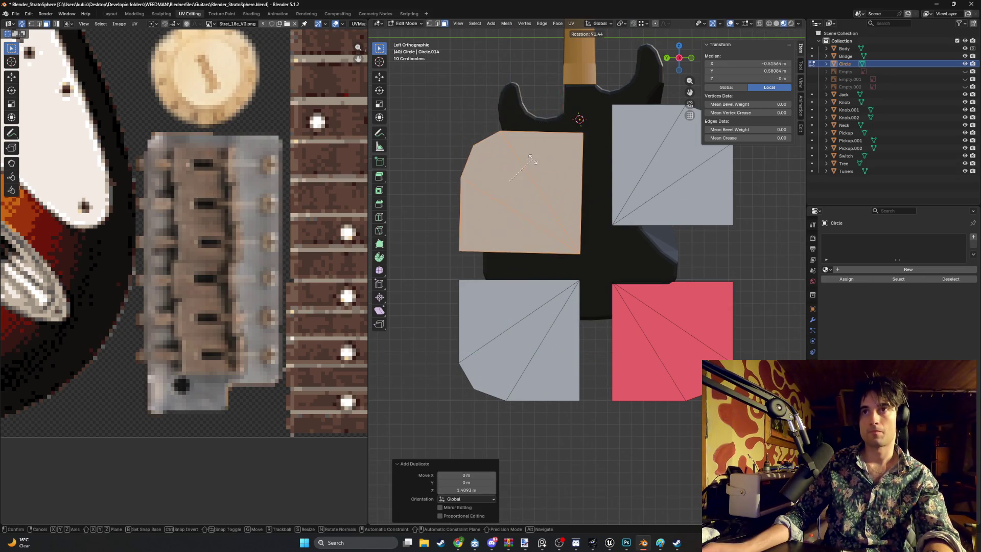
pyautogui.write('190')
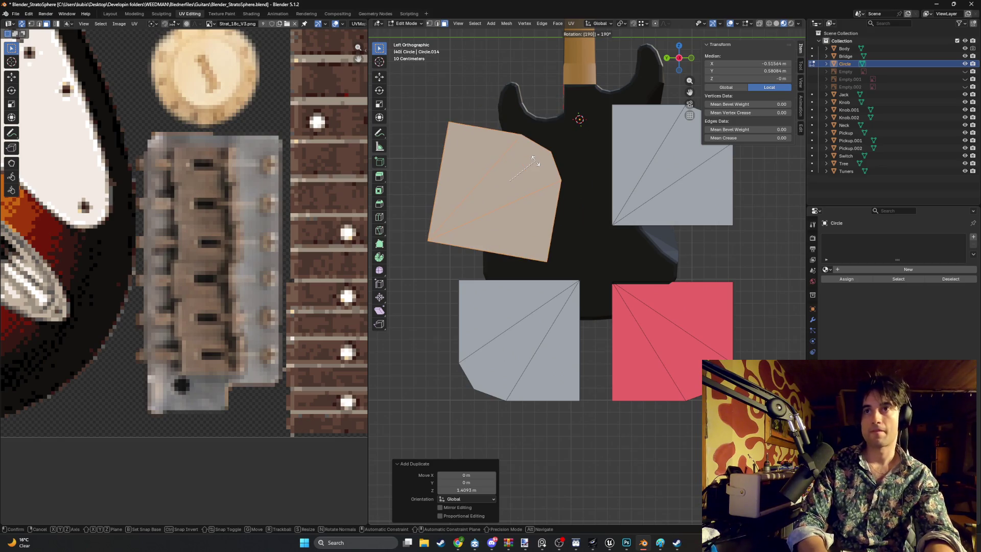
pyautogui.press('BackSpace')
pyautogui.press('BackSpace')
pyautogui.press('BackSpace')
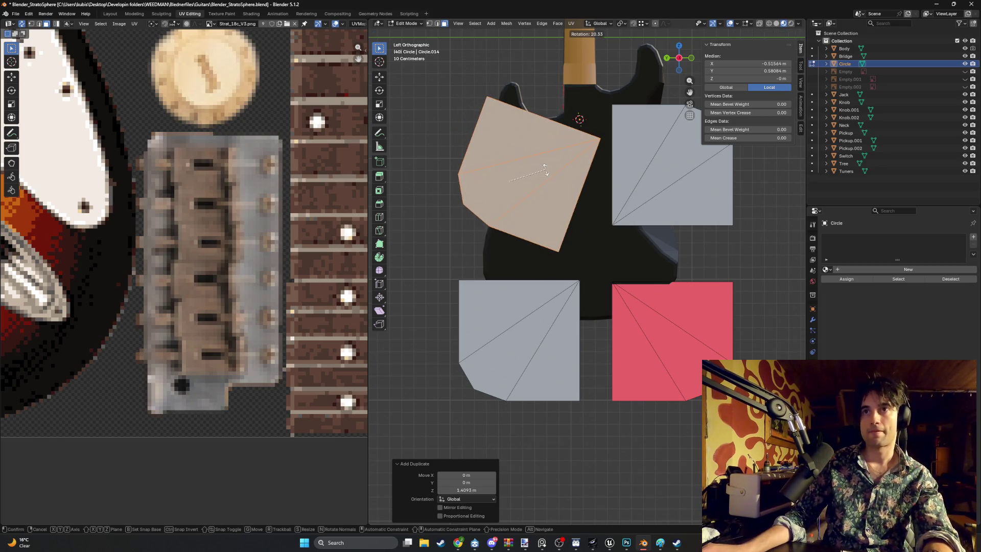
pyautogui.write('190')
pyautogui.press('BackSpace')
pyautogui.press('BackSpace')
pyautogui.press('BackSpace')
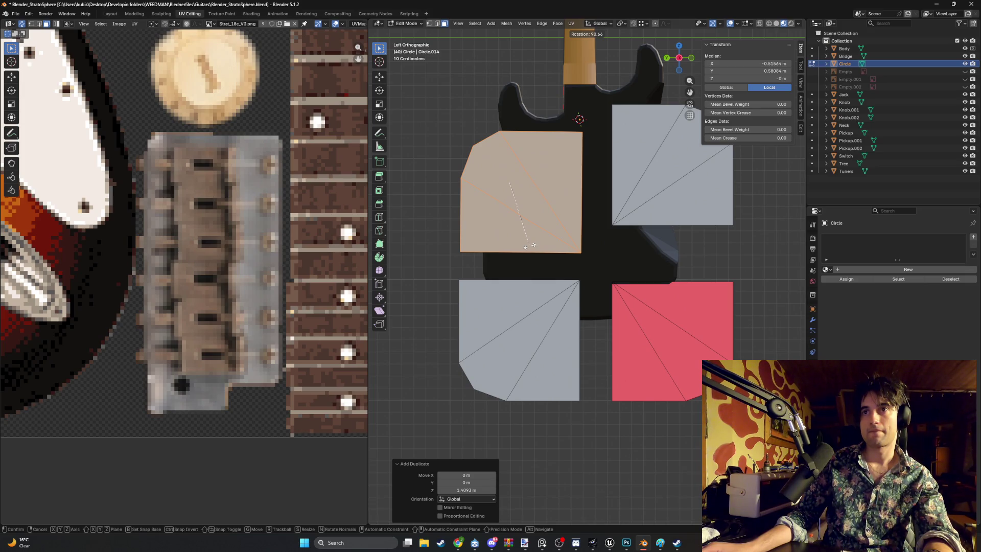
pyautogui.rightClick(529, 245)
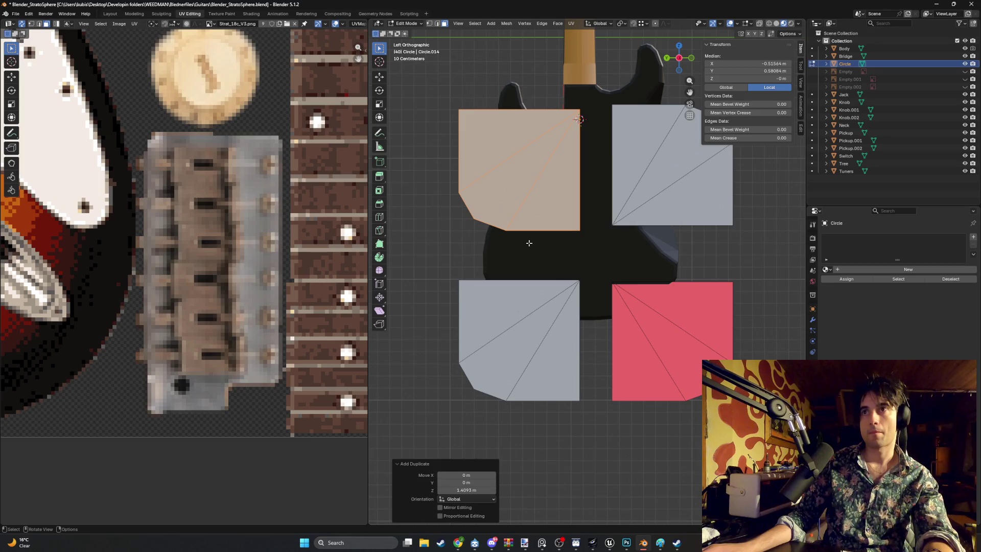
pyautogui.press('r')
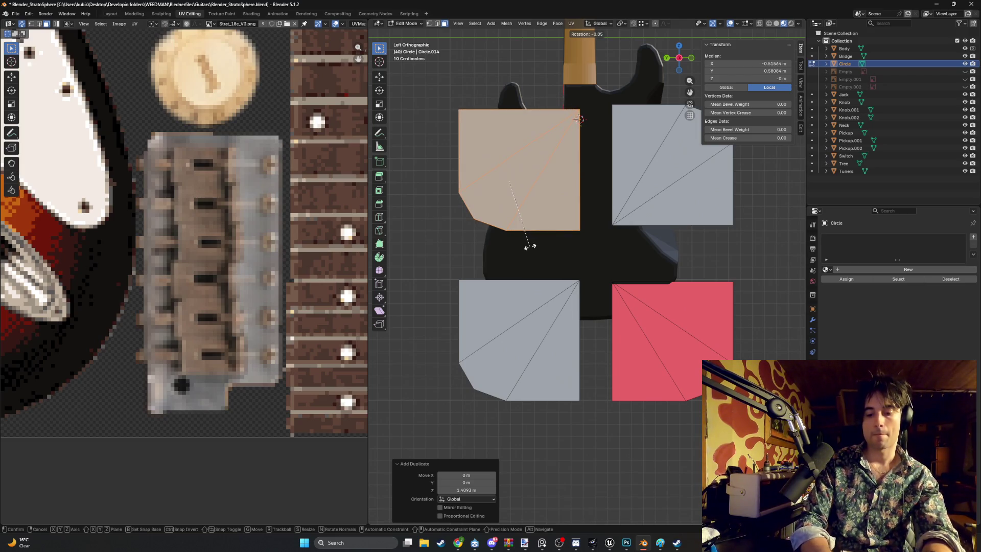
pyautogui.write('45')
pyautogui.press('Escape')
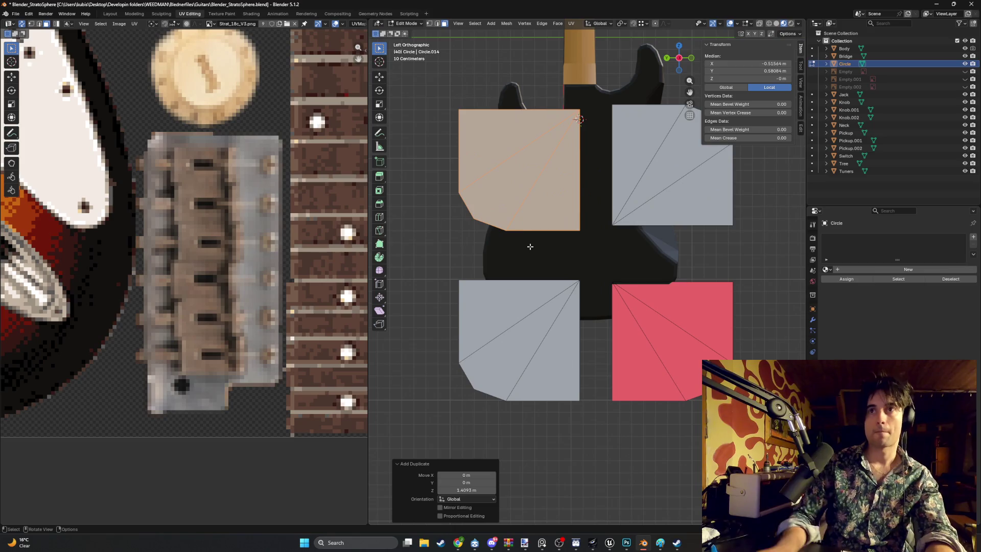
pyautogui.hotkey('ctrl', 'z')
# Duplicate the upper-right fan piece to the upper left and rotate it 90°.
pyautogui.hotkey('ctrl', 'z')
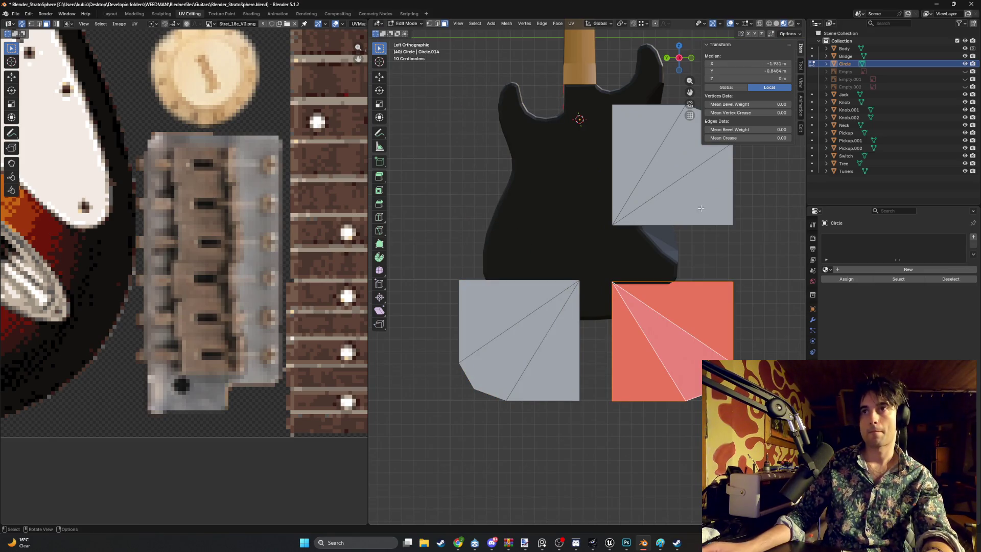
pyautogui.click(608, 149)
pyautogui.hotkey('ctrl', 'z')
pyautogui.hotkey('ctrl', 'z')
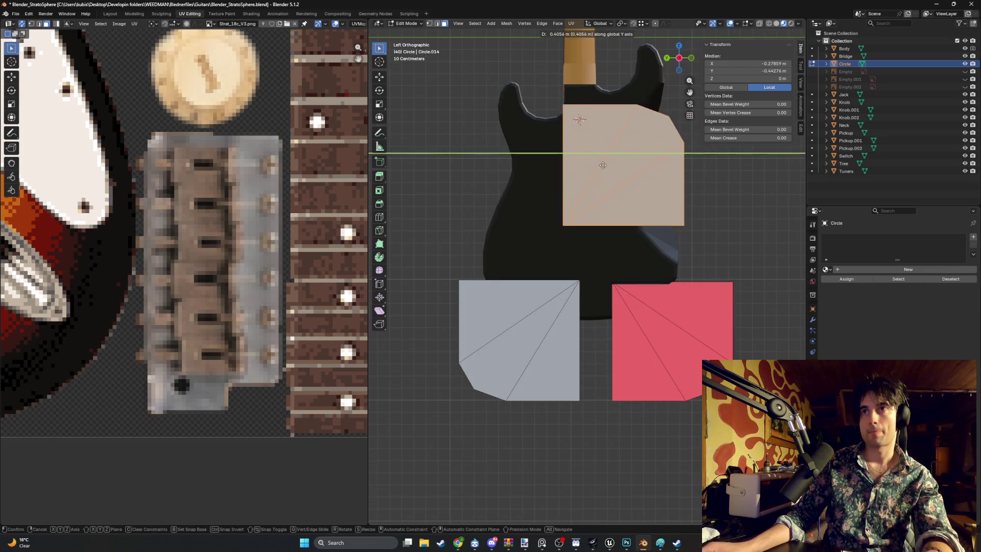
pyautogui.hotkey('ctrl', 'shift', 'z')
pyautogui.hotkey('ctrl', 'shift', 'z')
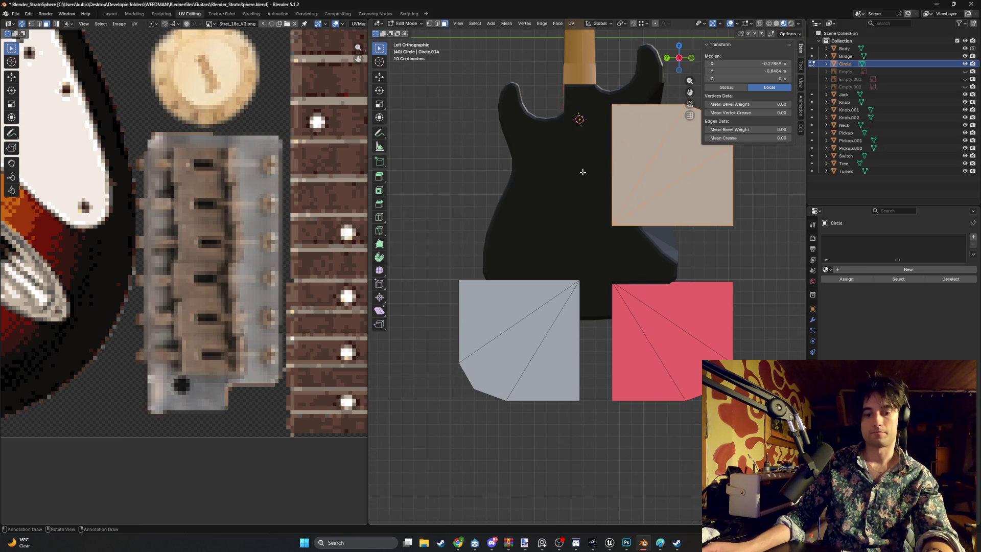
pyautogui.hotkey('shift', 'd')
pyautogui.click(486, 175)
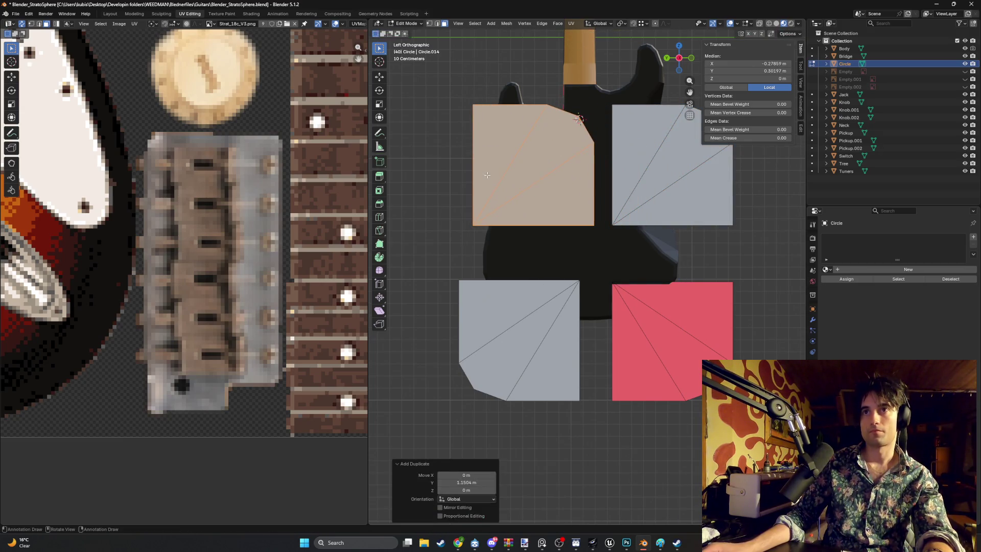
pyautogui.press('r')
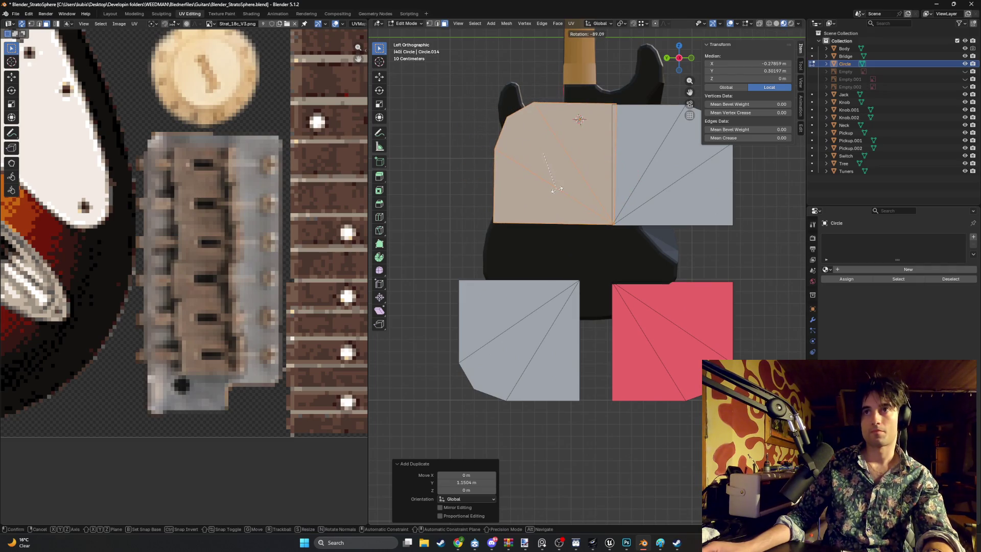
pyautogui.write('90')
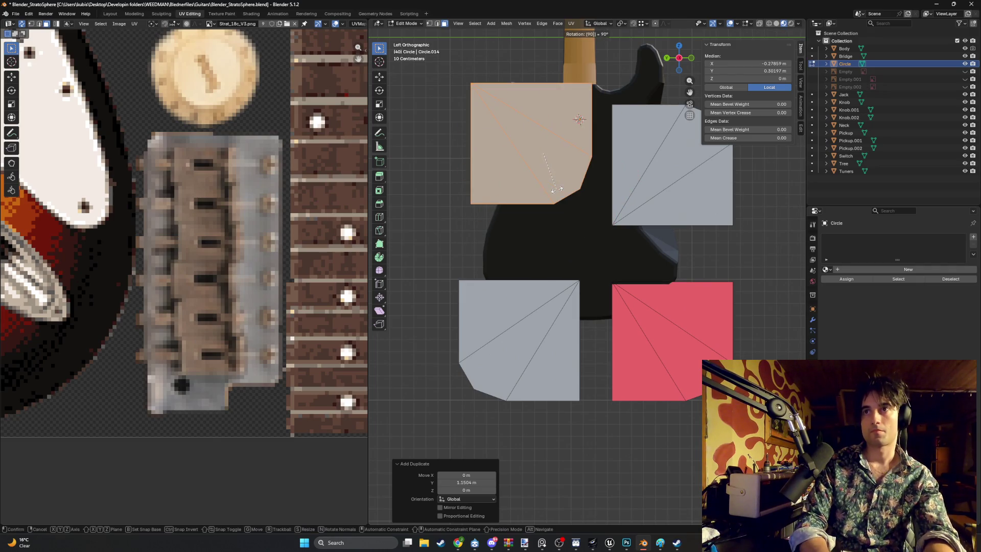
pyautogui.press('Return')
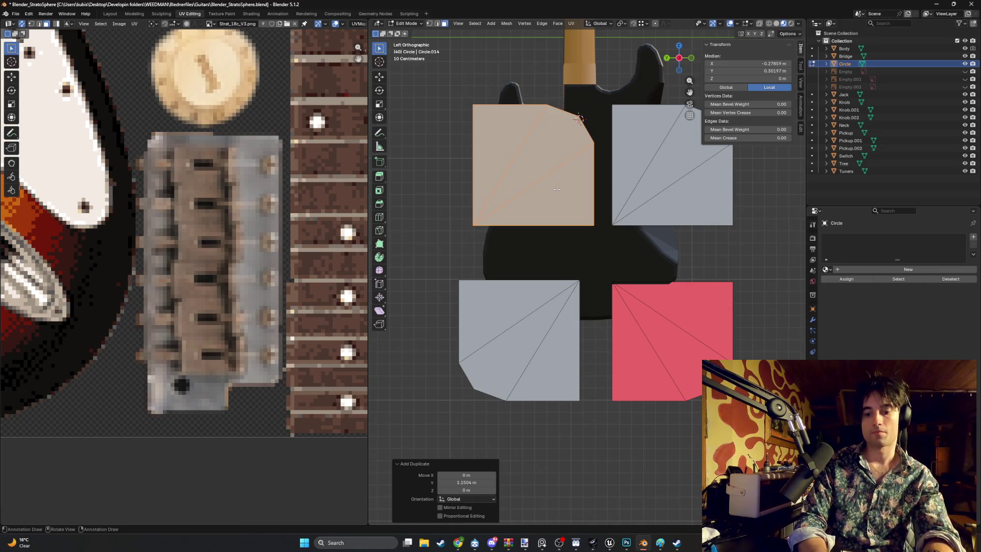
# Turn the copy 180° about Z and slide it along Y into the upper-left corner.
pyautogui.press('r')
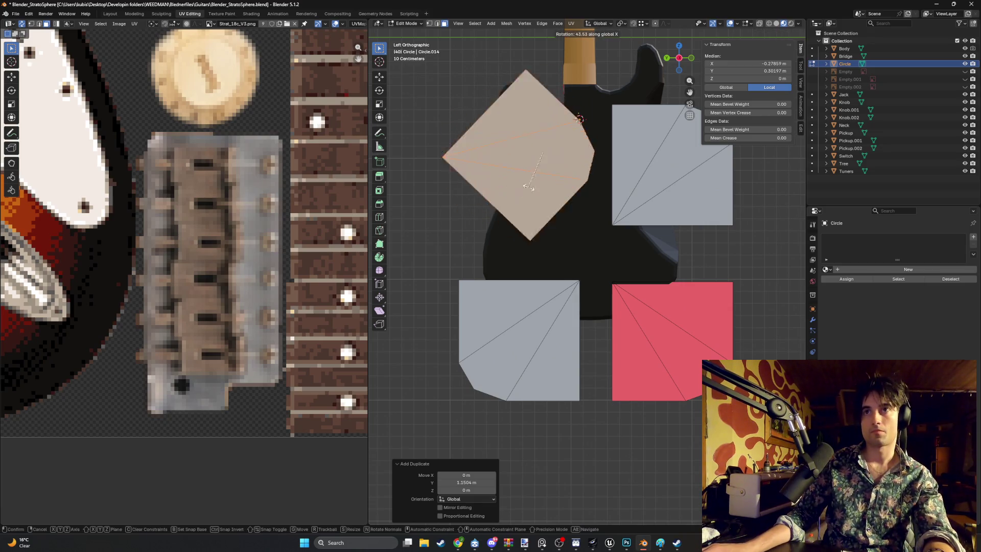
pyautogui.press('z')
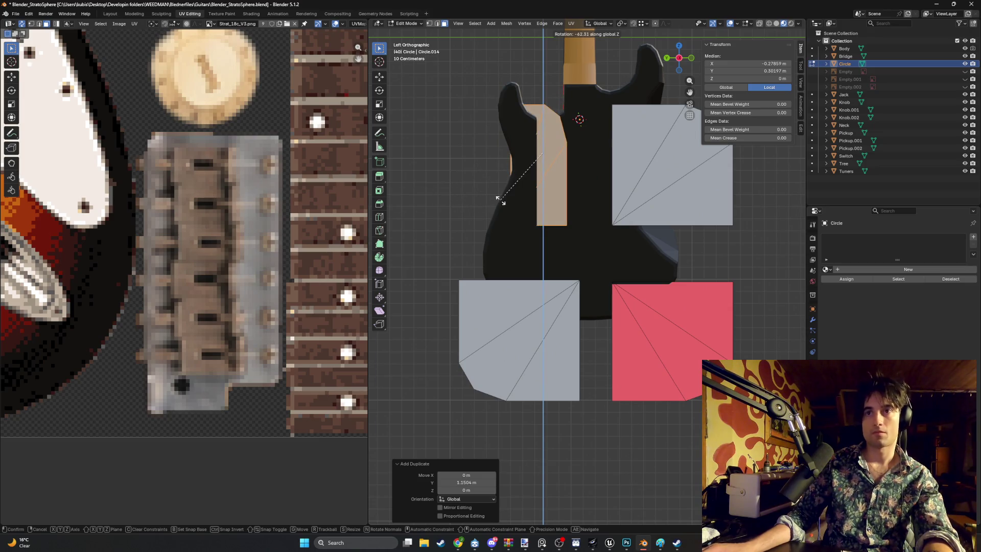
pyautogui.write('180')
pyautogui.press('Return')
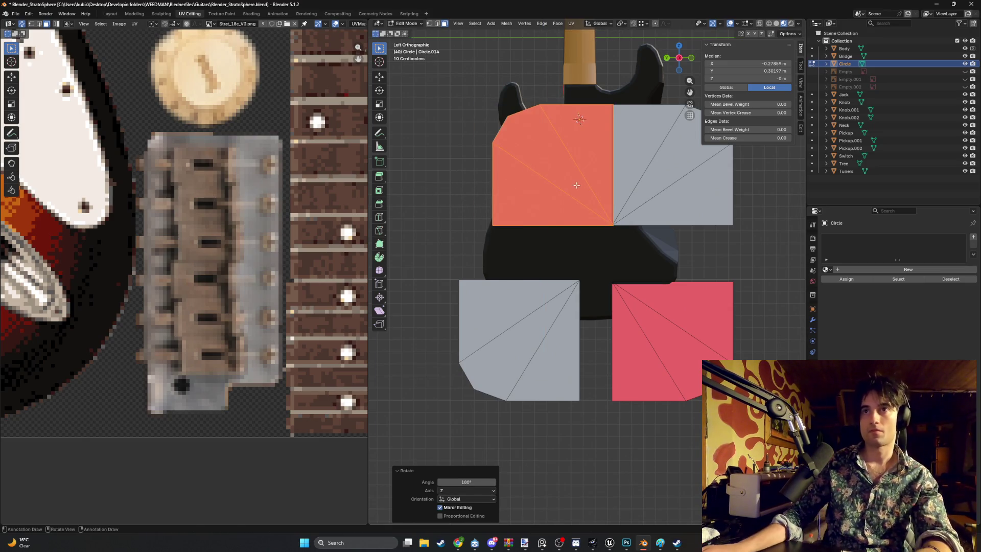
pyautogui.press('g')
pyautogui.press('y')
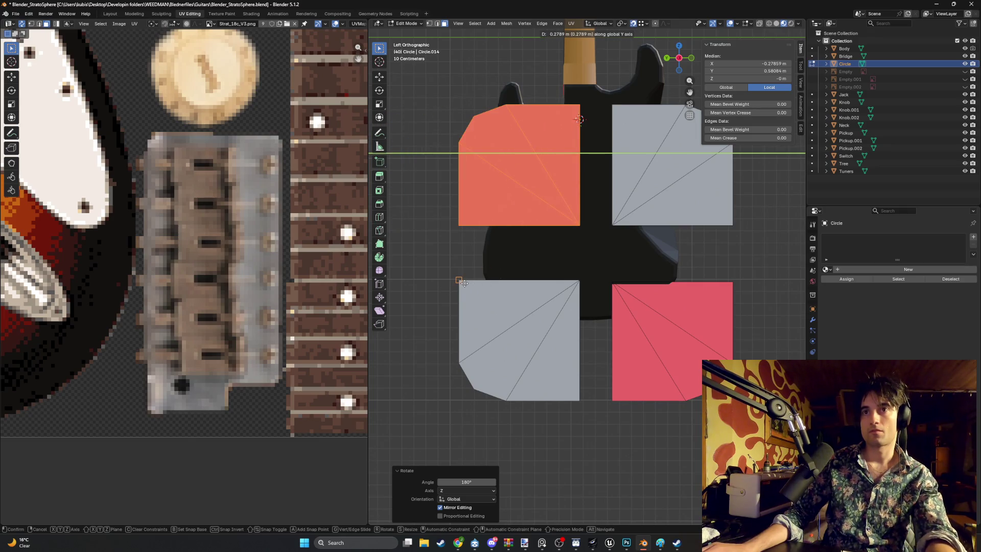
pyautogui.click(464, 283)
pyautogui.keyDown('shift'); pyautogui.moveTo(482, 198); pyautogui.dragTo(440, 206, button='middle'); pyautogui.keyUp('shift')
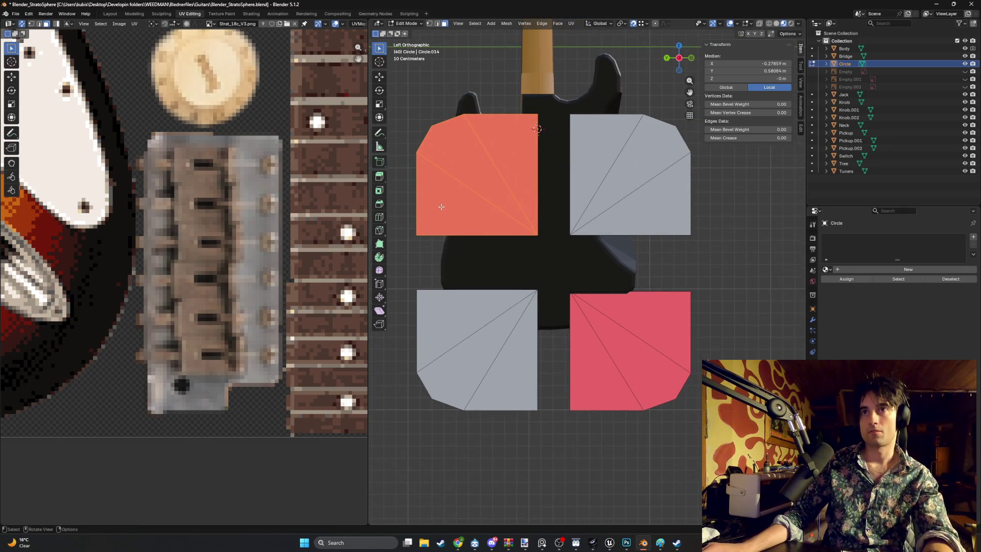
# Flip the normals of the top-left and bottom-right quarter faces.
pyautogui.hotkey('alt', 'n')
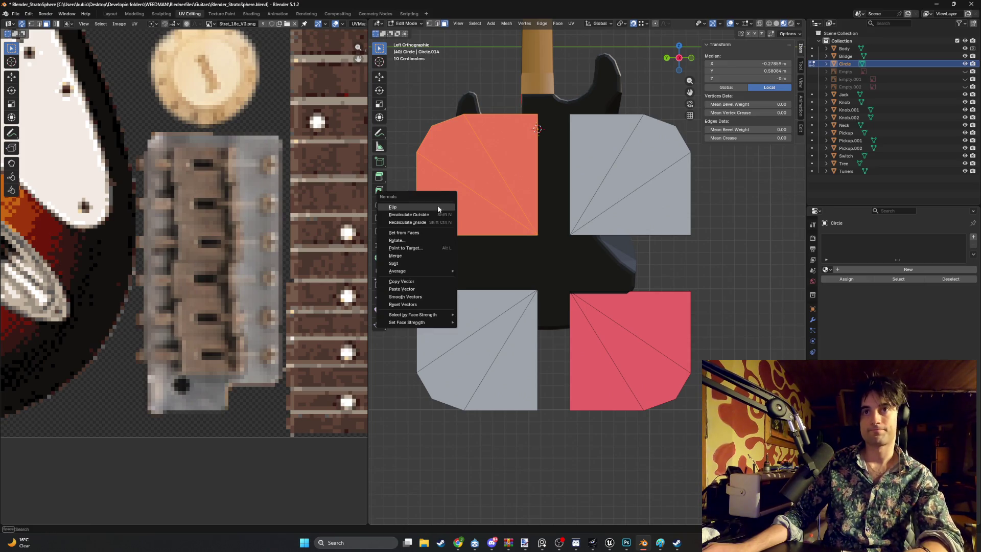
pyautogui.click(437, 207)
pyautogui.click(592, 355)
pyautogui.hotkey('alt', 'n')
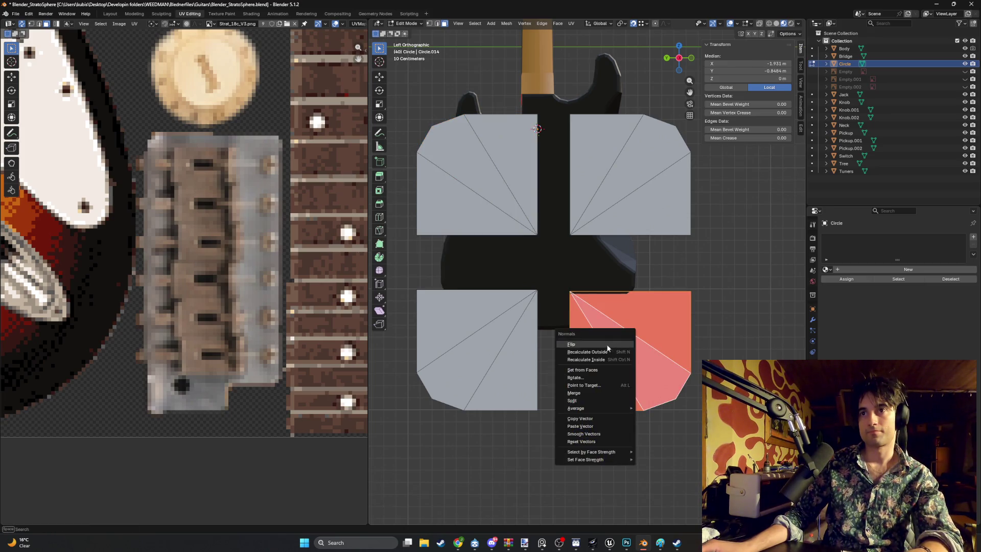
pyautogui.click(606, 341)
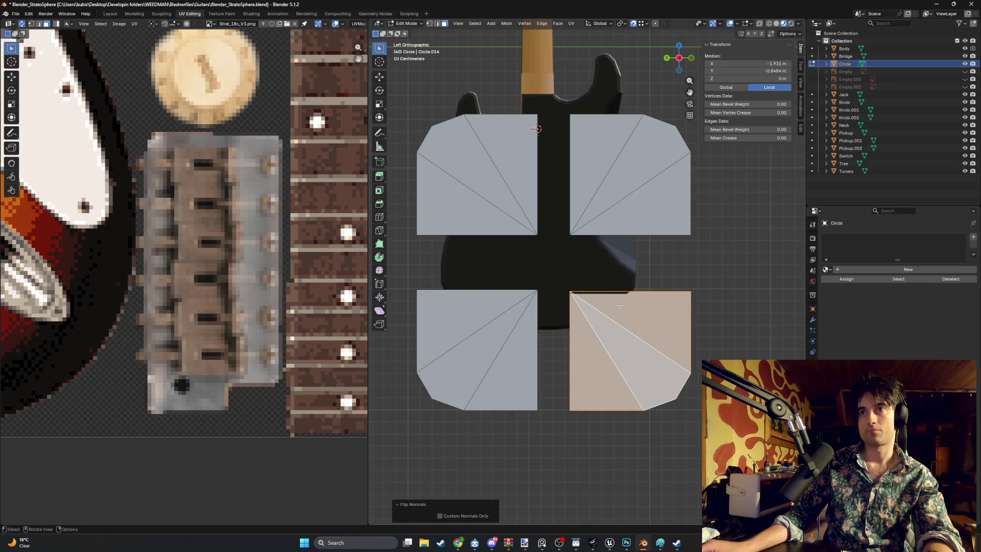
# In vertex mode, bridge the bottom, left and right gaps with new edges.
pyautogui.press('1')
pyautogui.keyDown('shift'); pyautogui.click(567, 409); pyautogui.keyUp('shift')
pyautogui.press('f')
pyautogui.click(417, 289)
pyautogui.keyDown('shift'); pyautogui.click(417, 235); pyautogui.keyUp('shift')
pyautogui.press('f')
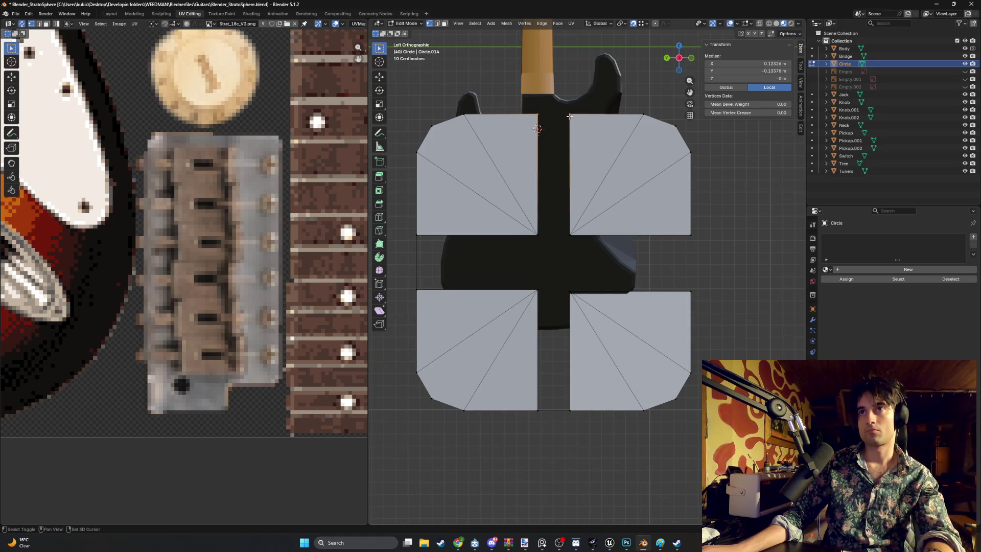
pyautogui.click(690, 235)
pyautogui.keyDown('shift'); pyautogui.click(690, 291); pyautogui.keyUp('shift')
pyautogui.press('f')
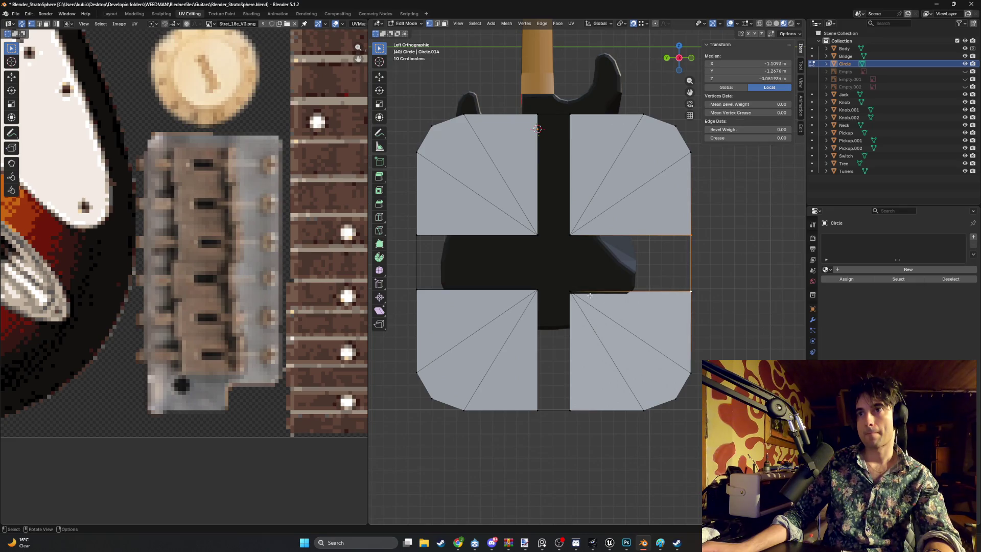
# Join the vertices across the centre gap and the last gap with edges.
pyautogui.click(571, 291)
pyautogui.keyDown('shift'); pyautogui.click(569, 236); pyautogui.keyUp('shift')
pyautogui.press('f')
pyautogui.click(533, 288)
pyautogui.keyDown('shift'); pyautogui.click(537, 231); pyautogui.keyUp('shift')
pyautogui.press('f')
pyautogui.moveTo(537, 230); pyautogui.dragTo(499, 258, button='middle')
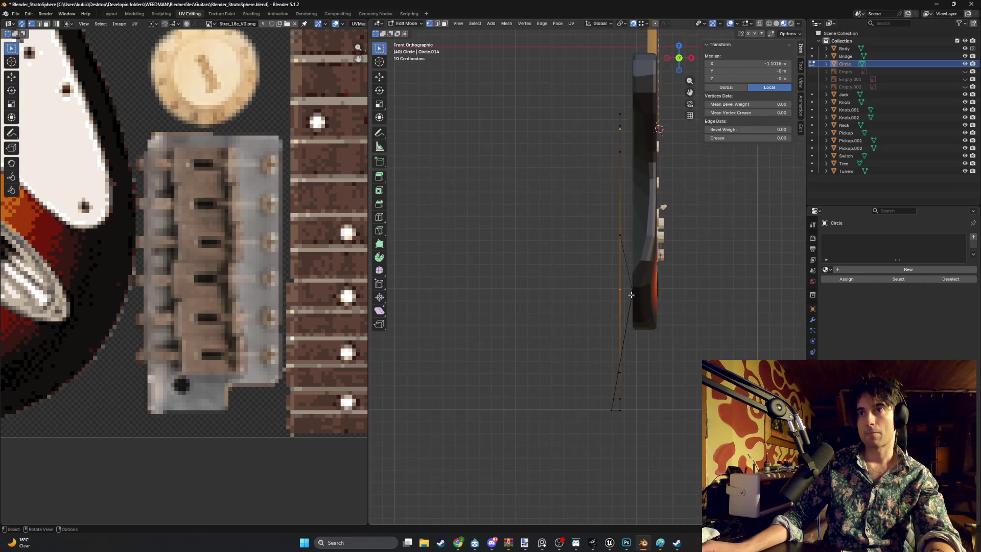
# Slide the first out-of-plane vertex along X onto the plate's plane.
pyautogui.scroll(2, 631, 295)
pyautogui.click(651, 299)
pyautogui.press('g')
pyautogui.press('x')
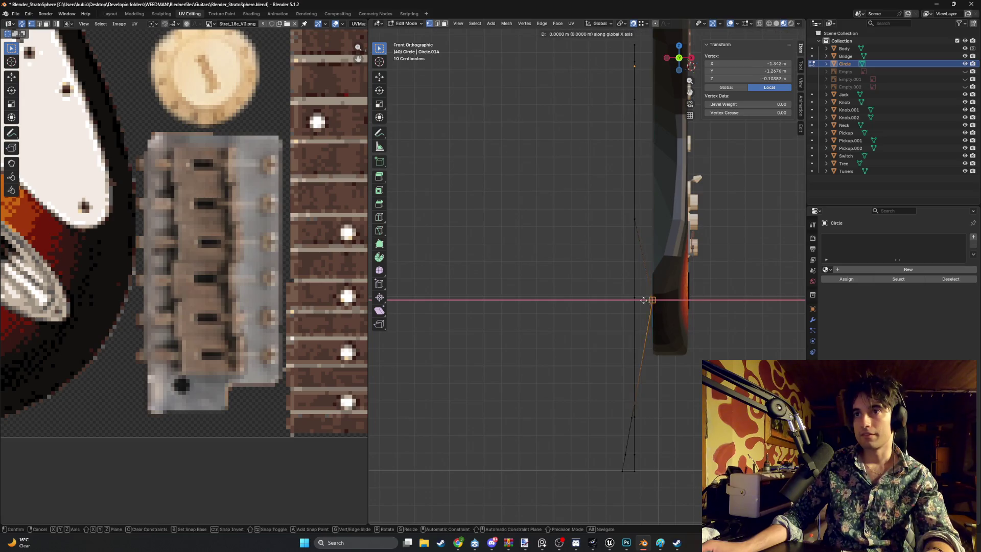
pyautogui.click(658, 305)
pyautogui.press('g')
pyautogui.press('x')
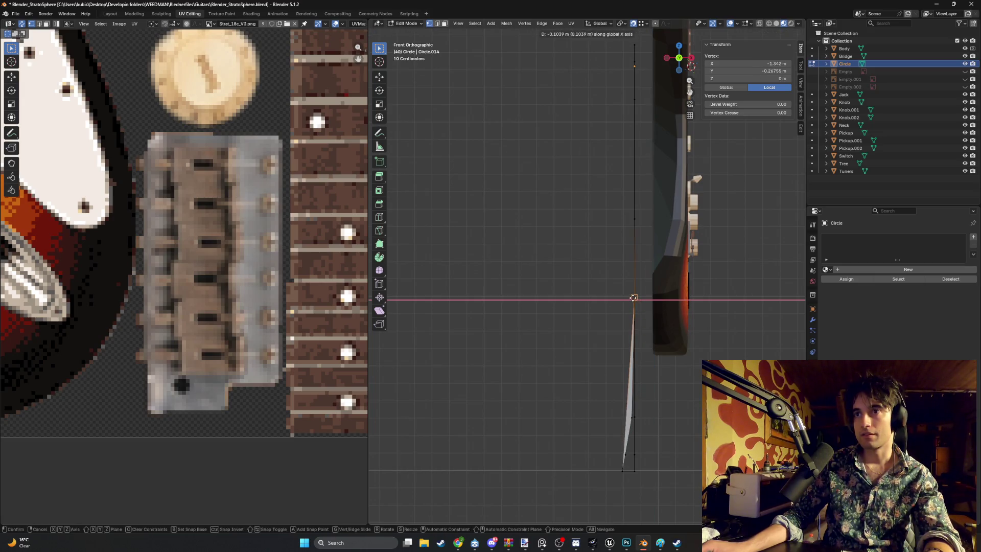
pyautogui.click(633, 393)
# Slide the offset vertices near the bottom along X into the plane.
pyautogui.keyDown('shift'); pyautogui.click(631, 471); pyautogui.keyUp('shift')
pyautogui.press('g')
pyautogui.press('x')
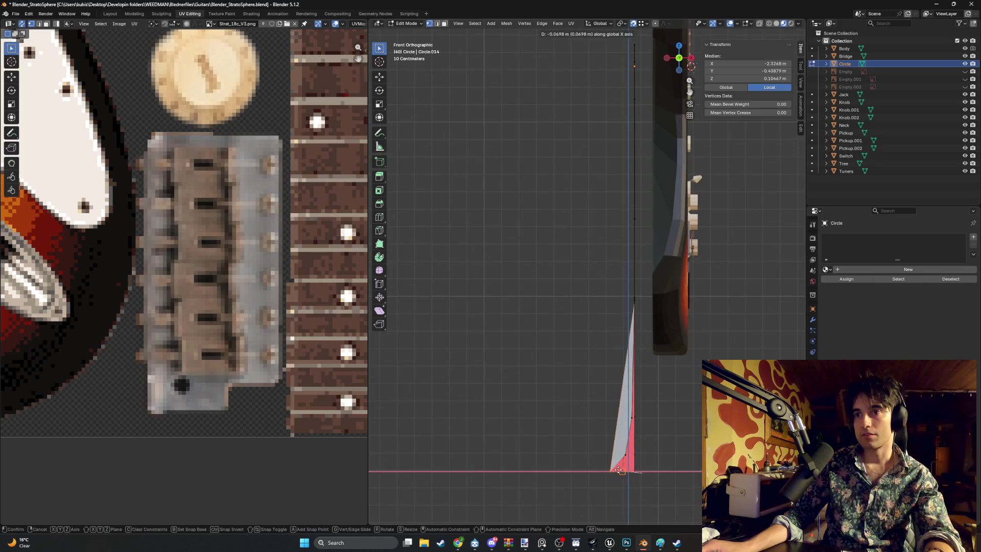
pyautogui.click(633, 472)
pyautogui.click(624, 470)
pyautogui.press('g')
pyautogui.press('x')
pyautogui.click(625, 474)
# Reselect the remaining offset vertices and slide them along X into the plane.
pyautogui.click(605, 458)
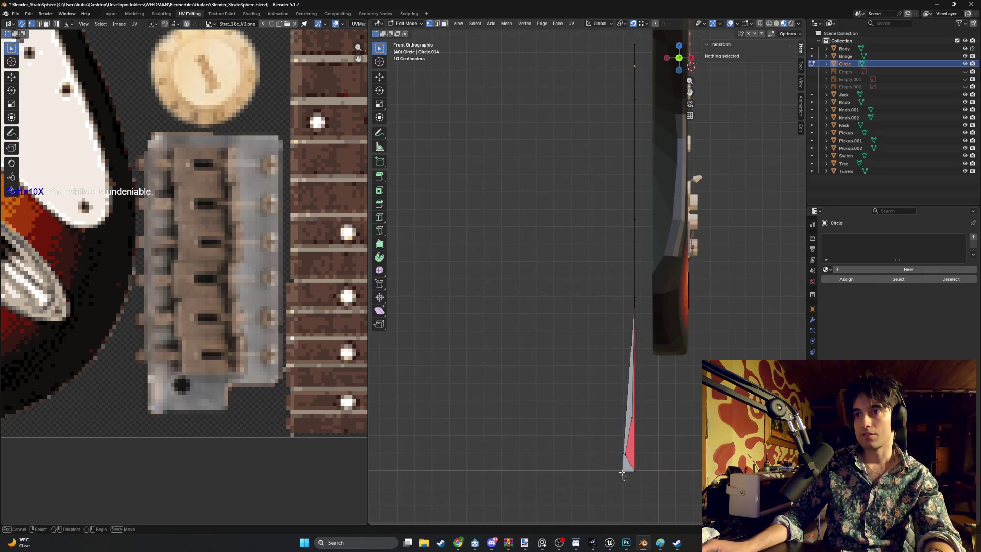
pyautogui.click(624, 474)
pyautogui.press('g')
pyautogui.press('x')
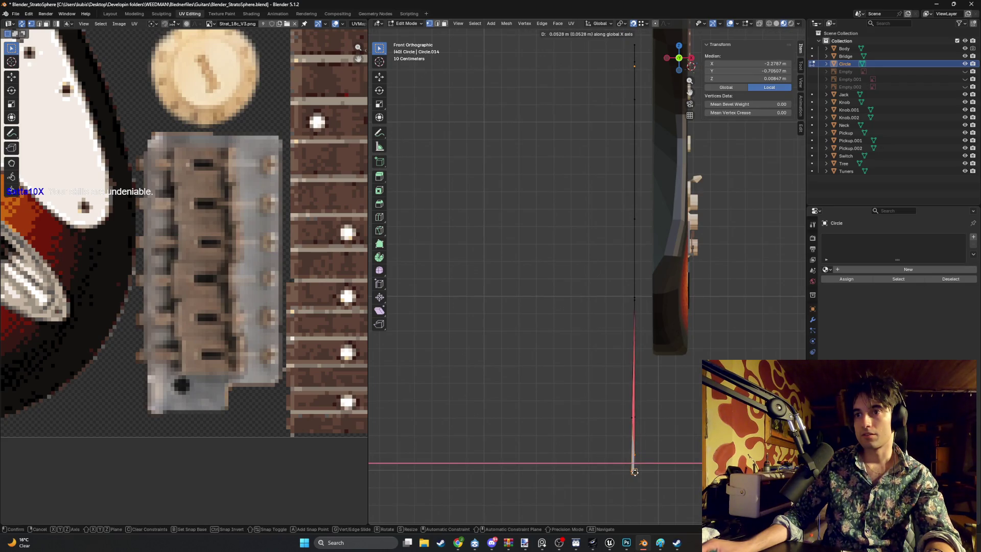
pyautogui.click(636, 472)
# Zoom in and slide the last stray vertex along X into the plane.
pyautogui.click(636, 452)
pyautogui.keyDown('ctrl'); pyautogui.moveTo(630, 472); pyautogui.dragTo(583, 281, button='middle'); pyautogui.keyUp('ctrl')
pyautogui.moveTo(598, 331); pyautogui.dragTo(585, 320)
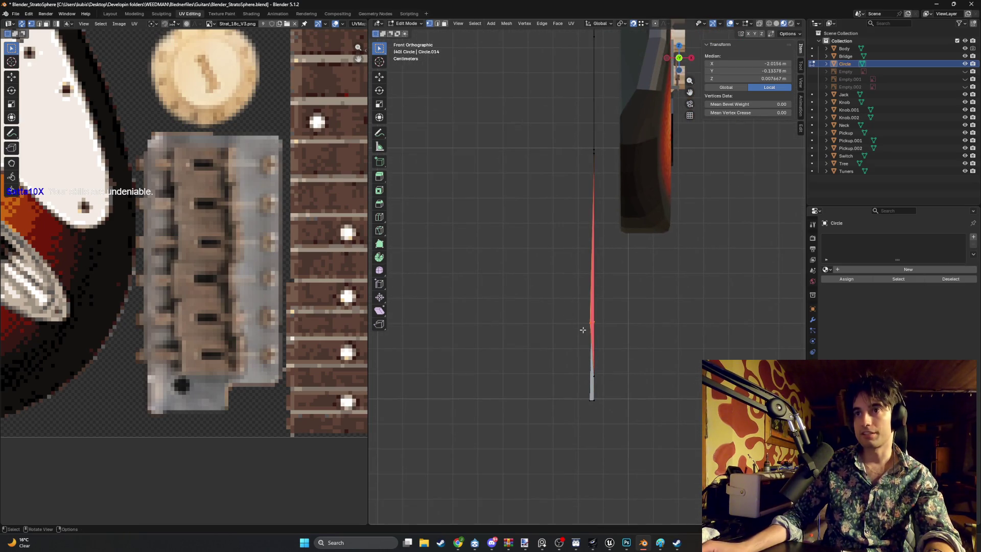
pyautogui.click(581, 328)
pyautogui.click(587, 324)
pyautogui.press('g')
pyautogui.press('x')
pyautogui.click(595, 156)
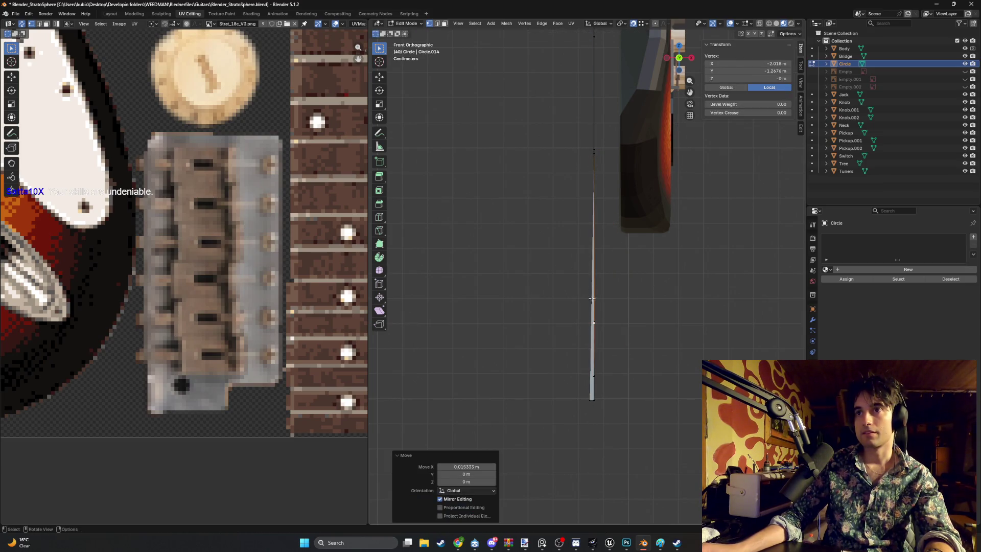
# Move the bottom edge along X so all four pieces lie flat, checking in Front view.
pyautogui.moveTo(592, 394); pyautogui.dragTo(589, 388)
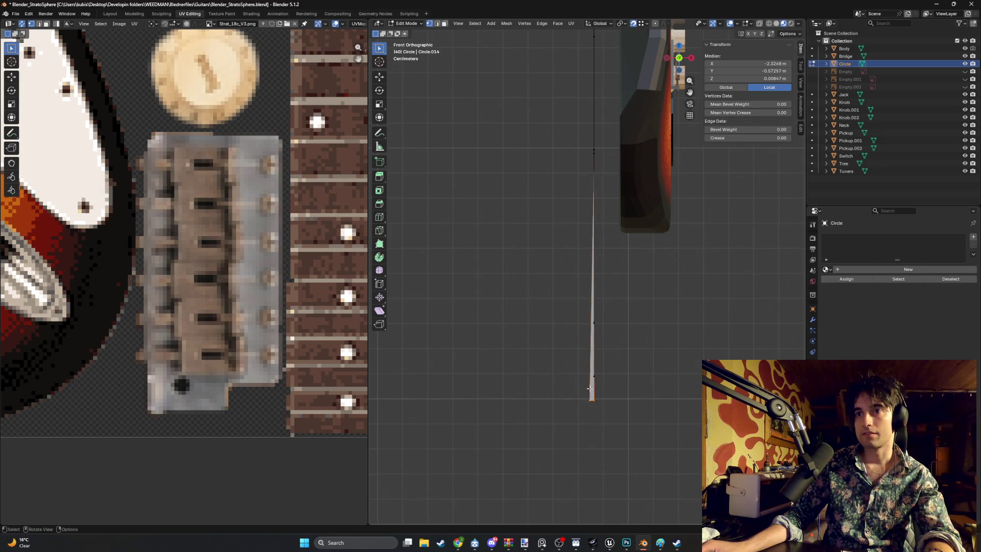
pyautogui.press('g')
pyautogui.press('x')
pyautogui.click(591, 153)
pyautogui.moveTo(602, 400); pyautogui.dragTo(595, 363, button='middle')
pyautogui.press('KP_1')
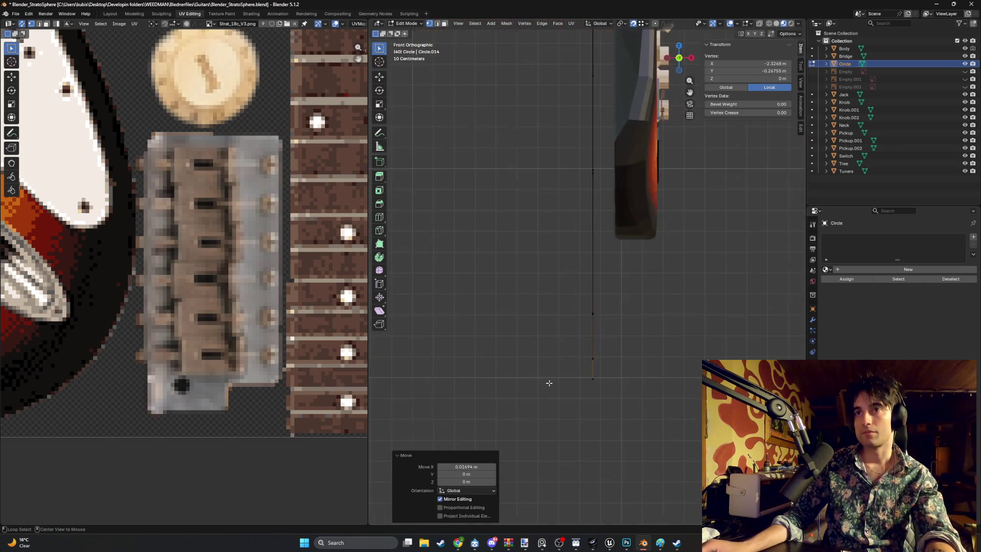
pyautogui.click(549, 358)
pyautogui.moveTo(552, 332); pyautogui.dragTo(596, 317, button='middle')
# Fill each gap between the quarters with faces.
pyautogui.click(566, 229)
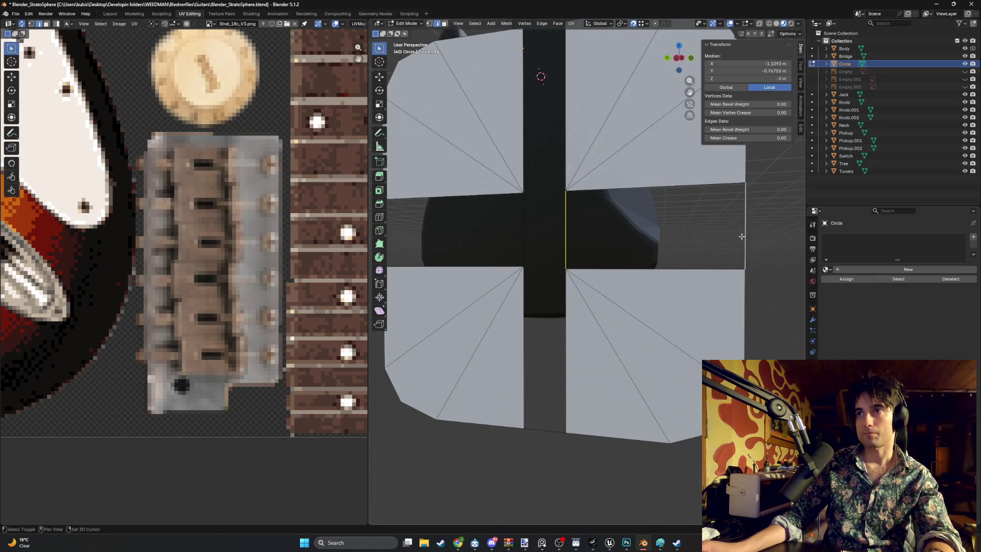
pyautogui.press('f')
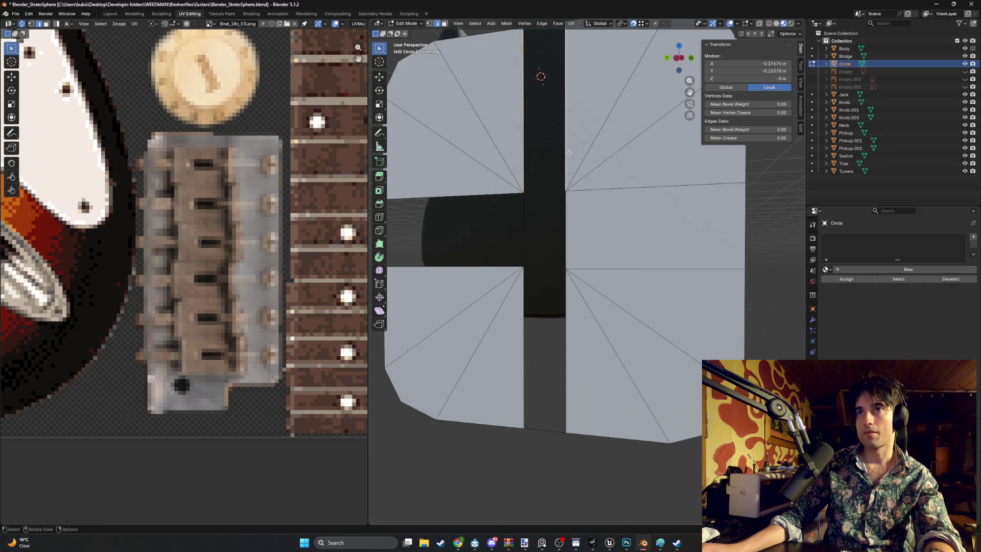
pyautogui.press('f')
pyautogui.press('f')
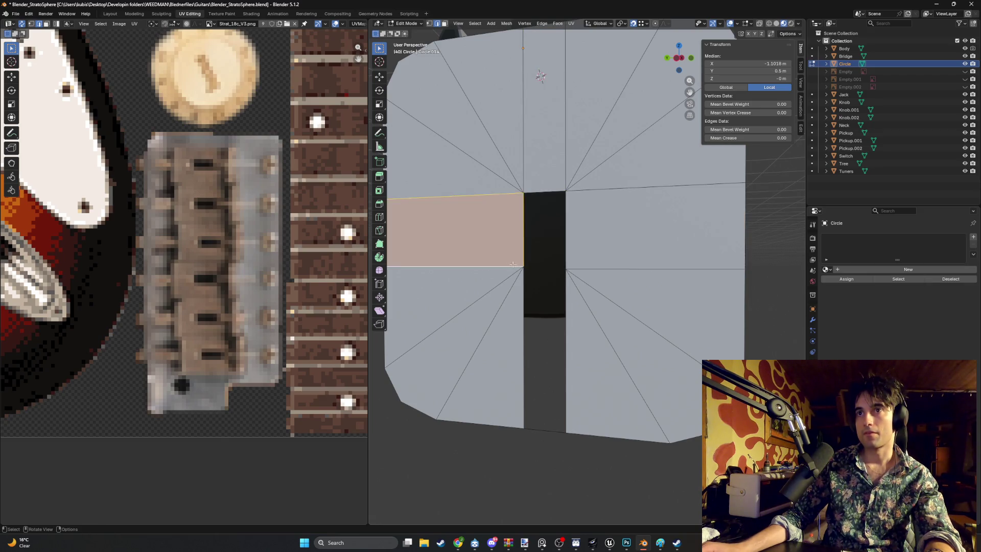
pyautogui.press('f')
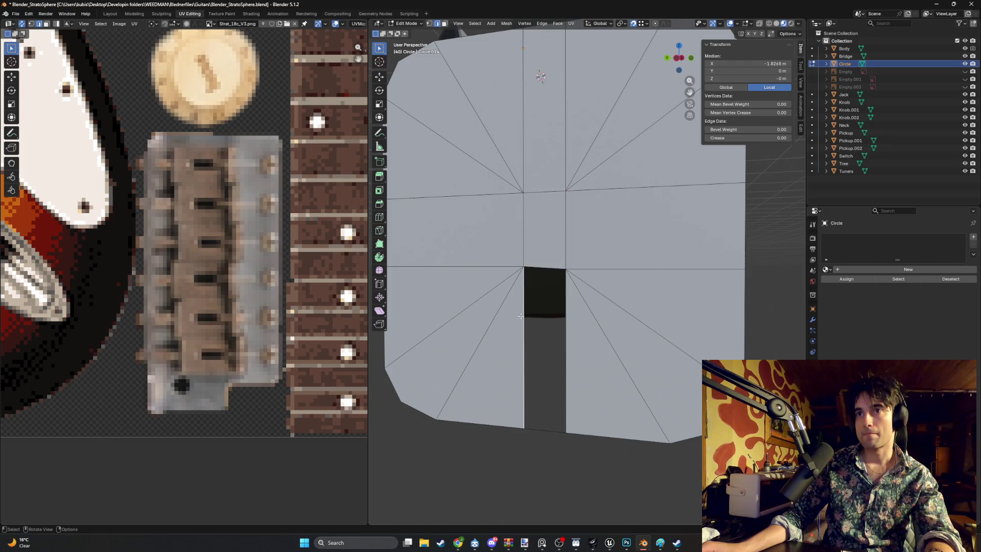
pyautogui.press('f')
pyautogui.hotkey('alt', 'a')
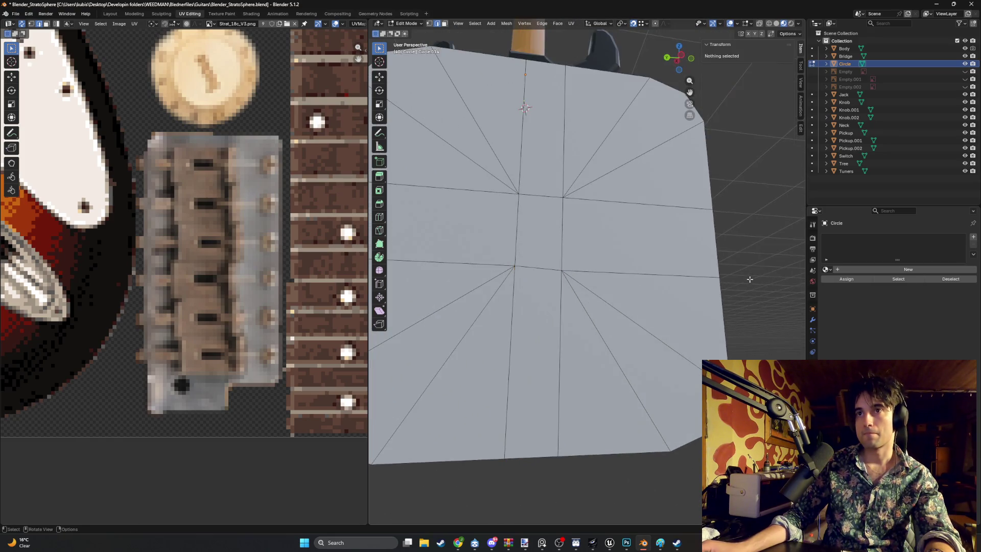
pyautogui.press('ctrl+KP_3')
pyautogui.scroll(5, 584, 290)
pyautogui.scroll(-4, 552, 284)
# Nudge the centre vertex 0.015193 m along Z and select the central face's four vertices.
pyautogui.click(572, 278)
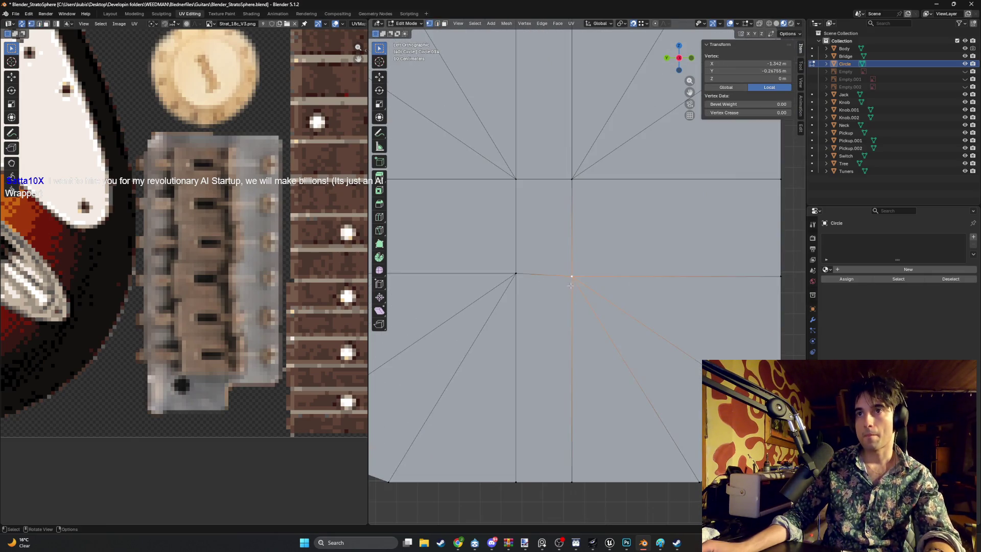
pyautogui.moveTo(573, 278); pyautogui.dragTo(567, 252, button='middle')
pyautogui.press('g')
pyautogui.press('z')
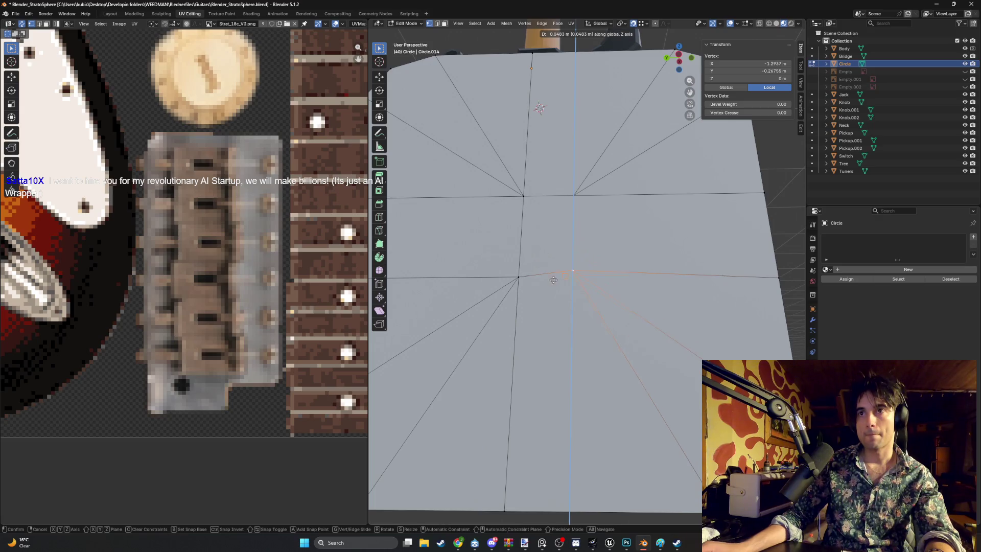
pyautogui.click(527, 277)
pyautogui.press('ctrl+KP_3')
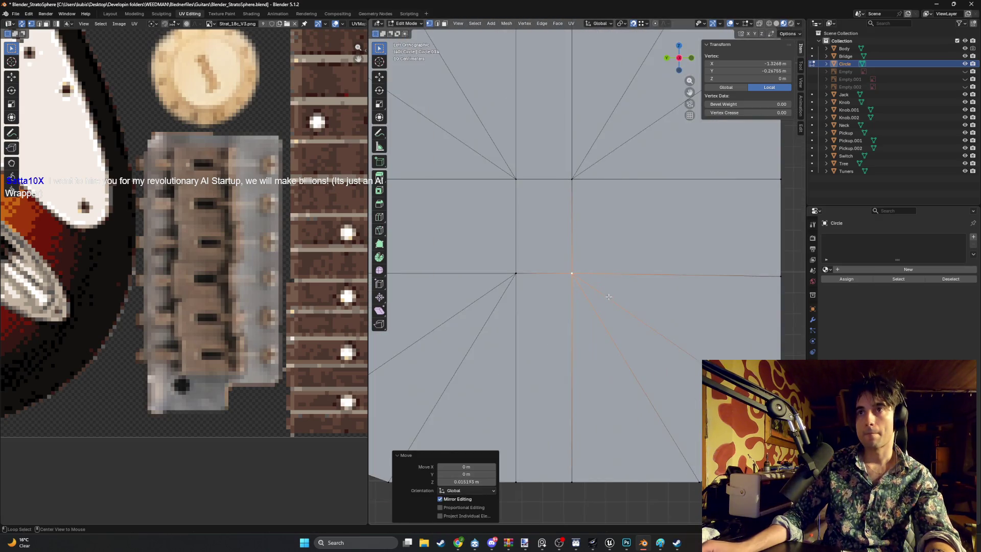
pyautogui.scroll(-1, 610, 292)
pyautogui.moveTo(679, 236); pyautogui.dragTo(672, 212, button='middle')
pyautogui.moveTo(594, 258); pyautogui.dragTo(558, 231)
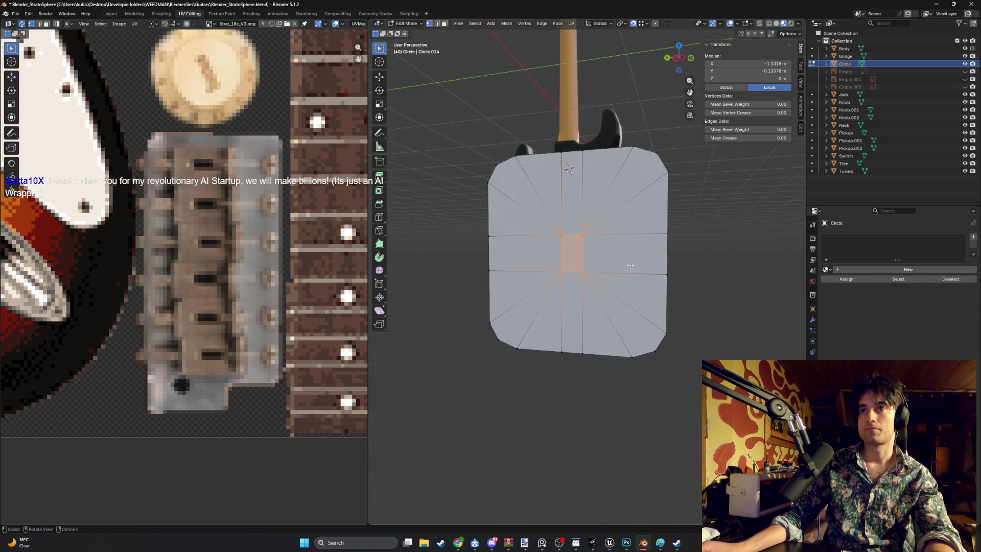
# Scale the whole plate to about a third and move it onto the guitar body.
pyautogui.press('a')
pyautogui.moveTo(626, 290); pyautogui.dragTo(588, 203, button='middle')
pyautogui.press('ctrl+KP_3')
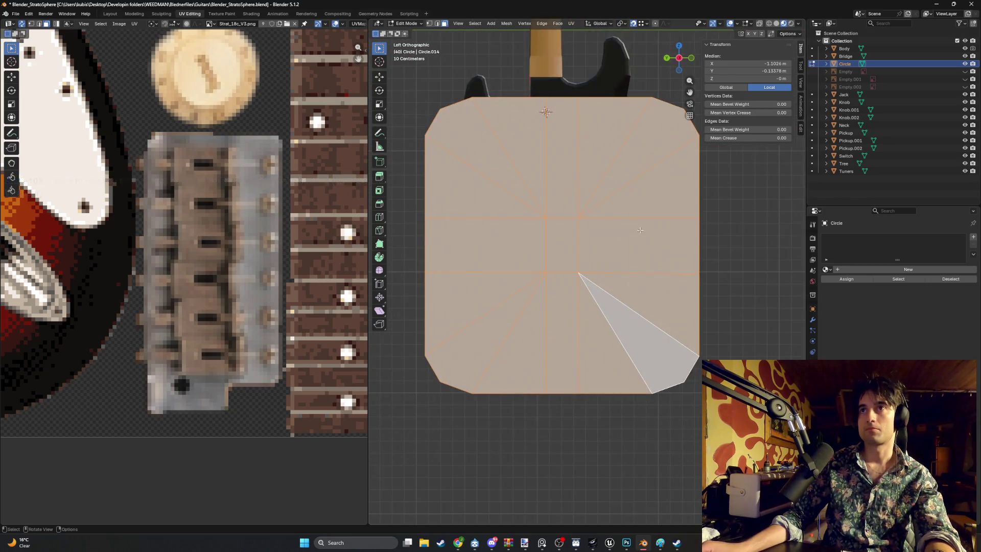
pyautogui.press('s')
pyautogui.click(597, 235)
pyautogui.keyDown('shift'); pyautogui.moveTo(598, 235); pyautogui.dragTo(598, 306, button='middle'); pyautogui.keyUp('shift')
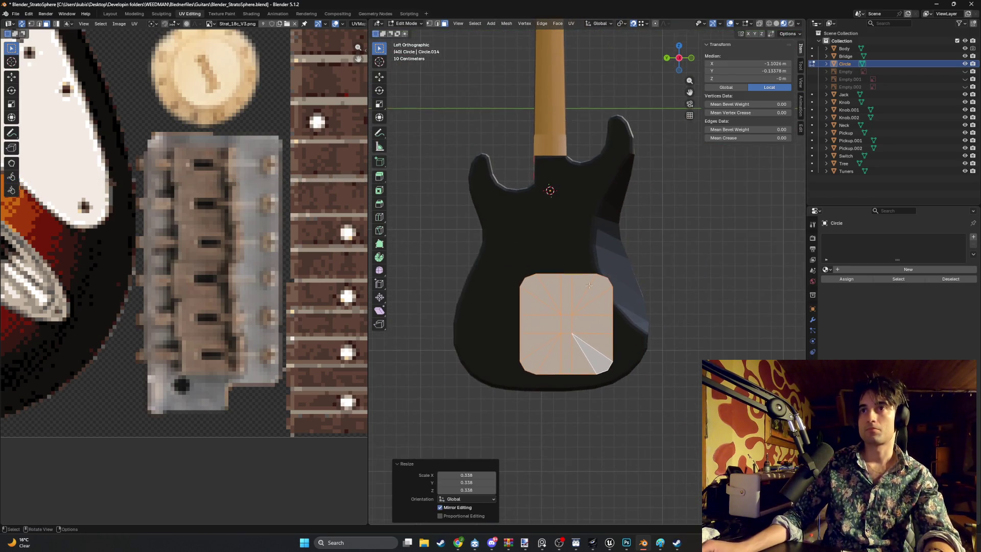
pyautogui.press('g')
pyautogui.click(568, 169)
# Shrink the plate further, scale it by 0.899, and place it just below the neck.
pyautogui.scroll(3, 568, 168)
pyautogui.keyDown('shift'); pyautogui.moveTo(641, 105); pyautogui.dragTo(626, 303, button='middle'); pyautogui.keyUp('shift')
pyautogui.press('s')
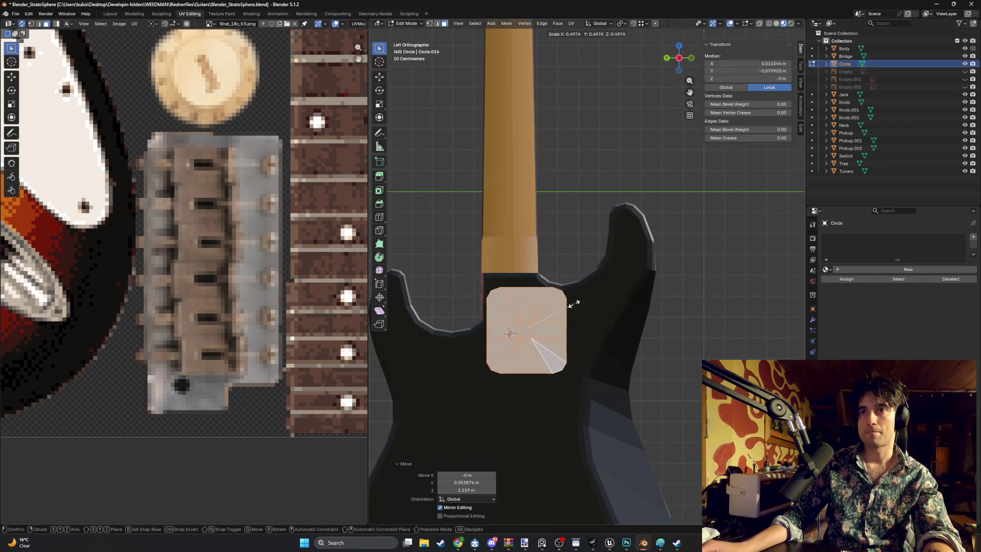
pyautogui.click(567, 309)
pyautogui.scroll(3, 539, 325)
pyautogui.moveTo(539, 325)
pyautogui.keyDown('shift'); pyautogui.mouseDown(button='middle')
pyautogui.moveTo(665, 199)
pyautogui.moveTo(639, 266)
pyautogui.mouseUp(button='middle'); pyautogui.keyUp('shift')
pyautogui.scroll(3, 665, 200)
pyautogui.press('s')
pyautogui.click(674, 243)
pyautogui.press('g')
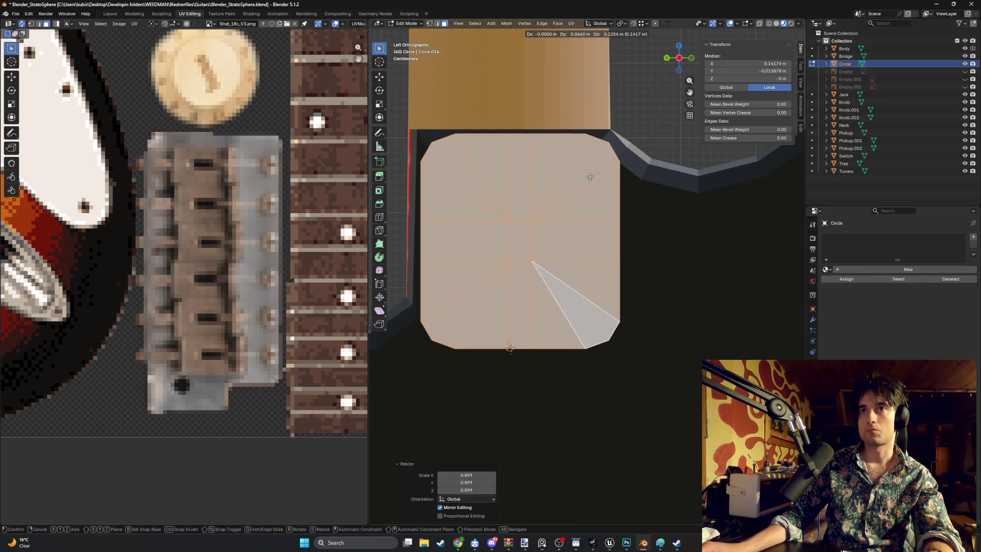
pyautogui.click(590, 175)
pyautogui.scroll(-1, 590, 197)
pyautogui.moveTo(566, 223); pyautogui.dragTo(594, 207, button='middle')
# Extrude the plate 0.013447 m for thickness and shift it along X.
pyautogui.press('e')
pyautogui.click(592, 199)
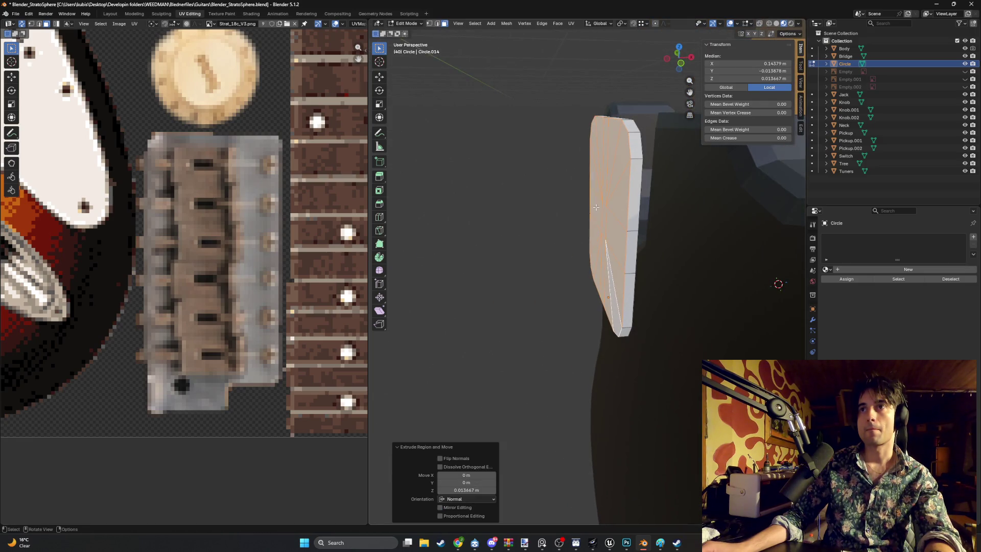
pyautogui.press('g')
pyautogui.press('x')
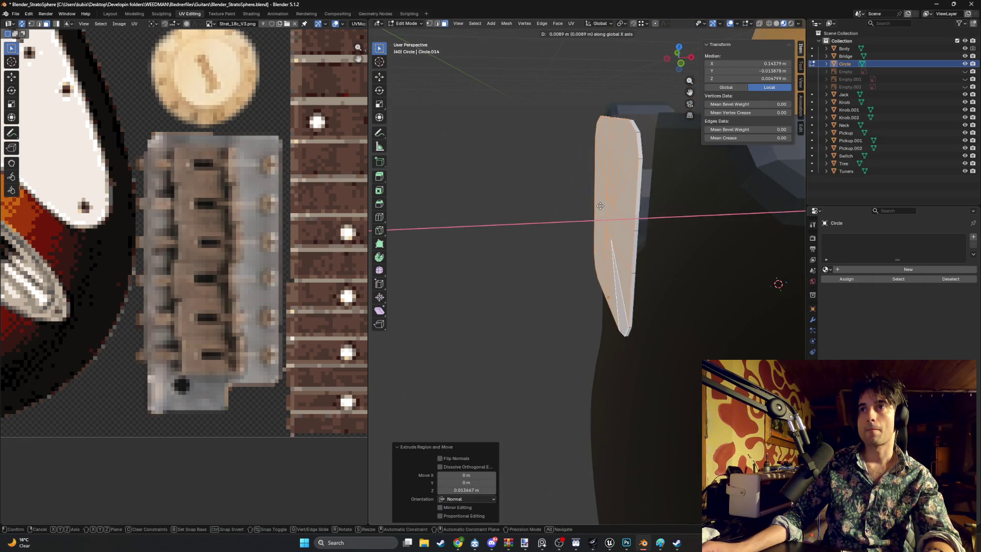
pyautogui.click(600, 205)
# In Back Orthographic view, move the whole plate object along X toward the body.
pyautogui.press('ctrl+KP_3')
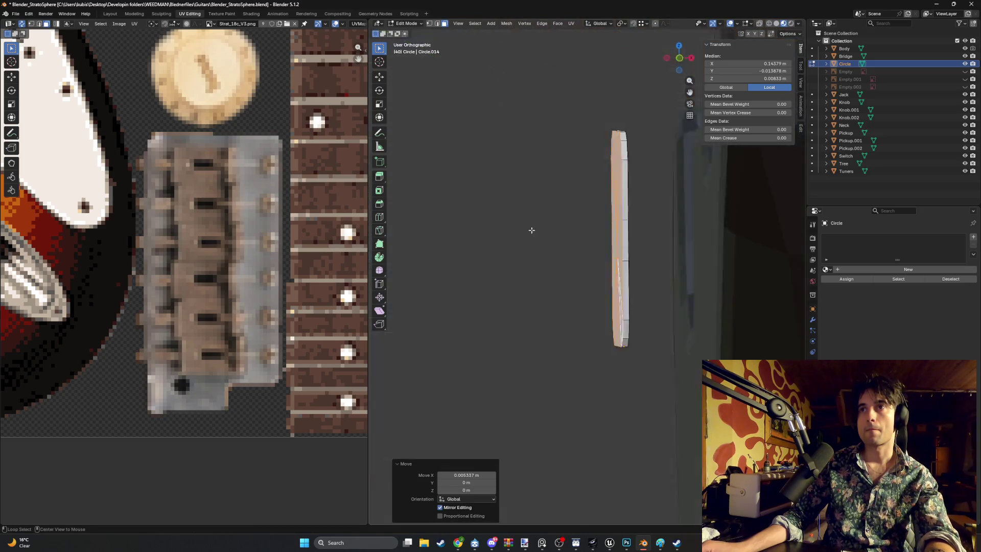
pyautogui.press('ctrl+KP_1')
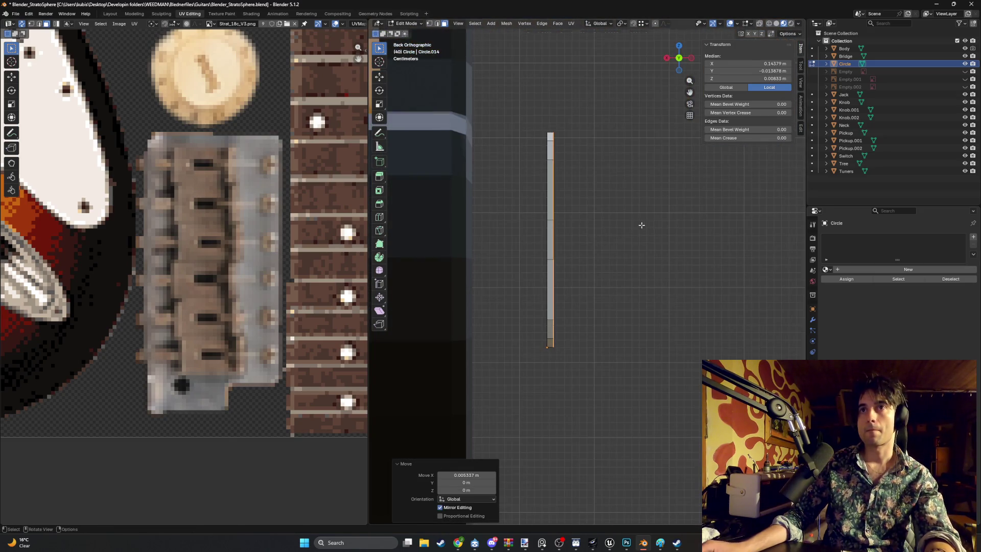
pyautogui.press('Tab')
pyautogui.press('g')
pyautogui.press('x')
pyautogui.click(625, 227)
pyautogui.moveTo(625, 227)
pyautogui.mouseDown(button='middle')
pyautogui.moveTo(553, 240)
pyautogui.moveTo(589, 271)
pyautogui.mouseUp(button='middle')
# Select all of the plate's mesh in Edit Mode, then cancel the delete menu.
pyautogui.press('Tab')
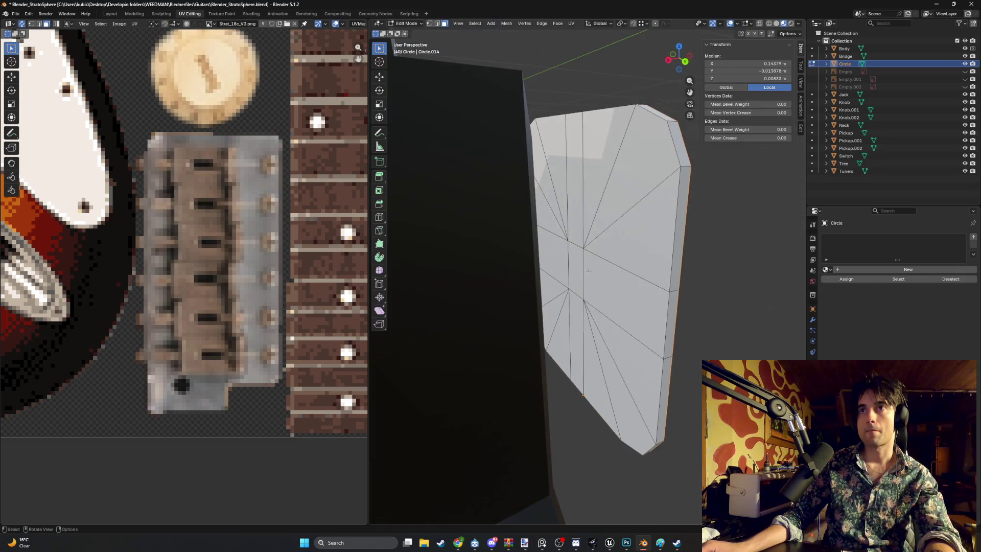
pyautogui.press('a')
pyautogui.press('x')
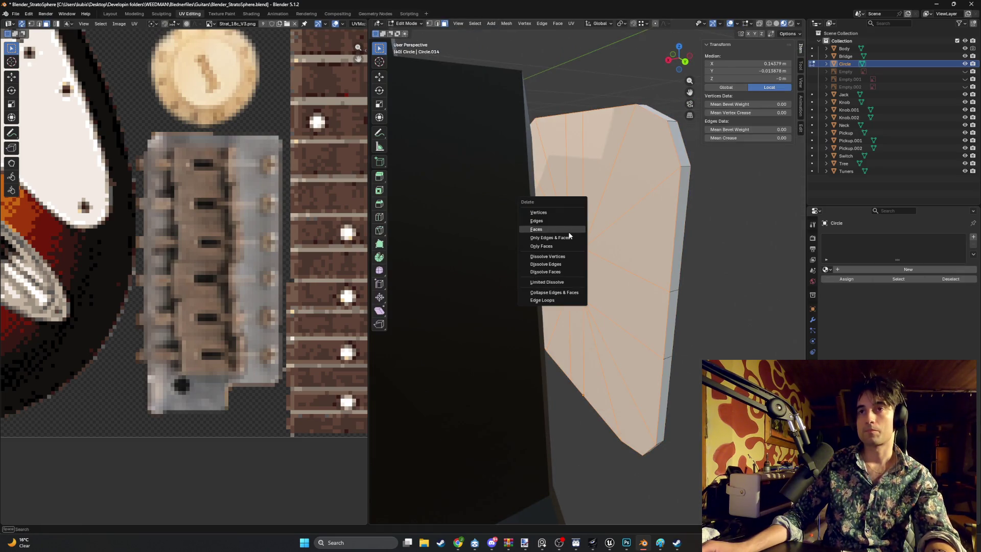
pyautogui.press('Escape')
pyautogui.press('Tab')
# Fine-tune the plate's X offset to 0.09008 m so it sits flush, then select the body.
pyautogui.moveTo(567, 234); pyautogui.dragTo(654, 235, button='middle')
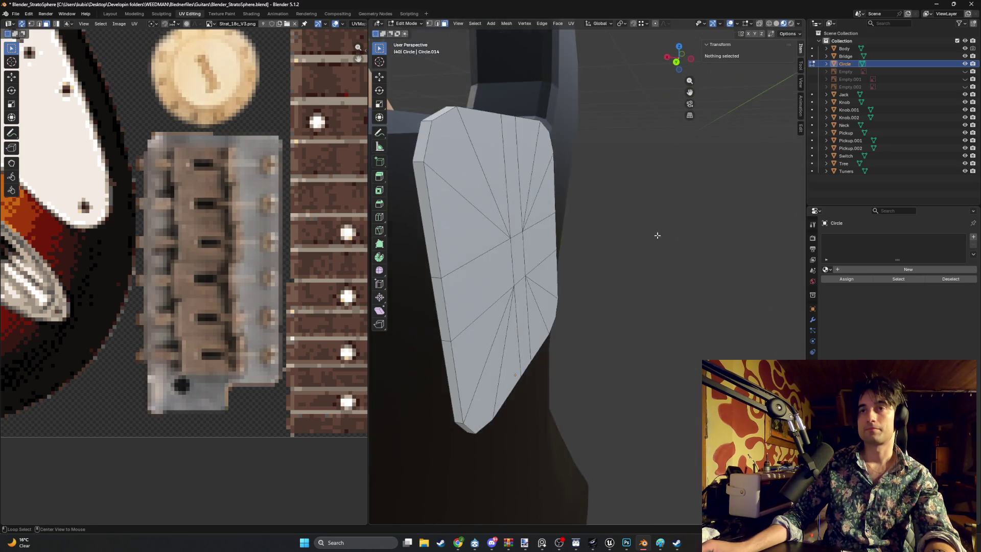
pyautogui.press('ctrl+KP_3')
pyautogui.moveTo(509, 241); pyautogui.dragTo(589, 244, button='middle')
pyautogui.press('ctrl+KP_3')
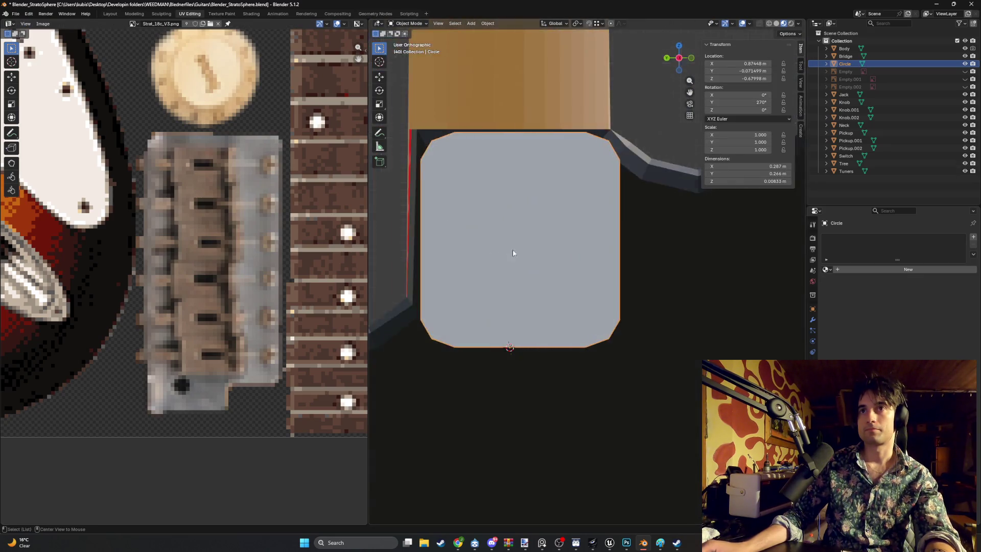
pyautogui.press('ctrl+KP_1')
pyautogui.press('g')
pyautogui.press('x')
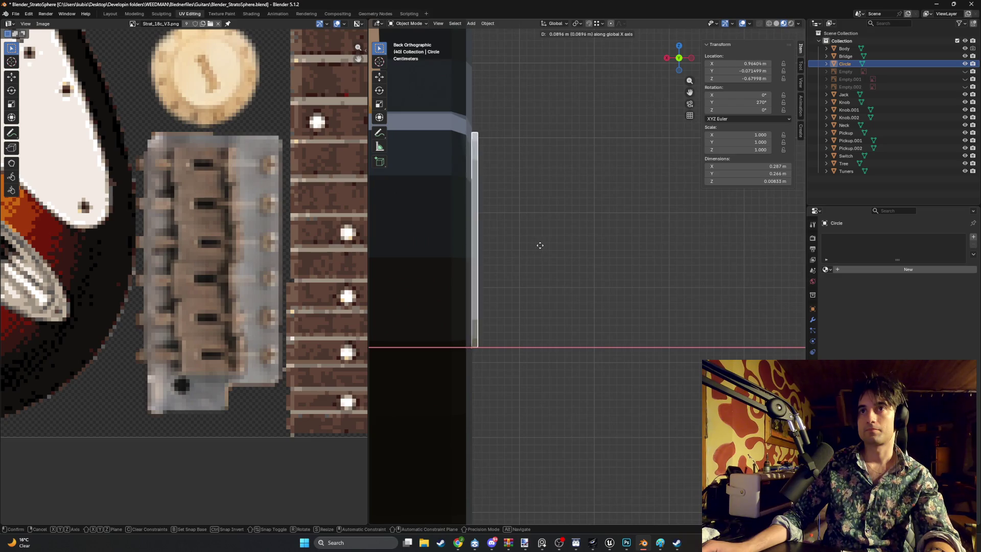
pyautogui.click(539, 245)
pyautogui.moveTo(540, 246)
pyautogui.mouseDown(button='middle')
pyautogui.moveTo(542, 231)
pyautogui.moveTo(467, 237)
pyautogui.moveTo(488, 236)
pyautogui.moveTo(464, 214)
pyautogui.moveTo(504, 265)
pyautogui.moveTo(503, 255)
pyautogui.moveTo(439, 234)
pyautogui.moveTo(501, 247)
pyautogui.mouseUp(button='middle')
pyautogui.click(489, 237)
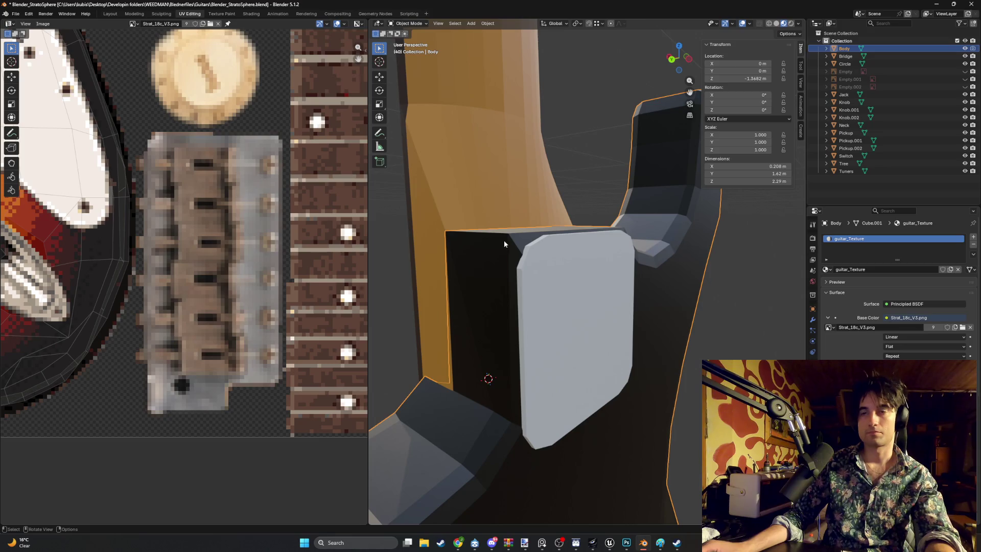
# Bevel the body's top edge beside the plate with 2 segments at 0.0161 m width.
pyautogui.moveTo(526, 245)
pyautogui.keyDown('ctrl'); pyautogui.mouseDown(button='middle')
pyautogui.moveTo(482, 237)
pyautogui.moveTo(489, 225)
pyautogui.moveTo(525, 258)
pyautogui.moveTo(577, 277)
pyautogui.mouseUp(button='middle'); pyautogui.keyUp('ctrl')
pyautogui.press('Tab')
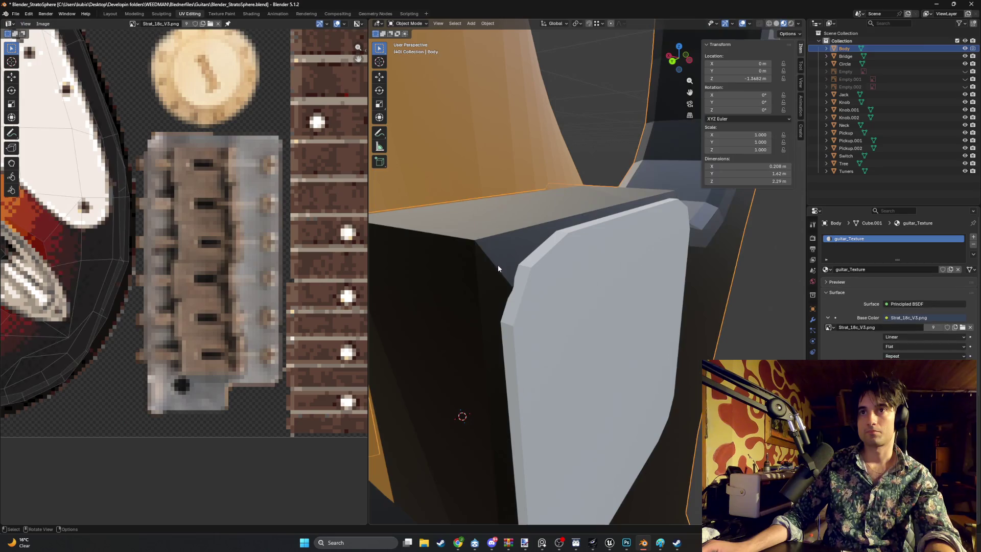
pyautogui.click(466, 261)
pyautogui.moveTo(467, 261)
pyautogui.mouseDown(button='middle')
pyautogui.moveTo(495, 247)
pyautogui.moveTo(500, 255)
pyautogui.mouseUp(button='middle')
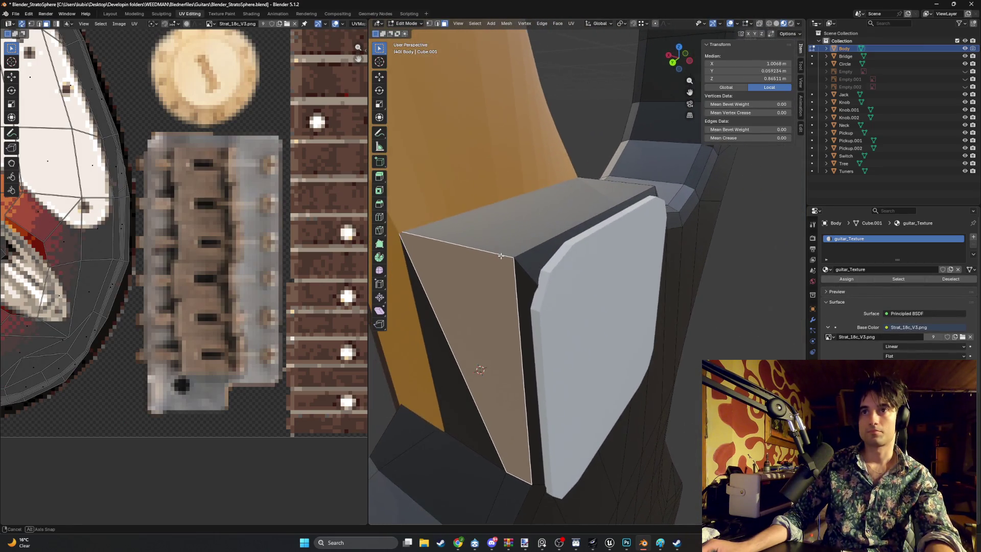
pyautogui.press('2')
pyautogui.click(480, 248)
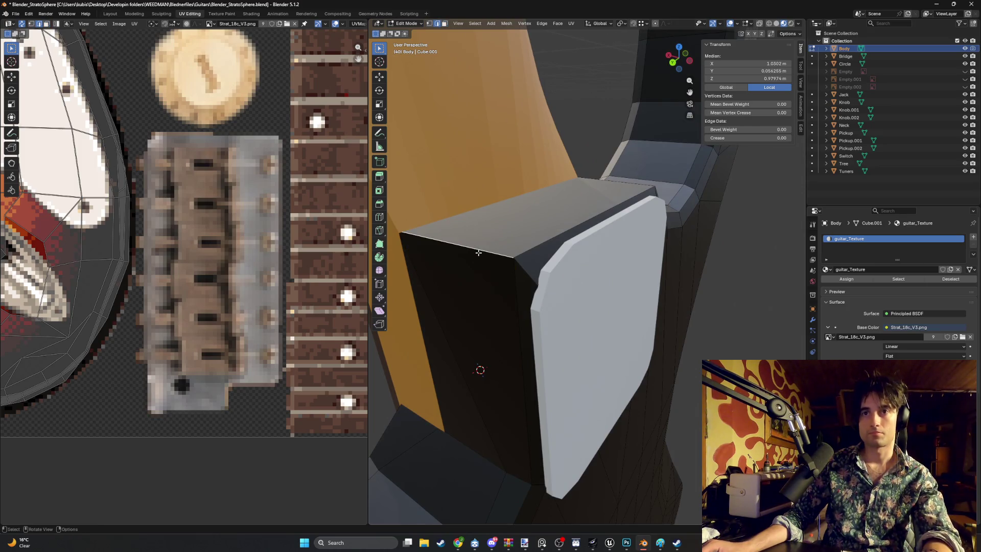
pyautogui.hotkey('ctrl', 'b')
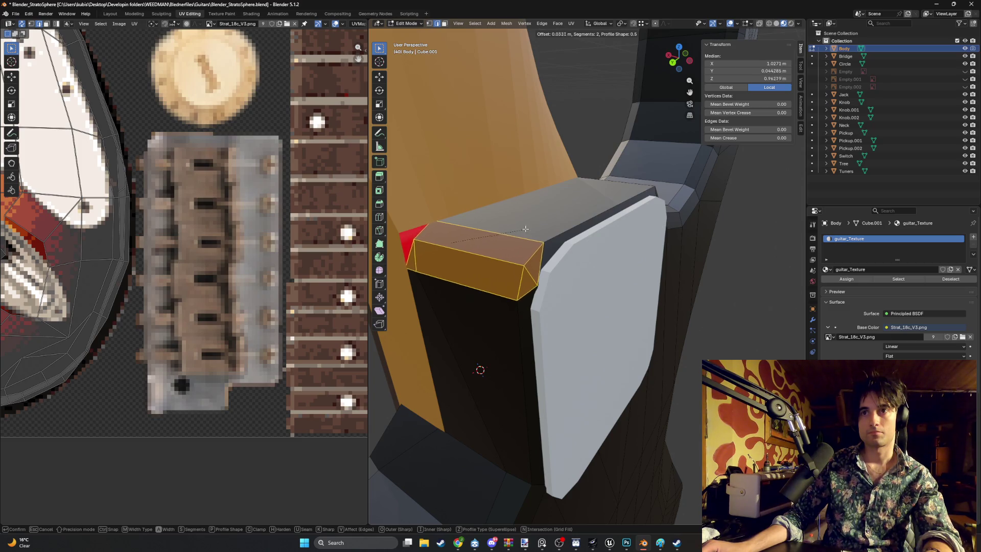
pyautogui.click(516, 231)
pyautogui.moveTo(515, 231)
pyautogui.mouseDown(button='middle')
pyautogui.moveTo(694, 188)
pyautogui.moveTo(615, 233)
pyautogui.moveTo(485, 255)
pyautogui.mouseUp(button='middle')
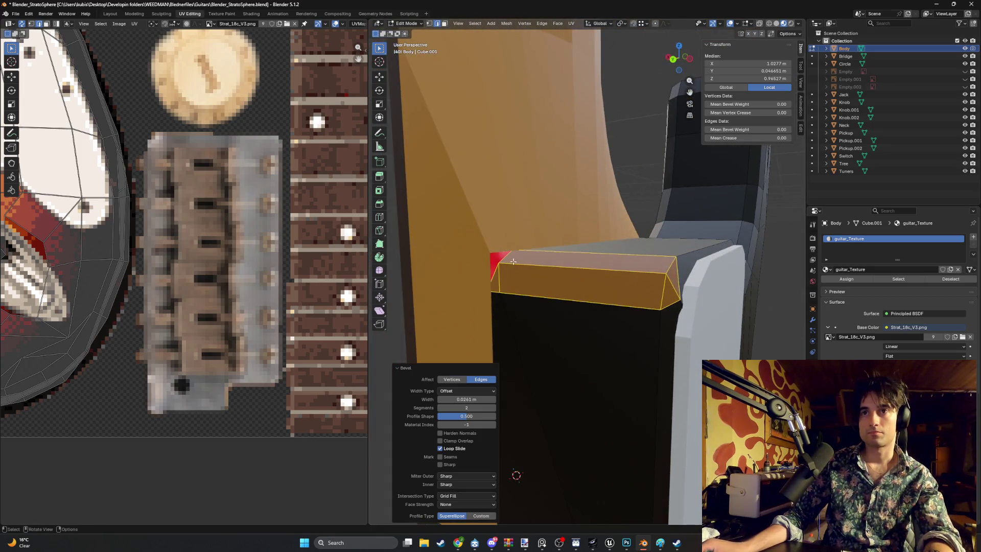
pyautogui.click(480, 257)
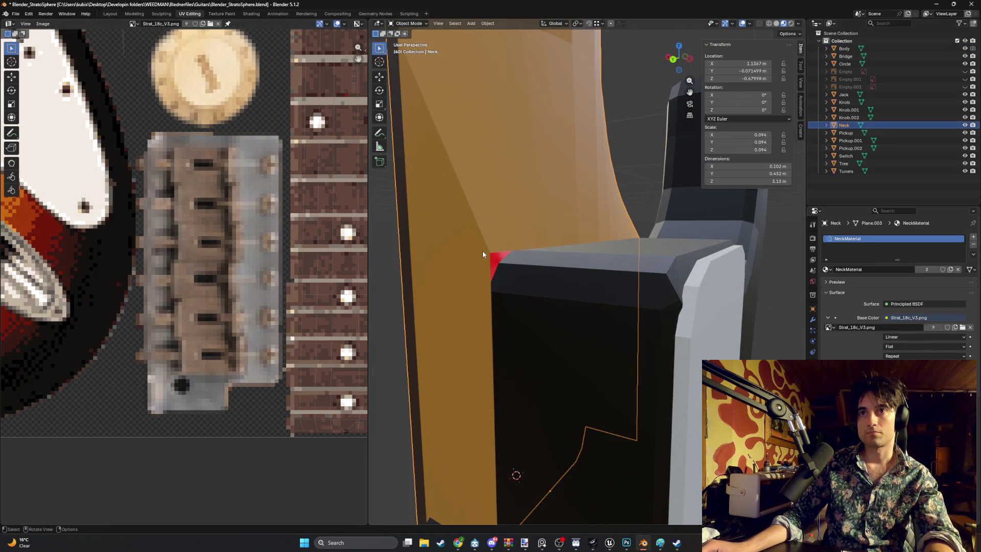
# Switch to editing the neck and shift its corner vertex vertically toward the bevelled body edge.
pyautogui.hotkey('alt', 'q')
pyautogui.moveTo(482, 250)
pyautogui.mouseDown(button='middle')
pyautogui.moveTo(432, 267)
pyautogui.moveTo(467, 239)
pyautogui.mouseUp(button='middle')
pyautogui.click(467, 239)
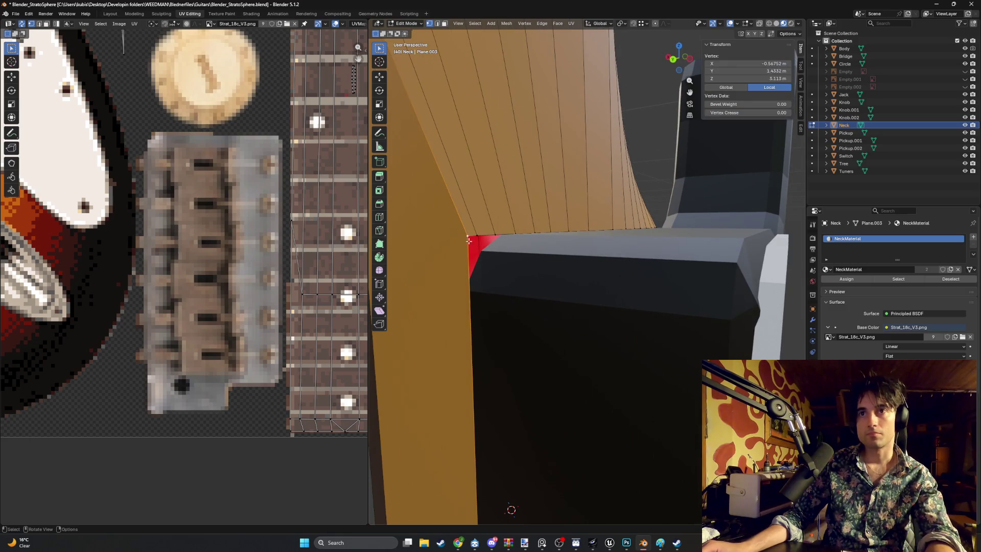
pyautogui.press('g')
pyautogui.press('z')
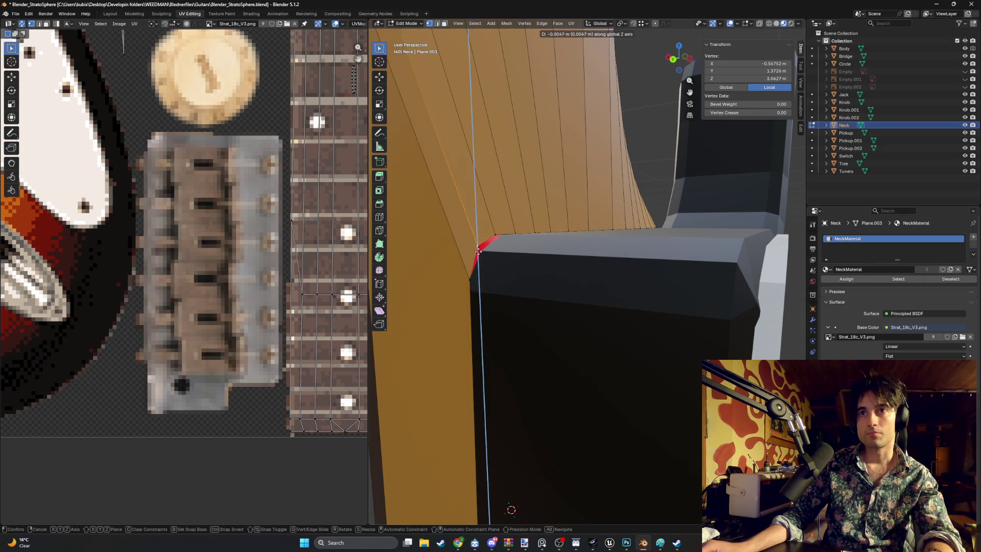
pyautogui.click(478, 262)
pyautogui.press('g')
pyautogui.press('z')
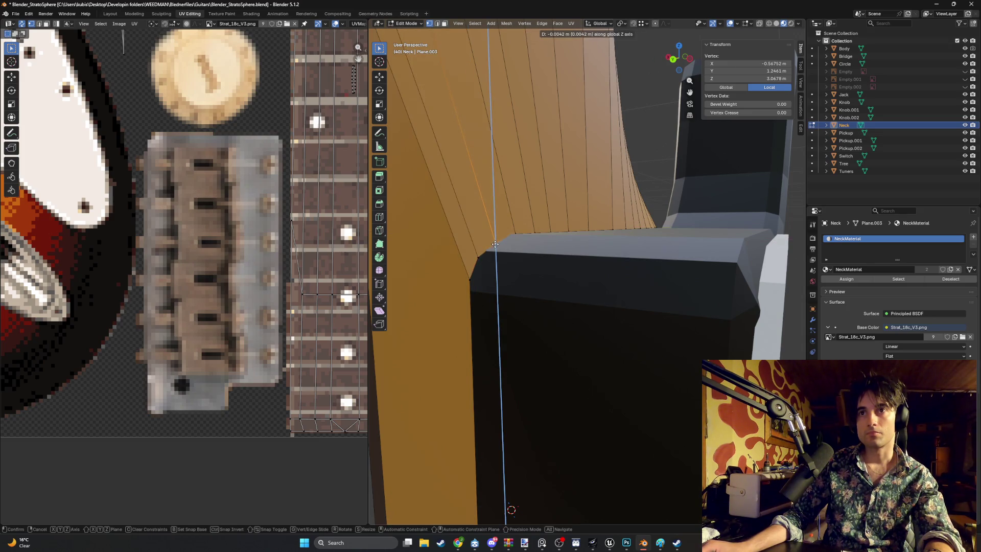
pyautogui.click(495, 243)
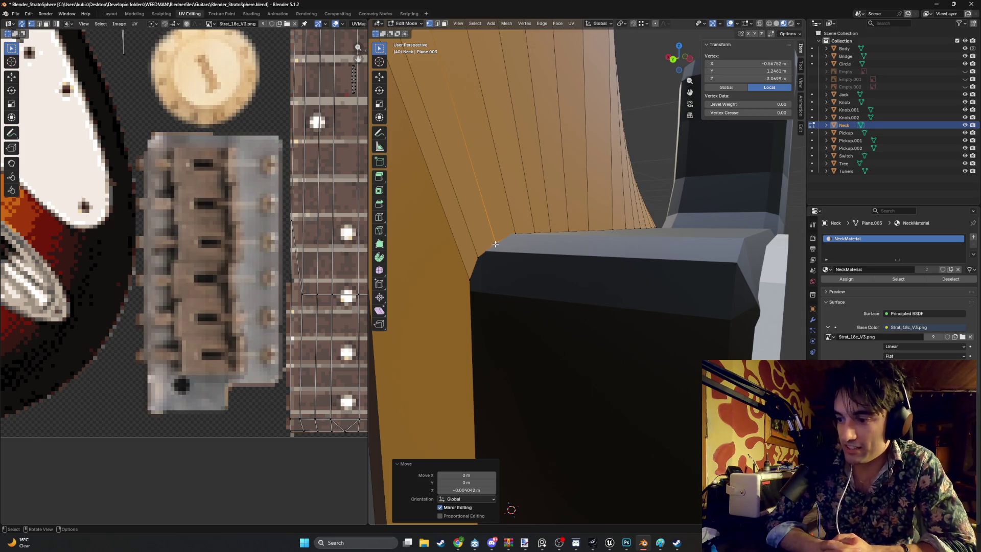
# Move a second neck corner vertex along Z and reposition the lower neck-edge vertex.
pyautogui.moveTo(495, 245)
pyautogui.mouseDown(button='middle')
pyautogui.moveTo(533, 255)
pyautogui.moveTo(513, 252)
pyautogui.mouseUp(button='middle')
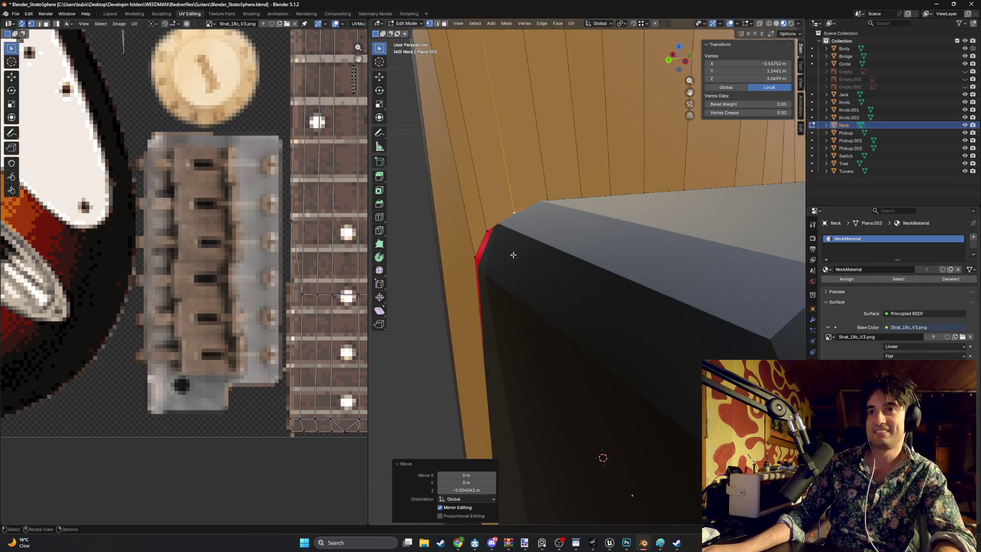
pyautogui.click(487, 229)
pyautogui.press('g')
pyautogui.press('z')
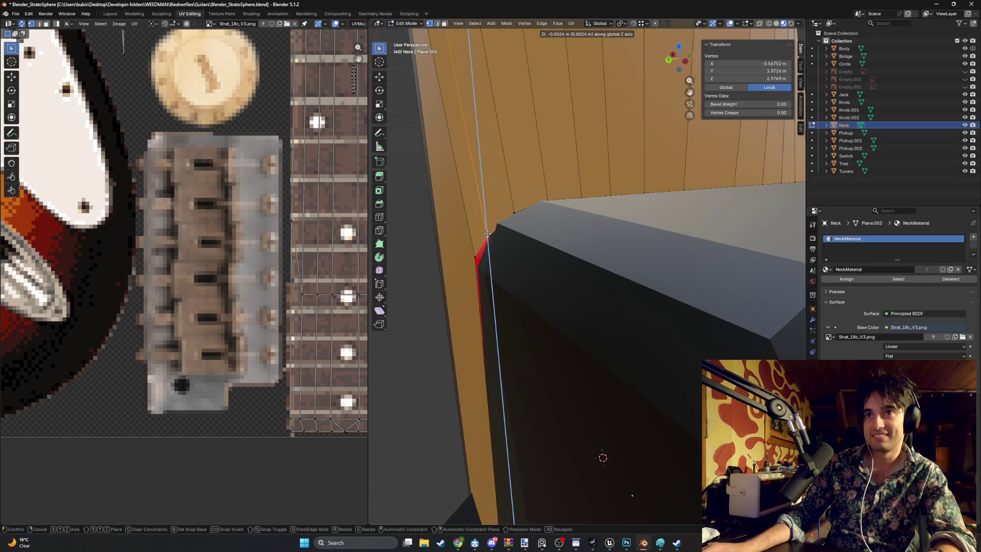
pyautogui.click(489, 239)
pyautogui.click(480, 264)
pyautogui.press('g')
pyautogui.click(482, 267)
# Shift another neck-edge vertex -0.001872 m along X to close the red gap.
pyautogui.moveTo(482, 268)
pyautogui.mouseDown(button='middle')
pyautogui.moveTo(552, 245)
pyautogui.moveTo(533, 254)
pyautogui.mouseUp(button='middle')
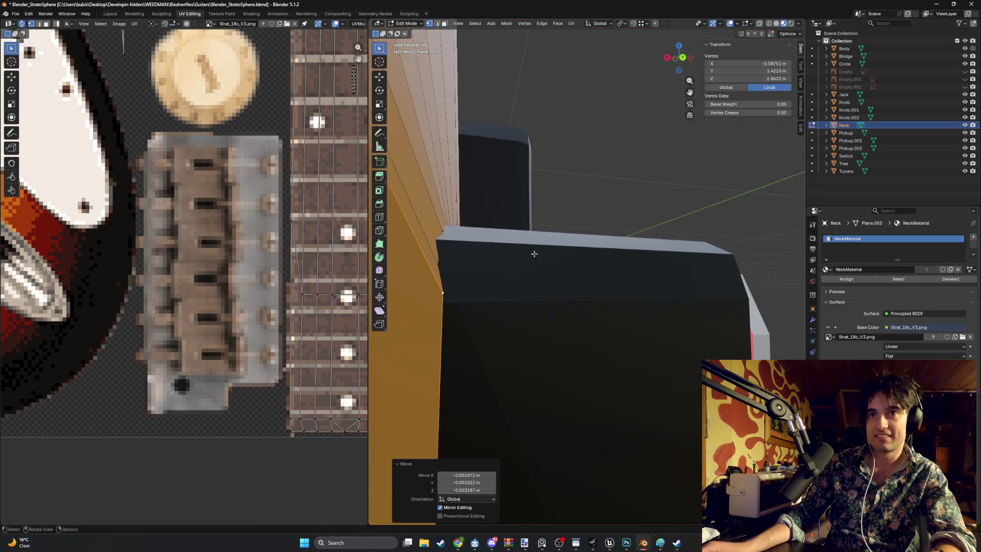
pyautogui.click(436, 263)
pyautogui.press('g')
pyautogui.press('x')
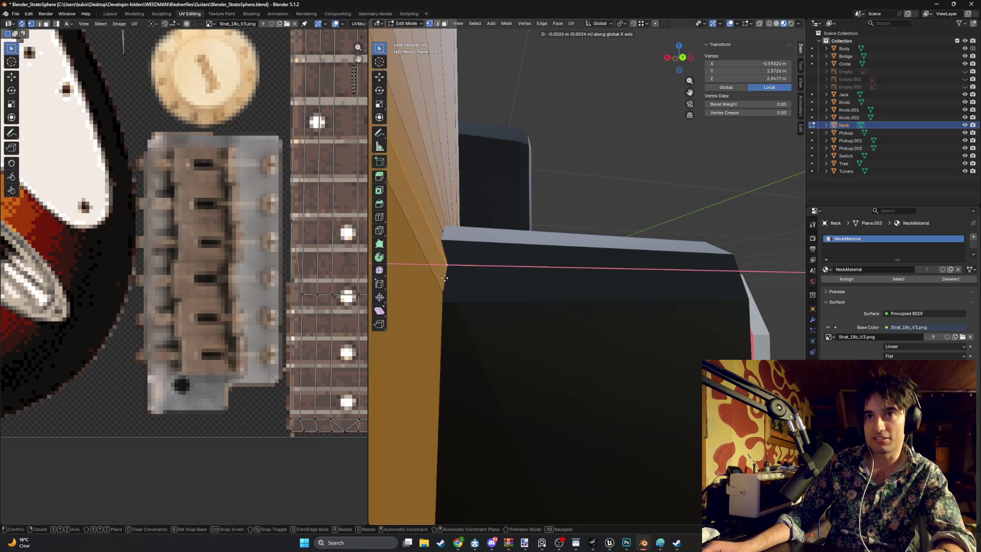
pyautogui.click(445, 286)
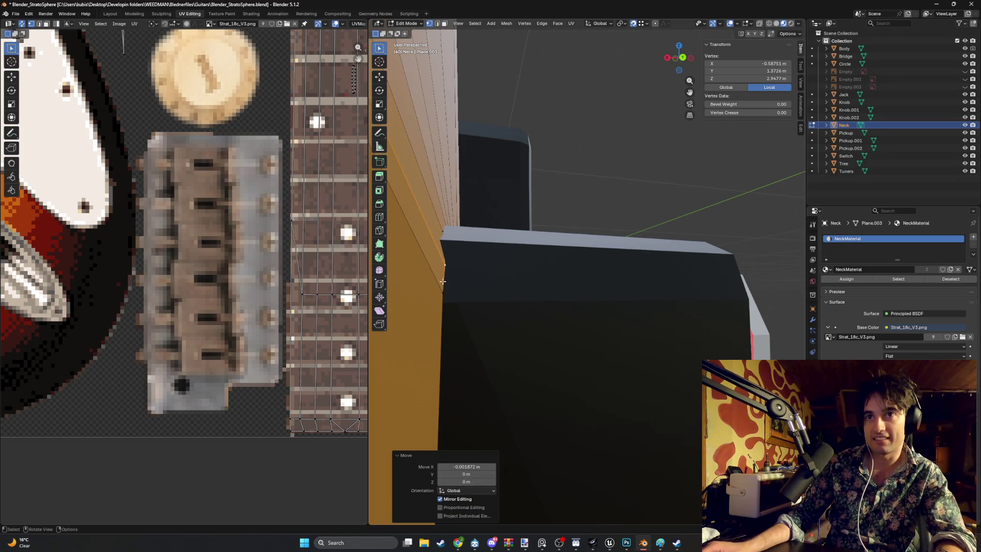
pyautogui.scroll(-3, 443, 281)
pyautogui.moveTo(443, 281)
pyautogui.mouseDown(button='middle')
pyautogui.moveTo(450, 294)
pyautogui.moveTo(539, 305)
pyautogui.mouseUp(button='middle')
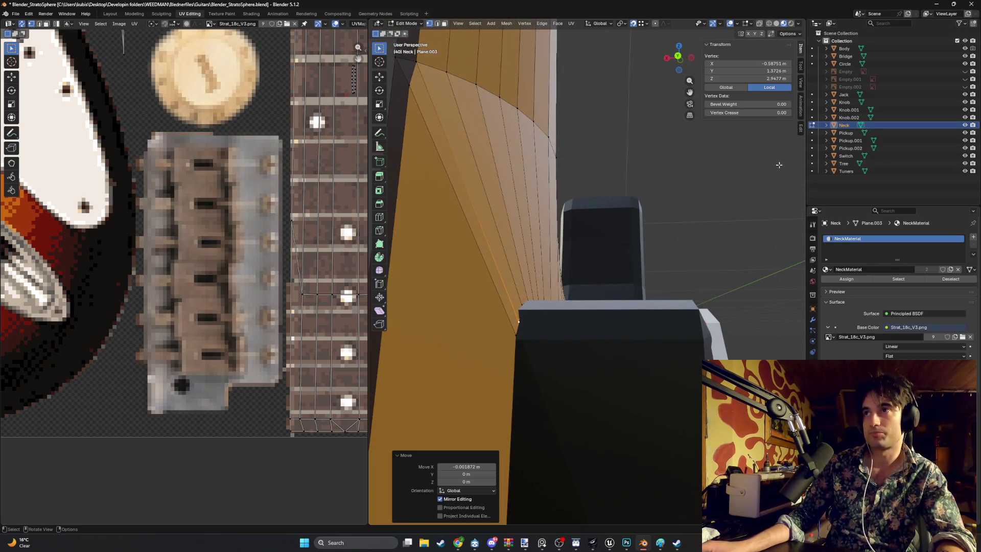
pyautogui.click(964, 49)
# In a top-down view of the neck, slide its first joint vertex along X.
pyautogui.moveTo(588, 327)
pyautogui.mouseDown(button='middle')
pyautogui.moveTo(554, 352)
pyautogui.moveTo(593, 376)
pyautogui.moveTo(536, 350)
pyautogui.moveTo(564, 385)
pyautogui.mouseUp(button='middle')
pyautogui.scroll(5, 609, 246)
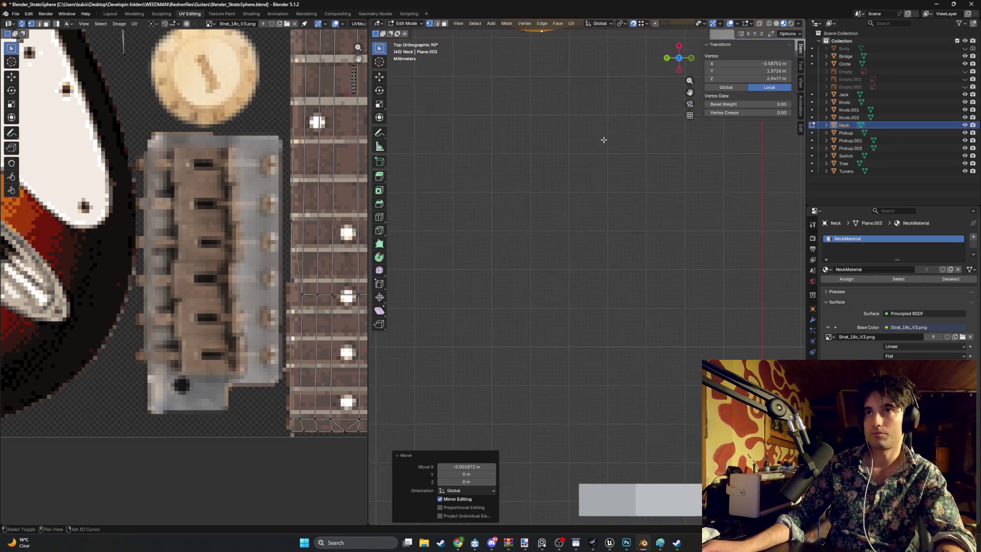
pyautogui.keyDown('shift'); pyautogui.moveTo(603, 138); pyautogui.dragTo(560, 289, button='middle'); pyautogui.keyUp('shift')
pyautogui.press('z')
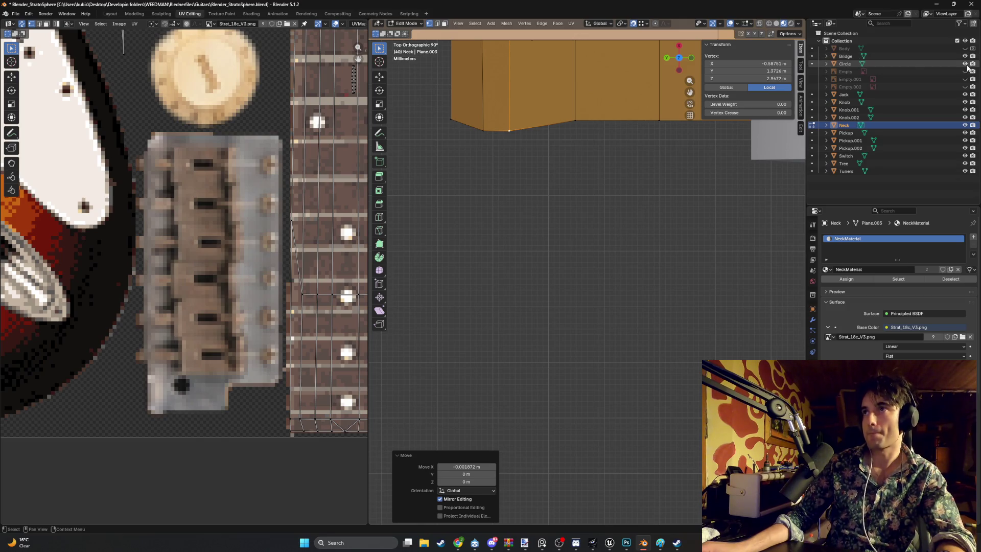
pyautogui.click(964, 49)
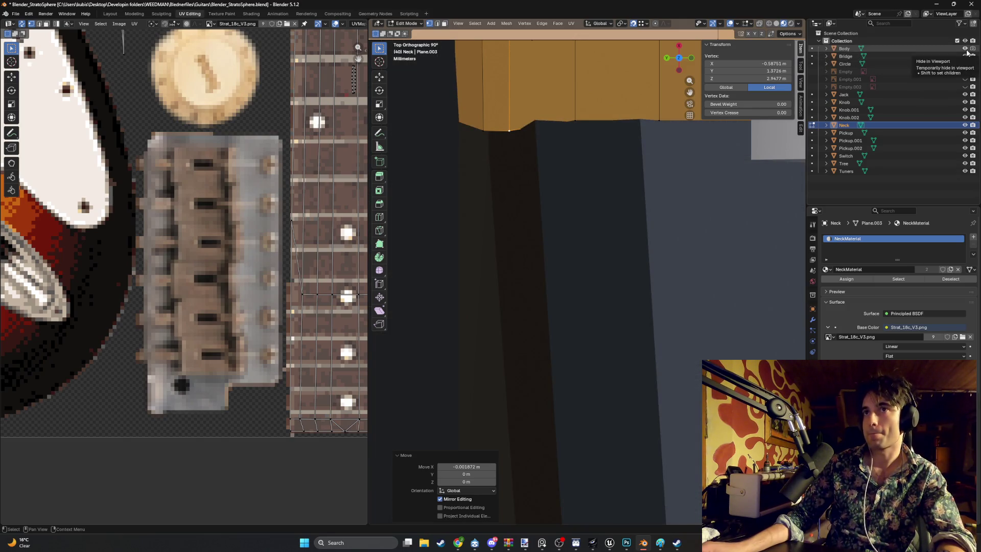
pyautogui.press('g')
pyautogui.click(513, 131)
pyautogui.press('g')
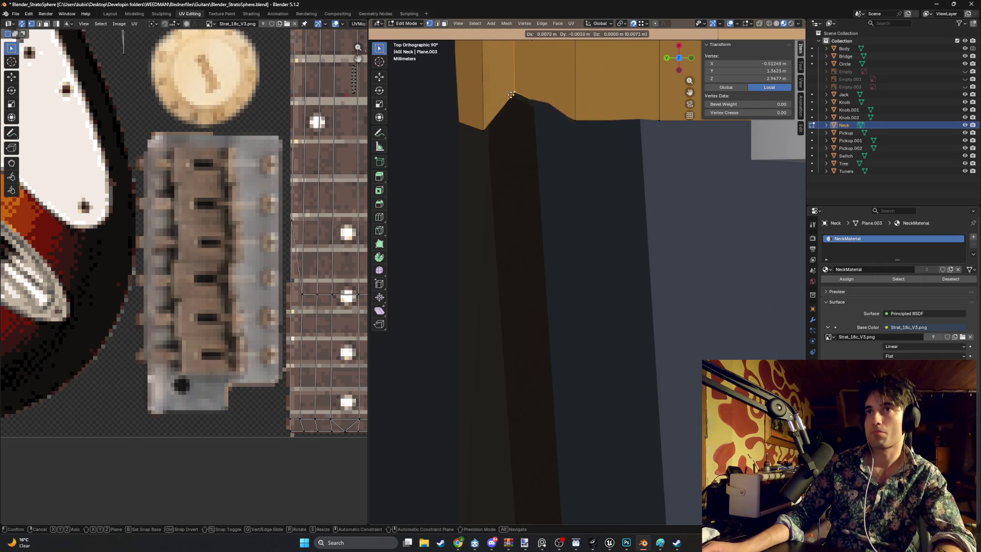
pyautogui.press('x')
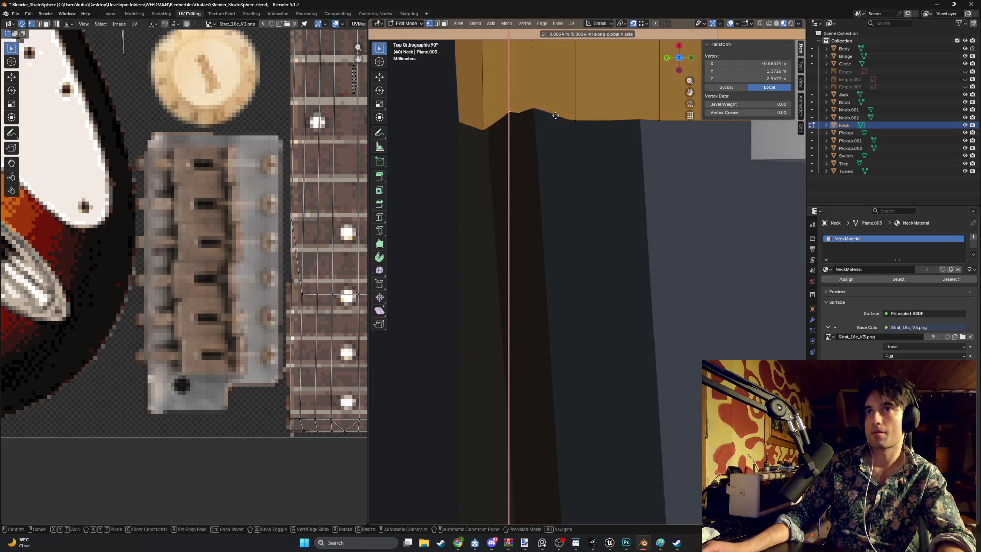
pyautogui.click(583, 117)
# Slide the next neck vertex along X to line up with the body.
pyautogui.click(484, 122)
pyautogui.press('g')
pyautogui.press('x')
pyautogui.click(508, 122)
pyautogui.moveTo(508, 122)
pyautogui.mouseDown(button='middle')
pyautogui.moveTo(494, 115)
pyautogui.moveTo(501, 94)
pyautogui.moveTo(488, 281)
pyautogui.moveTo(601, 137)
pyautogui.mouseUp(button='middle')
pyautogui.moveTo(548, 212)
pyautogui.mouseDown(button='middle')
pyautogui.moveTo(525, 232)
pyautogui.moveTo(607, 184)
pyautogui.moveTo(560, 175)
pyautogui.moveTo(602, 202)
pyautogui.moveTo(636, 253)
pyautogui.moveTo(498, 268)
pyautogui.moveTo(489, 251)
pyautogui.mouseUp(button='middle')
# Edit the body and nudge its vertex beside the neck joint -0.000001 m along Y.
pyautogui.press('Tab')
pyautogui.click(493, 262)
pyautogui.press('Tab')
pyautogui.click(534, 260)
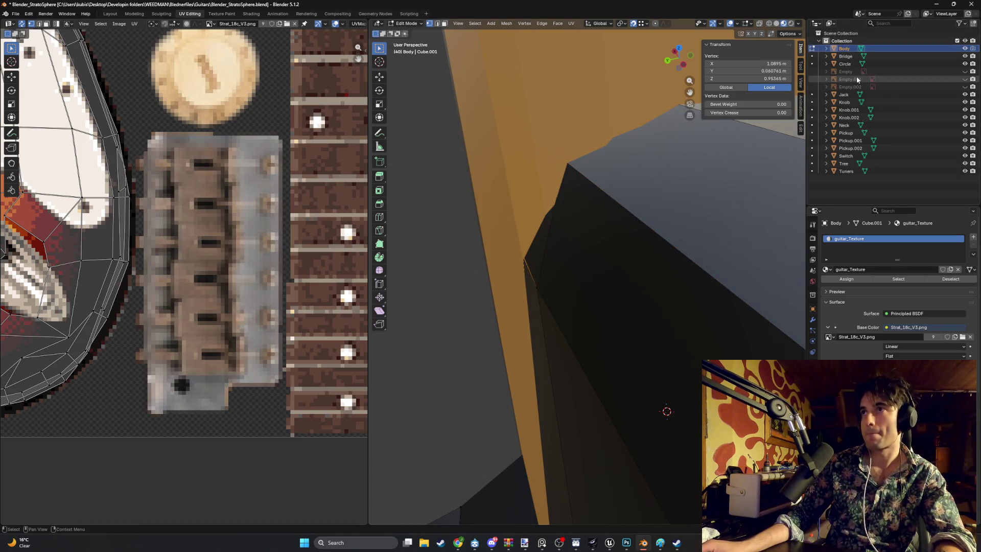
pyautogui.click(965, 125)
pyautogui.moveTo(612, 194)
pyautogui.mouseDown(button='middle')
pyautogui.moveTo(558, 204)
pyautogui.moveTo(464, 244)
pyautogui.moveTo(449, 234)
pyautogui.moveTo(507, 277)
pyautogui.moveTo(503, 215)
pyautogui.moveTo(547, 194)
pyautogui.mouseUp(button='middle')
pyautogui.press('g')
pyautogui.press('y')
pyautogui.click(460, 260)
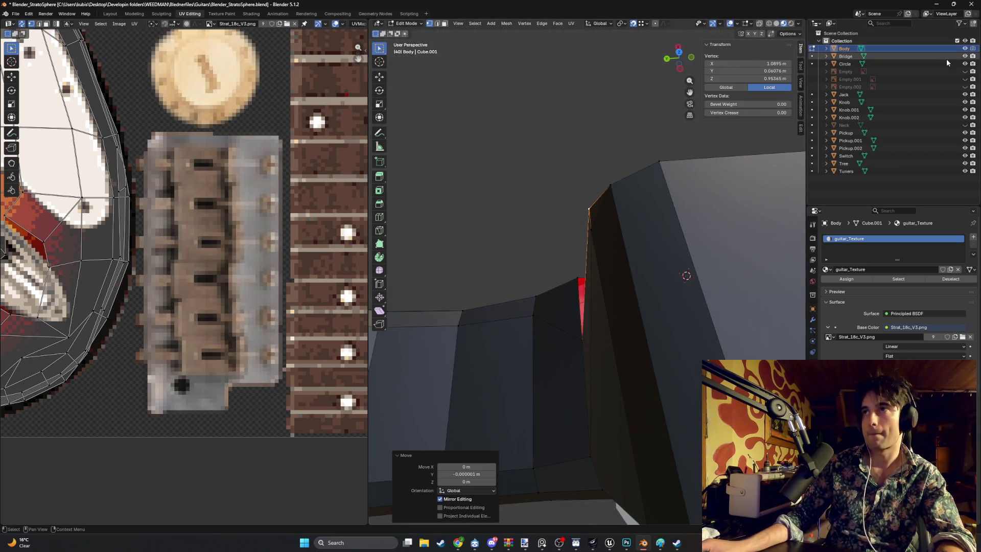
# Unhide the neck, deselect all, and inspect the neck-body joint from several angles.
pyautogui.click(964, 125)
pyautogui.moveTo(594, 232)
pyautogui.mouseDown(button='middle')
pyautogui.moveTo(669, 400)
pyautogui.moveTo(574, 281)
pyautogui.moveTo(521, 252)
pyautogui.moveTo(565, 260)
pyautogui.moveTo(584, 237)
pyautogui.moveTo(546, 281)
pyautogui.moveTo(488, 243)
pyautogui.moveTo(431, 278)
pyautogui.moveTo(510, 243)
pyautogui.moveTo(500, 225)
pyautogui.moveTo(602, 198)
pyautogui.moveTo(705, 189)
pyautogui.moveTo(681, 138)
pyautogui.moveTo(613, 204)
pyautogui.moveTo(672, 204)
pyautogui.moveTo(638, 189)
pyautogui.mouseUp(button='middle')
pyautogui.hotkey('alt', 'a')
pyautogui.moveTo(635, 151)
pyautogui.mouseDown(button='middle')
pyautogui.moveTo(639, 143)
pyautogui.moveTo(603, 169)
pyautogui.moveTo(565, 170)
pyautogui.moveTo(643, 119)
pyautogui.moveTo(495, 181)
pyautogui.moveTo(521, 153)
pyautogui.moveTo(536, 168)
pyautogui.moveTo(776, 164)
pyautogui.mouseUp(button='middle')
pyautogui.scroll(5, 45, 140)
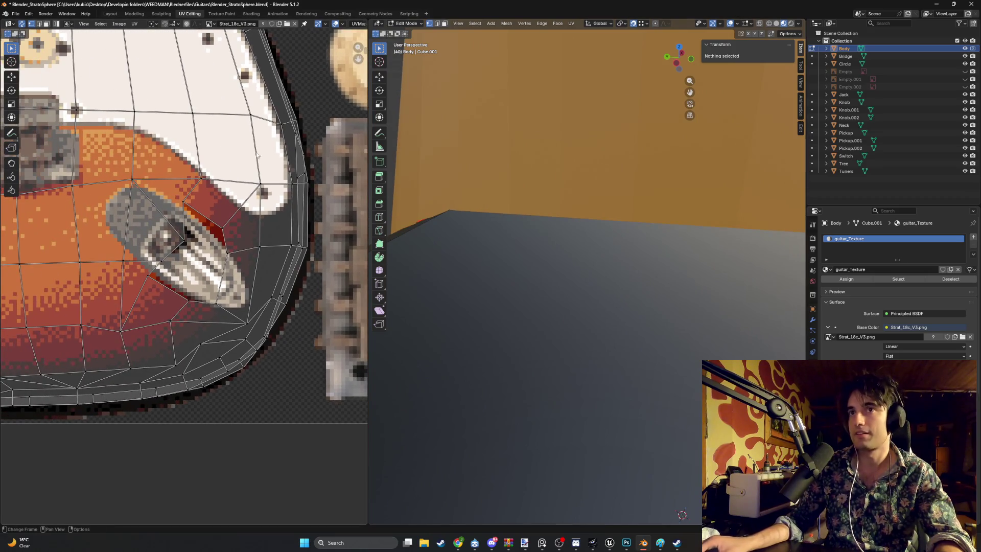
# Orbit to the guitar's back, return to Object Mode, and select the Circle back plate.
pyautogui.moveTo(446, 156); pyautogui.dragTo(570, 266, button='middle')
pyautogui.scroll(-4, 570, 265)
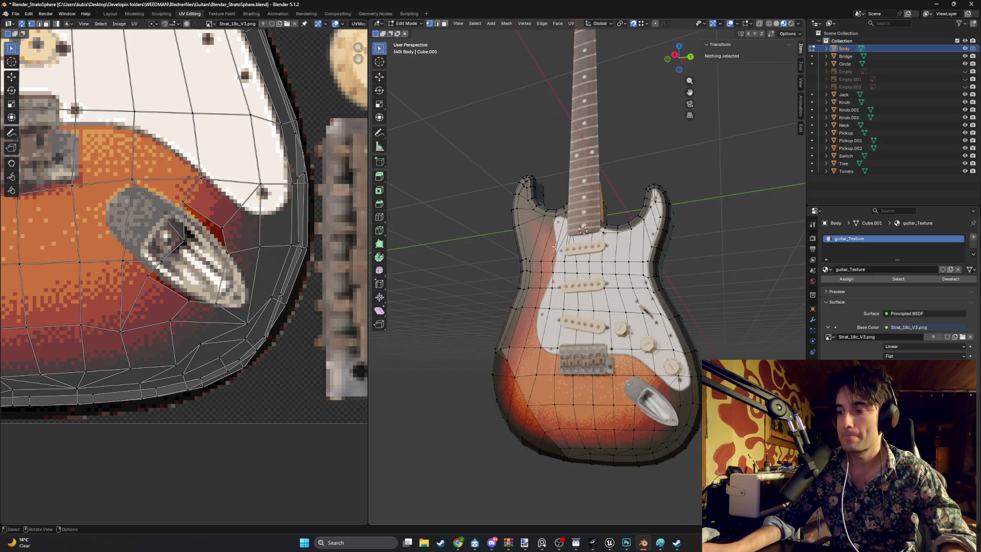
pyautogui.moveTo(646, 239); pyautogui.dragTo(559, 236, button='middle')
pyautogui.scroll(7, 536, 256)
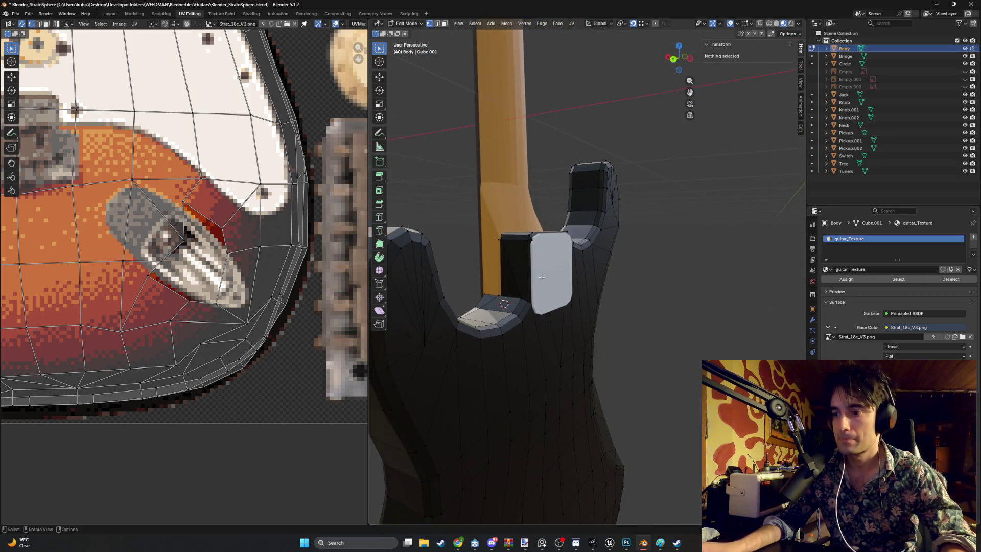
pyautogui.moveTo(510, 280)
pyautogui.mouseDown(button='middle')
pyautogui.moveTo(573, 311)
pyautogui.moveTo(637, 259)
pyautogui.moveTo(564, 270)
pyautogui.mouseUp(button='middle')
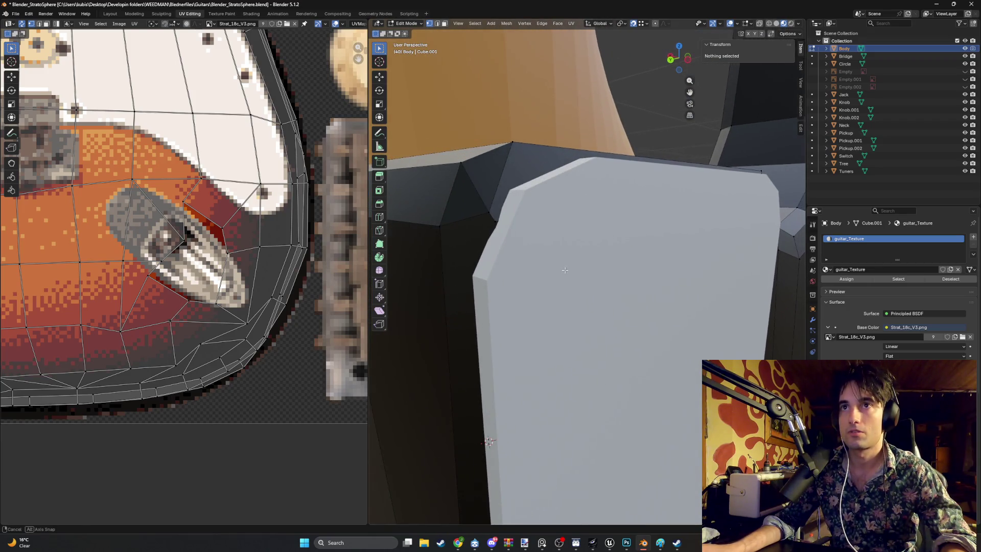
pyautogui.moveTo(507, 222)
pyautogui.mouseDown(button='middle')
pyautogui.moveTo(566, 296)
pyautogui.moveTo(498, 287)
pyautogui.moveTo(580, 290)
pyautogui.mouseUp(button='middle')
pyautogui.press('Tab')
pyautogui.click(566, 295)
pyautogui.moveTo(481, 214)
pyautogui.mouseDown(button='middle')
pyautogui.moveTo(538, 253)
pyautogui.moveTo(608, 259)
pyautogui.moveTo(514, 249)
pyautogui.moveTo(565, 235)
pyautogui.moveTo(516, 245)
pyautogui.moveTo(540, 245)
pyautogui.moveTo(516, 255)
pyautogui.moveTo(461, 227)
pyautogui.moveTo(505, 258)
pyautogui.moveTo(442, 258)
pyautogui.moveTo(525, 244)
pyautogui.moveTo(477, 248)
pyautogui.moveTo(595, 277)
pyautogui.moveTo(551, 256)
pyautogui.moveTo(608, 265)
pyautogui.moveTo(673, 246)
pyautogui.moveTo(635, 297)
pyautogui.mouseUp(button='middle')
pyautogui.scroll(-10, 672, 246)
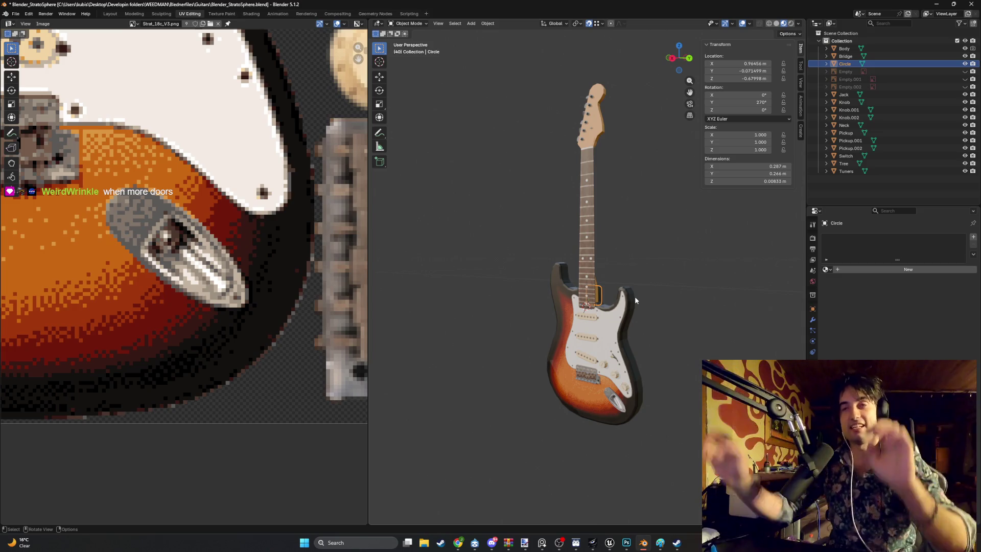
pyautogui.moveTo(634, 296); pyautogui.dragTo(528, 314, button='middle')
pyautogui.scroll(5, 595, 314)
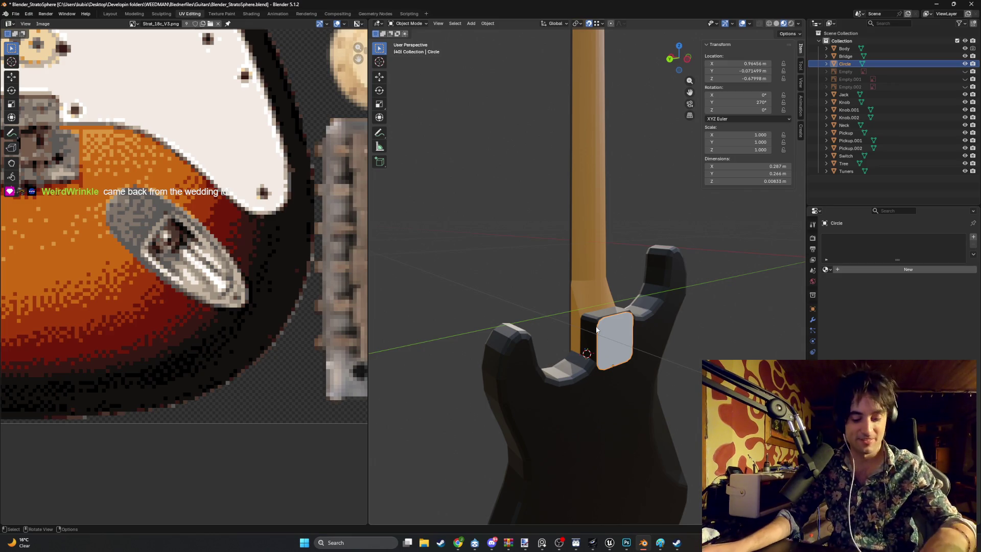
pyautogui.scroll(4, 598, 331)
pyautogui.moveTo(618, 406)
pyautogui.mouseDown(button='middle')
pyautogui.moveTo(501, 295)
pyautogui.moveTo(487, 299)
pyautogui.mouseUp(button='middle')
pyautogui.scroll(3, 518, 276)
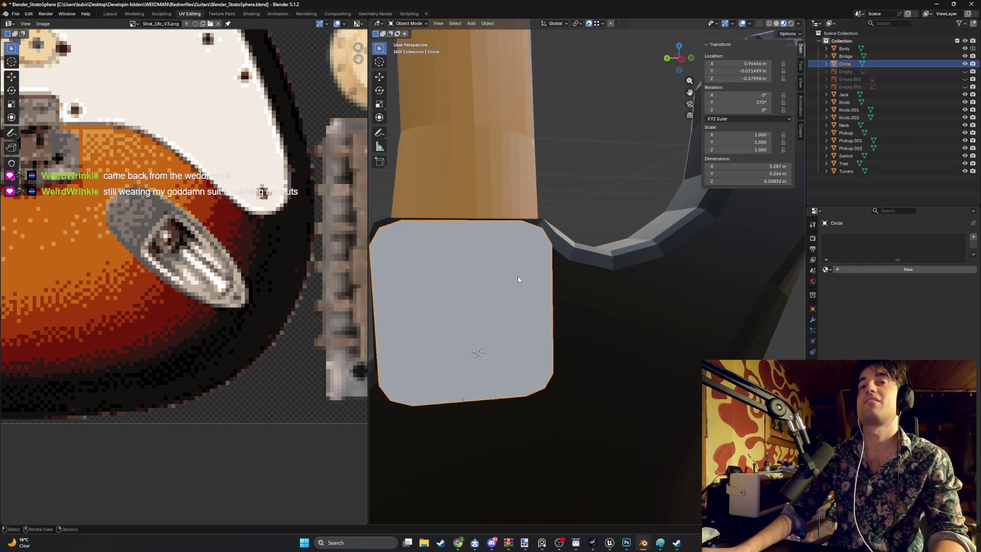
pyautogui.moveTo(517, 278)
pyautogui.mouseDown(button='middle')
pyautogui.moveTo(518, 298)
pyautogui.moveTo(544, 325)
pyautogui.moveTo(551, 319)
pyautogui.moveTo(511, 306)
pyautogui.moveTo(565, 307)
pyautogui.moveTo(555, 320)
pyautogui.mouseUp(button='middle')
pyautogui.scroll(-4, 518, 297)
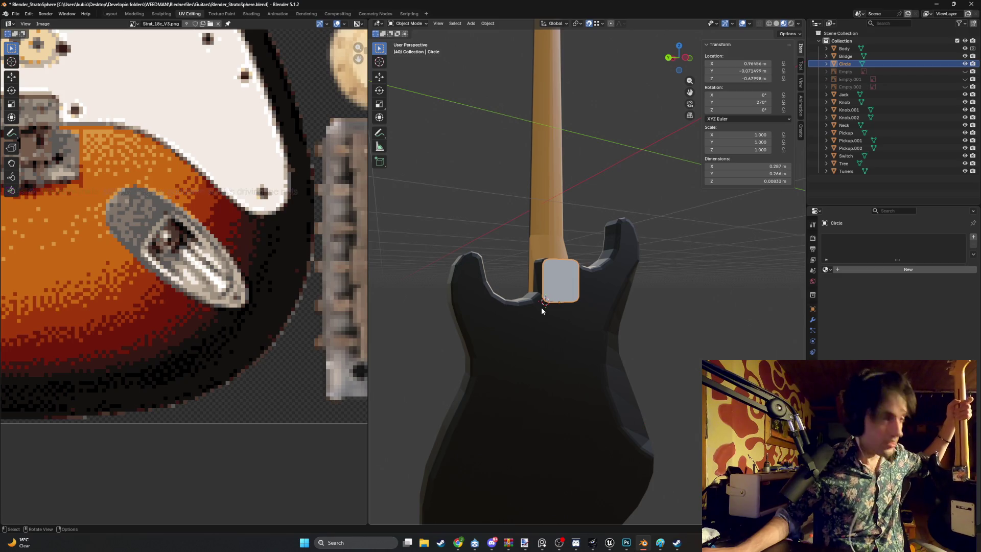
pyautogui.moveTo(566, 309); pyautogui.dragTo(535, 306, button='middle')
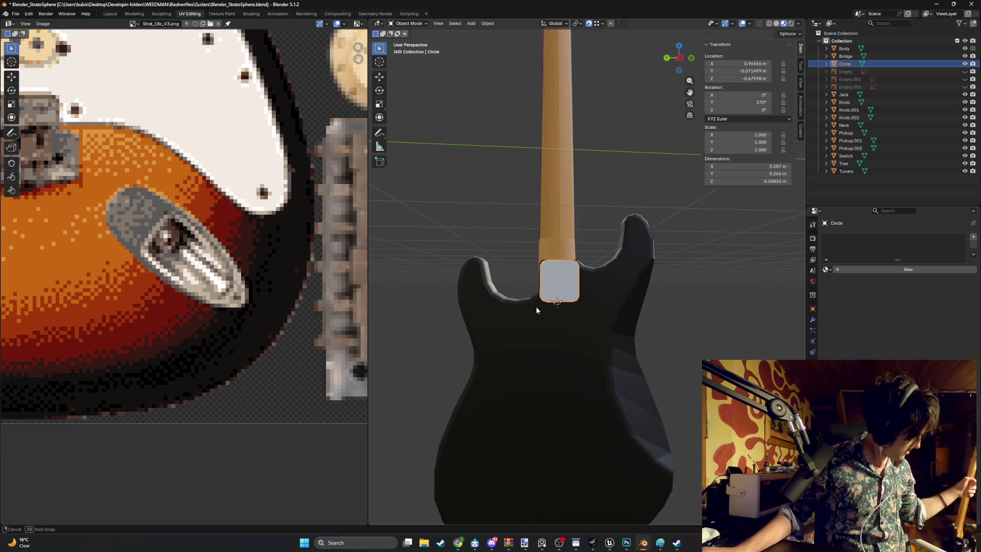
pyautogui.scroll(5, 535, 306)
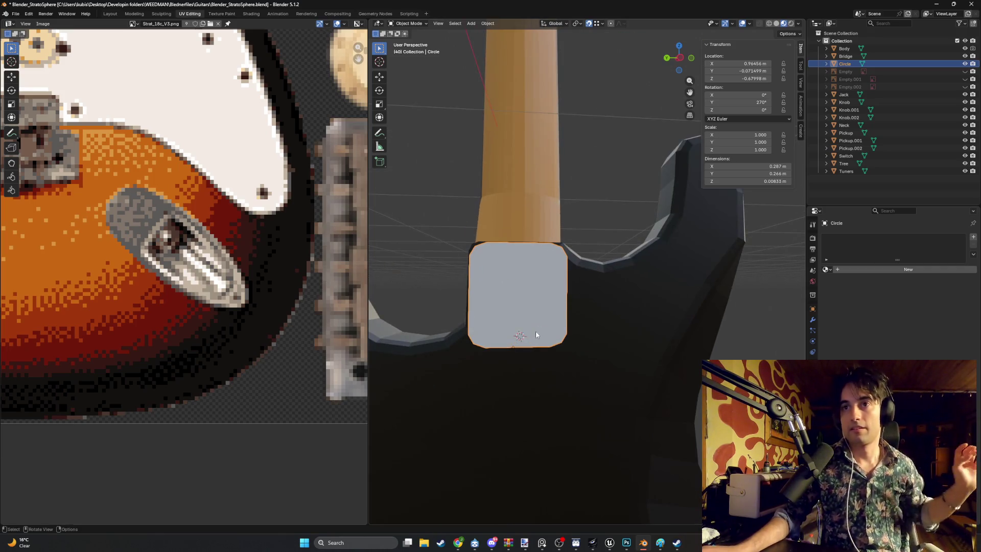
pyautogui.press('Tab')
# In wireframe, box-select the plate's bottom faces and move them down along Z.
pyautogui.moveTo(536, 321); pyautogui.dragTo(515, 328, button='middle')
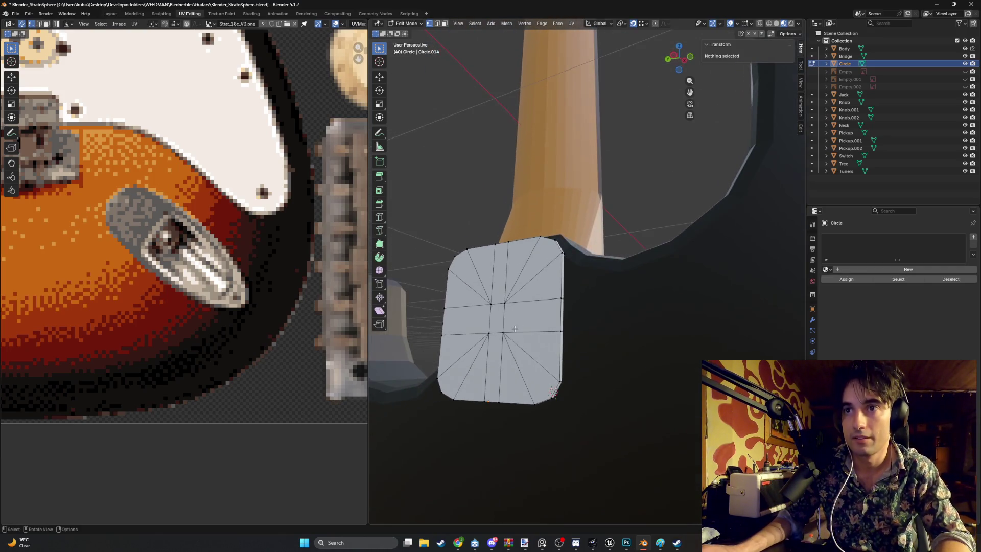
pyautogui.moveTo(543, 402); pyautogui.dragTo(527, 396, button='middle')
pyautogui.hotkey('shift', 'z')
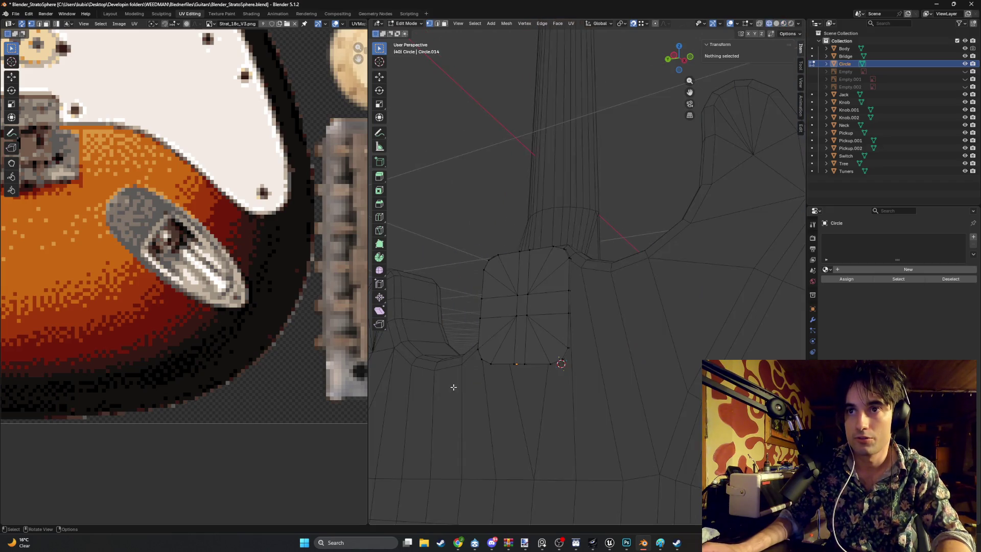
pyautogui.moveTo(596, 394); pyautogui.dragTo(407, 302)
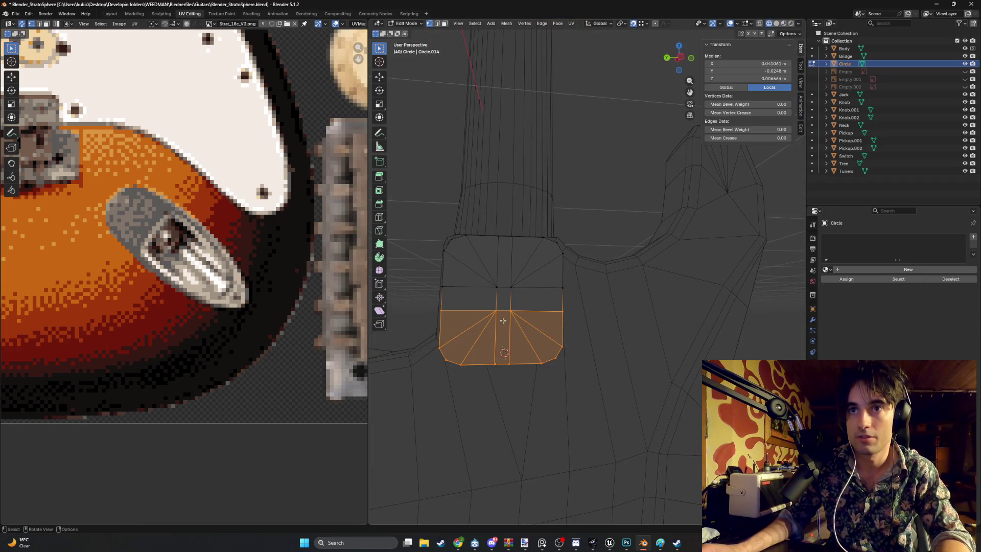
pyautogui.press('g')
pyautogui.press('z')
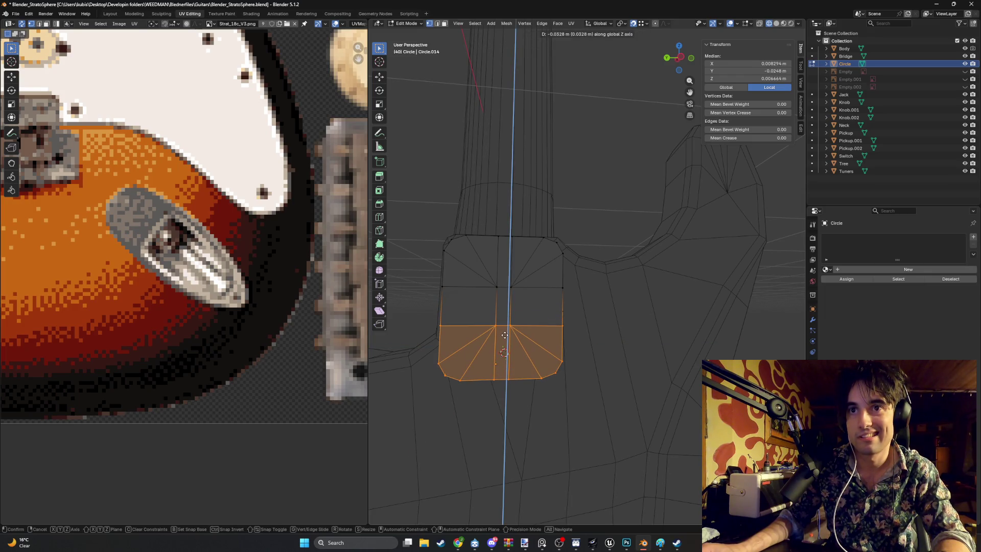
pyautogui.click(504, 335)
# Deselect, return to solid shading, and check the plate's fit against the body.
pyautogui.click(561, 335)
pyautogui.press('z')
pyautogui.click(546, 381)
pyautogui.moveTo(546, 381)
pyautogui.mouseDown(button='middle')
pyautogui.moveTo(577, 379)
pyautogui.moveTo(526, 375)
pyautogui.mouseUp(button='middle')
pyautogui.scroll(3, 572, 282)
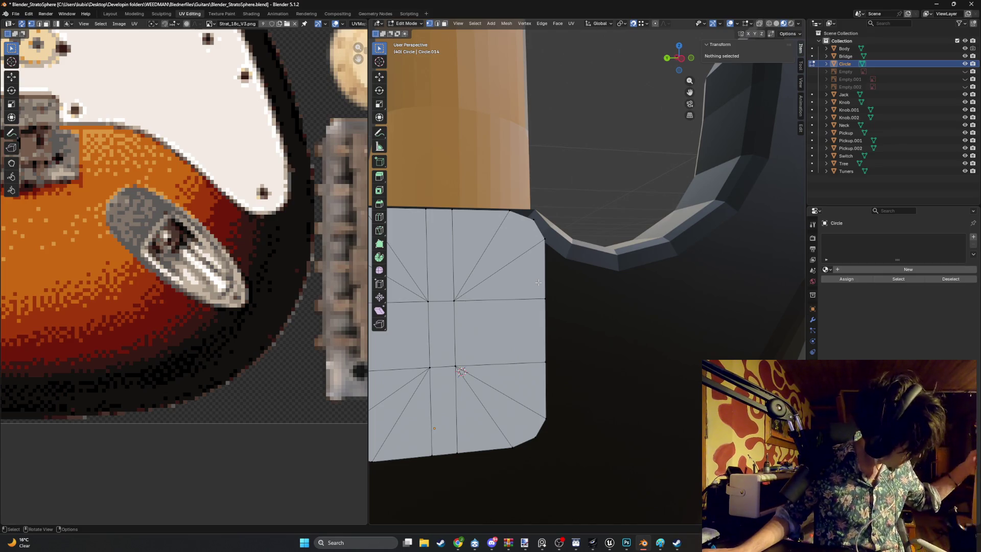
pyautogui.moveTo(597, 261); pyautogui.dragTo(488, 290, button='middle')
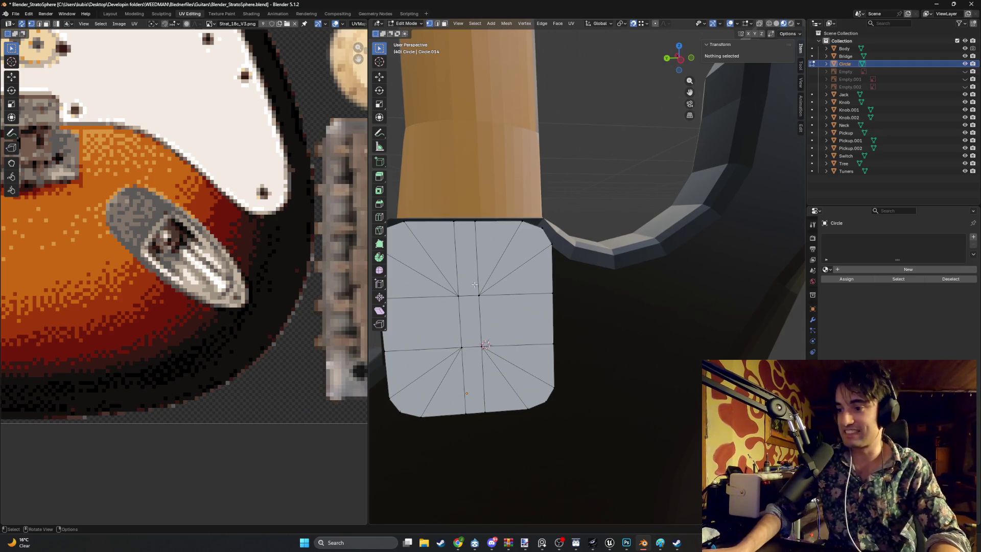
pyautogui.moveTo(464, 343)
pyautogui.mouseDown(button='middle')
pyautogui.moveTo(618, 315)
pyautogui.moveTo(587, 305)
pyautogui.mouseUp(button='middle')
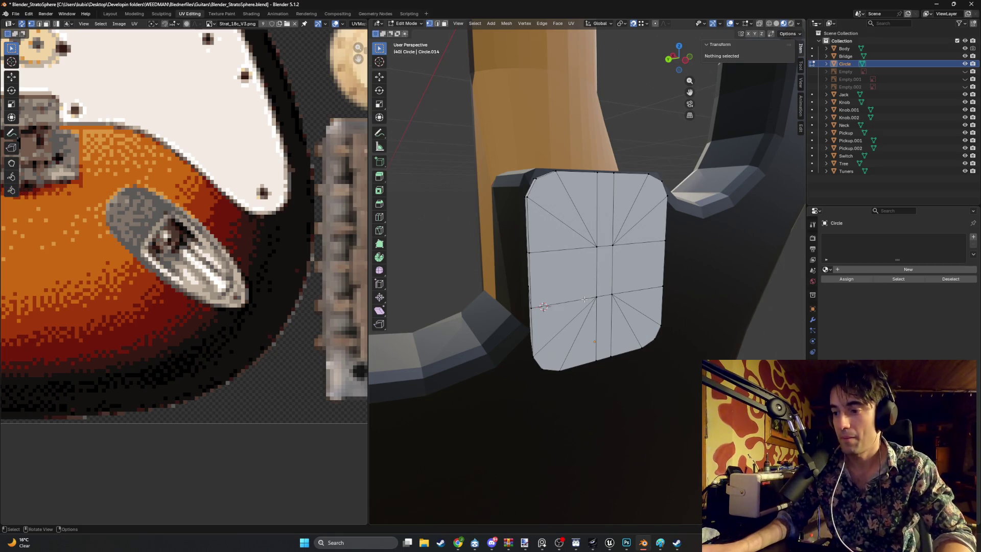
pyautogui.moveTo(561, 296)
pyautogui.mouseDown(button='middle')
pyautogui.moveTo(582, 295)
pyautogui.moveTo(591, 324)
pyautogui.mouseUp(button='middle')
# Switch to wireframe and view the plate's faces edge-on to expose its rim.
pyautogui.press('z')
pyautogui.click(531, 306)
pyautogui.moveTo(647, 364); pyautogui.dragTo(588, 251)
pyautogui.moveTo(589, 250)
pyautogui.mouseDown(button='middle')
pyautogui.moveTo(628, 265)
pyautogui.moveTo(660, 256)
pyautogui.moveTo(613, 295)
pyautogui.moveTo(620, 254)
pyautogui.moveTo(563, 265)
pyautogui.mouseUp(button='middle')
pyautogui.press('z')
pyautogui.click(508, 276)
pyautogui.moveTo(501, 263)
pyautogui.mouseDown(button='middle')
pyautogui.moveTo(532, 205)
pyautogui.moveTo(429, 232)
pyautogui.moveTo(431, 271)
pyautogui.moveTo(486, 328)
pyautogui.moveTo(539, 341)
pyautogui.moveTo(473, 308)
pyautogui.moveTo(543, 309)
pyautogui.moveTo(529, 302)
pyautogui.mouseUp(button='middle')
pyautogui.moveTo(751, 242)
pyautogui.mouseDown(button='middle')
pyautogui.moveTo(645, 247)
pyautogui.moveTo(659, 230)
pyautogui.moveTo(510, 315)
pyautogui.mouseUp(button='middle')
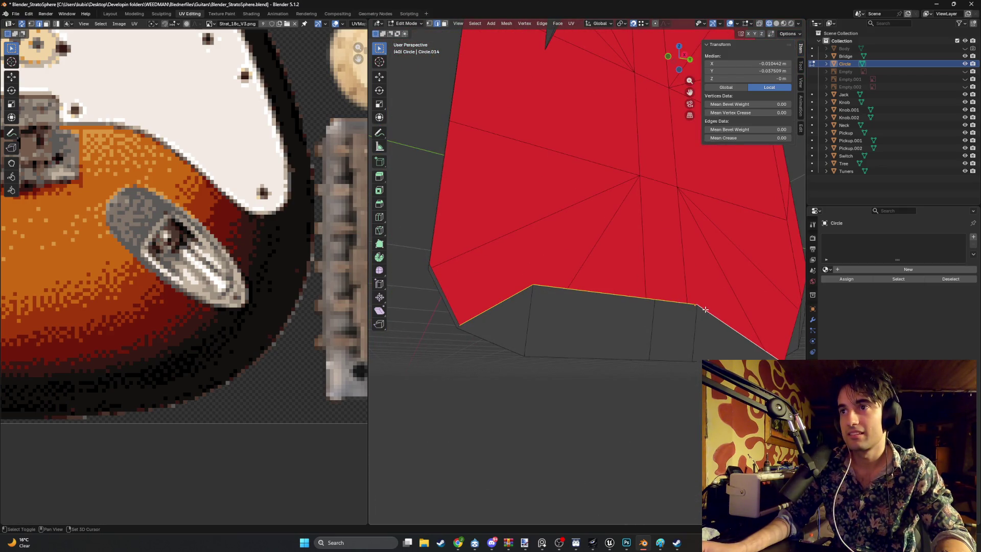
pyautogui.keyDown('shift'); pyautogui.moveTo(705, 310); pyautogui.dragTo(674, 314, button='middle'); pyautogui.keyUp('shift')
# Lower the first rim vertex along Z onto the body surface.
pyautogui.click(496, 287)
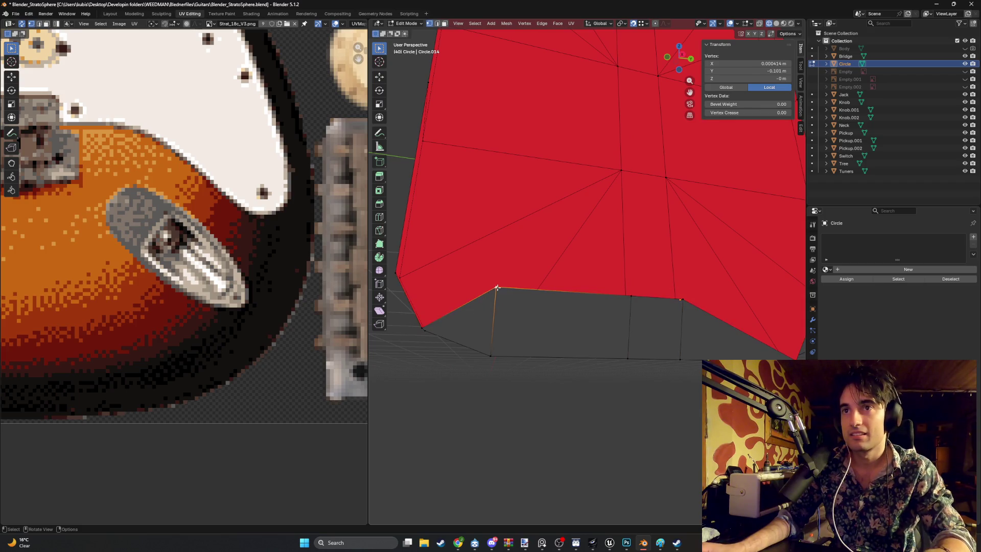
pyautogui.press('g')
pyautogui.press('z')
pyautogui.click(495, 353)
pyautogui.moveTo(495, 352)
pyautogui.mouseDown(button='middle')
pyautogui.moveTo(524, 315)
pyautogui.moveTo(612, 279)
pyautogui.mouseUp(button='middle')
pyautogui.click(612, 280)
# Lower the next rim vertex along Z, cancelling a further adjustment.
pyautogui.click(617, 279)
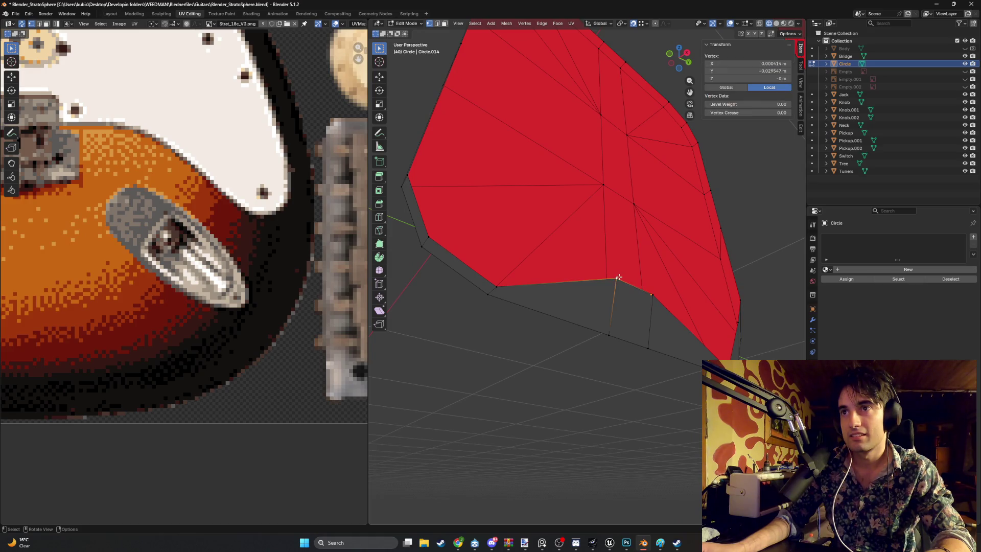
pyautogui.press('g')
pyautogui.press('z')
pyautogui.click(609, 332)
pyautogui.moveTo(609, 332)
pyautogui.mouseDown(button='middle')
pyautogui.moveTo(640, 307)
pyautogui.moveTo(612, 321)
pyautogui.moveTo(623, 324)
pyautogui.moveTo(596, 316)
pyautogui.moveTo(596, 278)
pyautogui.mouseUp(button='middle')
pyautogui.press('g')
pyautogui.press('z')
pyautogui.rightClick(631, 321)
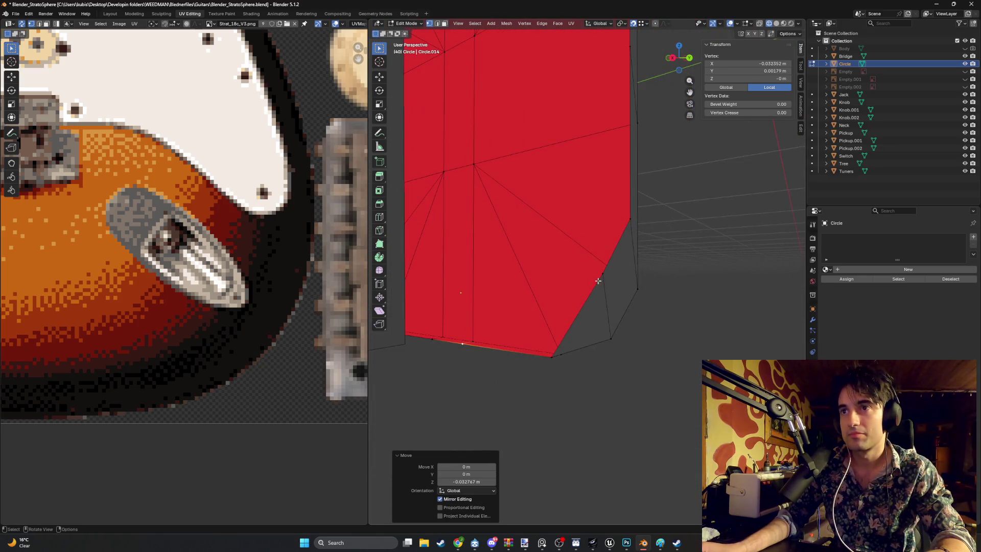
# Lower the vertex at the plate's right-edge bend along Z.
pyautogui.click(603, 341)
pyautogui.press('g')
pyautogui.press('z')
pyautogui.rightClick(615, 321)
pyautogui.moveTo(614, 320)
pyautogui.keyDown('shift'); pyautogui.mouseDown(button='middle')
pyautogui.moveTo(568, 304)
pyautogui.moveTo(610, 287)
pyautogui.moveTo(517, 291)
pyautogui.moveTo(503, 154)
pyautogui.mouseUp(button='middle'); pyautogui.keyUp('shift')
pyautogui.click(573, 231)
pyautogui.press('g')
pyautogui.press('z')
pyautogui.click(577, 296)
# Lower two more rim vertices along Z, the last by -0.032767 m.
pyautogui.click(506, 176)
pyautogui.press('g')
pyautogui.press('z')
pyautogui.click(526, 205)
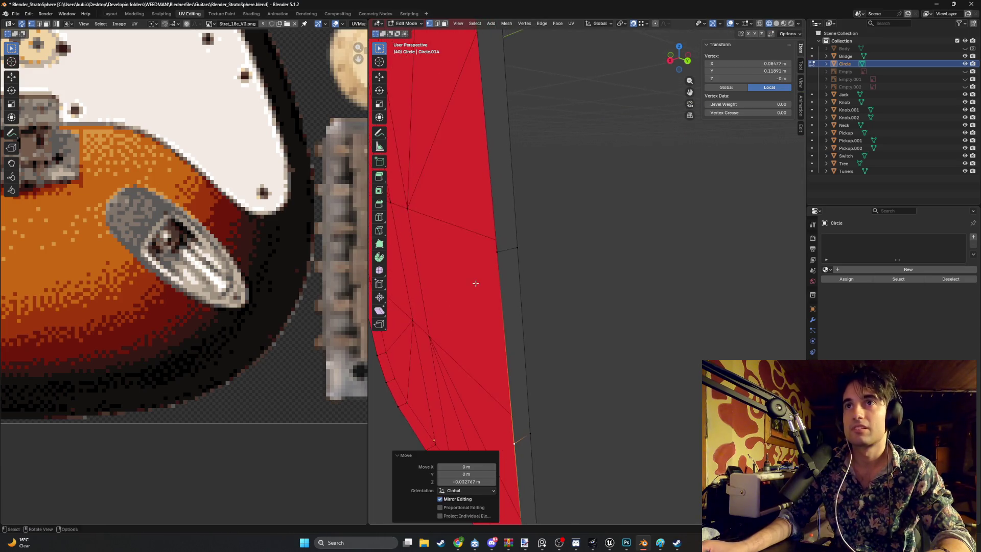
pyautogui.scroll(3, 475, 280)
pyautogui.moveTo(543, 271)
pyautogui.mouseDown(button='middle')
pyautogui.moveTo(584, 210)
pyautogui.moveTo(609, 134)
pyautogui.mouseUp(button='middle')
pyautogui.scroll(-3, 583, 210)
pyautogui.click(603, 158)
pyautogui.press('g')
pyautogui.press('z')
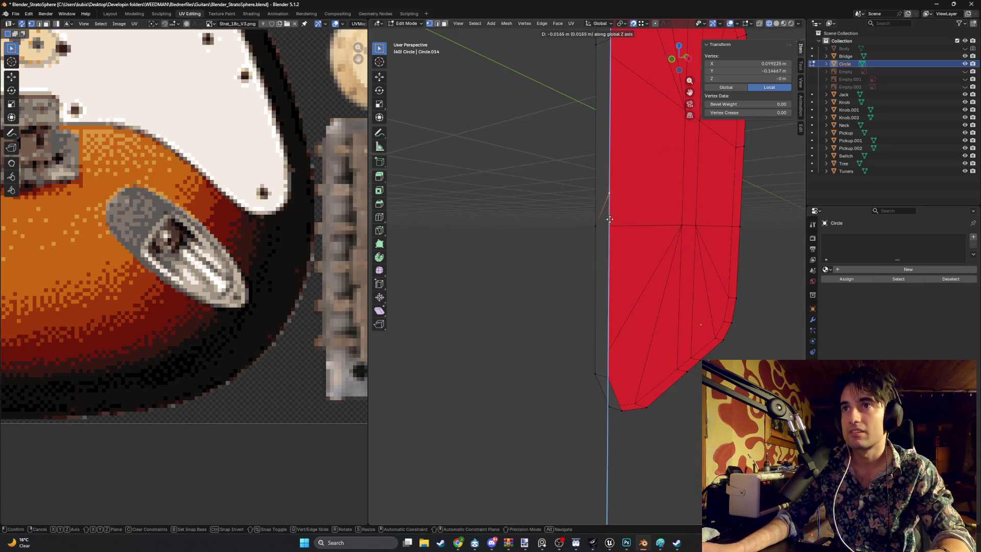
pyautogui.click(592, 227)
pyautogui.moveTo(593, 227)
pyautogui.mouseDown(button='middle')
pyautogui.moveTo(624, 273)
pyautogui.moveTo(617, 256)
pyautogui.moveTo(523, 274)
pyautogui.moveTo(624, 328)
pyautogui.mouseUp(button='middle')
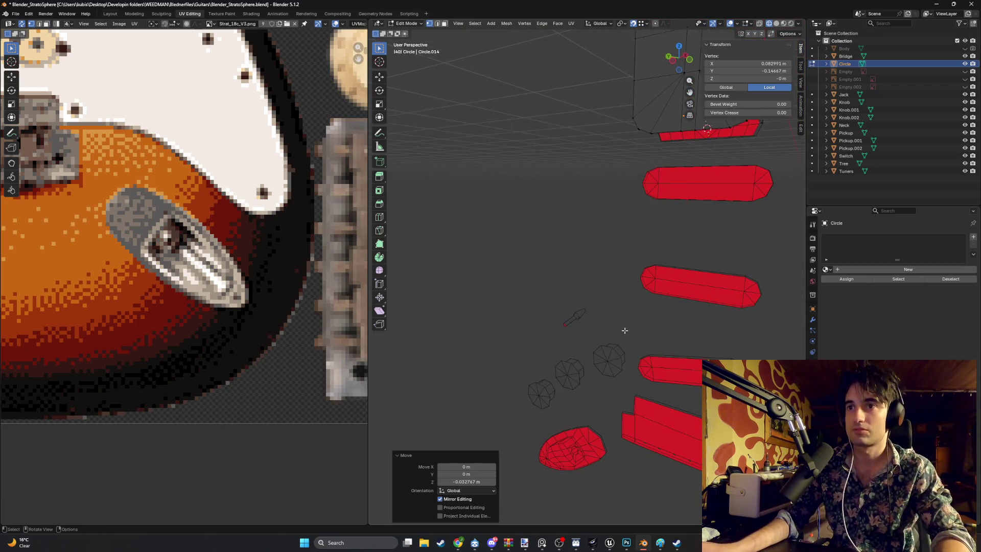
# Unwrap the whole Knob.002 mesh onto the texture.
pyautogui.click(610, 366)
pyautogui.press('Tab')
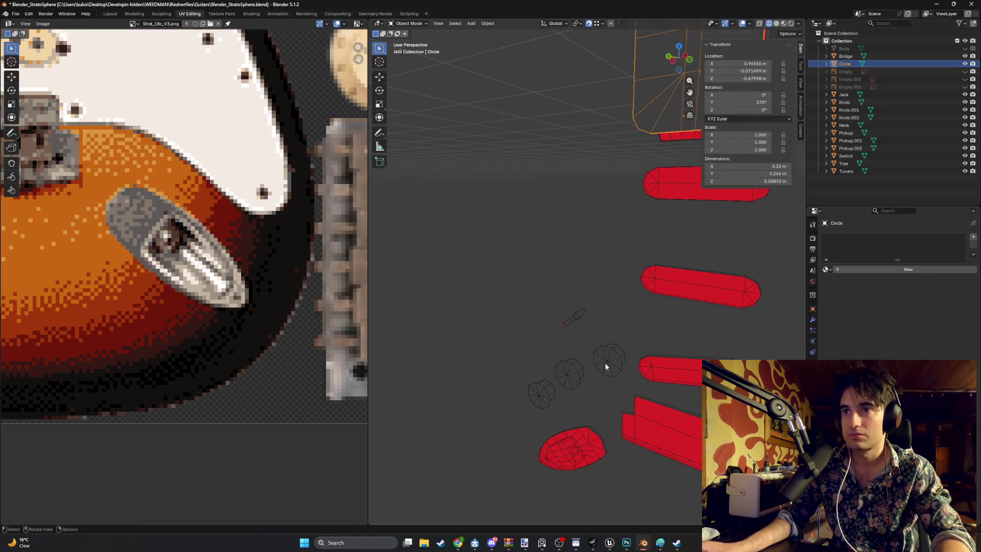
pyautogui.click(604, 363)
pyautogui.press('a')
pyautogui.click(608, 363)
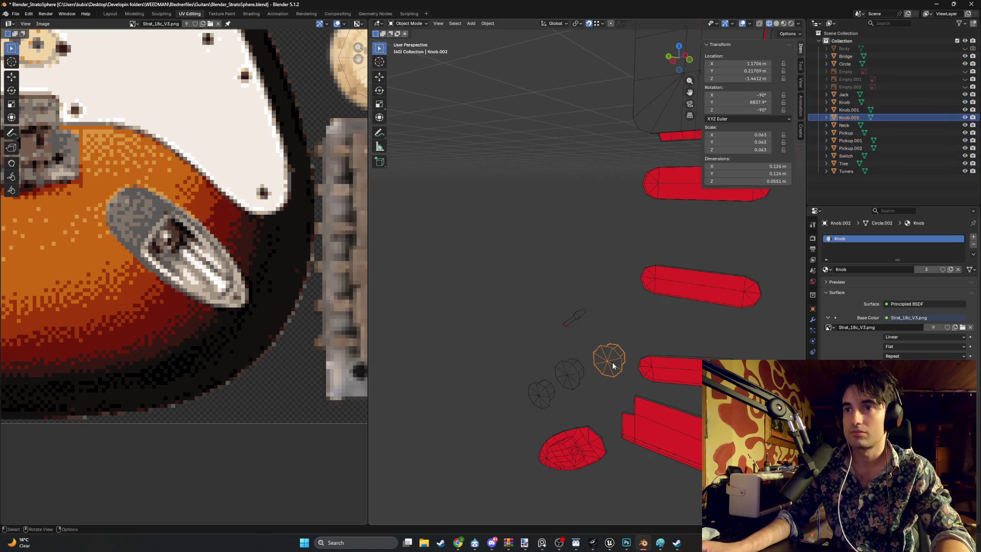
pyautogui.press('Tab')
pyautogui.press('a')
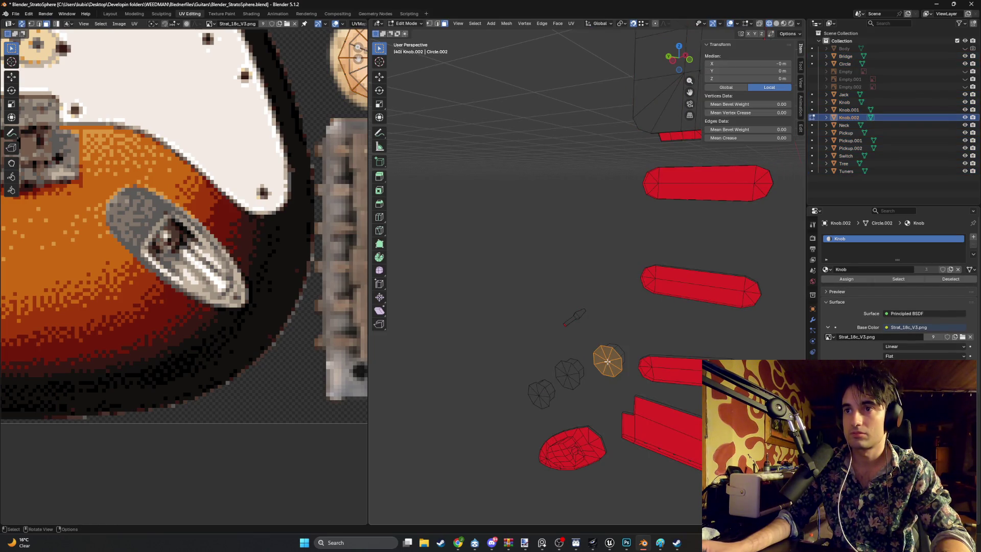
pyautogui.press('u')
pyautogui.click(589, 360)
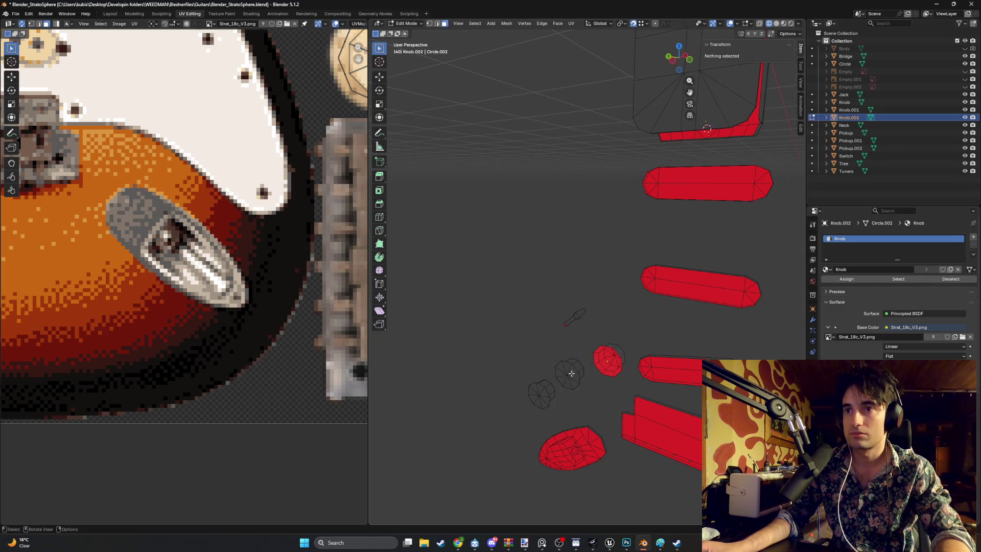
pyautogui.press('Tab')
# Delete all the faces of the Knob.001 mesh.
pyautogui.click(572, 376)
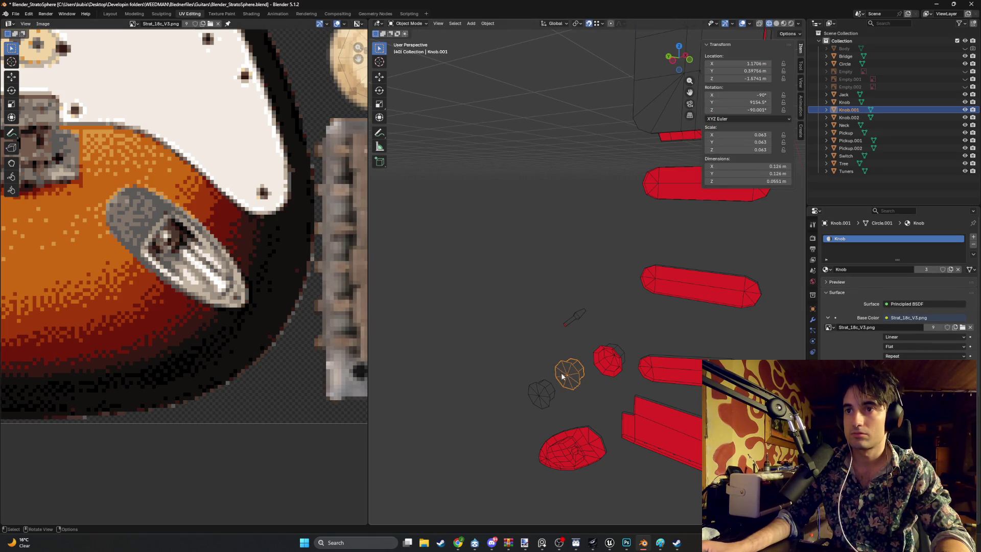
pyautogui.press('Tab')
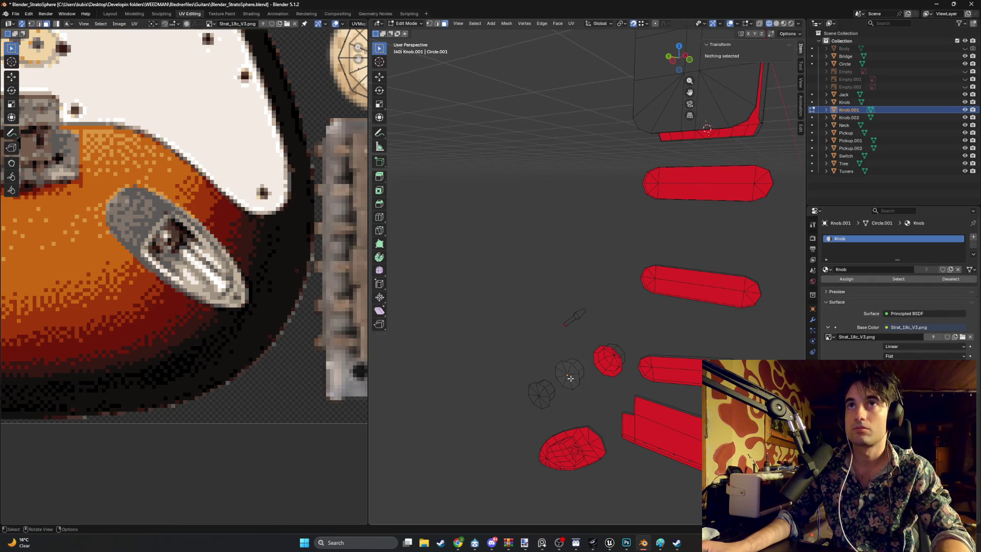
pyautogui.press('a')
pyautogui.press('x')
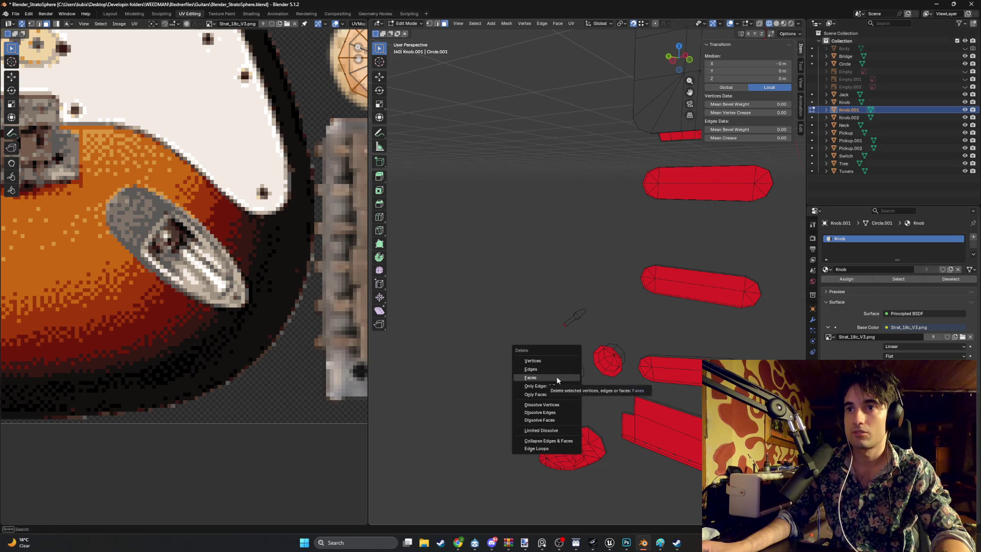
pyautogui.click(557, 377)
pyautogui.press('b')
pyautogui.press('Escape')
pyautogui.moveTo(538, 394); pyautogui.dragTo(579, 394, button='middle')
pyautogui.press('Tab')
# Delete the stray octagonal piece from the Knob mesh.
pyautogui.click(559, 406)
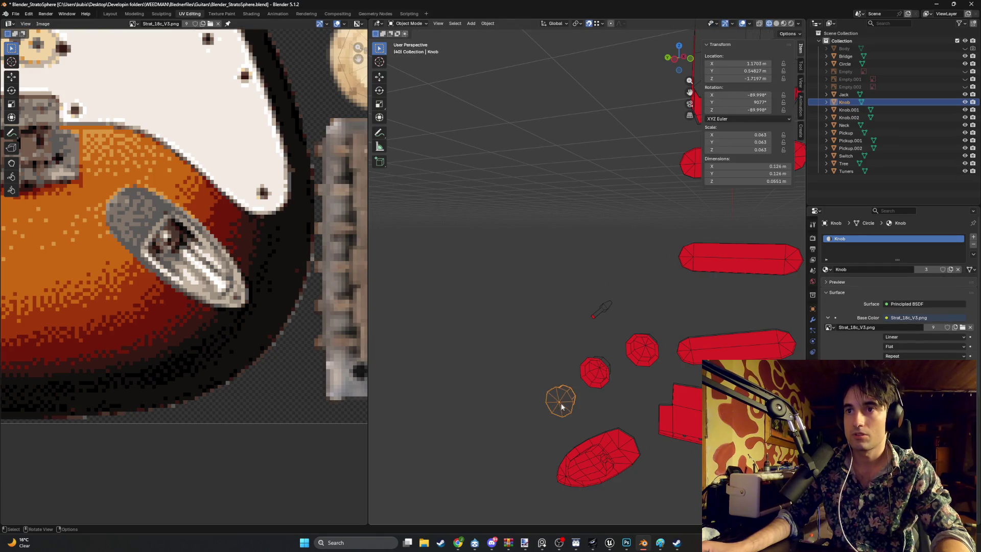
pyautogui.press('Tab')
pyautogui.press('a')
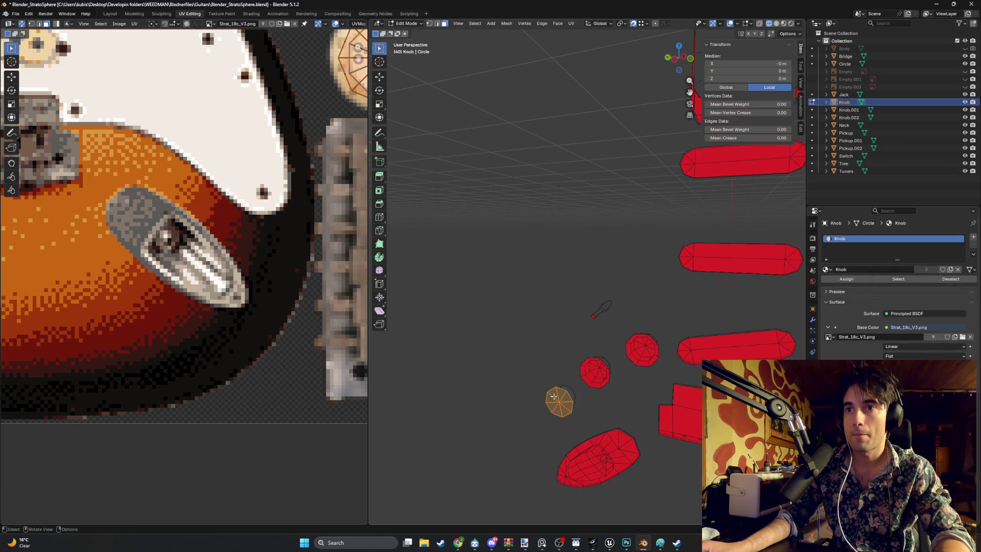
pyautogui.press('x')
pyautogui.click(553, 400)
# Save Blender_StratoSphere.blend and return to Object Mode.
pyautogui.moveTo(552, 349)
pyautogui.mouseDown(button='middle')
pyautogui.moveTo(593, 340)
pyautogui.moveTo(598, 324)
pyautogui.moveTo(575, 320)
pyautogui.moveTo(575, 332)
pyautogui.moveTo(537, 340)
pyautogui.moveTo(621, 300)
pyautogui.moveTo(571, 329)
pyautogui.moveTo(587, 306)
pyautogui.moveTo(526, 276)
pyautogui.moveTo(553, 305)
pyautogui.moveTo(567, 302)
pyautogui.mouseUp(button='middle')
pyautogui.hotkey('ctrl', 's')
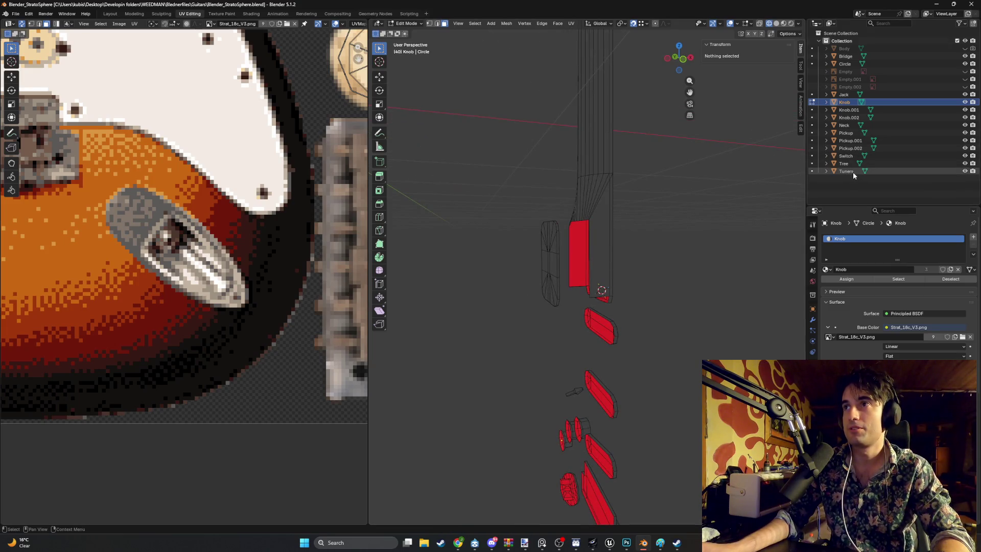
pyautogui.press('Tab')
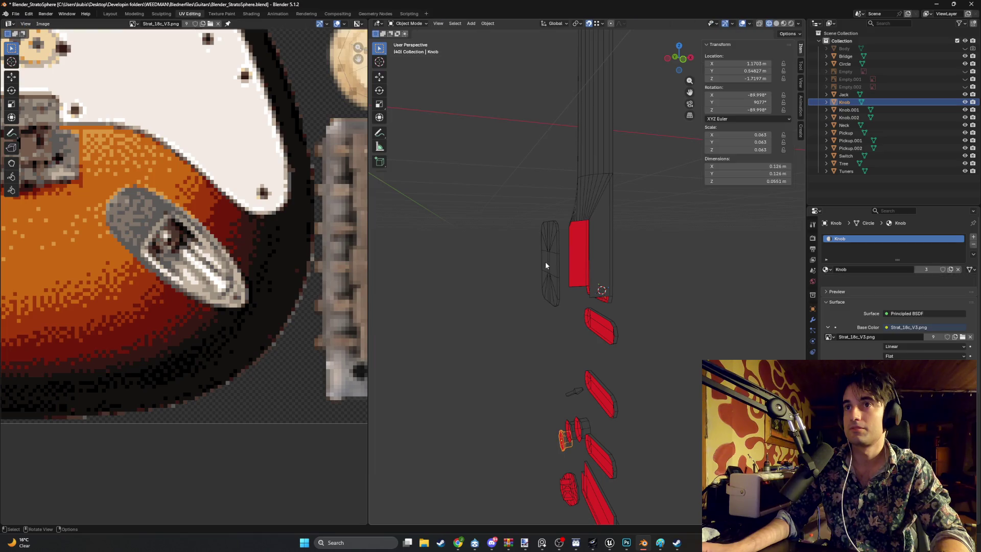
# Rename the Circle object to Back_Plate in the Outliner.
pyautogui.click(546, 265)
pyautogui.doubleClick(849, 64)
pyautogui.write('BackPlat')
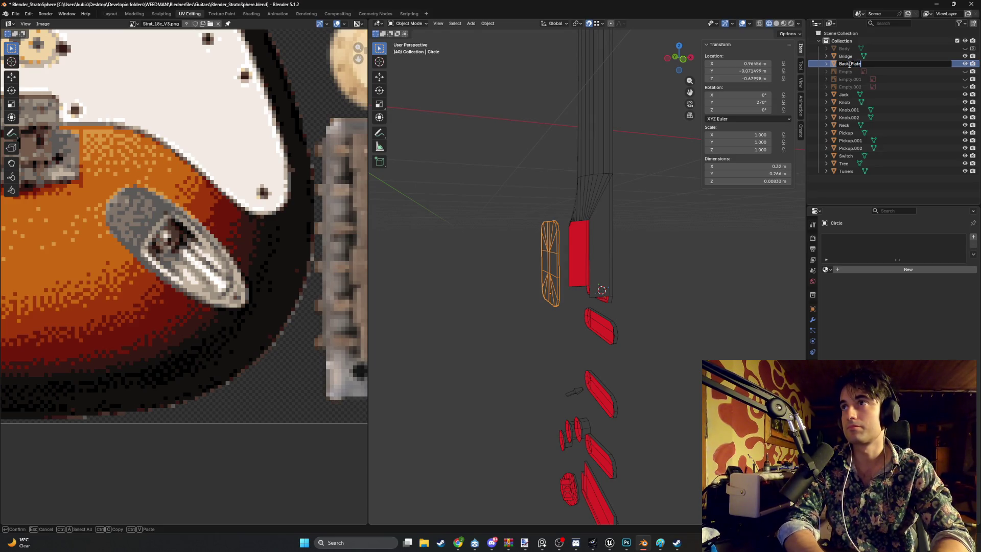
pyautogui.press('Return')
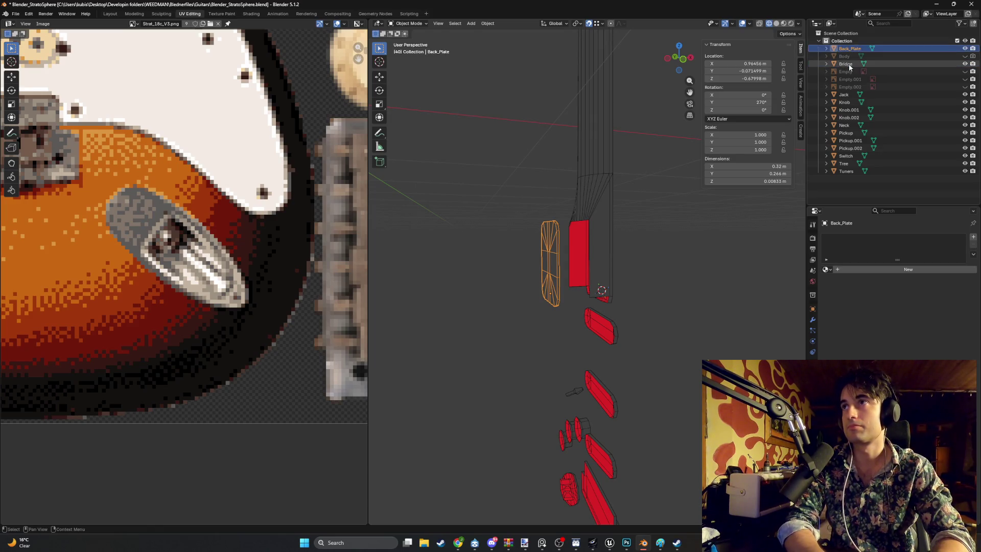
# Enter Edit Mode on Back_Plate and box-select all its faces.
pyautogui.moveTo(677, 245)
pyautogui.mouseDown(button='middle')
pyautogui.moveTo(587, 233)
pyautogui.moveTo(639, 242)
pyautogui.moveTo(606, 251)
pyautogui.mouseUp(button='middle')
pyautogui.press('Tab')
pyautogui.moveTo(581, 301); pyautogui.dragTo(534, 237)
pyautogui.moveTo(543, 261); pyautogui.dragTo(712, 230, button='middle')
pyautogui.moveTo(680, 344)
pyautogui.mouseDown()
pyautogui.moveTo(638, 223)
pyautogui.moveTo(615, 219)
pyautogui.mouseUp()
pyautogui.moveTo(670, 251)
pyautogui.mouseDown(button='middle')
pyautogui.moveTo(503, 221)
pyautogui.moveTo(501, 302)
pyautogui.moveTo(518, 286)
pyautogui.moveTo(552, 291)
pyautogui.moveTo(513, 289)
pyautogui.moveTo(534, 290)
pyautogui.mouseUp(button='middle')
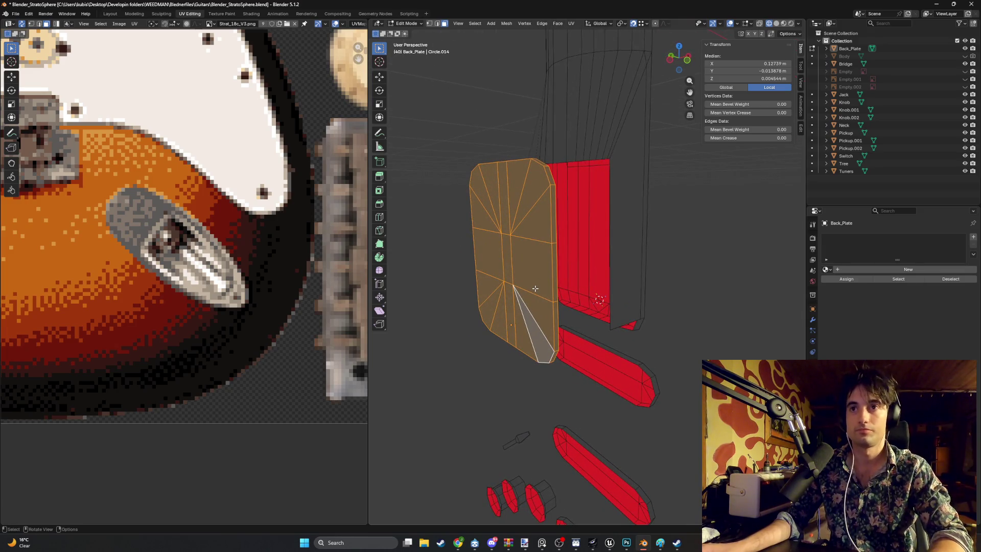
# Create a new material on Back_Plate named Back_Plate_Material.
pyautogui.rightClick(534, 289)
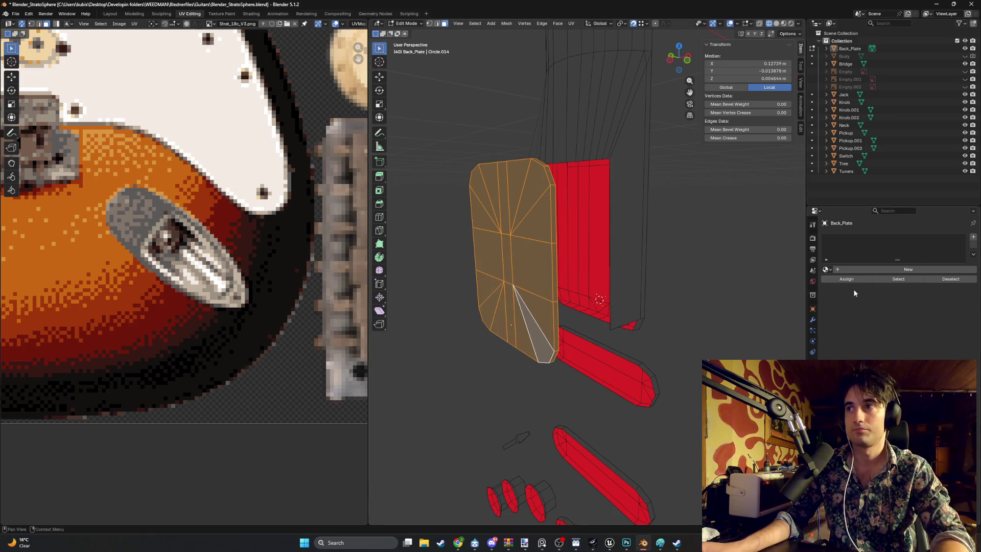
pyautogui.click(867, 269)
pyautogui.doubleClick(867, 271)
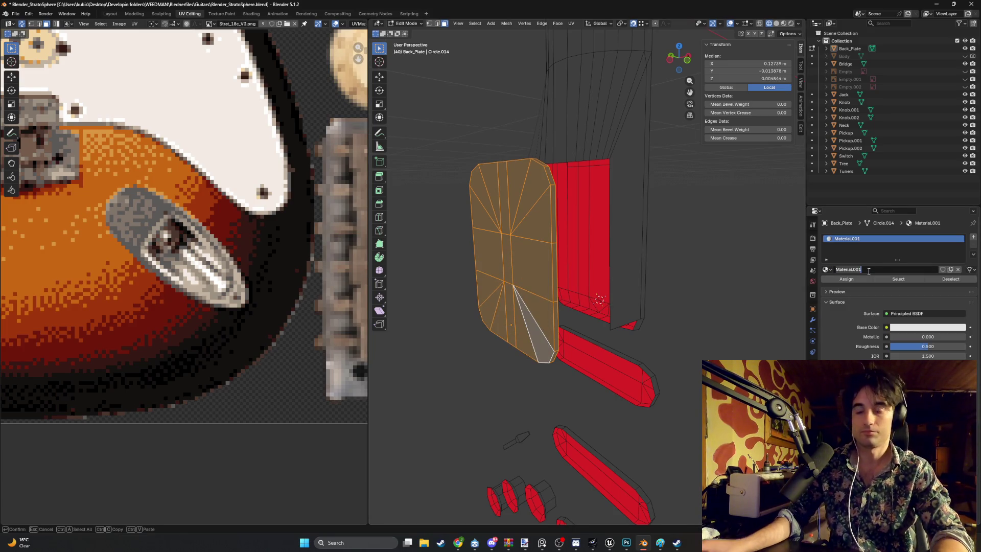
pyautogui.write('Back_Plate_M')
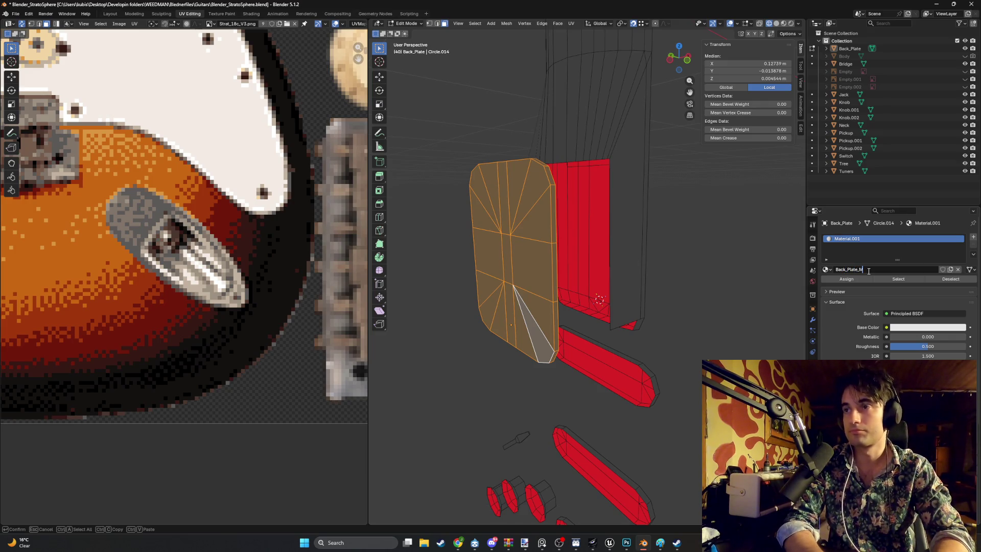
pyautogui.write('aterial')
pyautogui.press('Return')
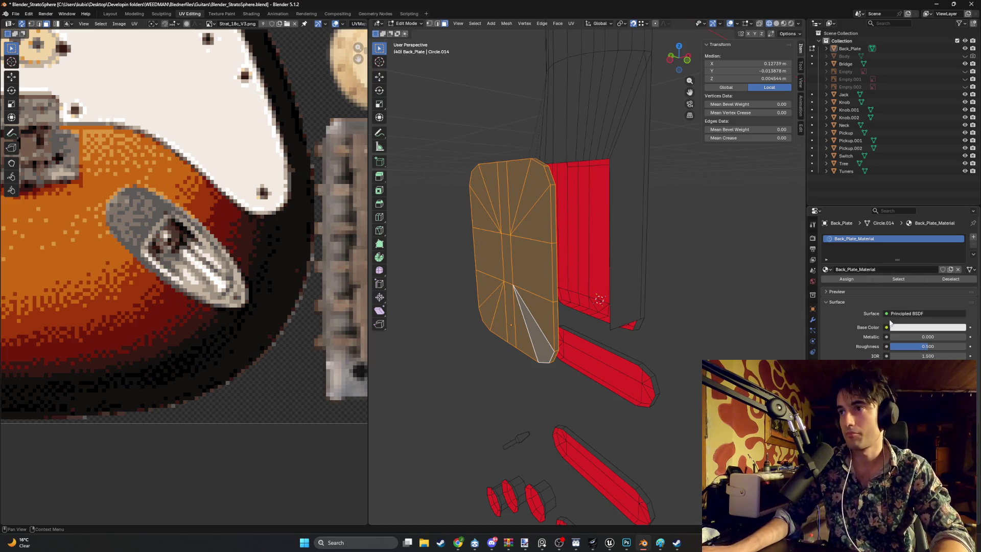
# Set its Base Color to an Image Texture using Strat_18c_V3.png from the Guitars folder.
pyautogui.click(887, 327)
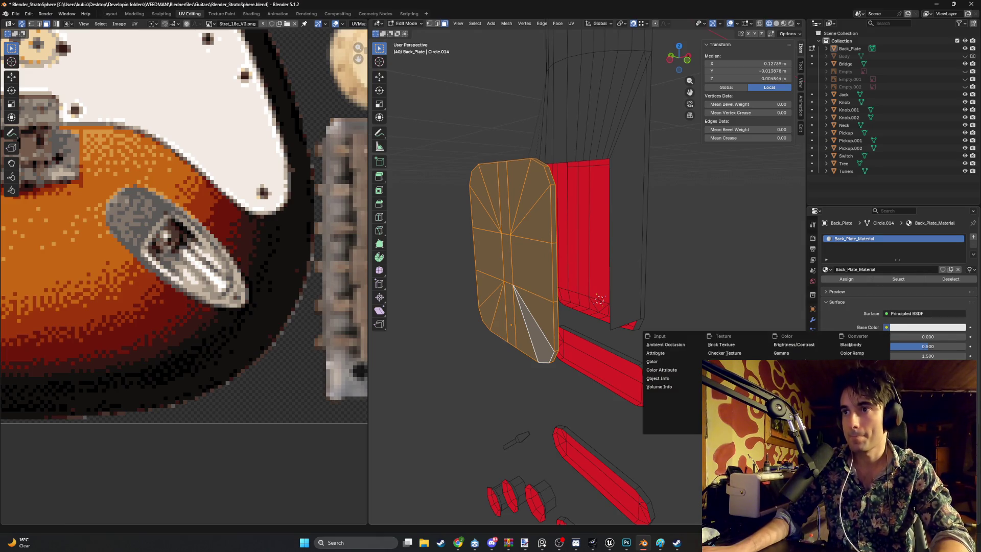
pyautogui.click(724, 395)
pyautogui.click(942, 336)
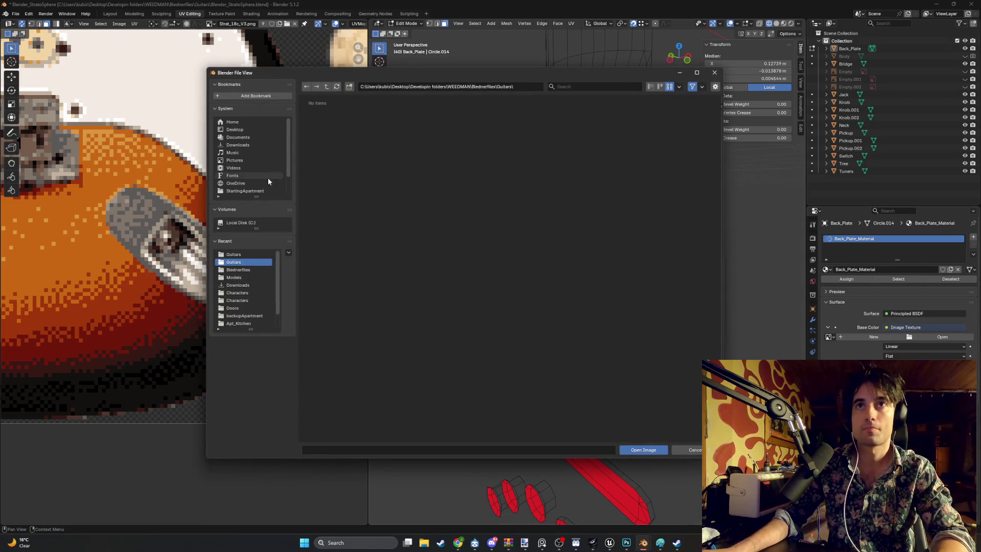
pyautogui.click(240, 253)
pyautogui.doubleClick(551, 122)
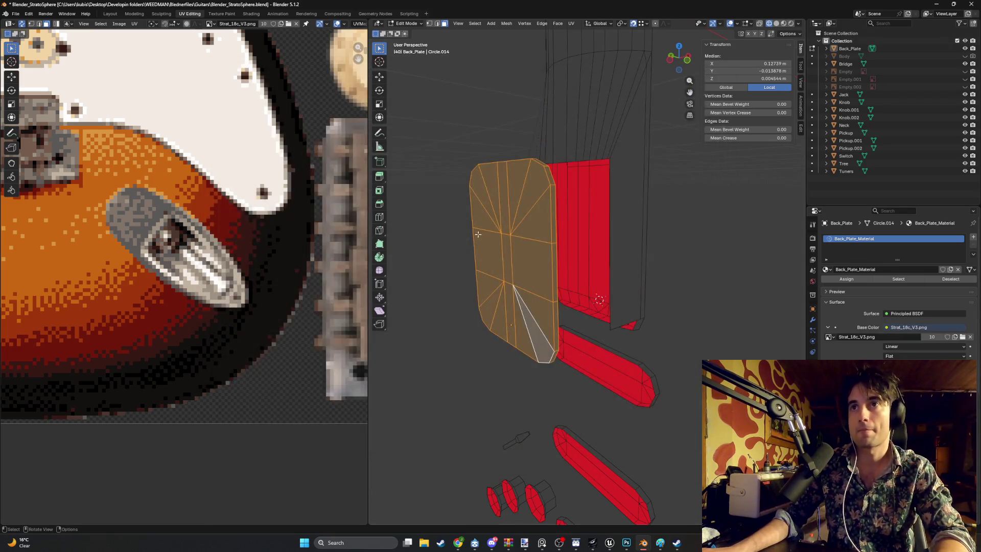
pyautogui.hotkey('alt', 'a')
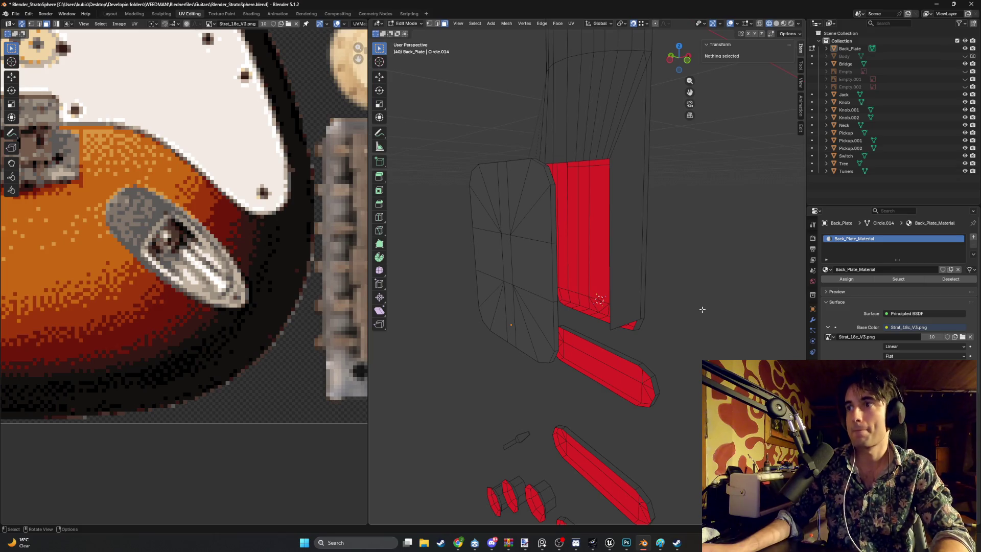
# Select the whole Back_Plate mesh and unwrap it with Smart UV Project.
pyautogui.scroll(-3, 449, 276)
pyautogui.moveTo(537, 288)
pyautogui.mouseDown(button='middle')
pyautogui.moveTo(504, 276)
pyautogui.moveTo(549, 293)
pyautogui.mouseUp(button='middle')
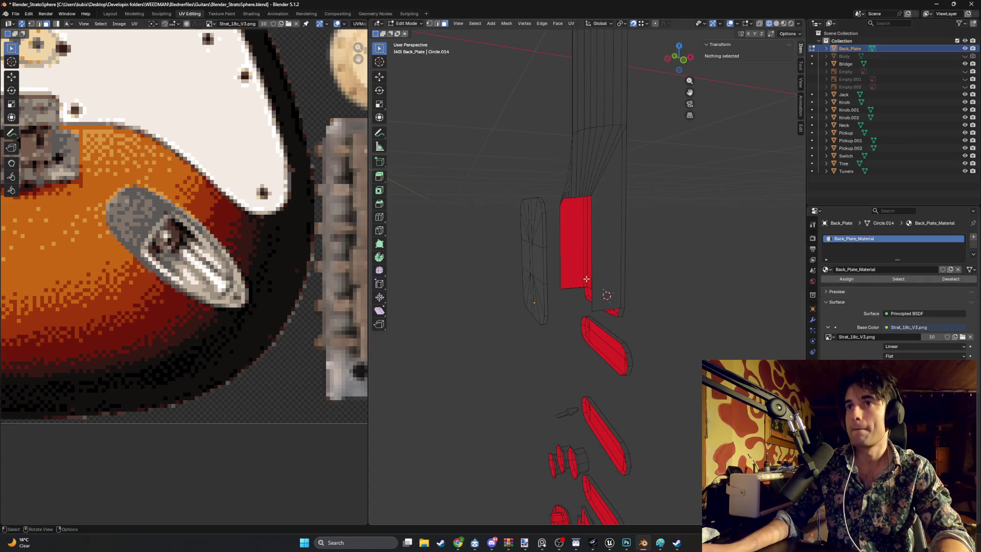
pyautogui.press('Tab')
pyautogui.press('Tab')
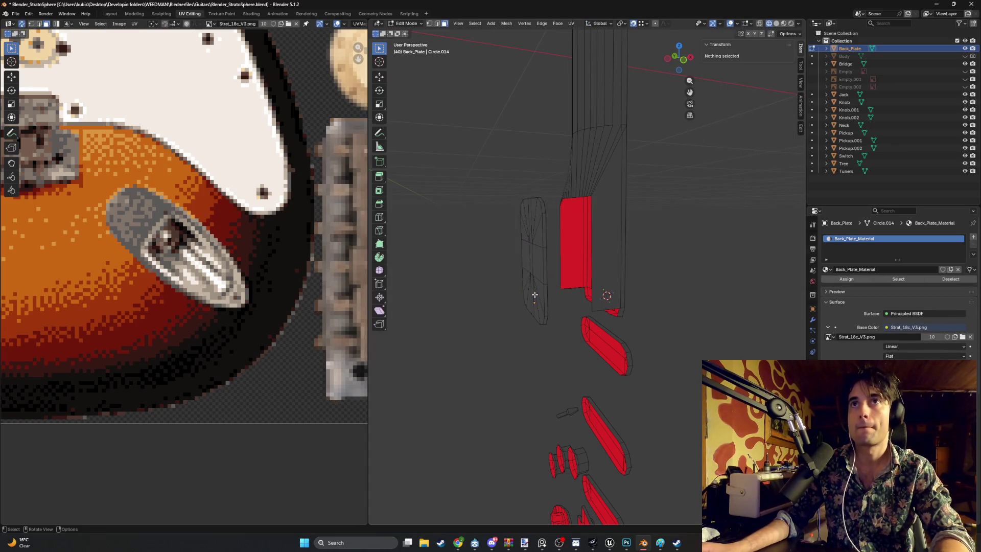
pyautogui.press('a')
pyautogui.scroll(-2, 208, 224)
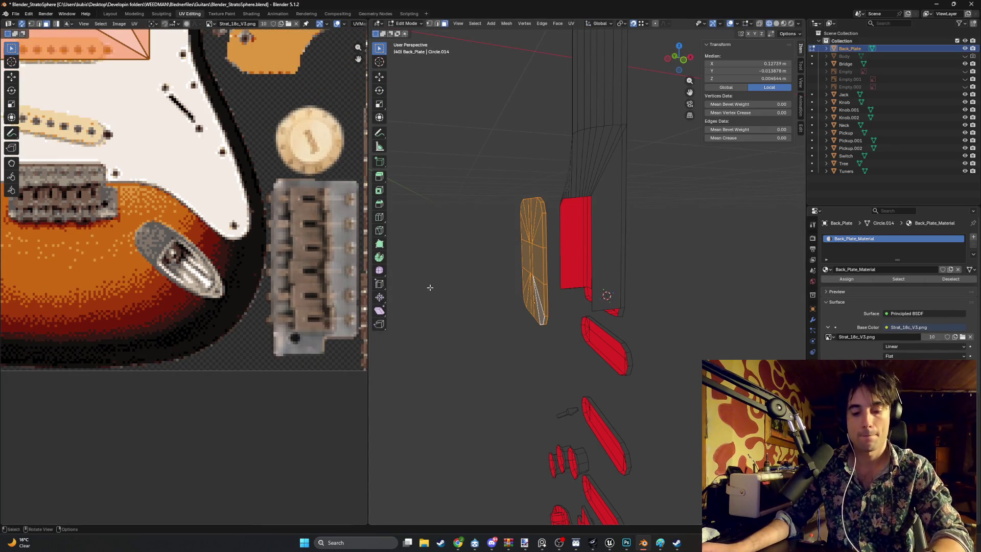
pyautogui.press('u')
pyautogui.click(411, 288)
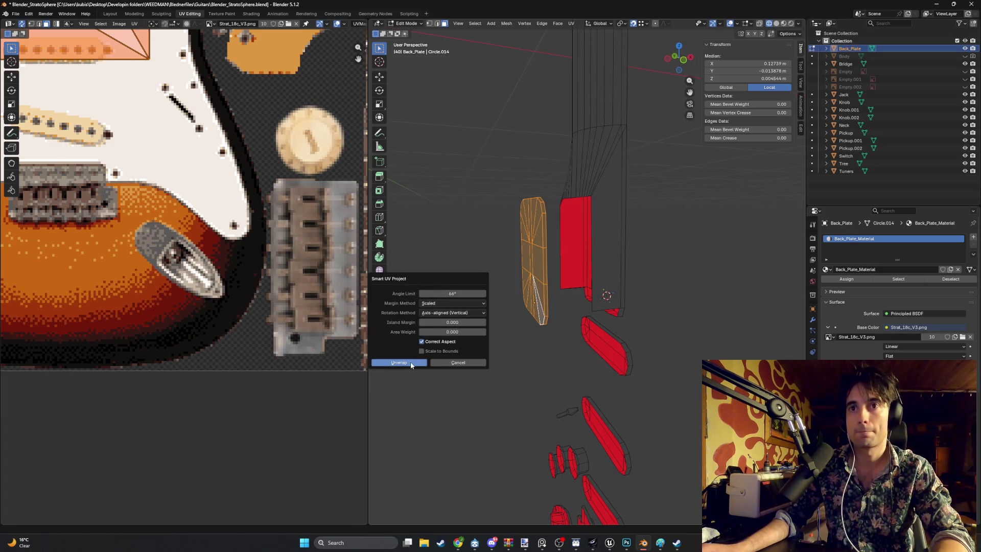
pyautogui.click(422, 363)
# Shrink the UV island and move it onto the jack plate artwork.
pyautogui.press('s')
pyautogui.click(185, 321)
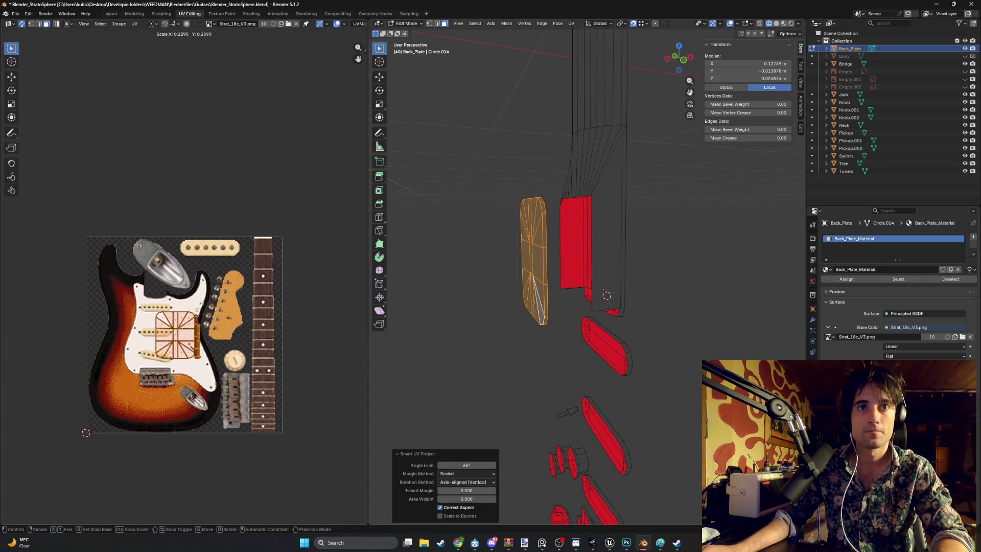
pyautogui.scroll(4, 198, 375)
pyautogui.press('g')
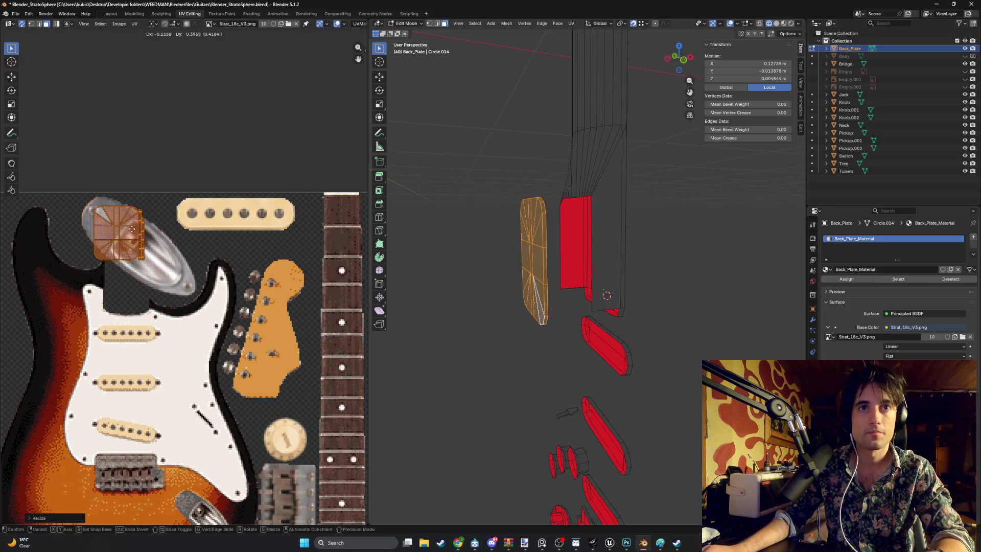
pyautogui.click(161, 204)
pyautogui.scroll(3, 168, 219)
pyautogui.scroll(2, 208, 310)
pyautogui.press('s')
pyautogui.click(237, 369)
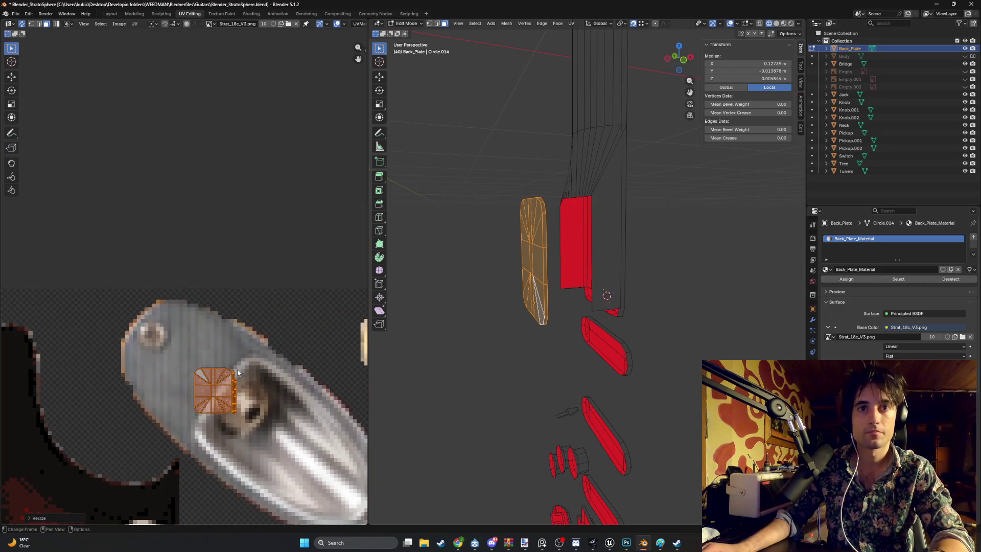
pyautogui.press('g')
pyautogui.click(240, 352)
pyautogui.press('g')
pyautogui.click(251, 356)
# Enlarge the island, rotate it about 45° and reposition it on the jack plate.
pyautogui.press('s')
pyautogui.click(260, 364)
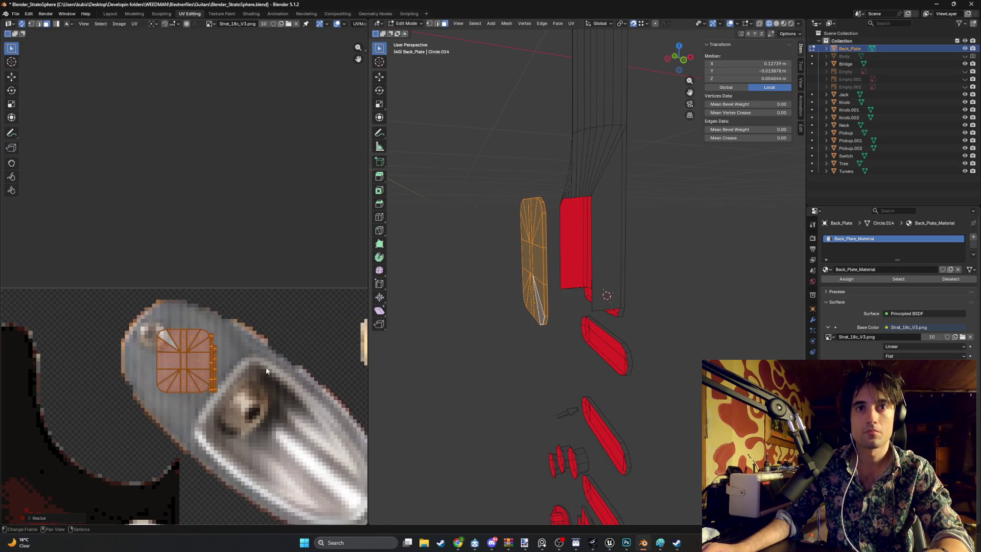
pyautogui.moveTo(260, 364); pyautogui.dragTo(206, 266, button='middle')
pyautogui.press('g')
pyautogui.click(305, 377)
pyautogui.press('r')
pyautogui.click(263, 324)
pyautogui.press('s')
pyautogui.click(272, 343)
pyautogui.press('g')
pyautogui.click(288, 347)
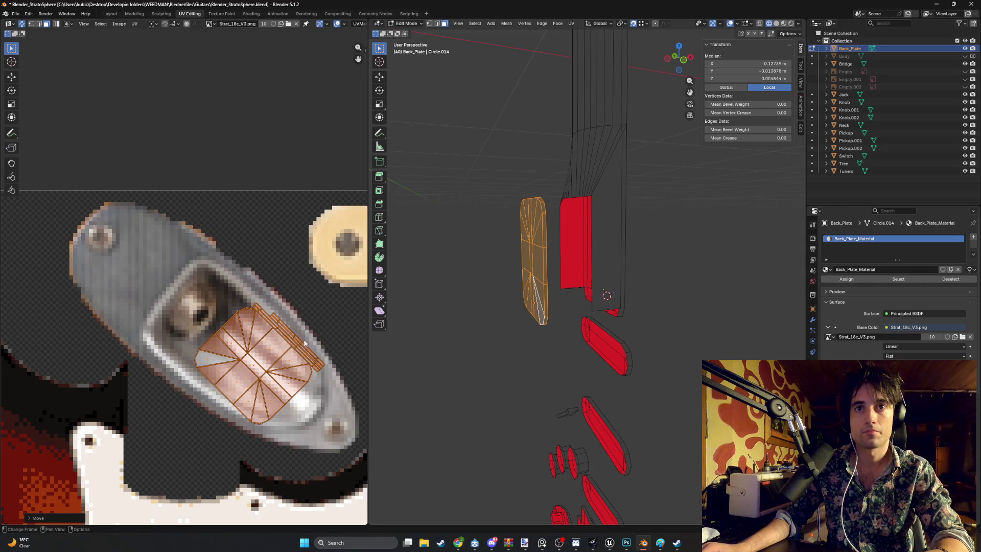
# Switch to solid shading, frame the plate, and shrink the island onto a tiny silver spot.
pyautogui.press('z')
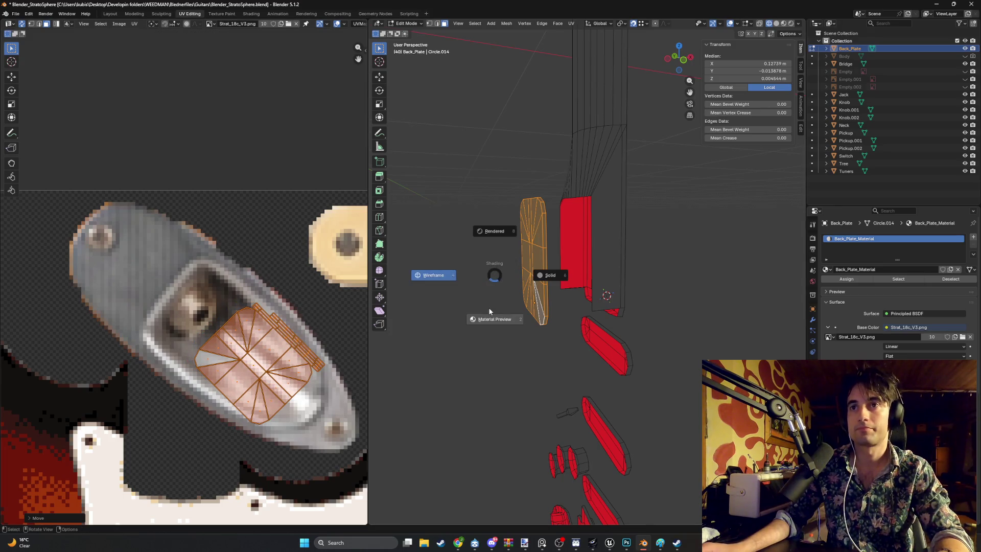
pyautogui.click(489, 308)
pyautogui.press('KP_Decimal')
pyautogui.press('s')
pyautogui.press('Escape')
pyautogui.press('s')
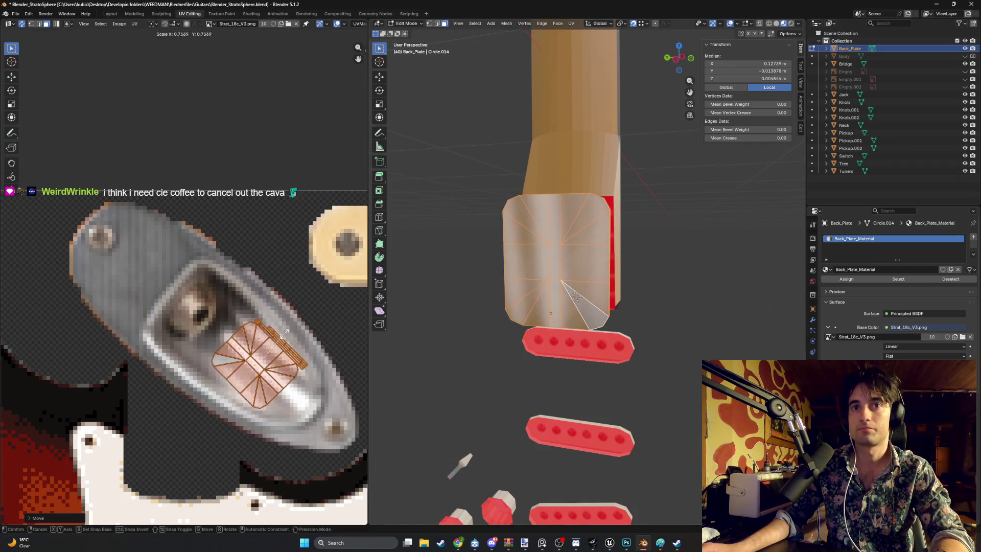
pyautogui.click(262, 345)
pyautogui.press('s')
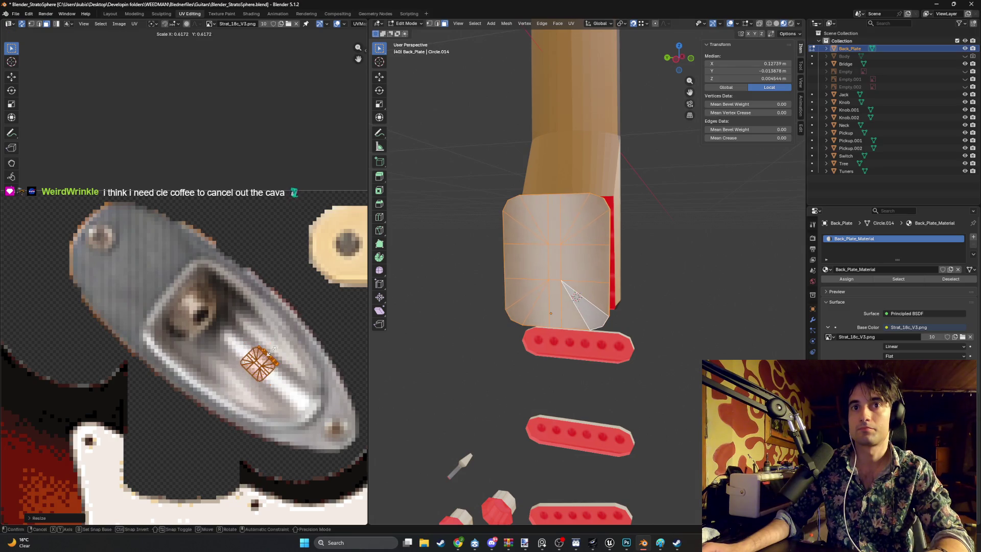
pyautogui.click(273, 361)
pyautogui.press('g')
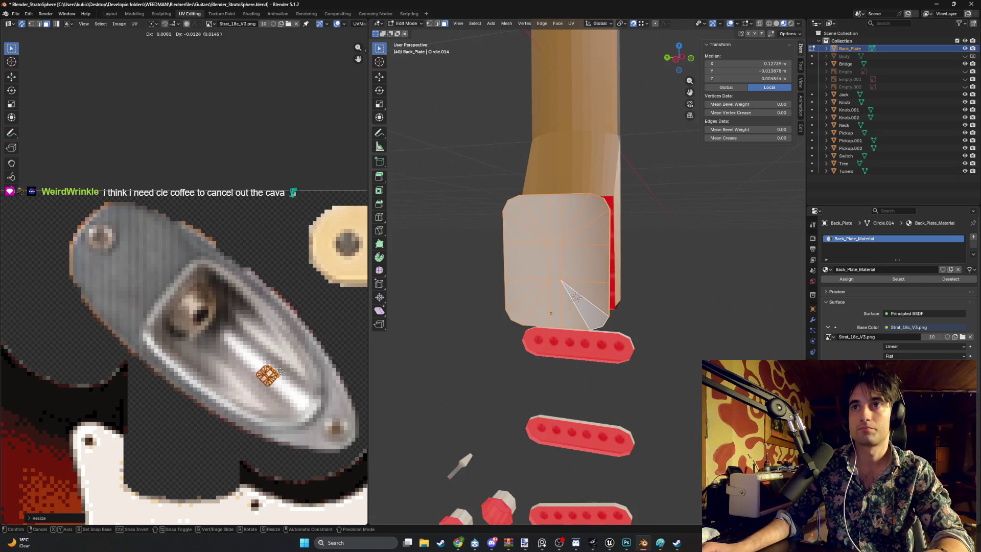
pyautogui.click(282, 368)
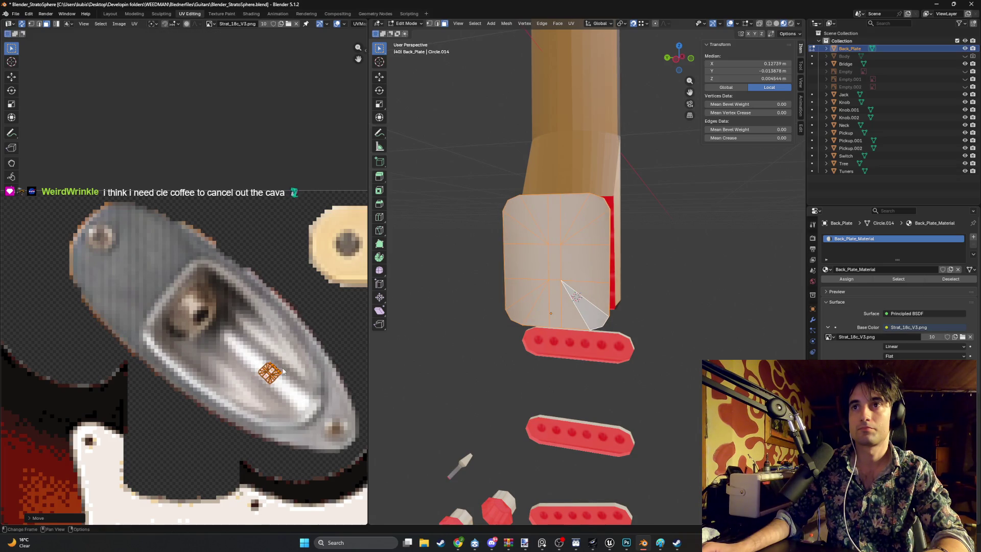
pyautogui.click(674, 293)
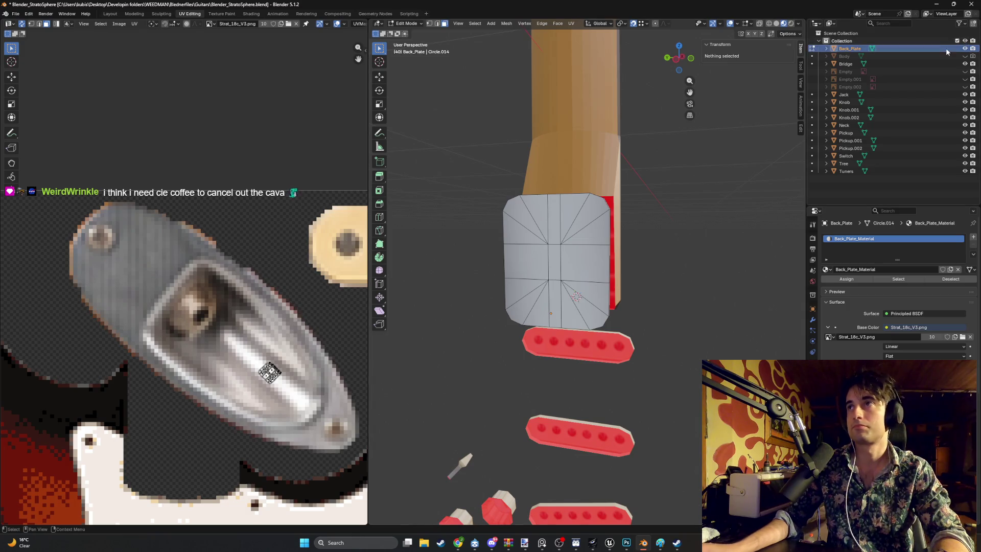
# Unhide the guitar body and select the four corner triangle faces of the back plate.
pyautogui.click(964, 56)
pyautogui.moveTo(588, 256)
pyautogui.mouseDown(button='middle')
pyautogui.moveTo(571, 228)
pyautogui.moveTo(562, 239)
pyautogui.moveTo(622, 245)
pyautogui.moveTo(585, 236)
pyautogui.mouseUp(button='middle')
pyautogui.scroll(4, 576, 262)
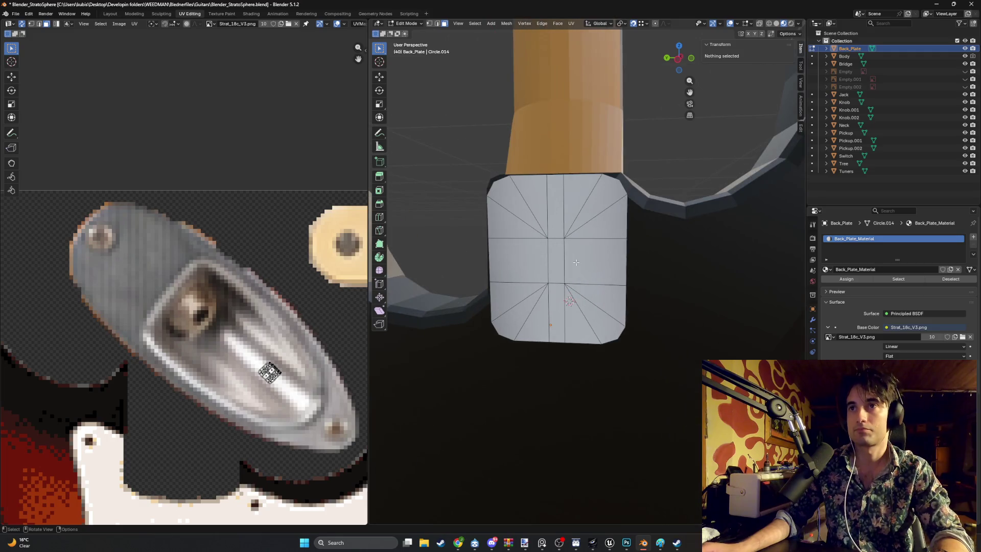
pyautogui.click(504, 196)
pyautogui.scroll(3, 502, 199)
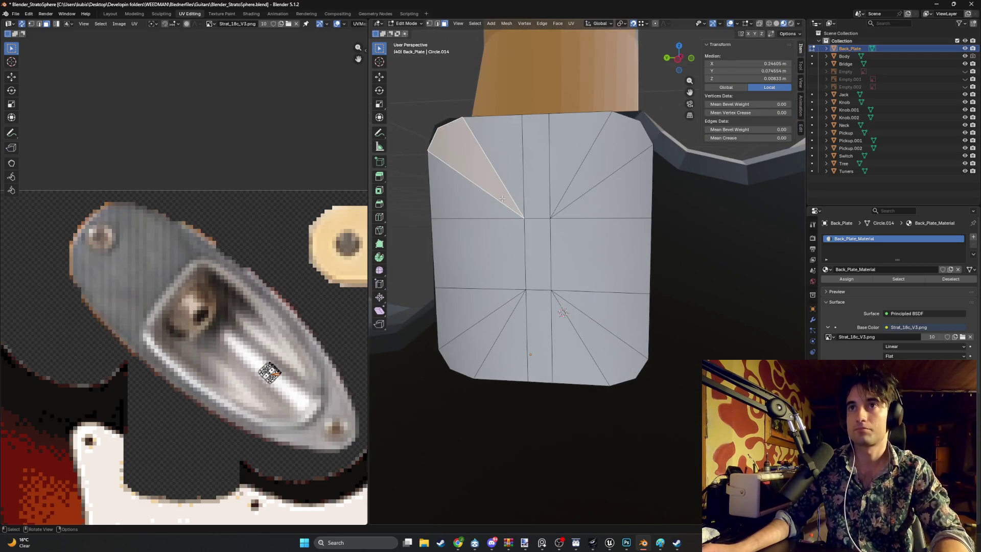
pyautogui.keyDown('shift'); pyautogui.click(656, 261); pyautogui.keyUp('shift')
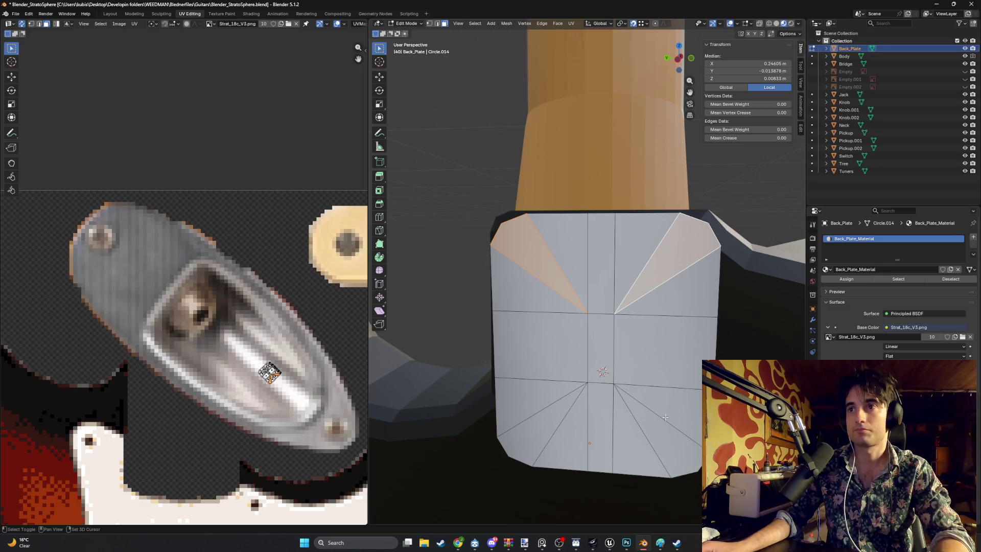
pyautogui.keyDown('shift'); pyautogui.click(664, 445); pyautogui.keyUp('shift')
pyautogui.keyDown('shift'); pyautogui.click(538, 430); pyautogui.keyUp('shift')
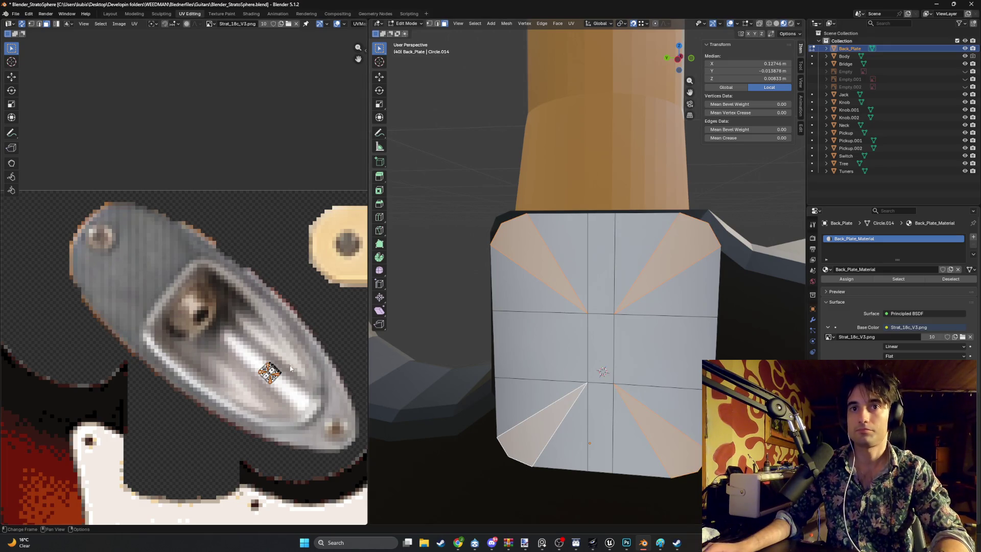
# Inset the selected corner faces by 0.01385 m.
pyautogui.scroll(-3, 655, 347)
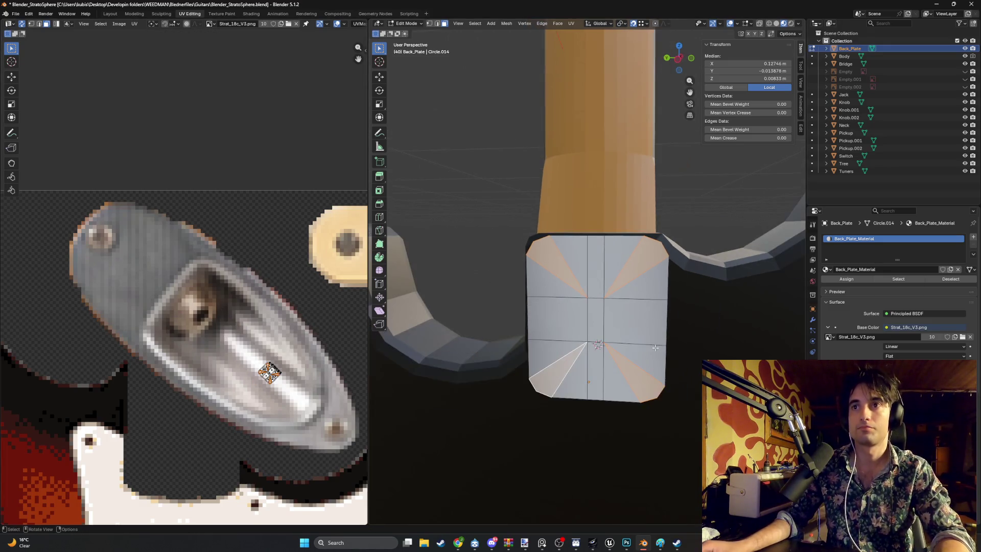
pyautogui.scroll(-3, 655, 347)
pyautogui.keyDown('shift'); pyautogui.moveTo(619, 346); pyautogui.dragTo(582, 283, button='middle'); pyautogui.keyUp('shift')
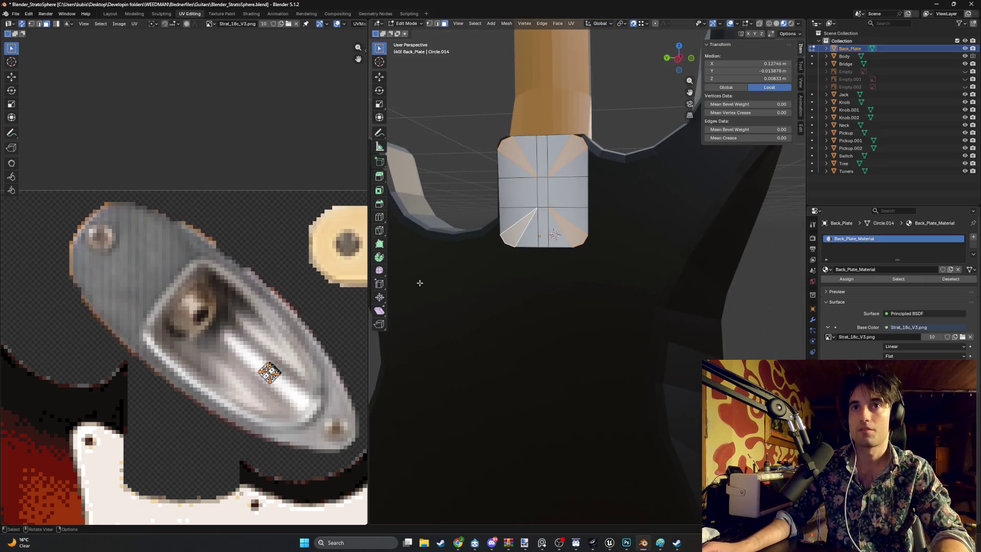
pyautogui.scroll(3, 419, 282)
pyautogui.keyDown('shift'); pyautogui.moveTo(511, 168); pyautogui.dragTo(538, 284, button='middle'); pyautogui.keyUp('shift')
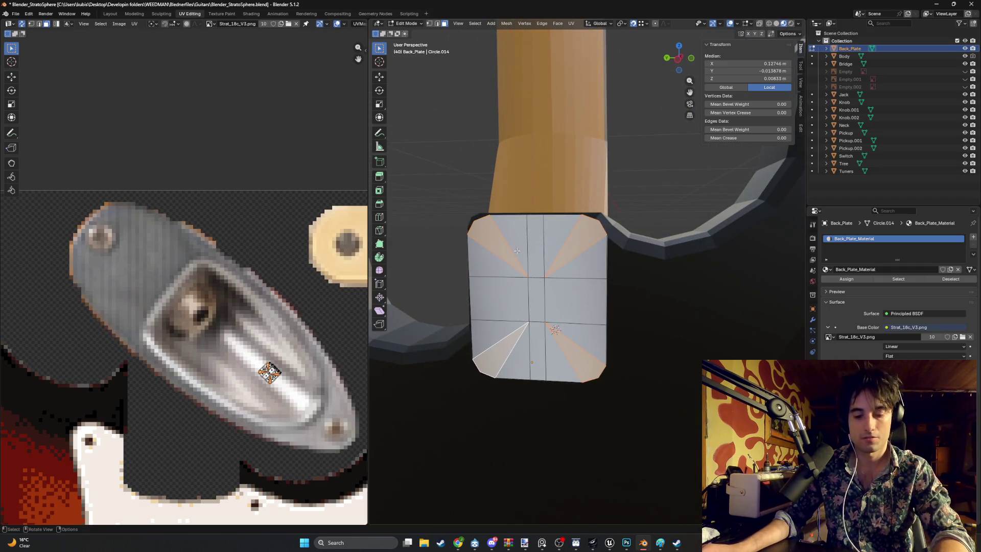
pyautogui.press('i')
pyautogui.click(581, 223)
pyautogui.scroll(3, 466, 296)
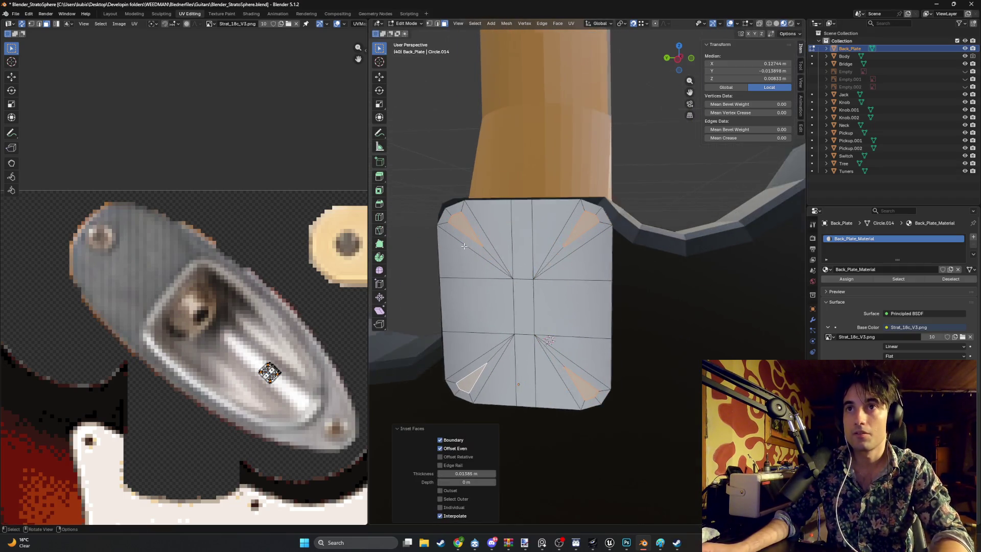
# In vertex mode, move the stray bottom-left inset vertex along Y from the left side view.
pyautogui.press('1')
pyautogui.click(461, 387)
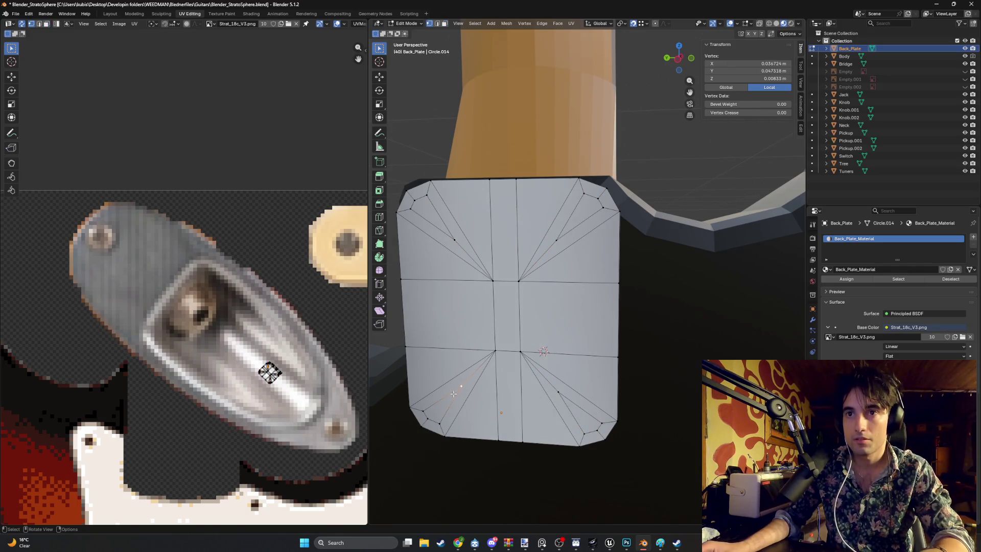
pyautogui.press('g')
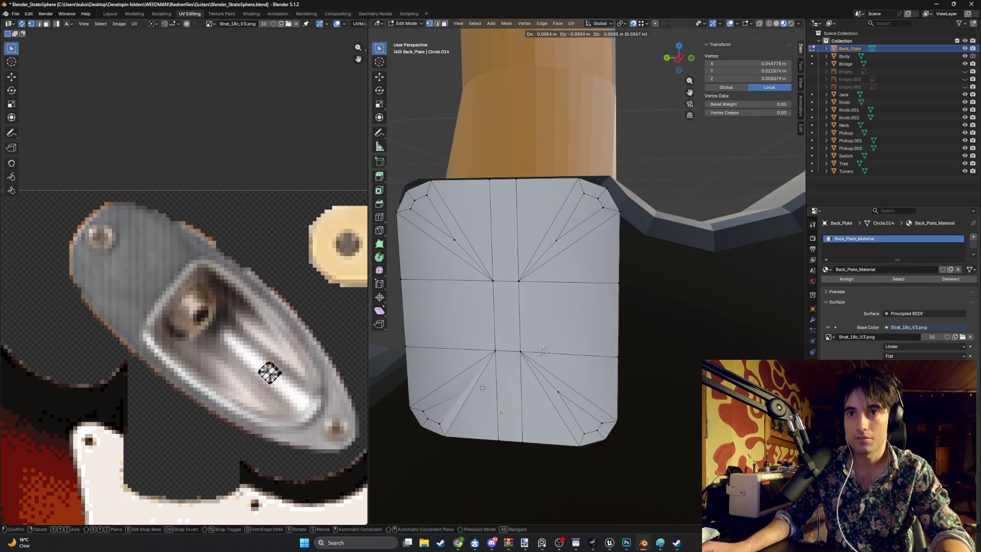
pyautogui.press('Escape')
pyautogui.press('super')
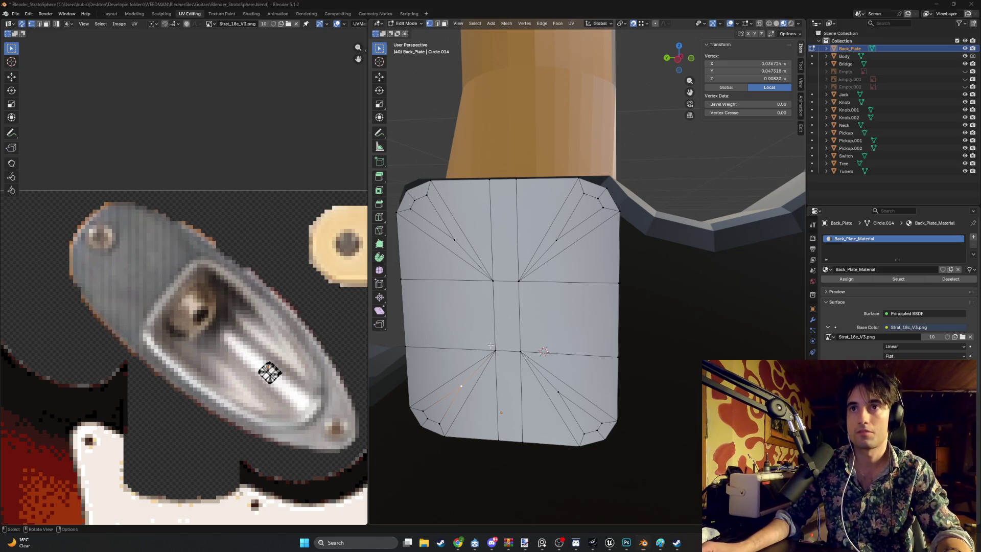
pyautogui.press('super')
pyautogui.keyDown('alt'); pyautogui.moveTo(474, 104); pyautogui.dragTo(511, 363, button='middle'); pyautogui.keyUp('alt')
pyautogui.scroll(1, 510, 363)
pyautogui.press('g')
pyautogui.press('y')
pyautogui.press('y')
pyautogui.press('y')
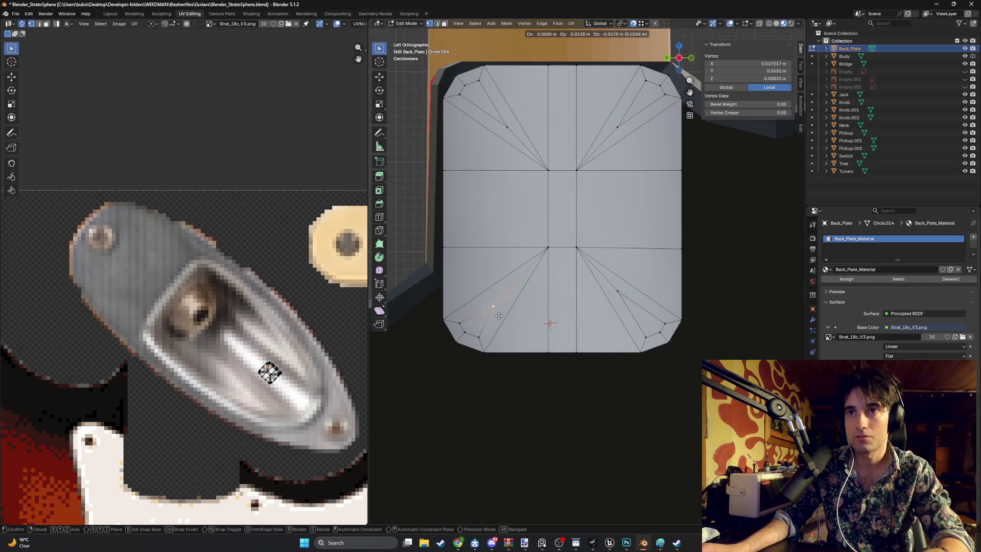
pyautogui.click(492, 321)
pyautogui.press('g')
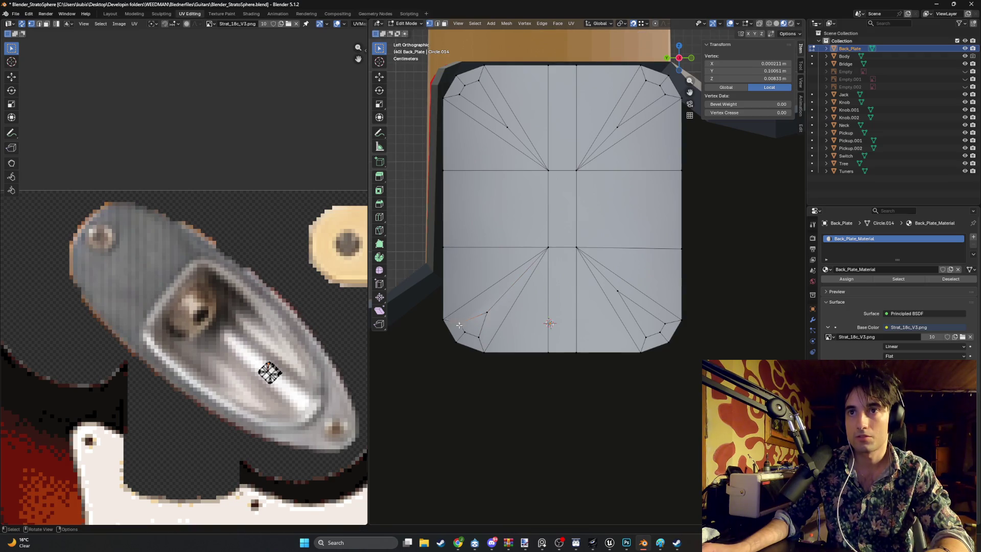
pyautogui.click(482, 333)
# Deselect everything and select the bottom-left corner inset loop.
pyautogui.press('g')
pyautogui.press('Escape')
pyautogui.hotkey('alt', 'a')
pyautogui.click(478, 315)
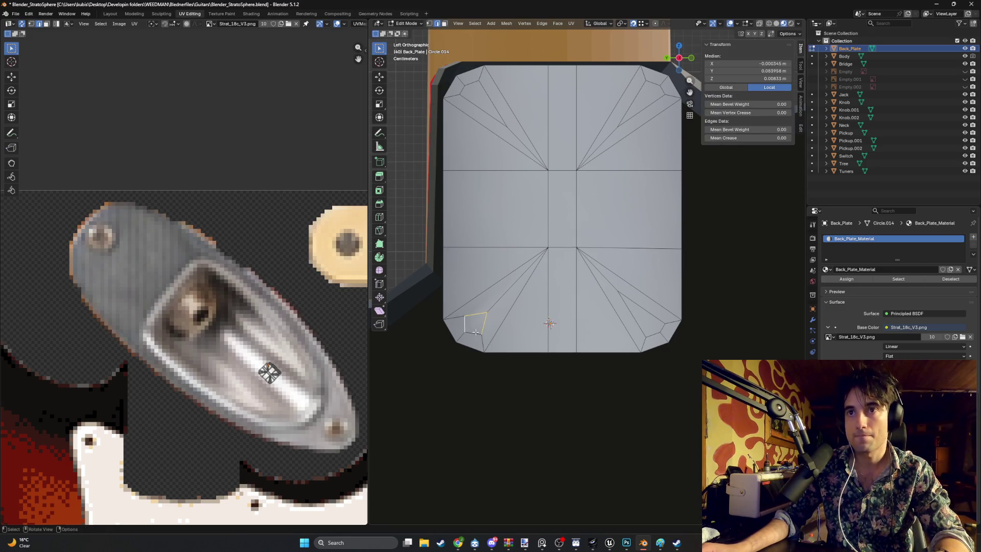
pyautogui.rightClick(476, 333)
# Make both bottom corner loops circular with LoopTools Circle, scaling the bottom-right ring to 0.51.
pyautogui.moveTo(474, 280)
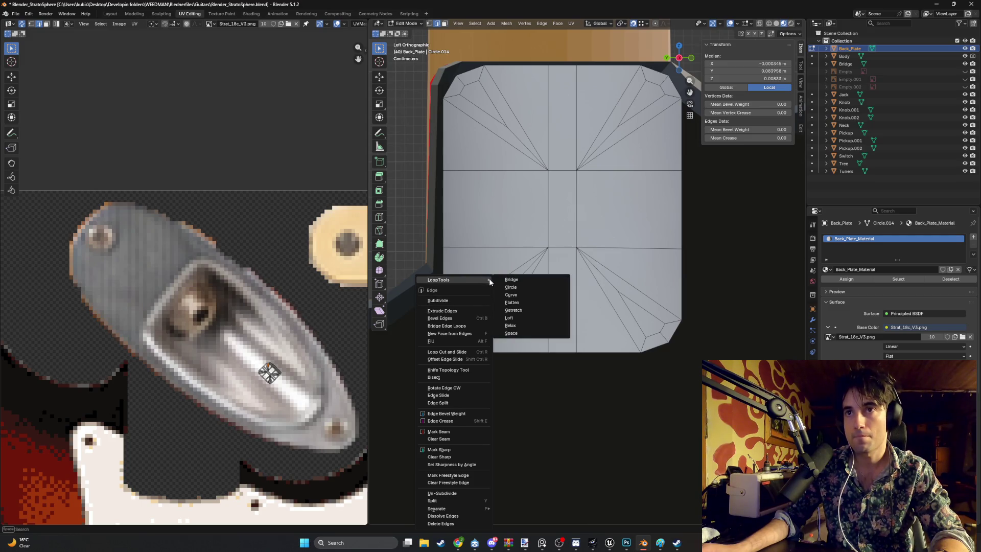
pyautogui.click(511, 287)
pyautogui.click(501, 312)
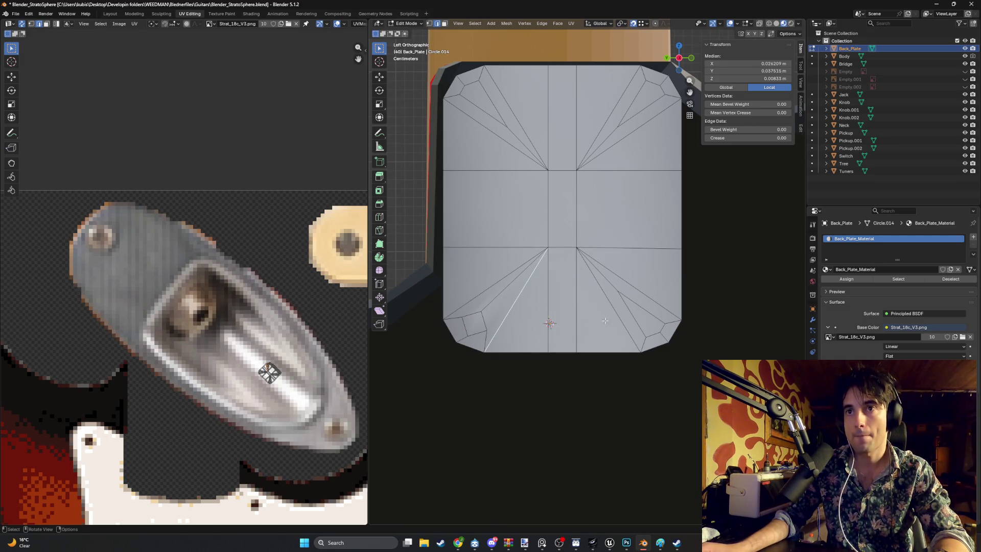
pyautogui.keyDown('shift'); pyautogui.click(645, 312); pyautogui.keyUp('shift')
pyautogui.rightClick(633, 311)
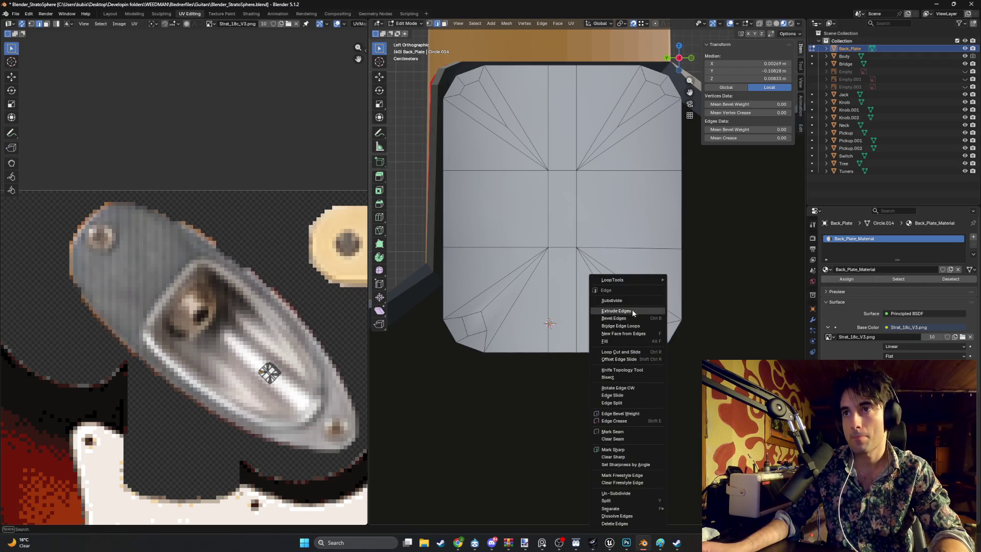
pyautogui.moveTo(639, 280)
pyautogui.click(684, 289)
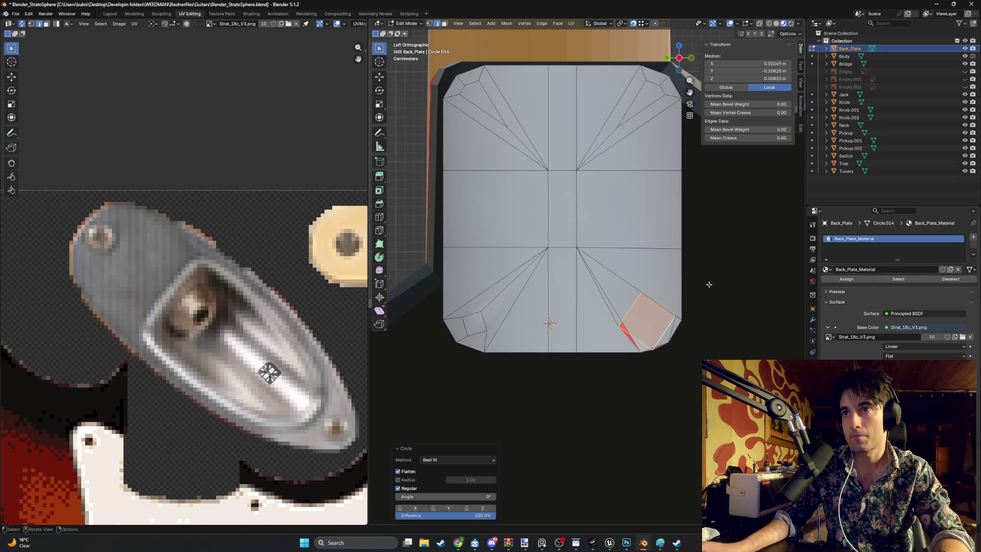
pyautogui.press('s')
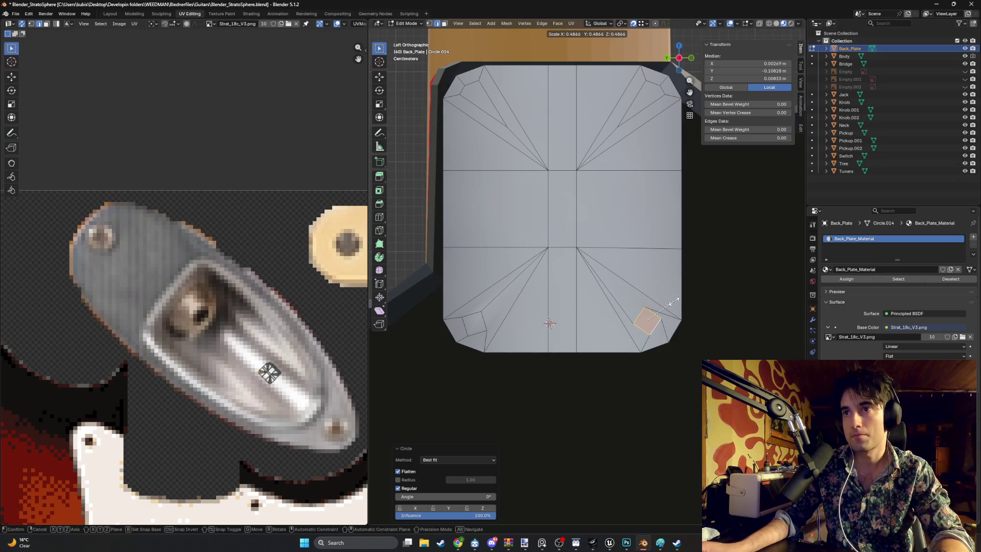
pyautogui.click(675, 302)
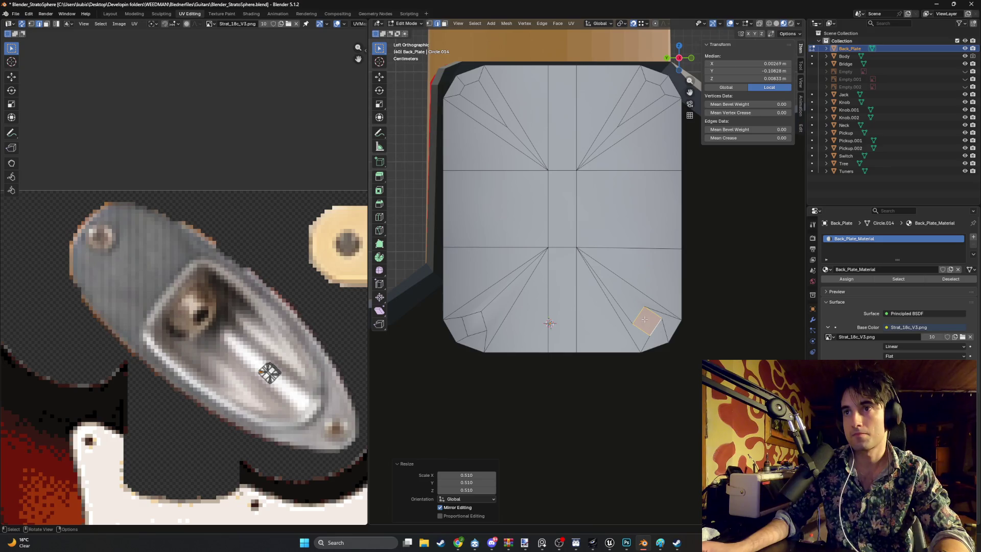
# Rotate the bottom-right ring 51.6° and the bottom-left ring 13°.
pyautogui.keyDown('shift'); pyautogui.moveTo(639, 312); pyautogui.dragTo(595, 274, button='middle'); pyautogui.keyUp('shift')
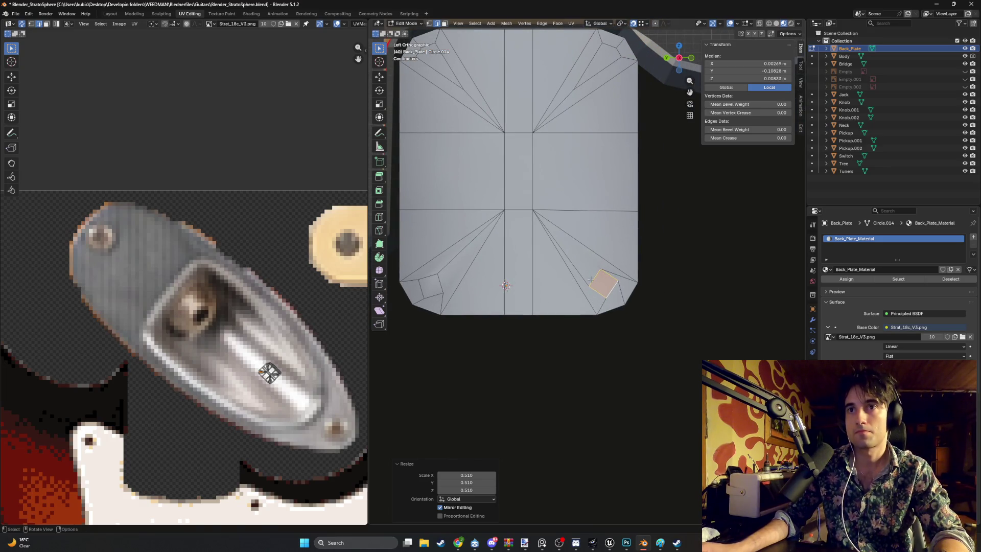
pyautogui.press('r')
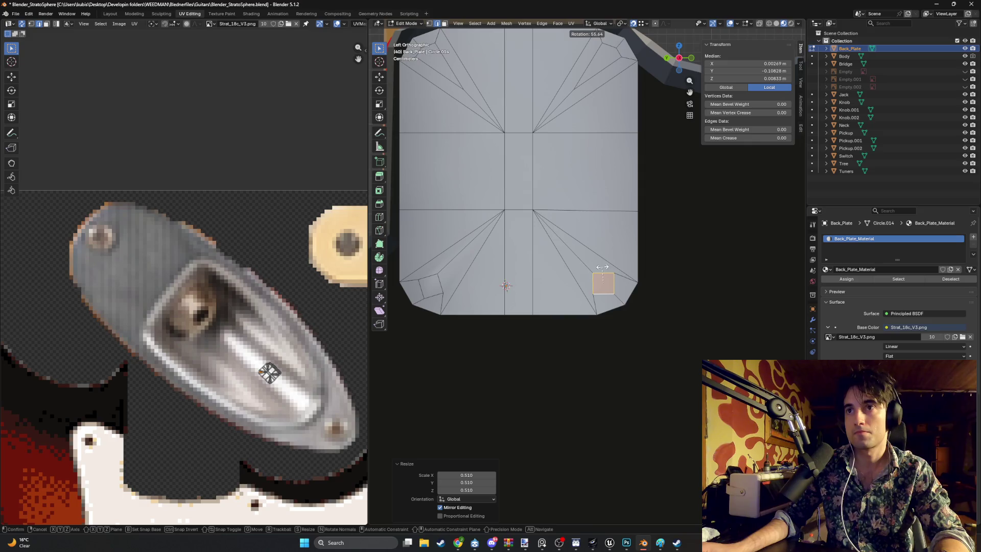
pyautogui.click(602, 265)
pyautogui.keyDown('shift'); pyautogui.moveTo(497, 261); pyautogui.dragTo(491, 373, button='middle'); pyautogui.keyUp('shift')
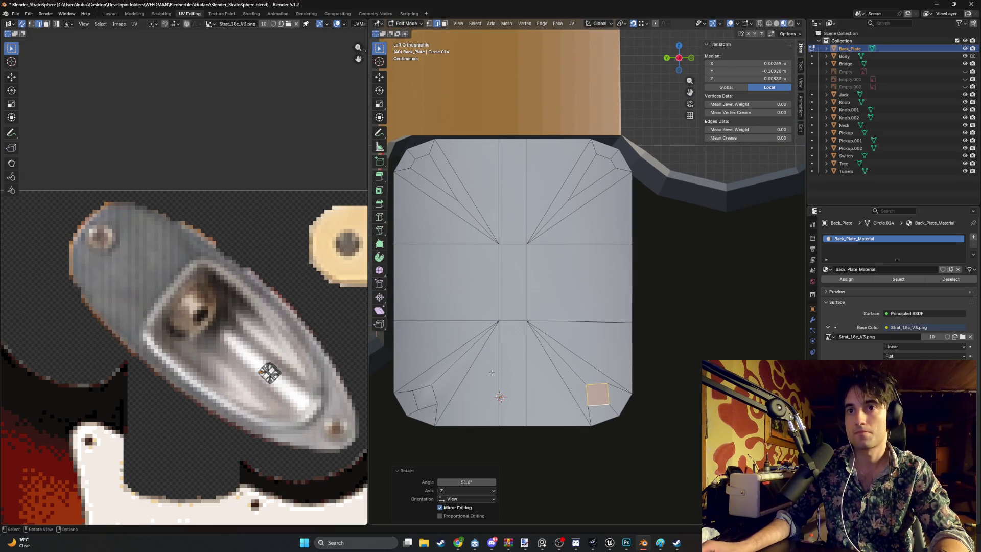
pyautogui.click(426, 398)
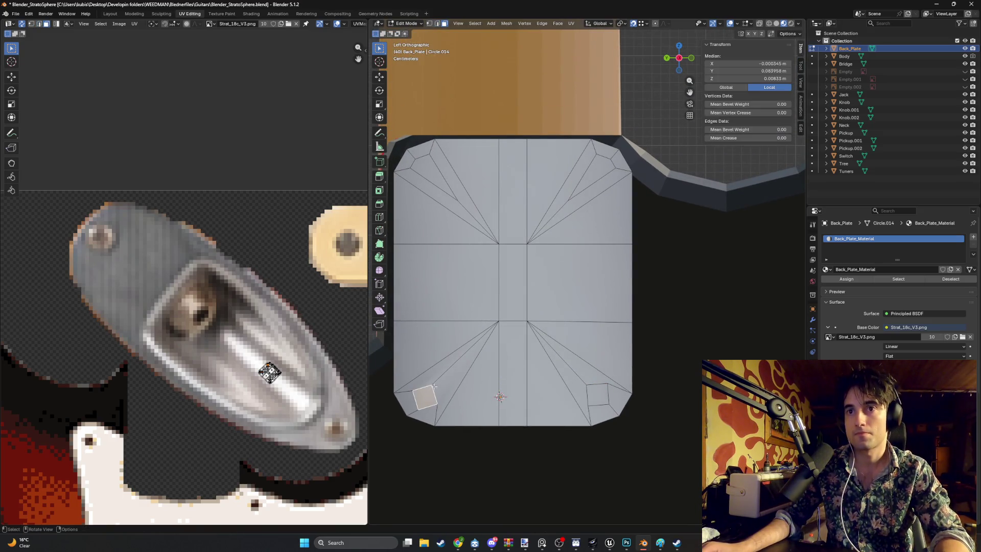
pyautogui.press('r')
pyautogui.click(446, 382)
# Move a vertex of the top-right corner fan to start reshaping that inset.
pyautogui.moveTo(447, 380); pyautogui.dragTo(461, 358, button='middle')
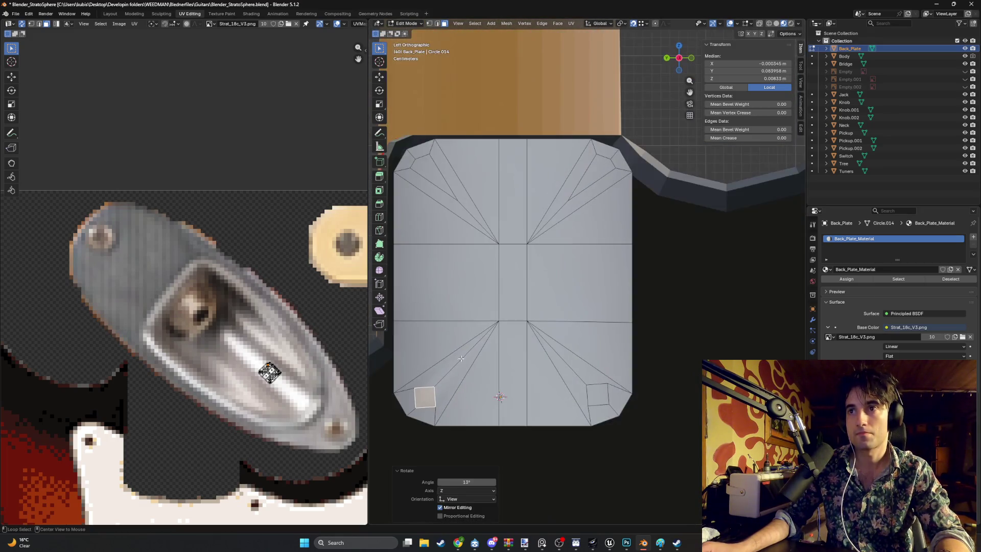
pyautogui.moveTo(524, 356)
pyautogui.keyDown('alt'); pyautogui.mouseDown(button='middle')
pyautogui.moveTo(497, 365)
pyautogui.moveTo(534, 363)
pyautogui.mouseUp(button='middle'); pyautogui.keyUp('alt')
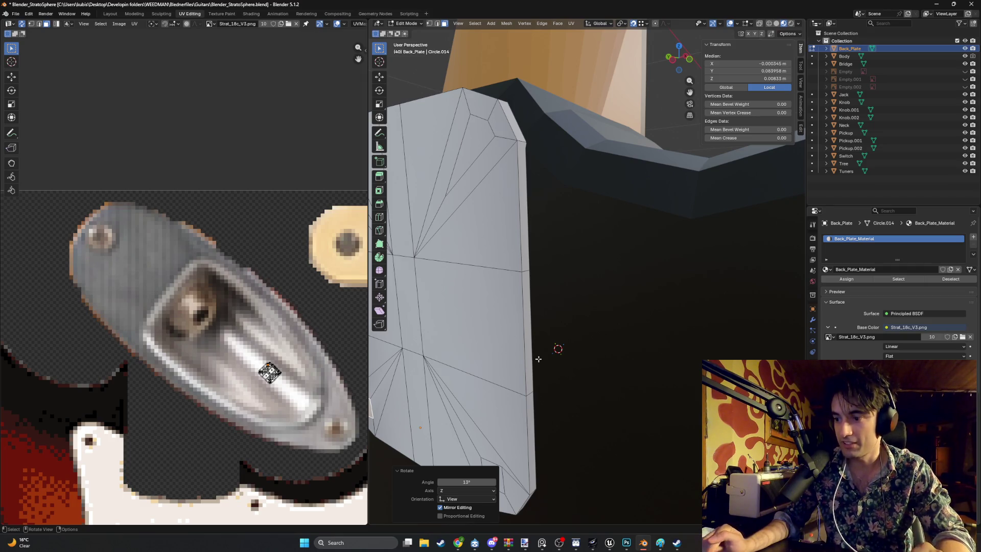
pyautogui.moveTo(538, 359)
pyautogui.mouseDown(button='middle')
pyautogui.moveTo(499, 212)
pyautogui.moveTo(550, 235)
pyautogui.moveTo(537, 303)
pyautogui.mouseUp(button='middle')
pyautogui.press('1')
pyautogui.click(508, 216)
pyautogui.press('g')
pyautogui.press('y')
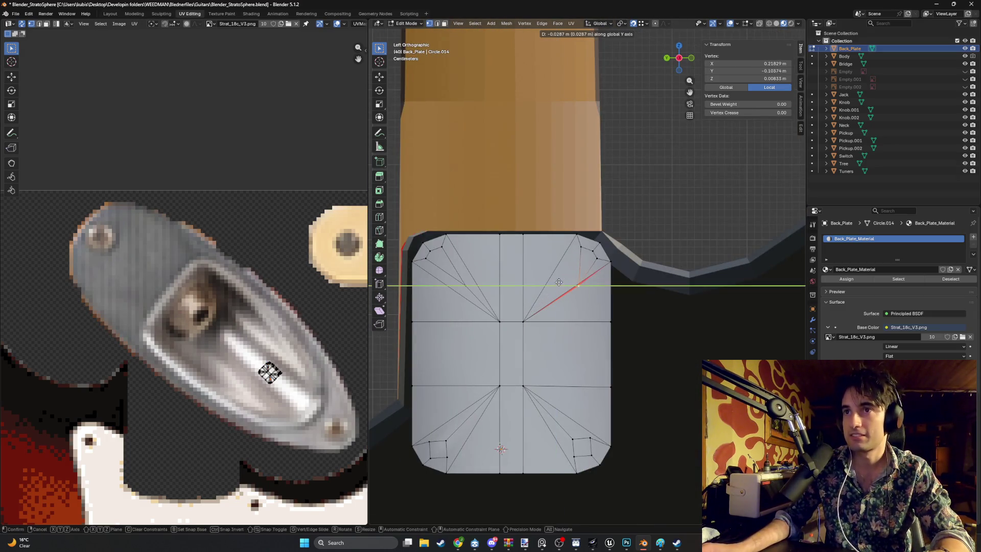
pyautogui.press('y')
pyautogui.press('y')
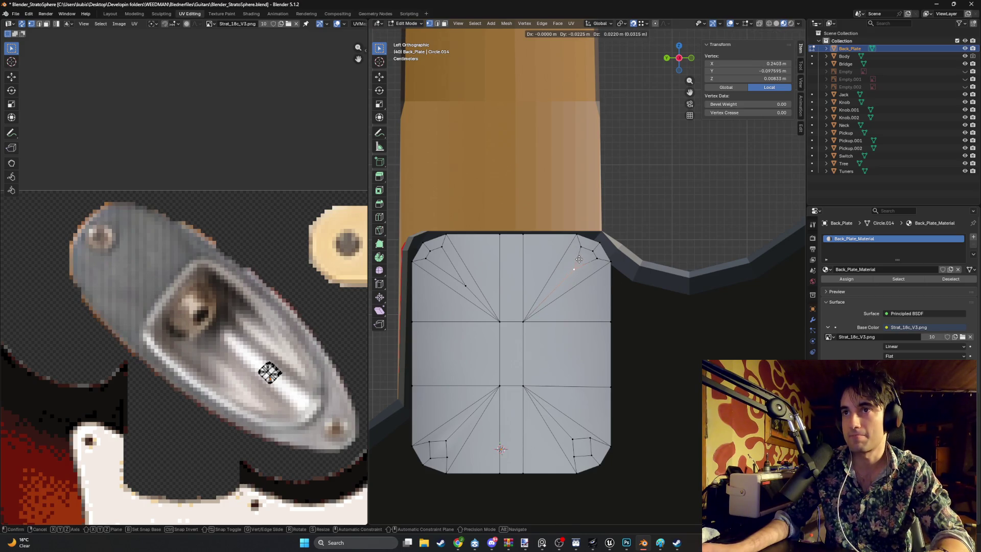
pyautogui.click(574, 266)
pyautogui.scroll(1, 572, 267)
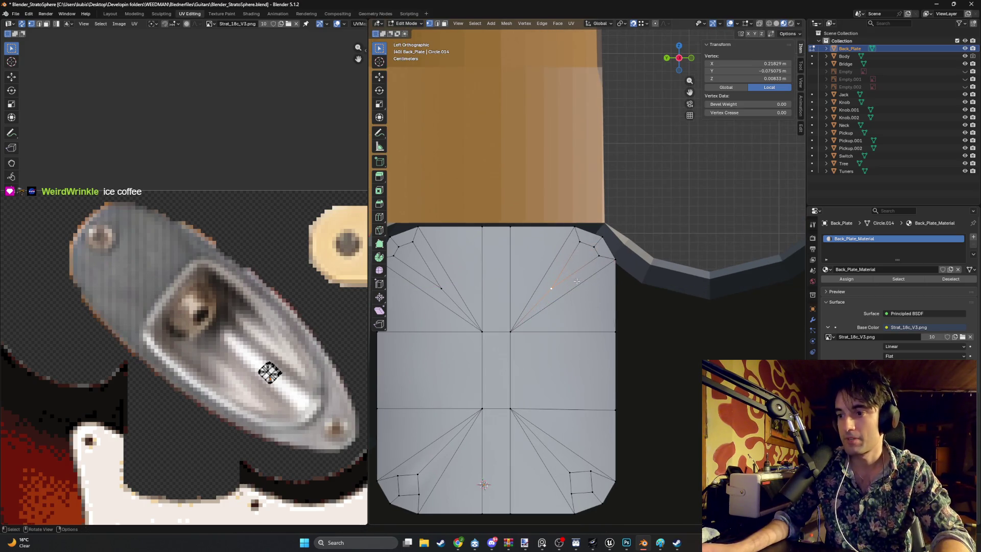
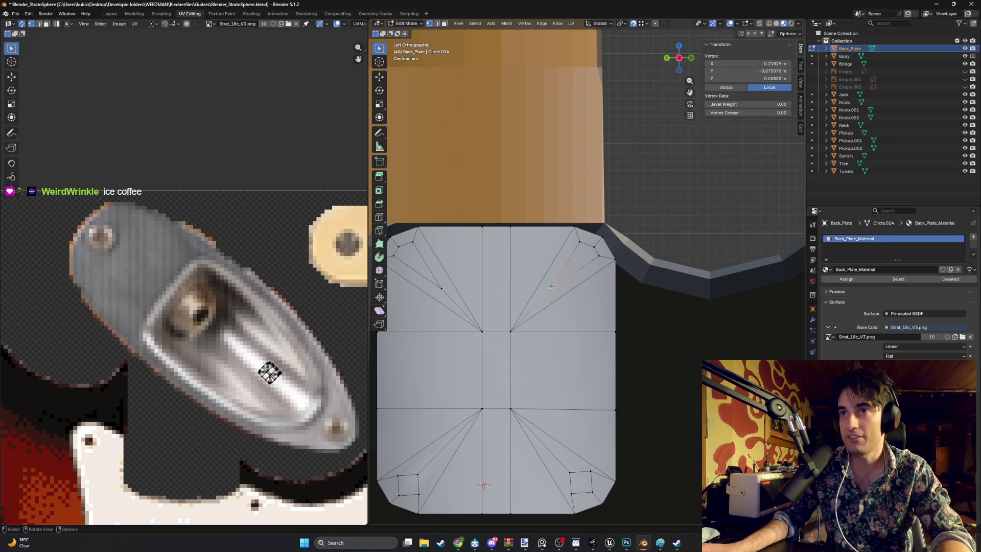
# Make the top-right corner face regular with LoopTools Circle, scaling 0.383, rotating about -57°, then scaling 1.290.
pyautogui.press('3')
pyautogui.click(576, 261)
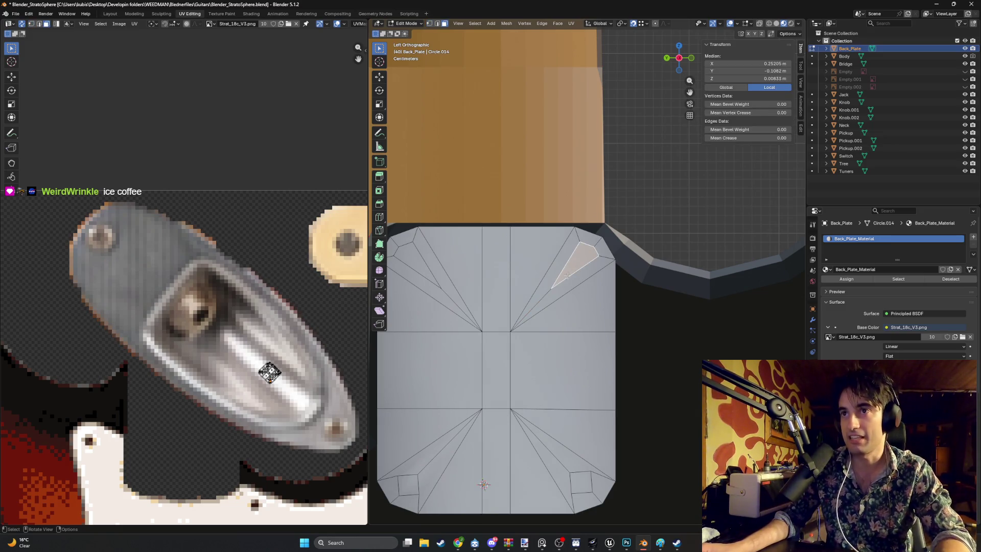
pyautogui.rightClick(565, 271)
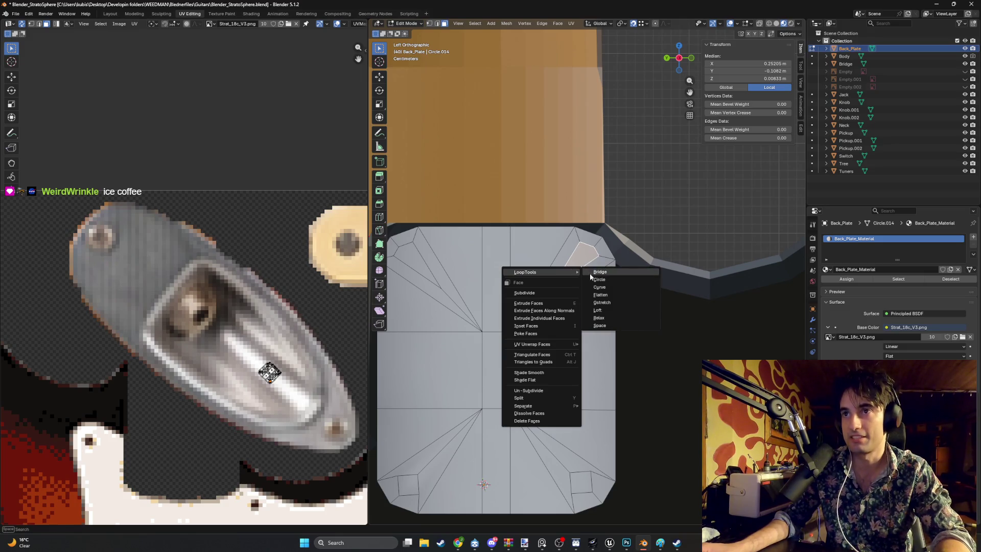
pyautogui.click(598, 279)
pyautogui.press('s')
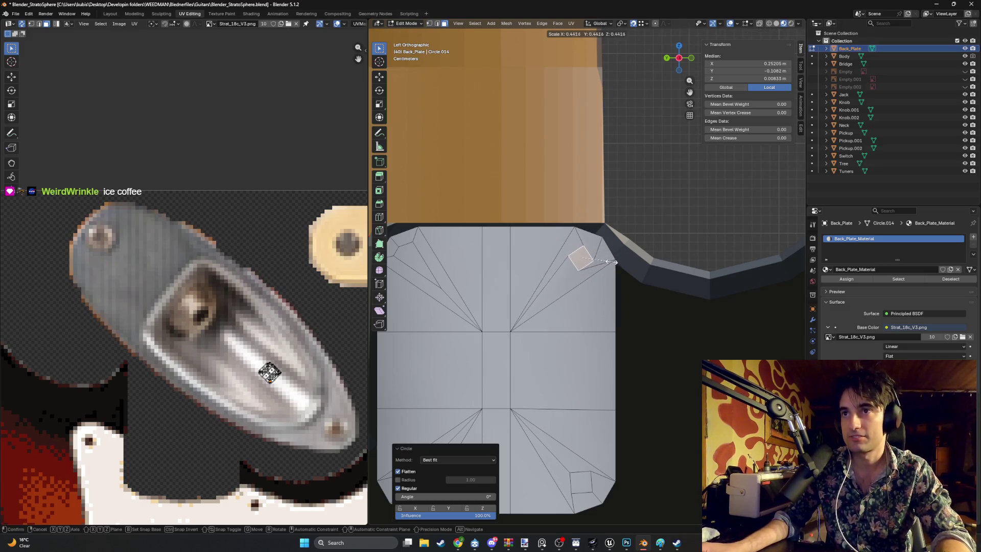
pyautogui.click(603, 258)
pyautogui.press('r')
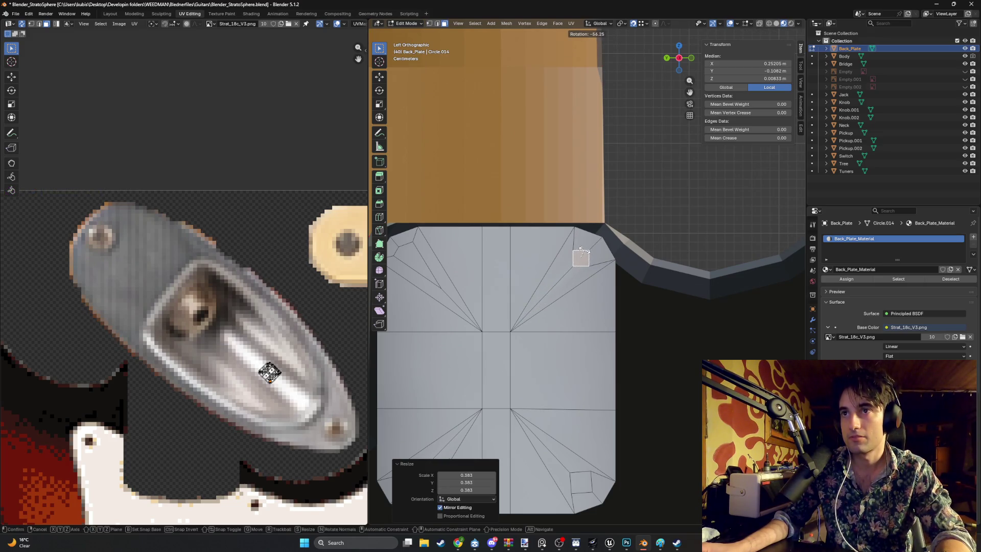
pyautogui.click(611, 254)
pyautogui.press('s')
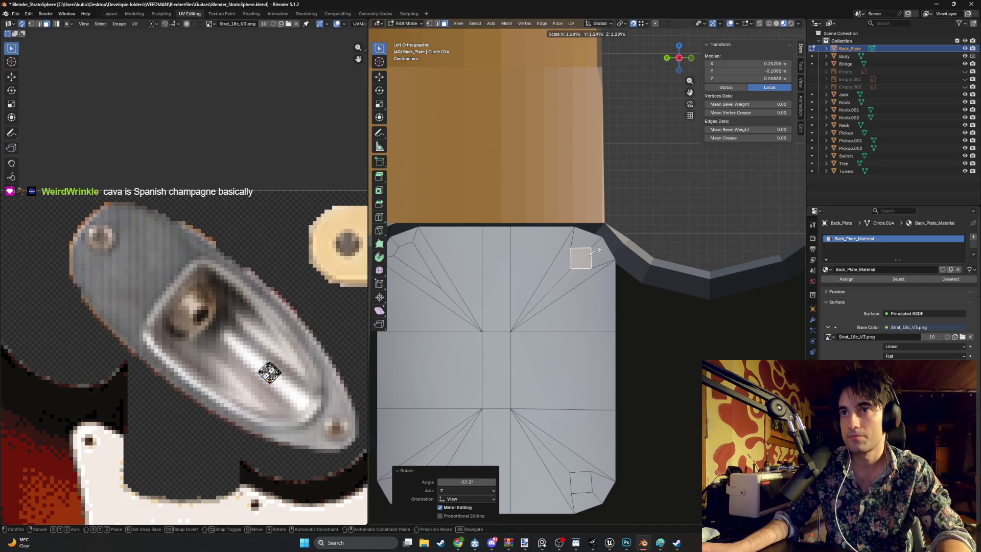
pyautogui.click(592, 251)
# Move a top-left corner vertex along Z and reorient the view onto the plate.
pyautogui.keyDown('shift'); pyautogui.moveTo(498, 271); pyautogui.dragTo(566, 247, button='middle'); pyautogui.keyUp('shift')
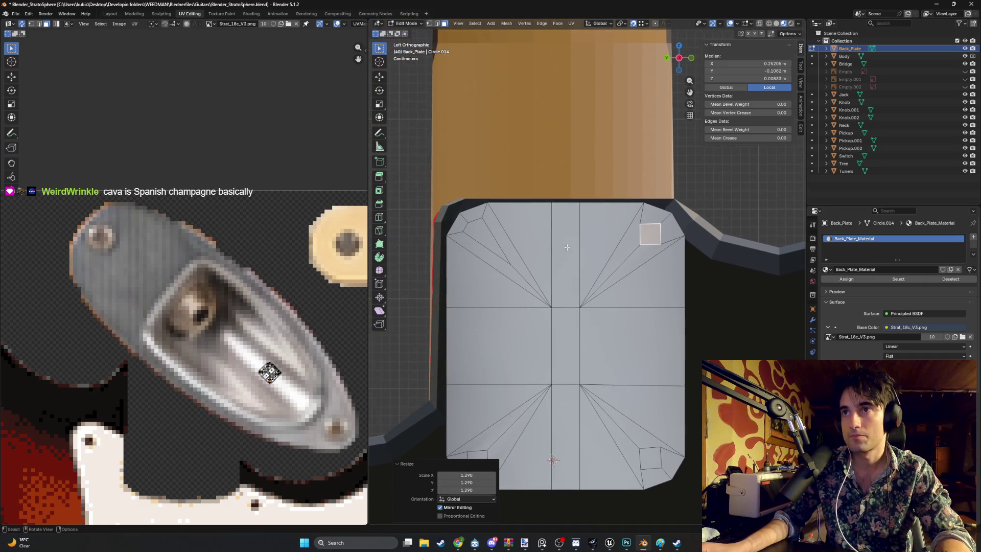
pyautogui.press('1')
pyautogui.click(496, 246)
pyautogui.press('g')
pyautogui.press('z')
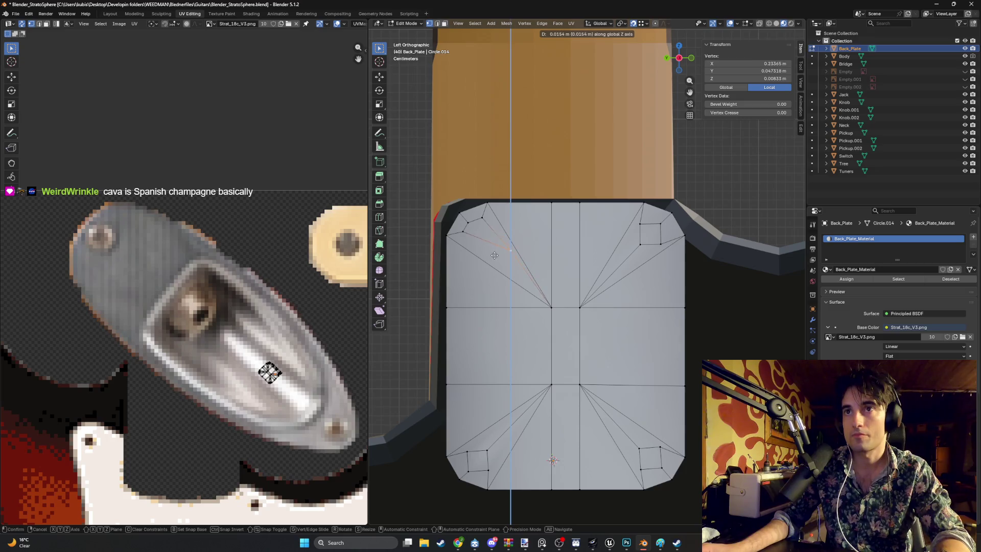
pyautogui.click(494, 255)
pyautogui.moveTo(495, 255); pyautogui.dragTo(498, 250, button='middle')
pyautogui.scroll(-3, 523, 262)
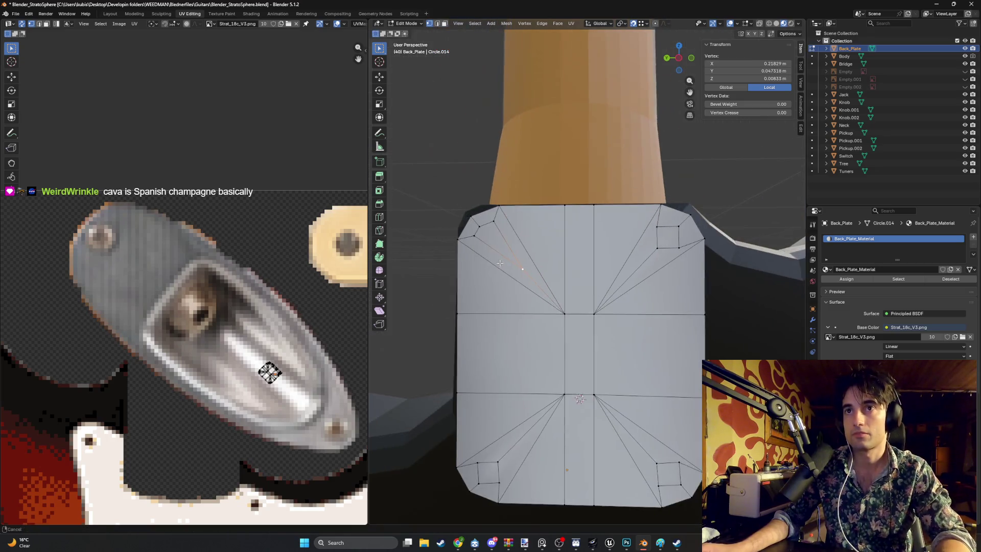
# Regularize the top-left corner face with LoopTools Circle, scale it to 0.468 and rotate 55.5°.
pyautogui.press('3')
pyautogui.click(498, 239)
pyautogui.rightClick(510, 247)
pyautogui.moveTo(511, 246)
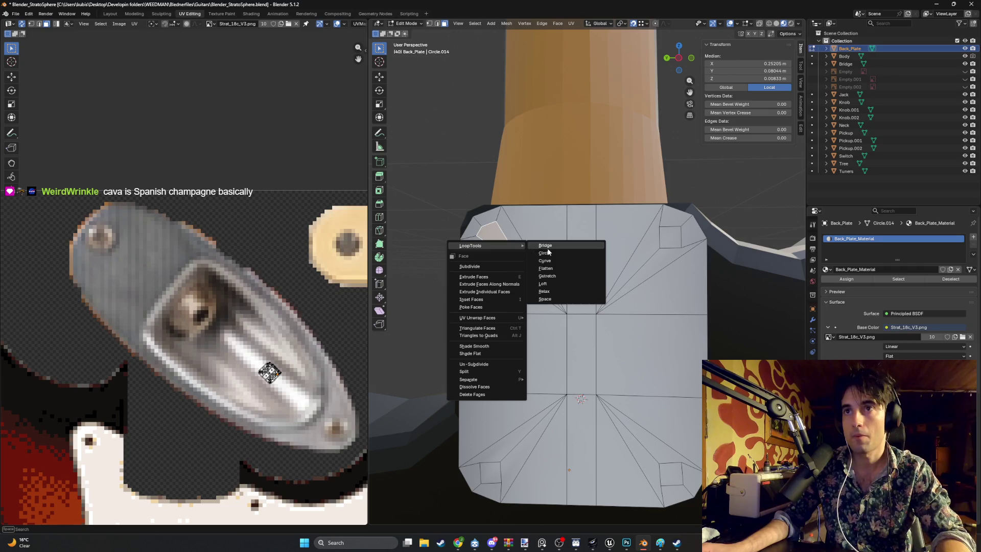
pyautogui.click(547, 252)
pyautogui.press('s')
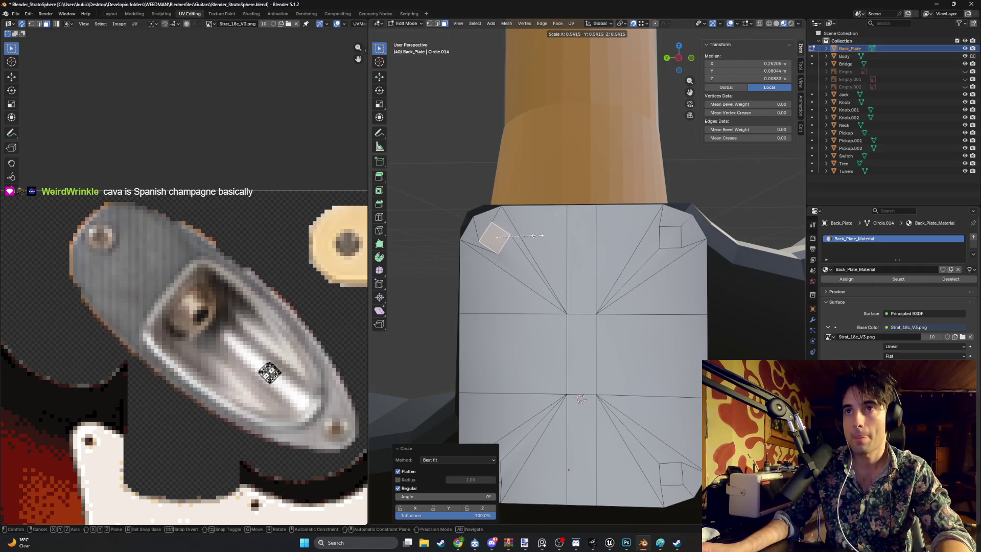
pyautogui.click(529, 236)
pyautogui.press('r')
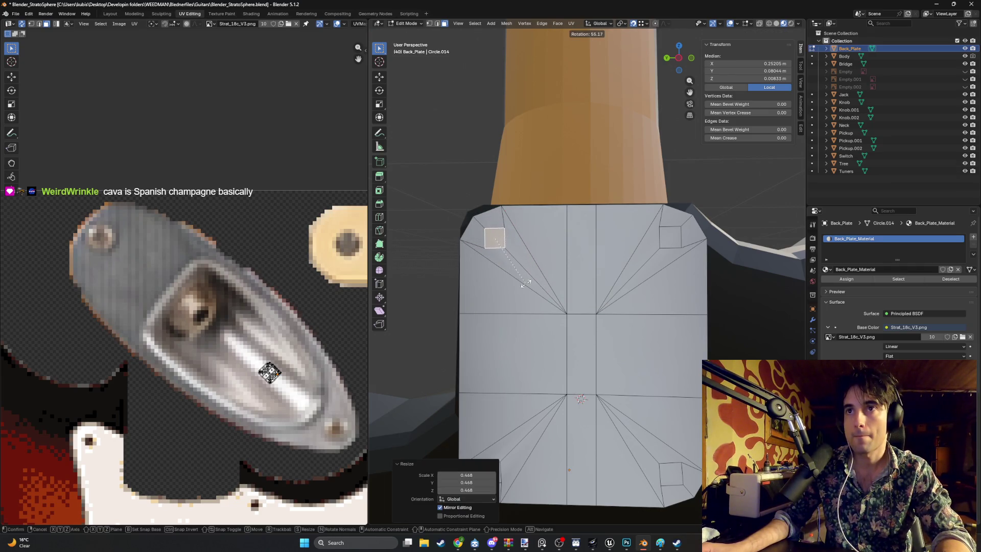
pyautogui.click(526, 280)
# Select all four corner screw faces and scale them together.
pyautogui.keyDown('shift'); pyautogui.moveTo(556, 314); pyautogui.dragTo(557, 276, button='middle'); pyautogui.keyUp('shift')
pyautogui.scroll(-2, 572, 293)
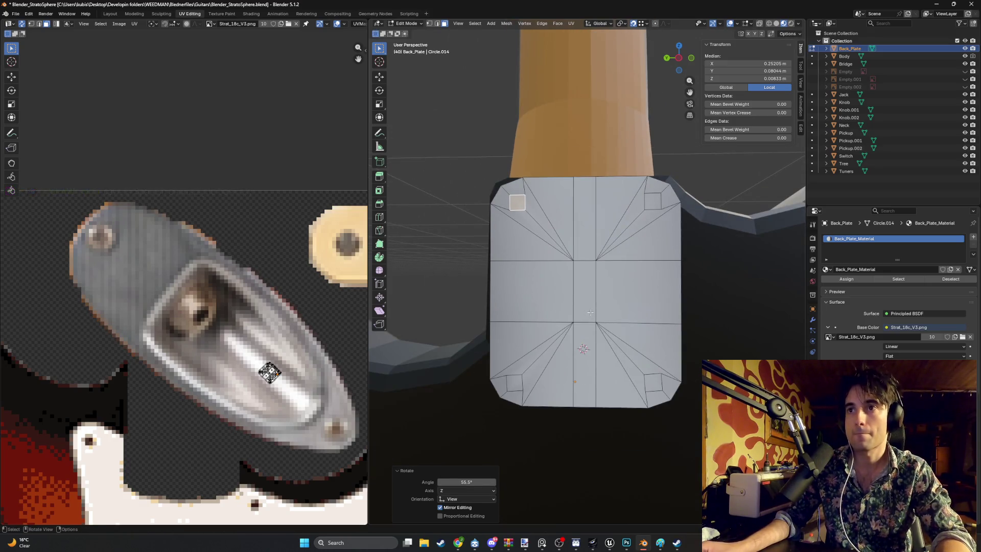
pyautogui.keyDown('shift'); pyautogui.click(654, 383); pyautogui.keyUp('shift')
pyautogui.keyDown('shift'); pyautogui.click(652, 201); pyautogui.keyUp('shift')
pyautogui.keyDown('shift'); pyautogui.click(518, 205); pyautogui.keyUp('shift')
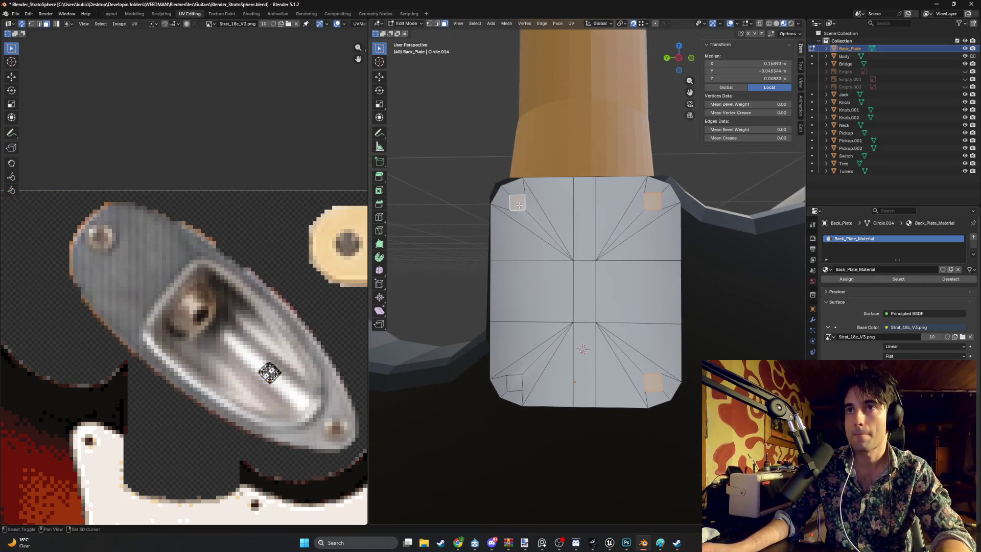
pyautogui.keyDown('shift'); pyautogui.click(513, 382); pyautogui.keyUp('shift')
pyautogui.press('s')
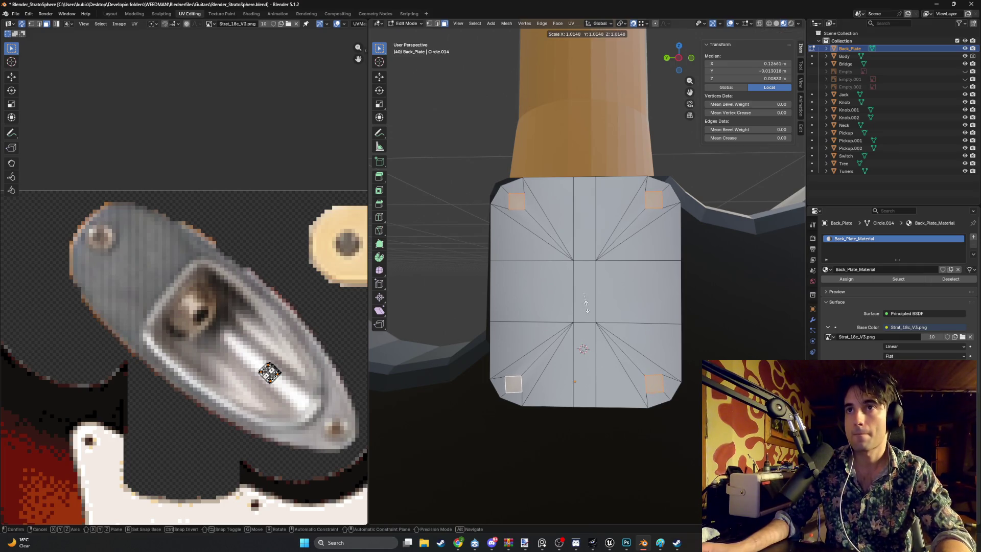
pyautogui.click(646, 207)
# Enlarge the bottom-right and bottom-left corner faces individually.
pyautogui.keyDown('shift'); pyautogui.click(653, 383); pyautogui.keyUp('shift')
pyautogui.press('s')
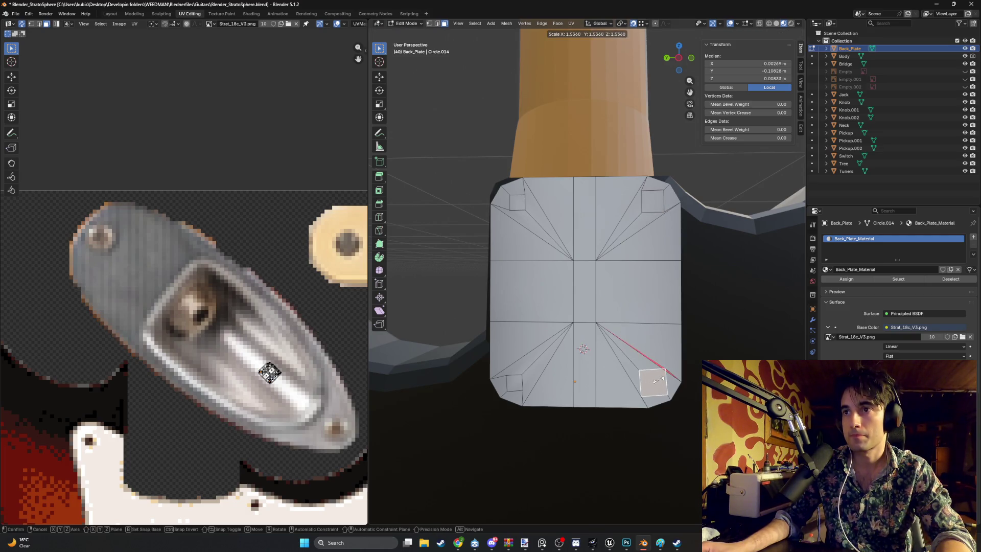
pyautogui.click(658, 379)
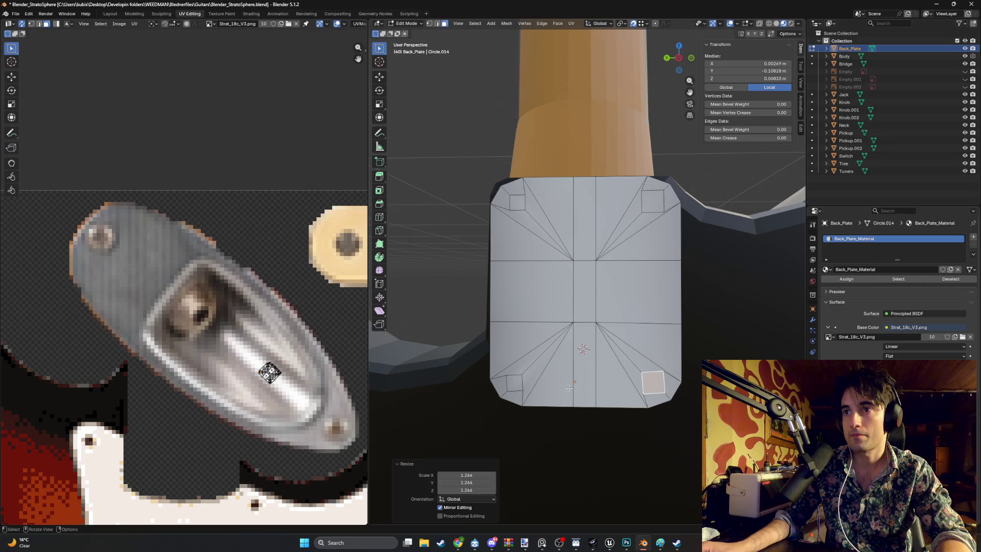
pyautogui.click(513, 387)
pyautogui.press('s')
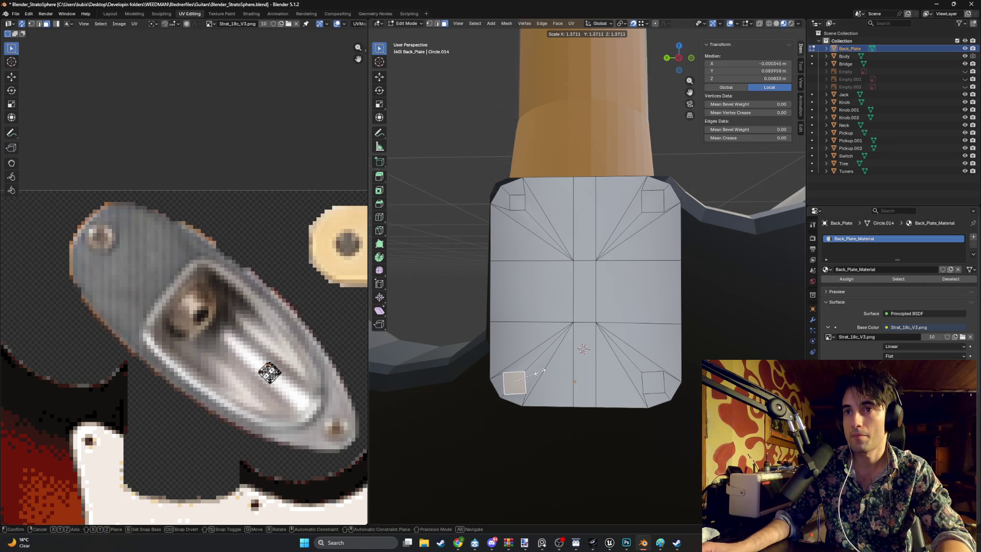
pyautogui.click(540, 372)
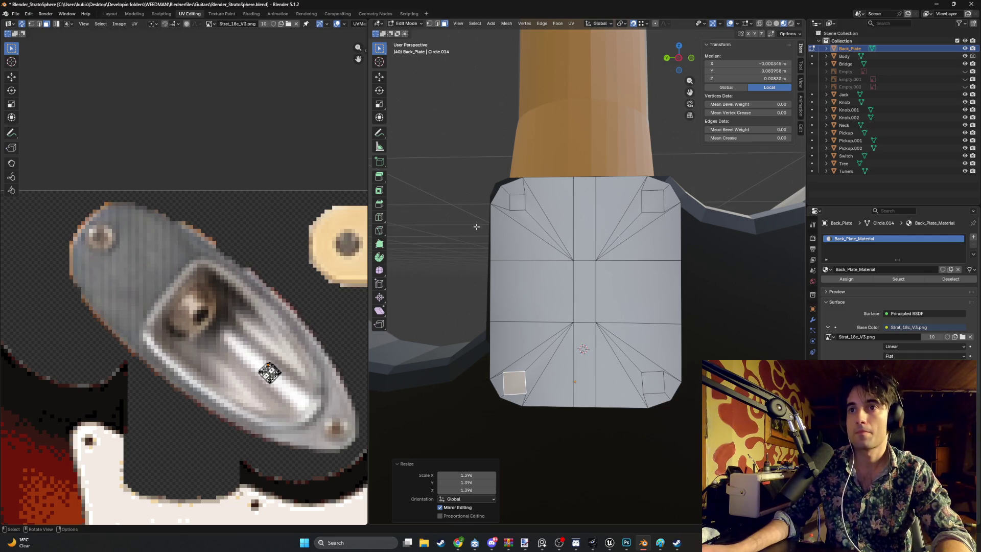
# Enlarge the top-left corner face by 1.412 and orbit to inspect the plate.
pyautogui.click(512, 203)
pyautogui.press('s')
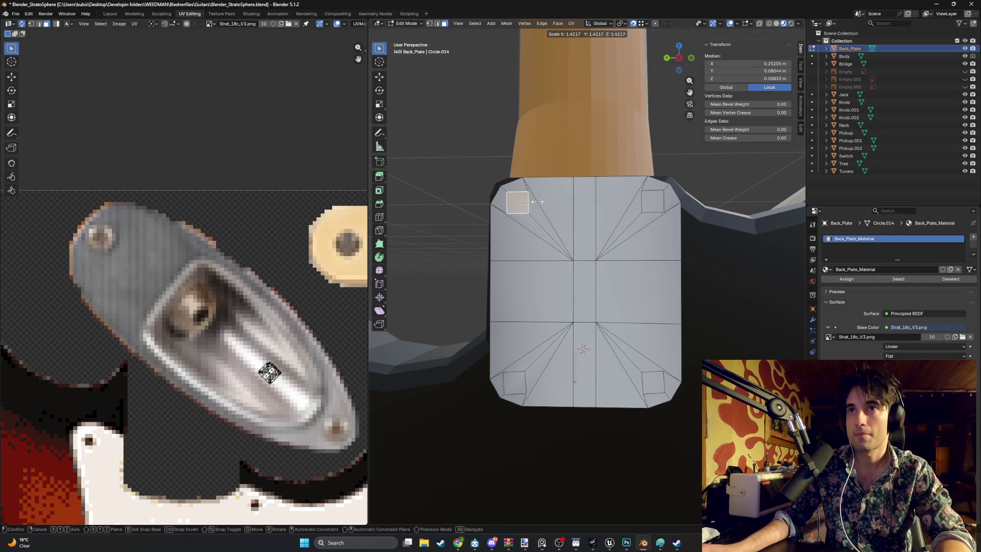
pyautogui.click(536, 201)
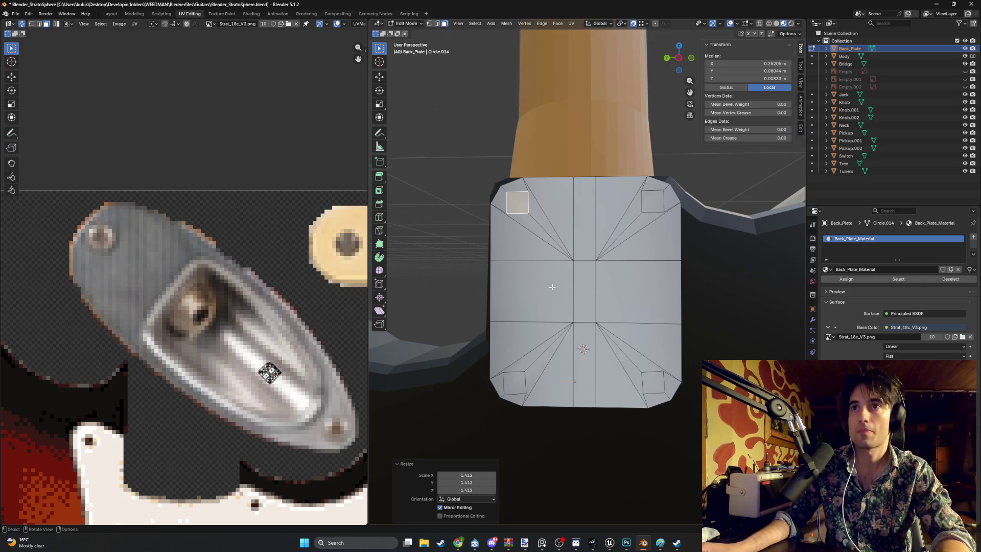
pyautogui.scroll(-1, 551, 287)
pyautogui.moveTo(566, 325); pyautogui.dragTo(576, 284, button='middle')
pyautogui.moveTo(549, 242)
pyautogui.mouseDown(button='middle')
pyautogui.moveTo(558, 316)
pyautogui.moveTo(530, 286)
pyautogui.mouseUp(button='middle')
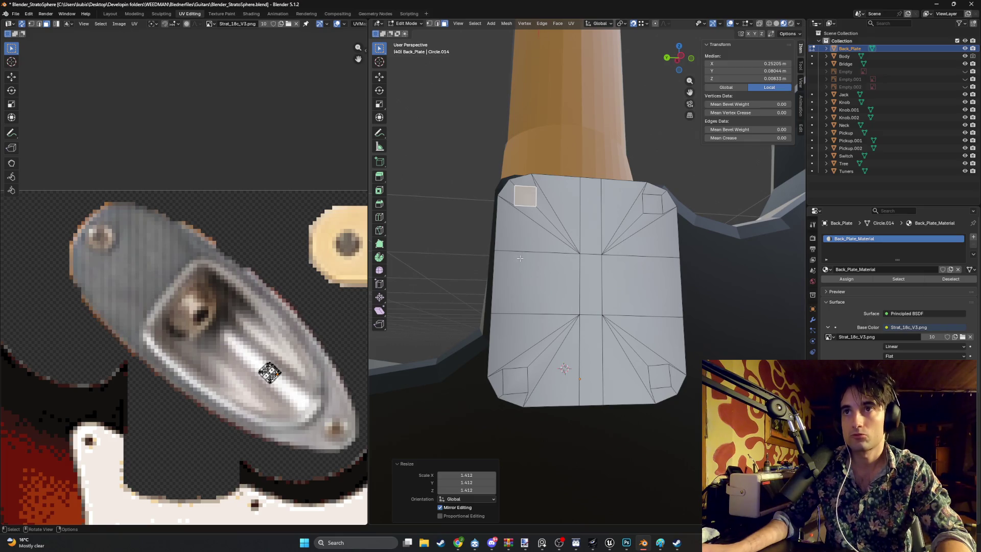
# Slide two lower-left vertices of the plate along the Y axis.
pyautogui.press('1')
pyautogui.click(523, 368)
pyautogui.press('g')
pyautogui.press('y')
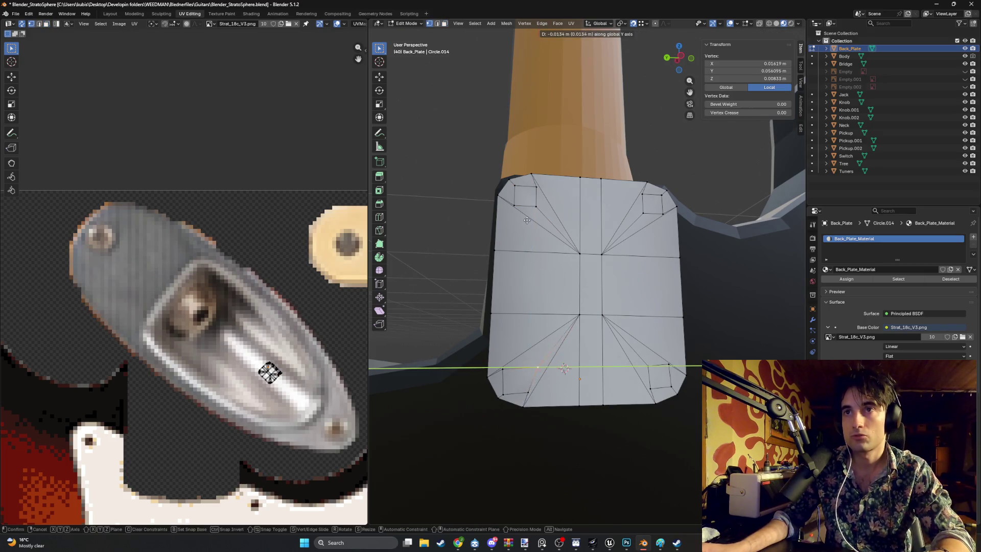
pyautogui.click(532, 206)
pyautogui.click(506, 369)
pyautogui.press('g')
pyautogui.press('y')
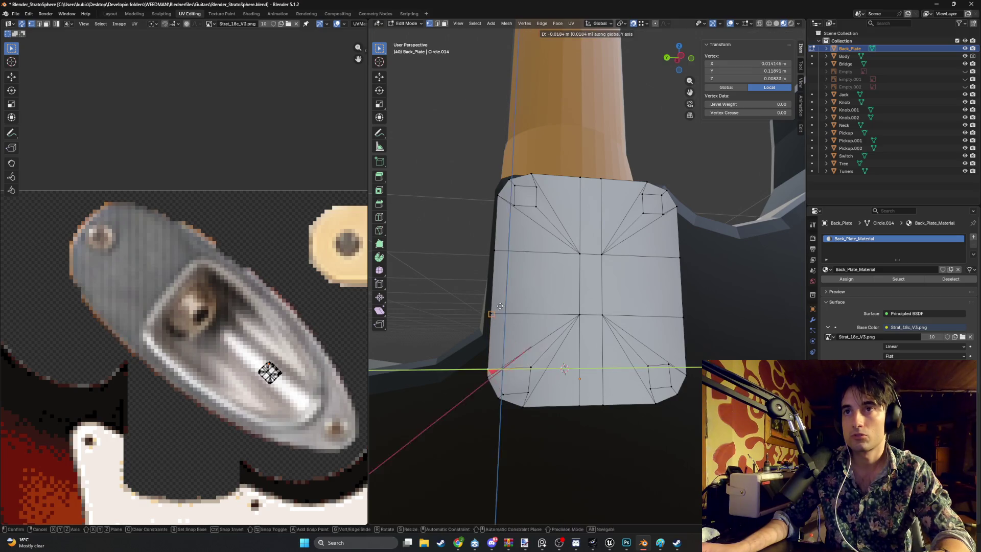
pyautogui.click(511, 345)
# Slide the lower-left corner vertex along the Y axis.
pyautogui.hotkey('alt', 'a')
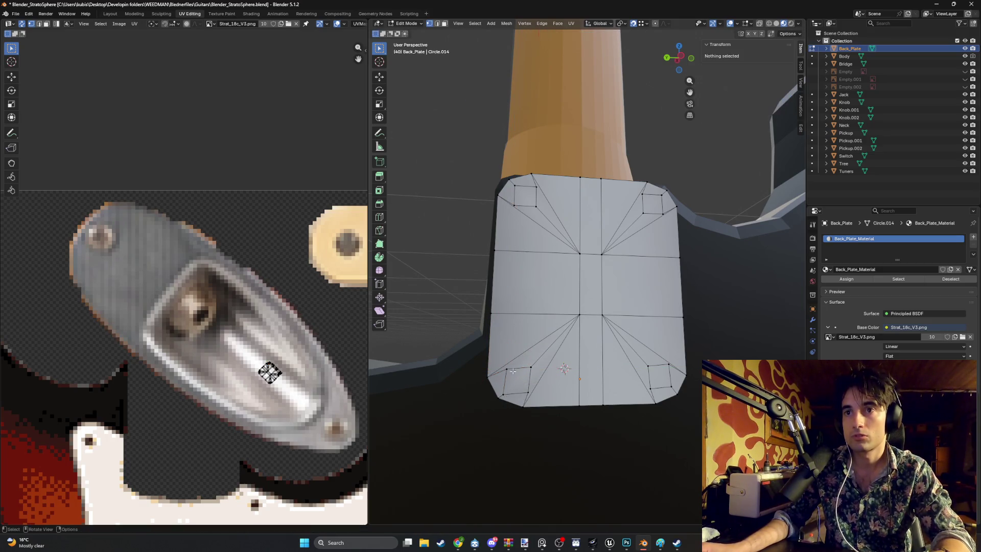
pyautogui.moveTo(512, 370); pyautogui.dragTo(531, 364, button='middle')
pyautogui.click(527, 390)
pyautogui.press('g')
pyautogui.press('y')
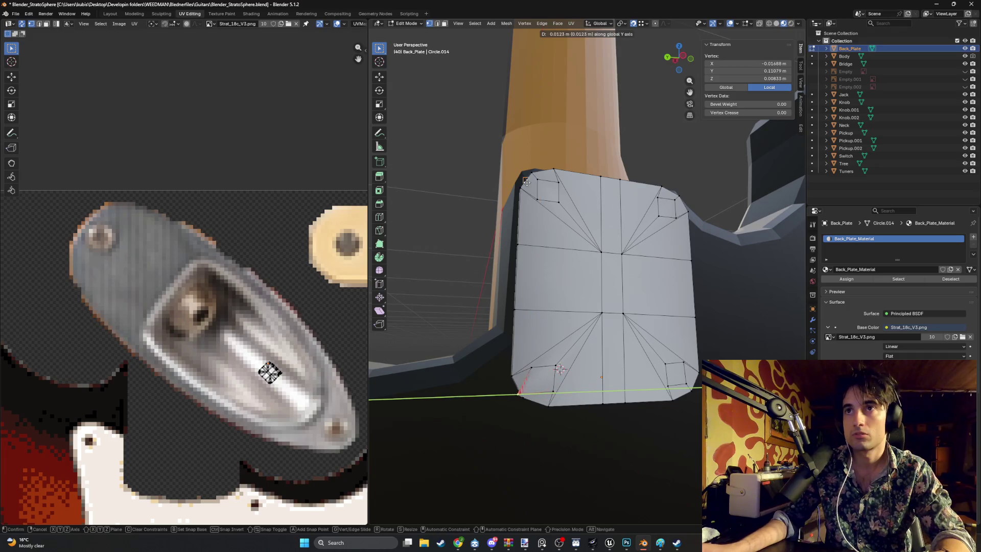
pyautogui.click(544, 211)
# Nudge a bottom-edge vertex -0.002006 m along Y and return to a frontal view.
pyautogui.click(558, 384)
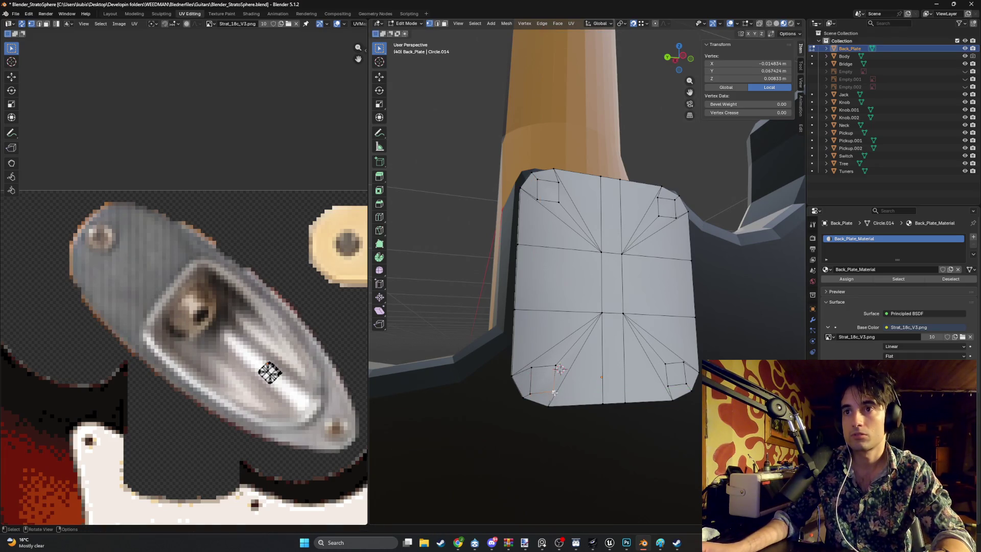
pyautogui.press('g')
pyautogui.press('z')
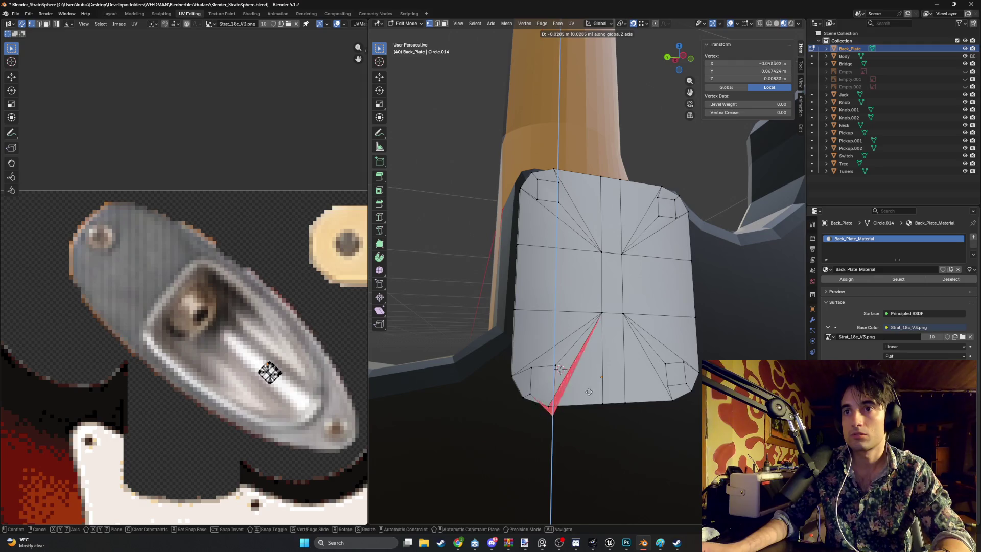
pyautogui.press('x')
pyautogui.press('z')
pyautogui.press('y')
pyautogui.click(557, 181)
pyautogui.moveTo(556, 180)
pyautogui.mouseDown(button='middle')
pyautogui.moveTo(538, 377)
pyautogui.moveTo(549, 376)
pyautogui.moveTo(541, 337)
pyautogui.mouseUp(button='middle')
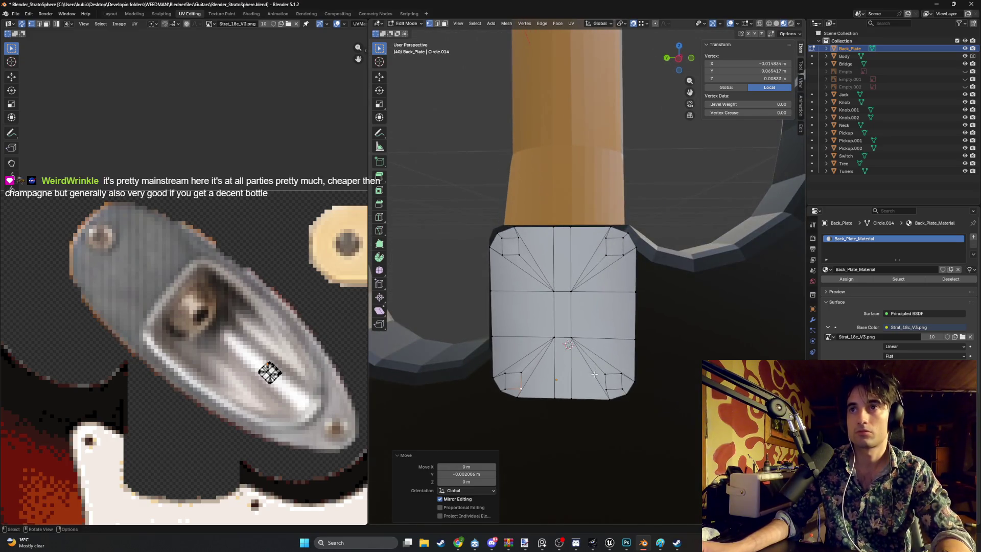
# Select the four corner screw faces and unwrap them with Smart UV Project.
pyautogui.press('3')
pyautogui.keyDown('shift'); pyautogui.click(511, 247); pyautogui.keyUp('shift')
pyautogui.keyDown('shift'); pyautogui.click(513, 380); pyautogui.keyUp('shift')
pyautogui.keyDown('shift'); pyautogui.click(610, 378); pyautogui.keyUp('shift')
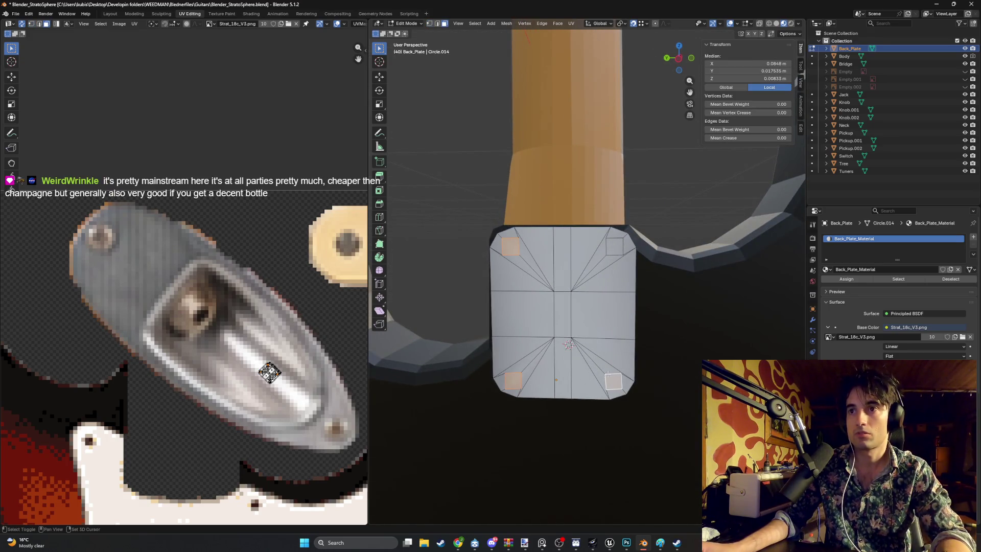
pyautogui.keyDown('shift'); pyautogui.click(611, 253); pyautogui.keyUp('shift')
pyautogui.press('u')
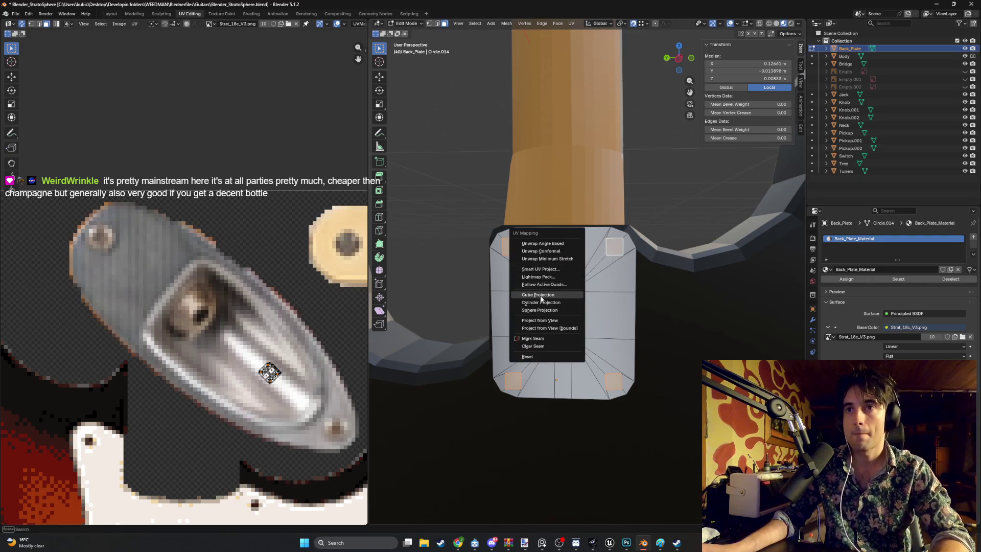
pyautogui.click(540, 269)
pyautogui.click(525, 340)
pyautogui.scroll(-5, 536, 345)
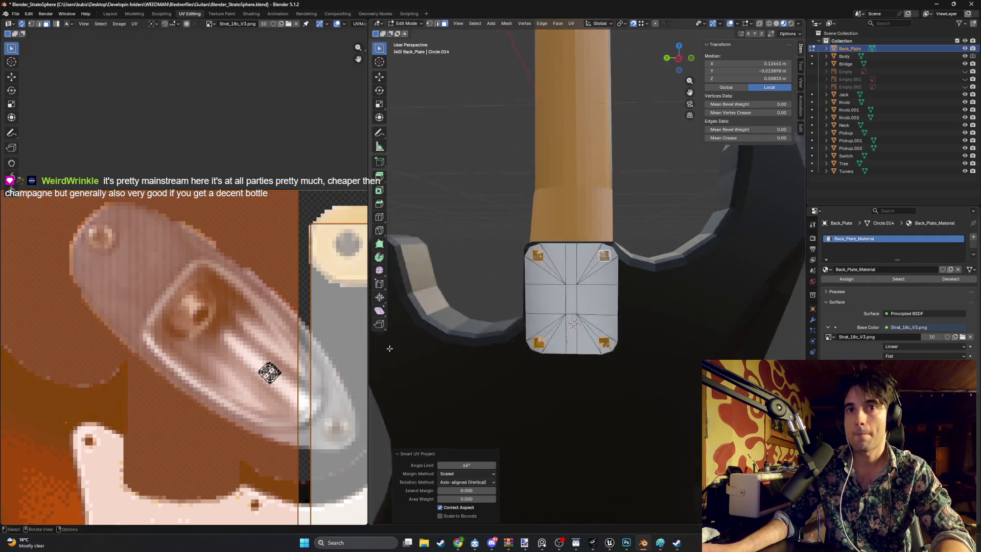
pyautogui.scroll(-8, 252, 347)
# Shrink the UV islands onto the jack plate image and reduce one face's UV to a small square.
pyautogui.press('s')
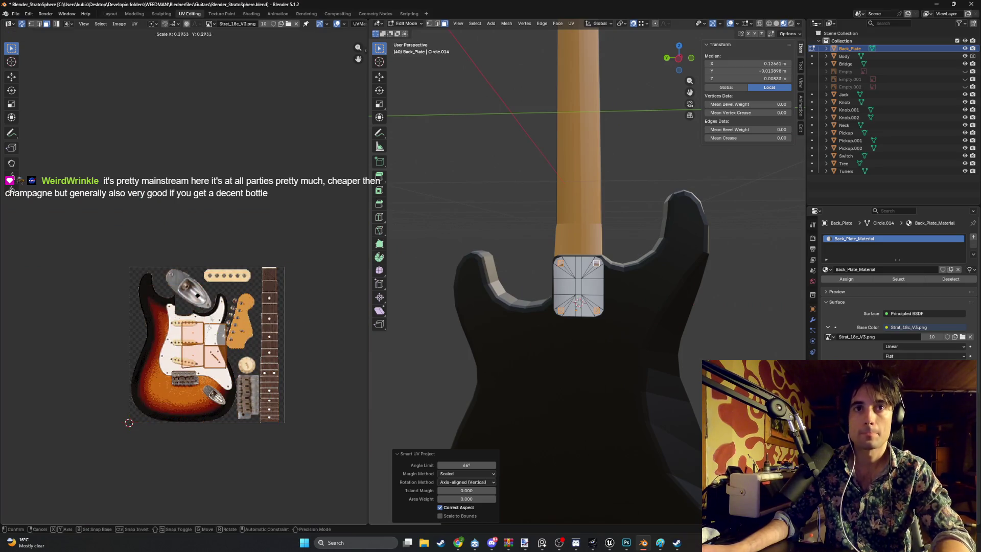
pyautogui.click(197, 324)
pyautogui.scroll(5, 197, 324)
pyautogui.press('g')
pyautogui.click(211, 266)
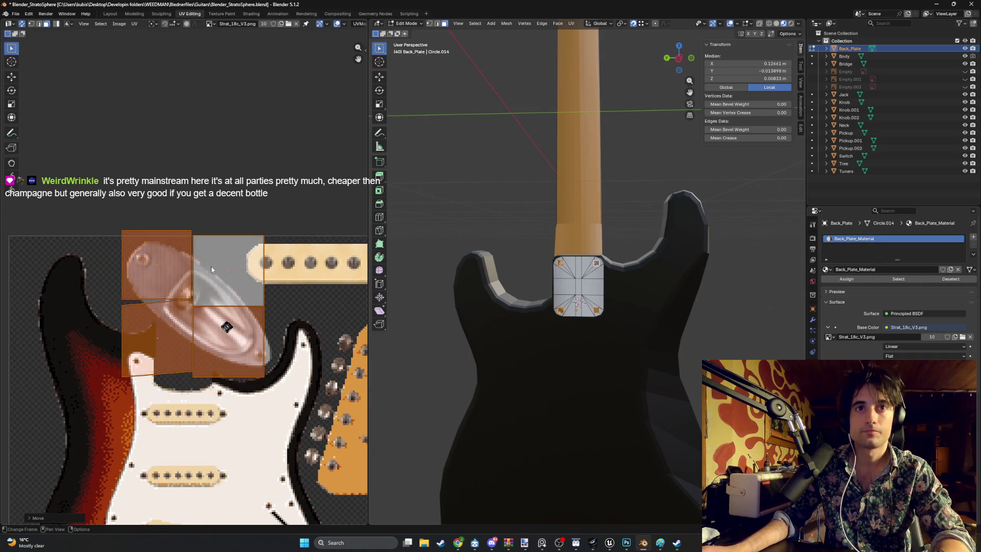
pyautogui.scroll(6, 250, 342)
pyautogui.moveTo(250, 341); pyautogui.dragTo(260, 350, button='middle')
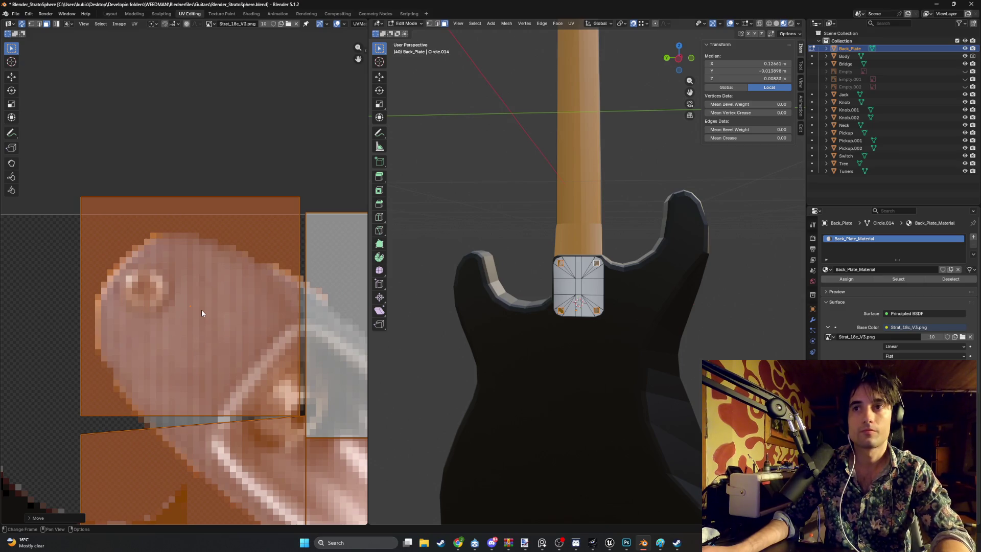
pyautogui.press('s')
pyautogui.click(210, 298)
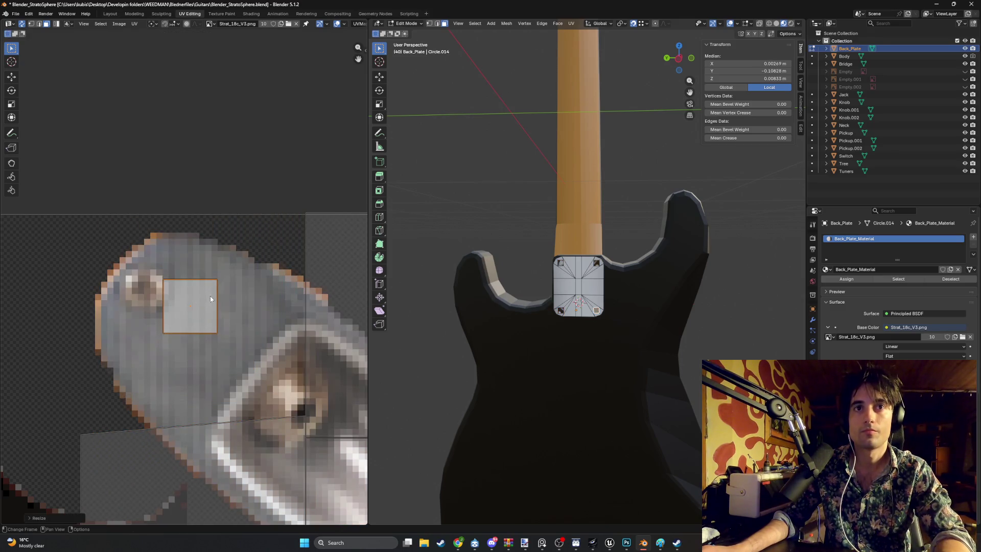
# Resize and position the first corner face's UV square over the screw image.
pyautogui.press('g')
pyautogui.click(164, 291)
pyautogui.scroll(7, 603, 347)
pyautogui.keyDown('shift'); pyautogui.moveTo(604, 346); pyautogui.dragTo(606, 286, button='middle'); pyautogui.keyUp('shift')
pyautogui.press('s')
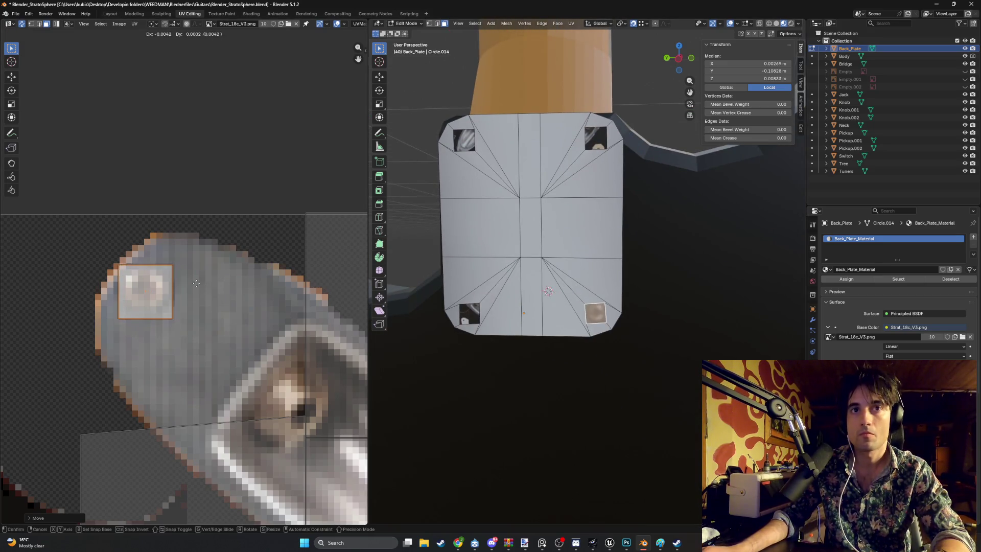
pyautogui.click(247, 287)
pyautogui.press('s')
pyautogui.click(219, 289)
pyautogui.press('g')
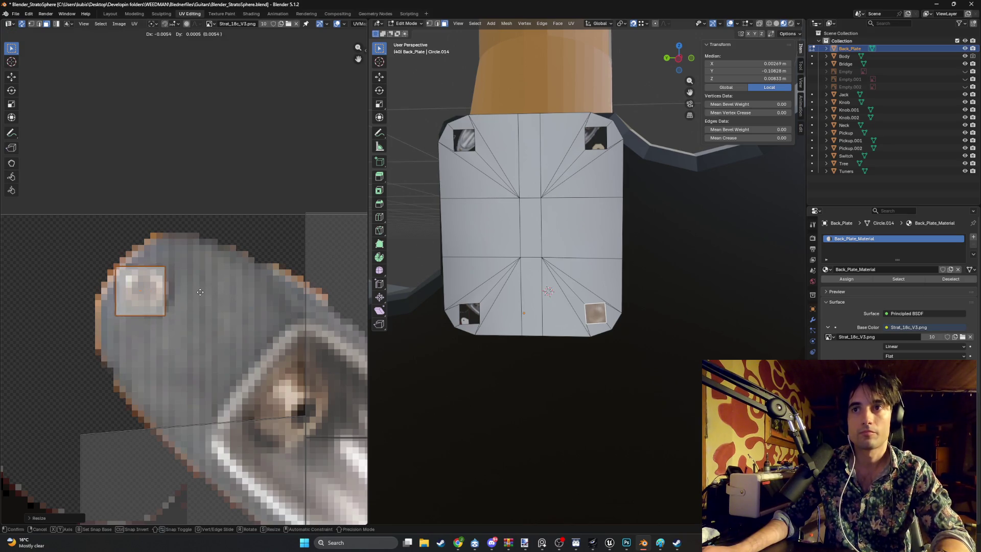
pyautogui.click(201, 292)
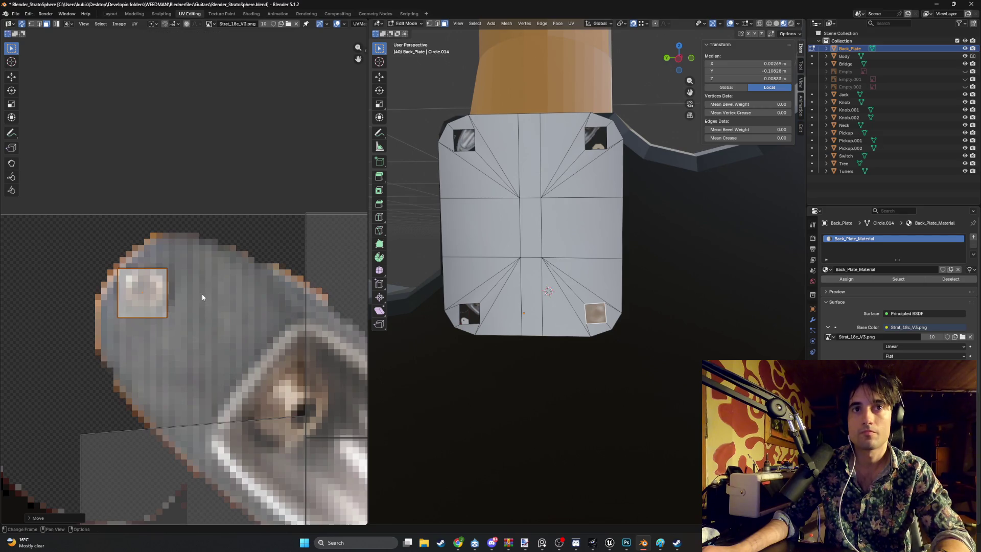
# Shrink the bottom-left corner face's UV to a square sized to the screw image.
pyautogui.click(469, 316)
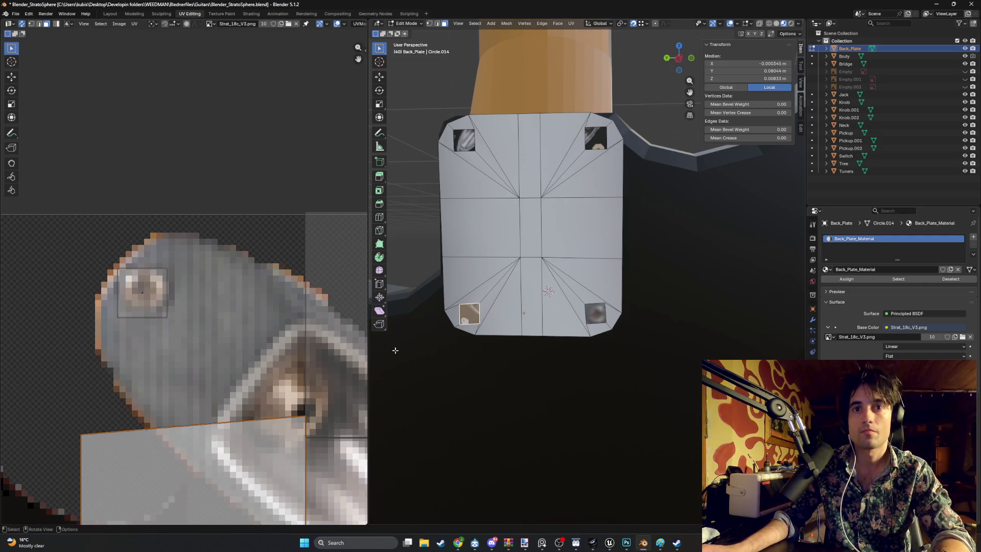
pyautogui.press('g')
pyautogui.click(200, 260)
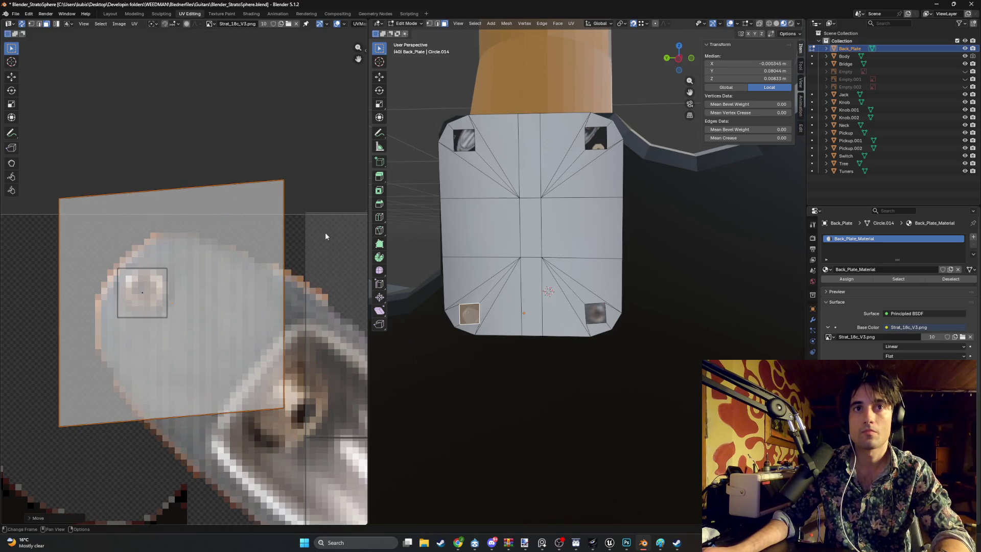
pyautogui.press('s')
pyautogui.click(177, 291)
pyautogui.press('g')
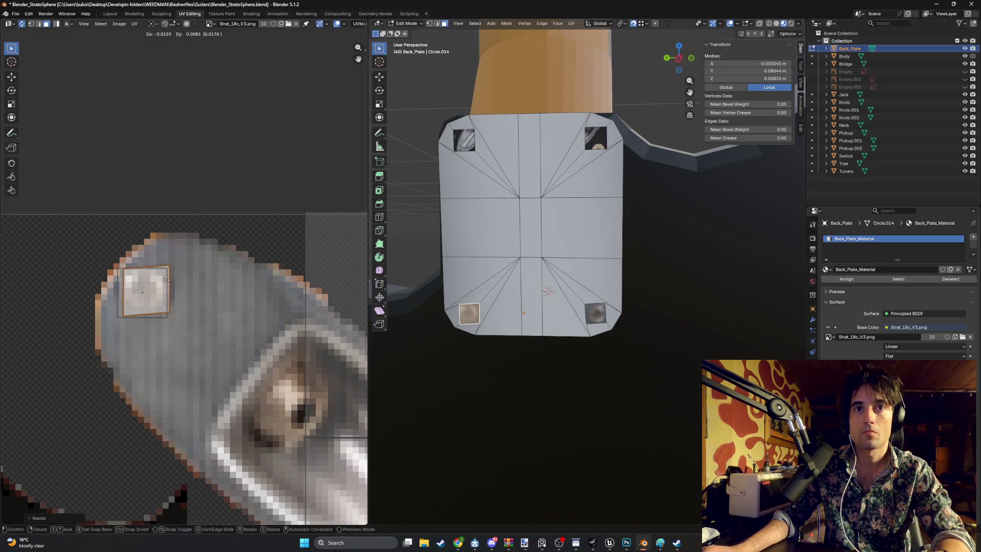
pyautogui.click(163, 277)
pyautogui.moveTo(256, 335); pyautogui.dragTo(170, 295, button='middle')
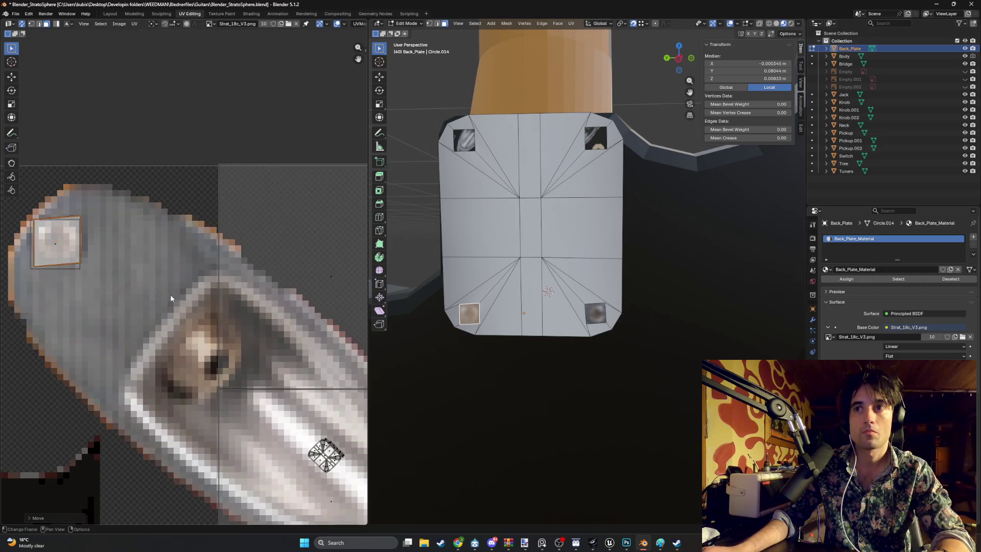
pyautogui.press('s')
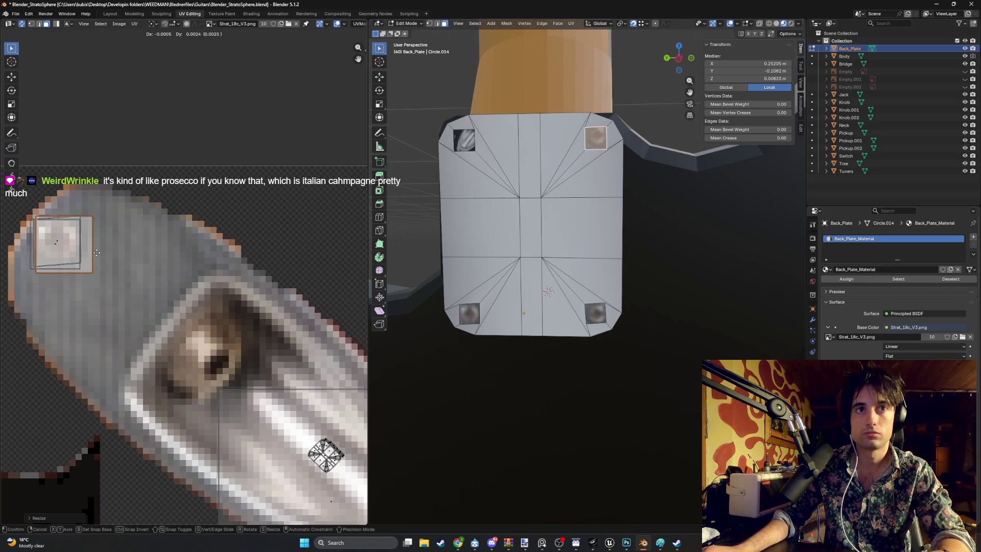
pyautogui.click(138, 240)
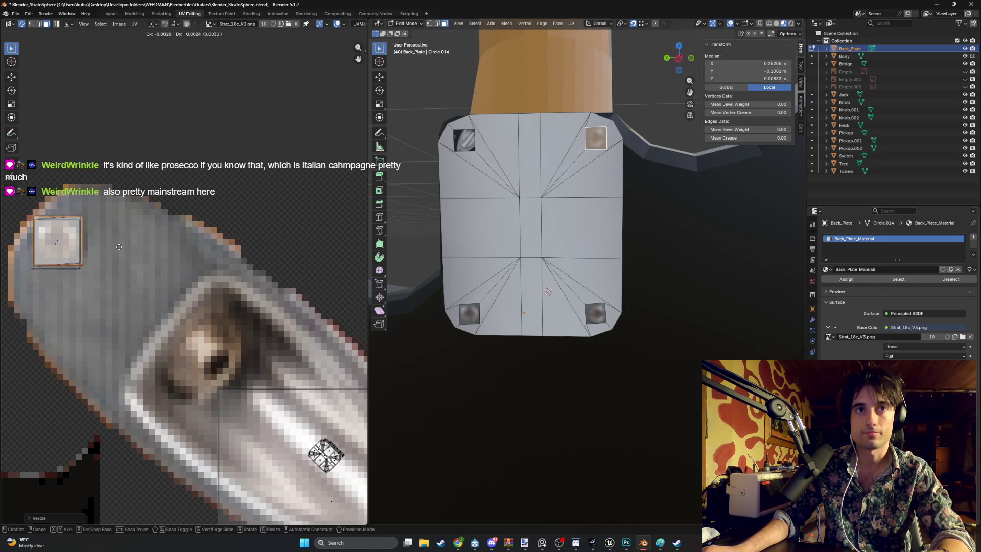
# Shrink another corner face's large UV island and place it over the screw square.
pyautogui.moveTo(288, 398); pyautogui.dragTo(250, 341, button='middle')
pyautogui.click(301, 440)
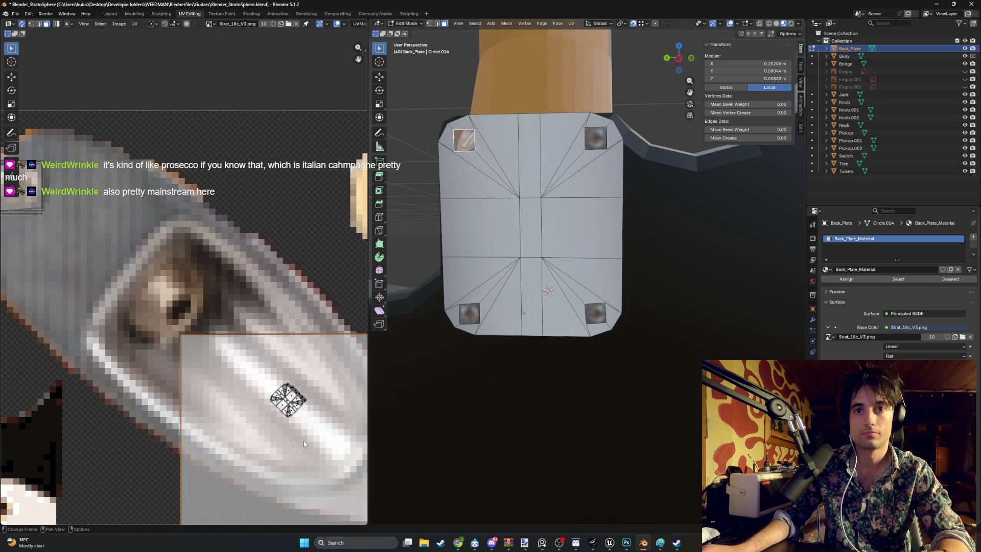
pyautogui.moveTo(339, 432)
pyautogui.mouseDown()
pyautogui.moveTo(284, 400)
pyautogui.moveTo(287, 357)
pyautogui.mouseUp()
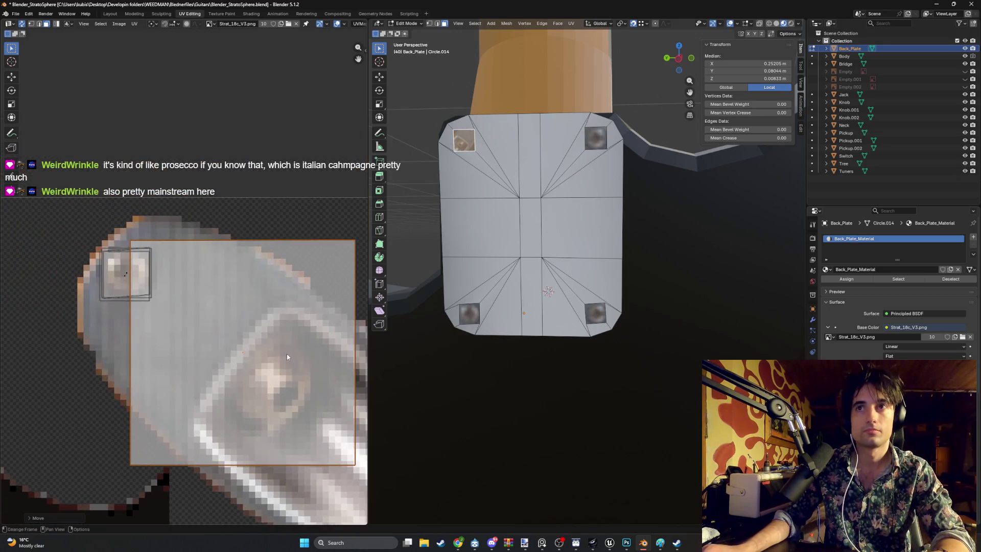
pyautogui.press('s')
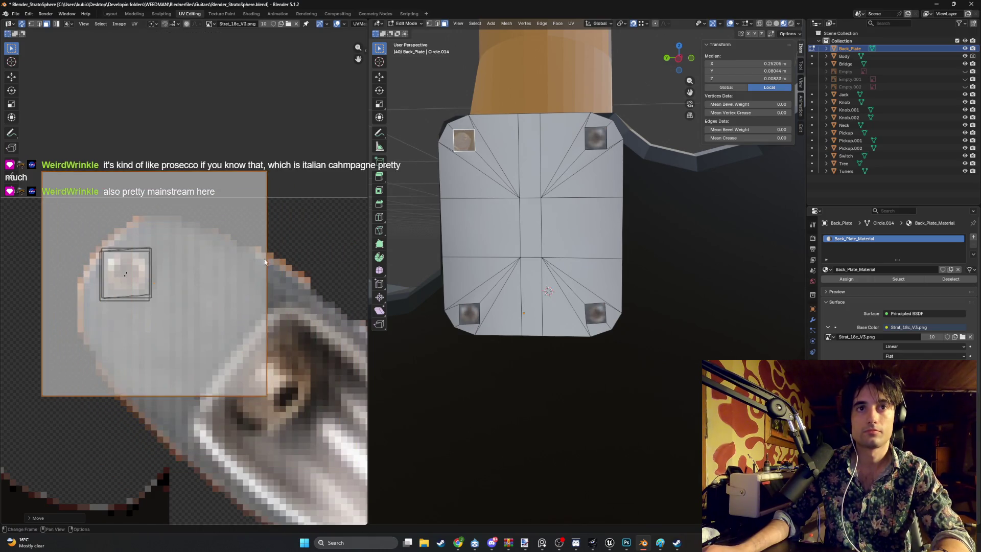
pyautogui.click(178, 292)
pyautogui.moveTo(178, 292); pyautogui.dragTo(151, 284)
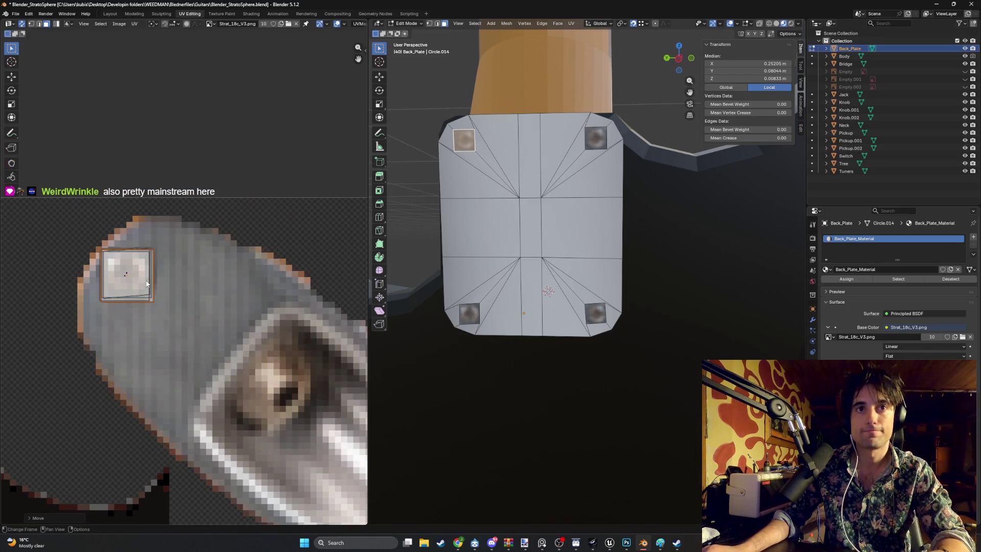
# Select all plate faces, move their UVs beside the screw and enlarge the island.
pyautogui.scroll(-1, 346, 438)
pyautogui.moveTo(346, 437); pyautogui.dragTo(291, 390, button='middle')
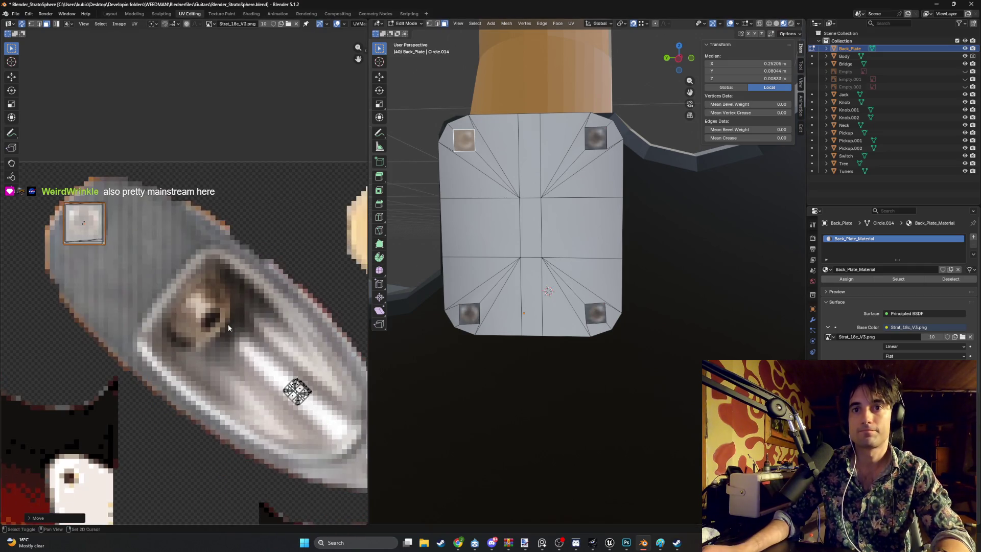
pyautogui.press('a')
pyautogui.moveTo(303, 395)
pyautogui.mouseDown()
pyautogui.moveTo(206, 342)
pyautogui.moveTo(164, 273)
pyautogui.moveTo(138, 275)
pyautogui.moveTo(124, 249)
pyautogui.mouseUp()
pyautogui.press('s')
pyautogui.click(150, 234)
pyautogui.press('g')
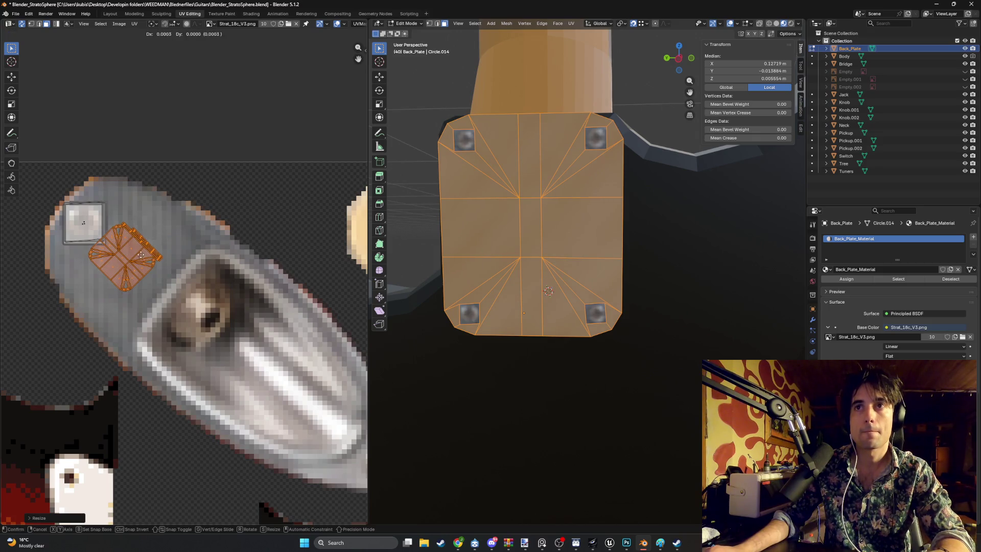
pyautogui.click(156, 258)
# Fine-tune the plate island's scale and position to fit the grey plate area.
pyautogui.press('s')
pyautogui.click(158, 251)
pyautogui.press('s')
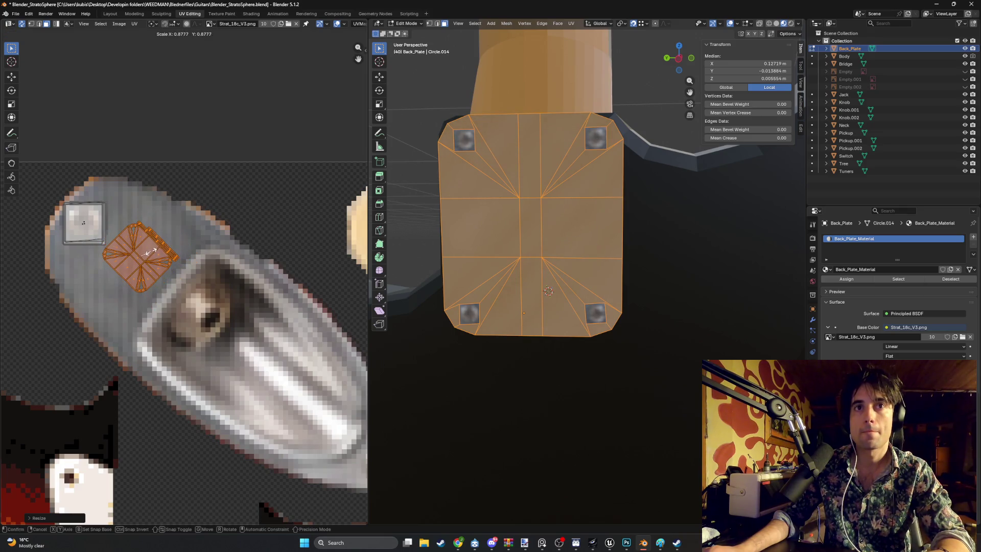
pyautogui.click(153, 251)
pyautogui.press('g')
pyautogui.click(159, 244)
pyautogui.press('s')
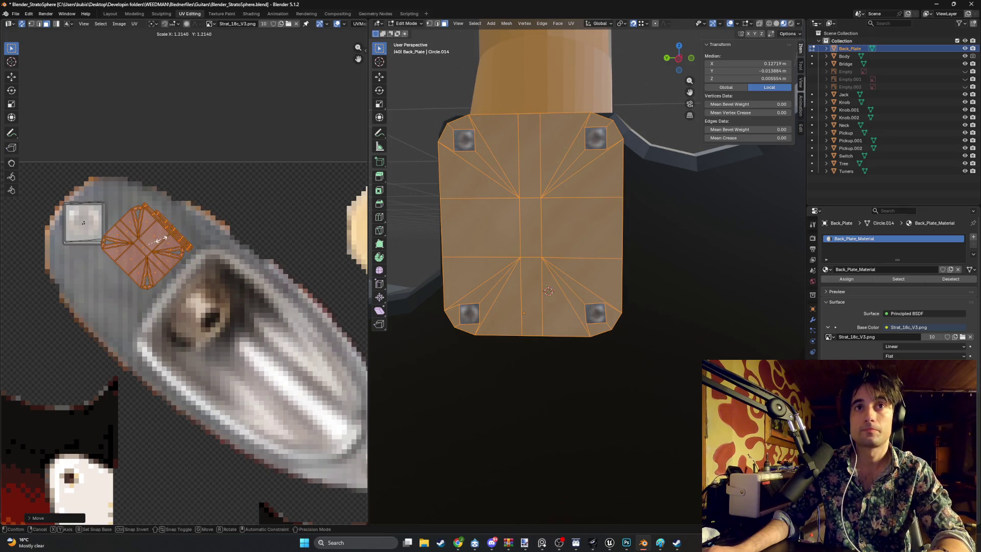
pyautogui.click(167, 243)
# Clear the face selection and return to Object Mode to view the textured plate.
pyautogui.click(470, 272)
pyautogui.moveTo(693, 311)
pyautogui.mouseDown(button='middle')
pyautogui.moveTo(610, 292)
pyautogui.moveTo(656, 312)
pyautogui.moveTo(634, 291)
pyautogui.mouseUp(button='middle')
pyautogui.click(656, 312)
pyautogui.press('Tab')
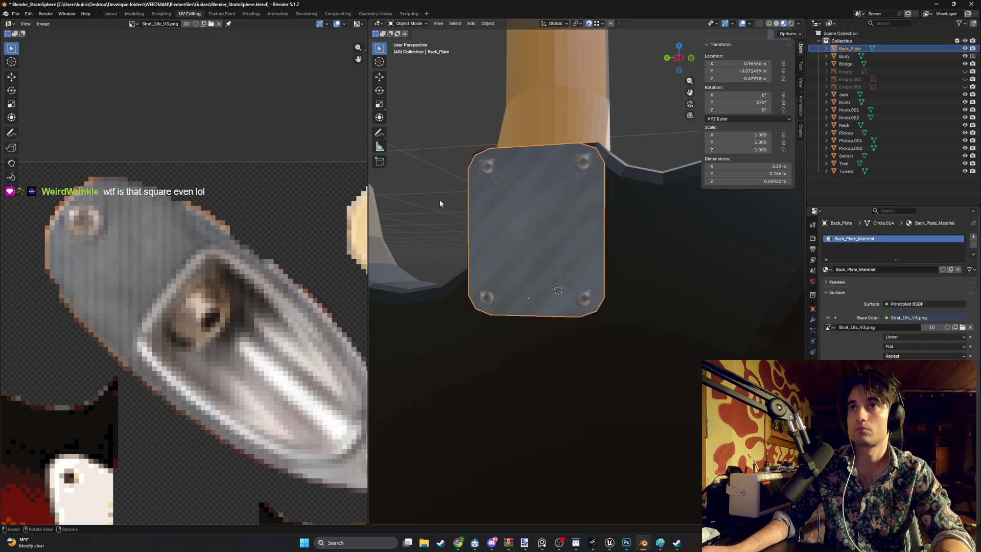
# Select the bottom-left screw face and scale its UV to fit the screw square in the texture.
pyautogui.moveTo(439, 203)
pyautogui.mouseDown(button='middle')
pyautogui.moveTo(507, 244)
pyautogui.moveTo(544, 287)
pyautogui.mouseUp(button='middle')
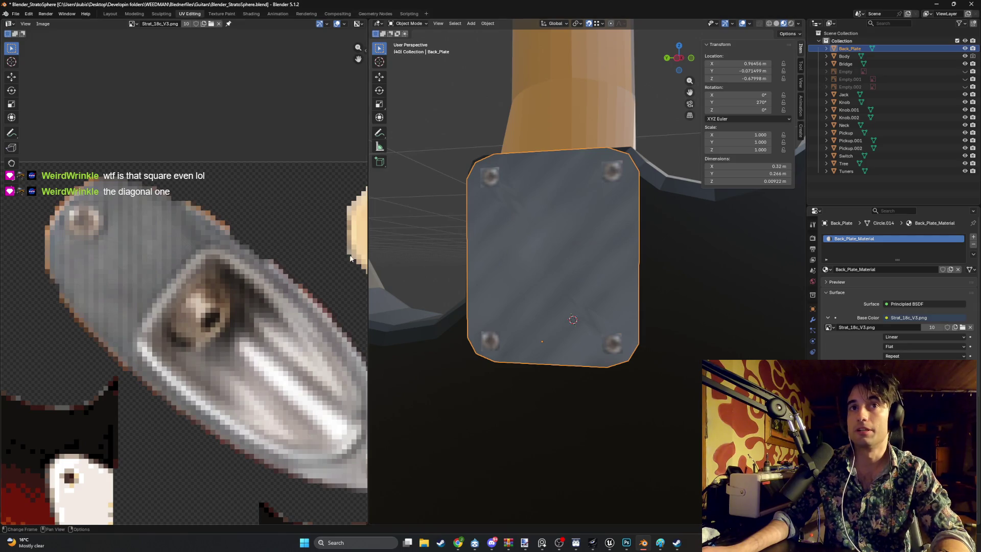
pyautogui.press('Tab')
pyautogui.click(505, 193)
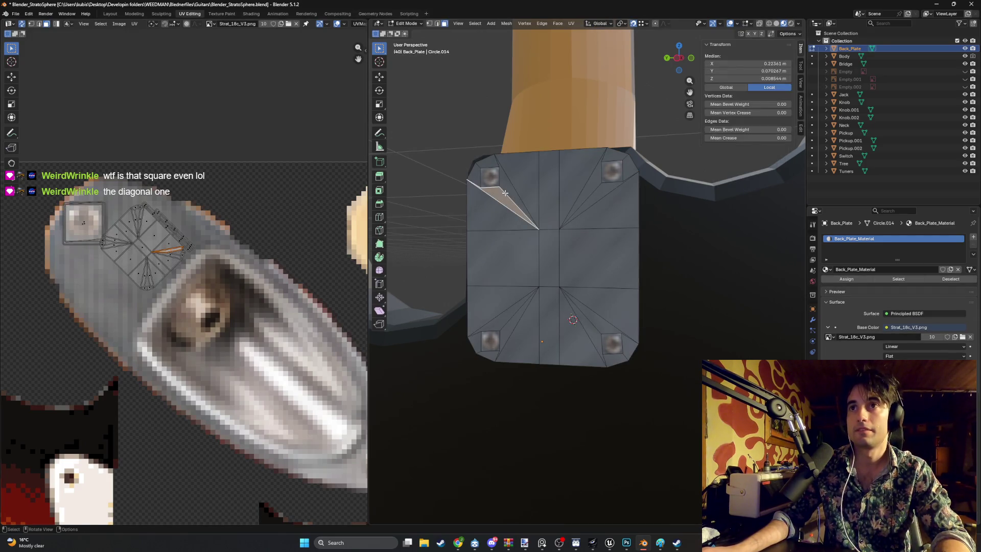
pyautogui.click(631, 238)
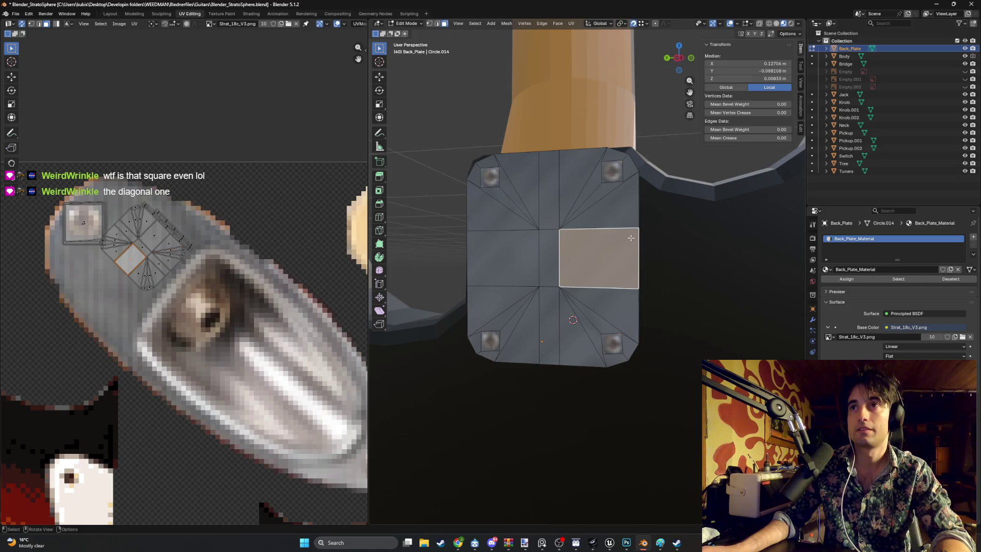
pyautogui.click(76, 230)
pyautogui.press('s')
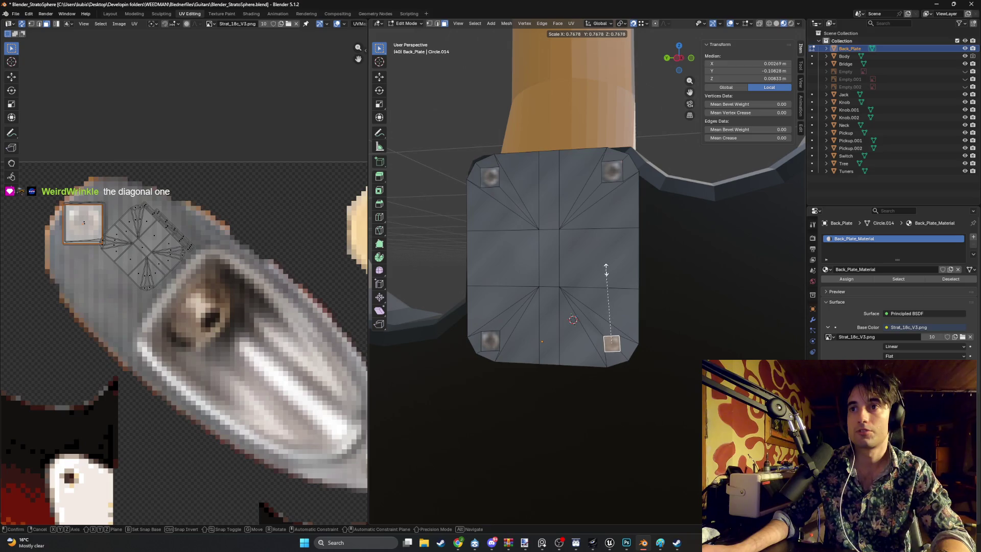
pyautogui.press('Escape')
pyautogui.click(78, 220)
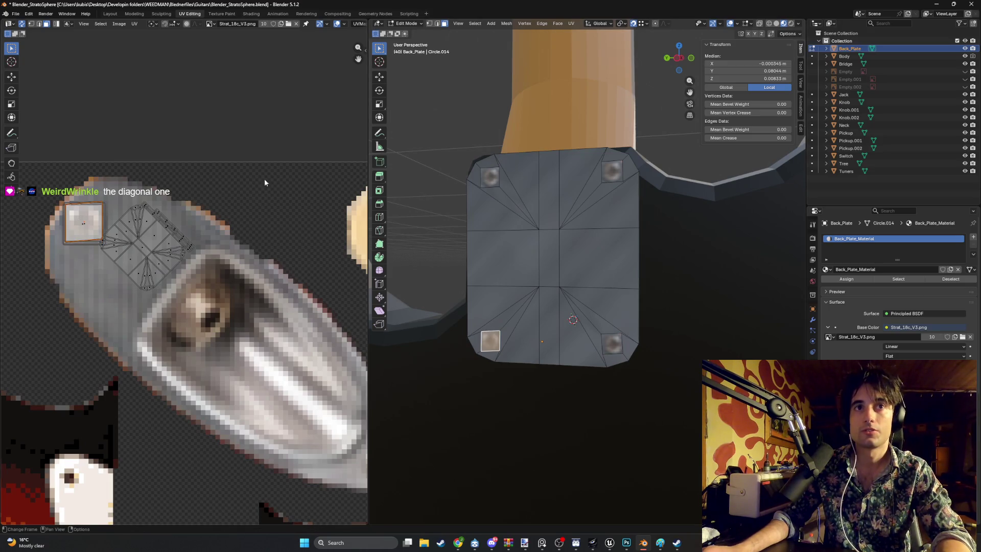
pyautogui.press('s')
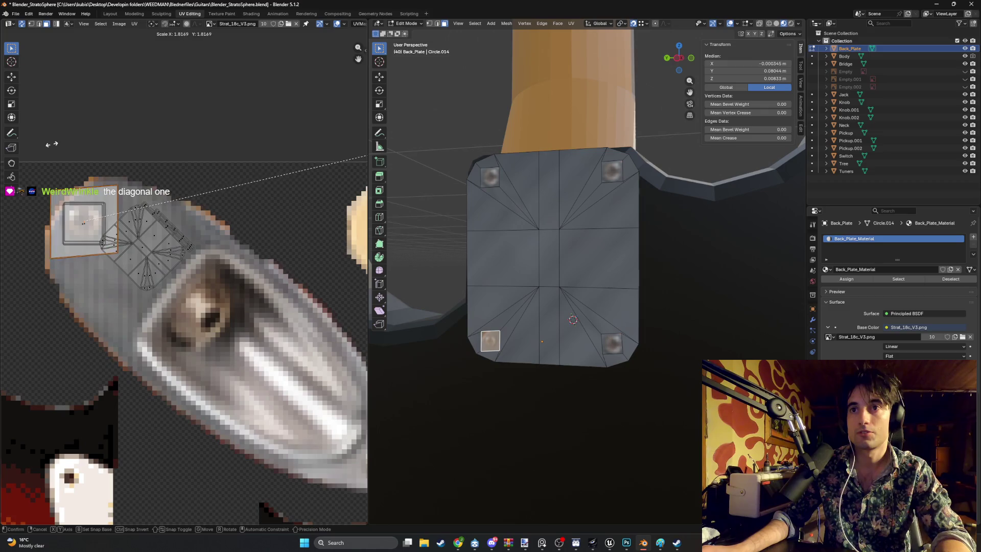
pyautogui.click(223, 213)
# Reframe the UV Editor on the screw and pick the UV square's bottom-left corner in vertex mode.
pyautogui.scroll(-8, 223, 213)
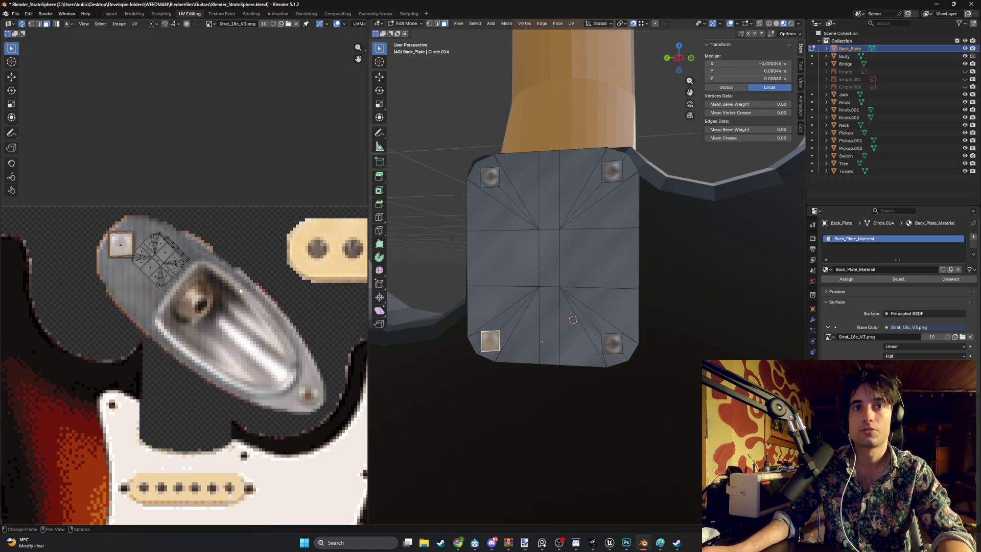
pyautogui.scroll(3, 203, 256)
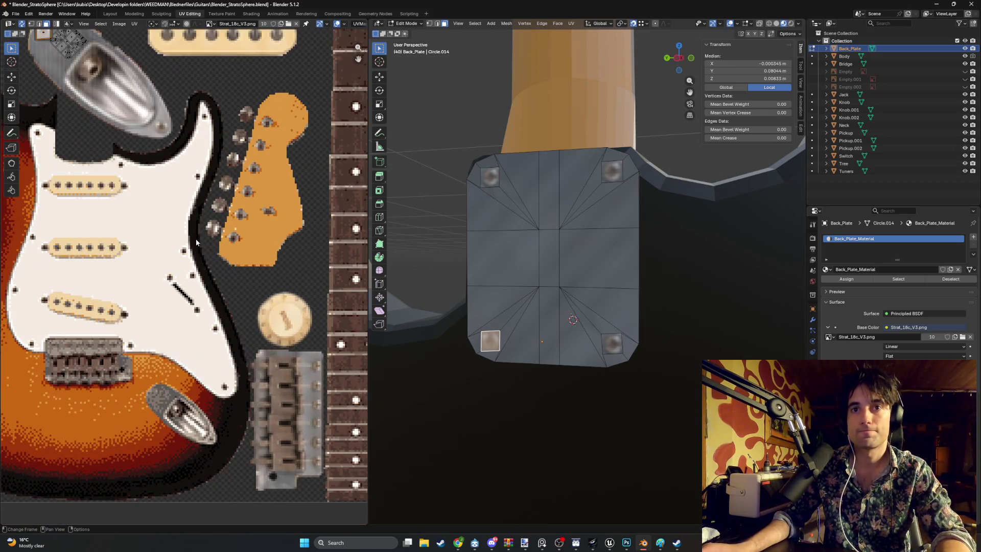
pyautogui.moveTo(176, 228); pyautogui.dragTo(232, 294, button='middle')
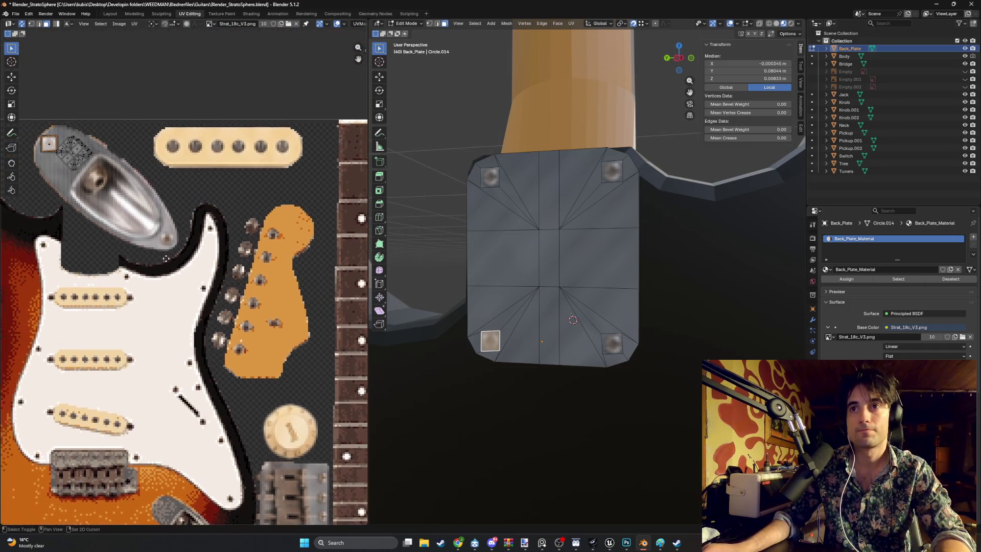
pyautogui.moveTo(277, 157); pyautogui.dragTo(284, 242, button='middle')
pyautogui.scroll(6, 117, 256)
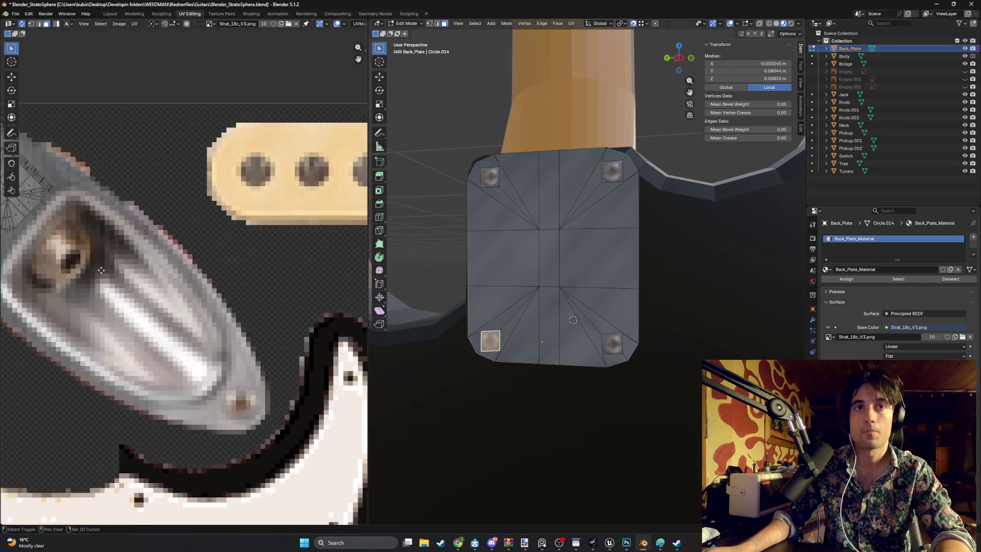
pyautogui.press('1')
pyautogui.click(137, 296)
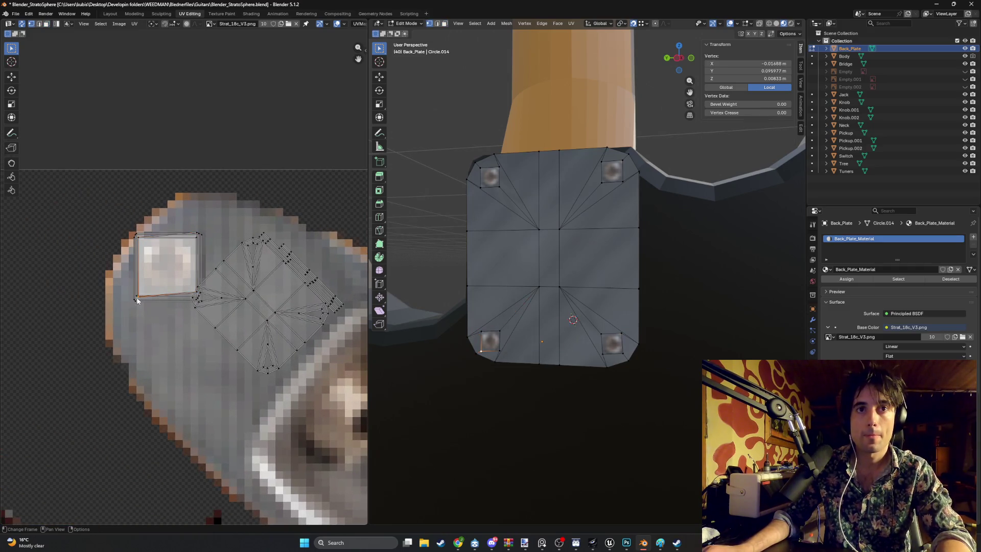
# Move each corner of the screw face's UV square onto the screw image.
pyautogui.press('g')
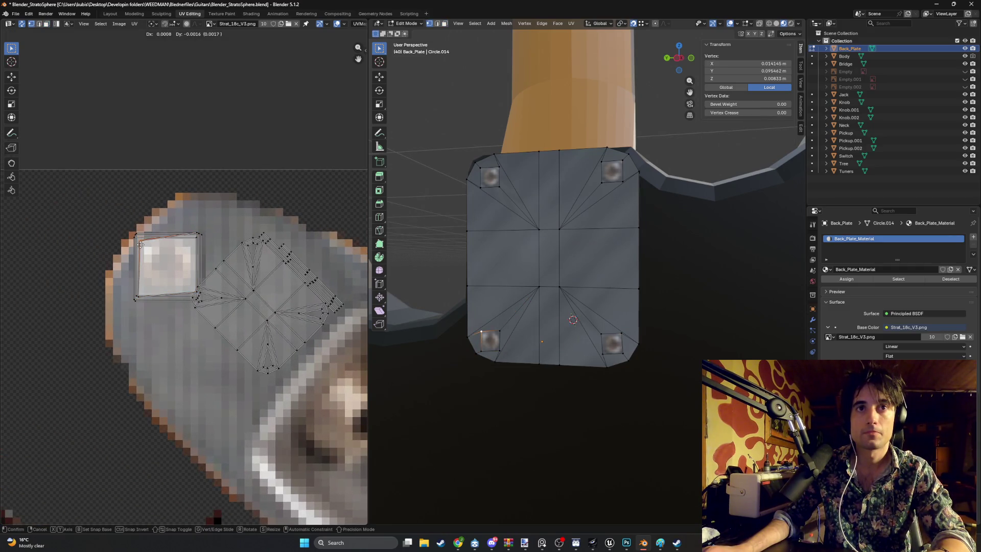
pyautogui.click(141, 245)
pyautogui.click(136, 238)
pyautogui.press('g')
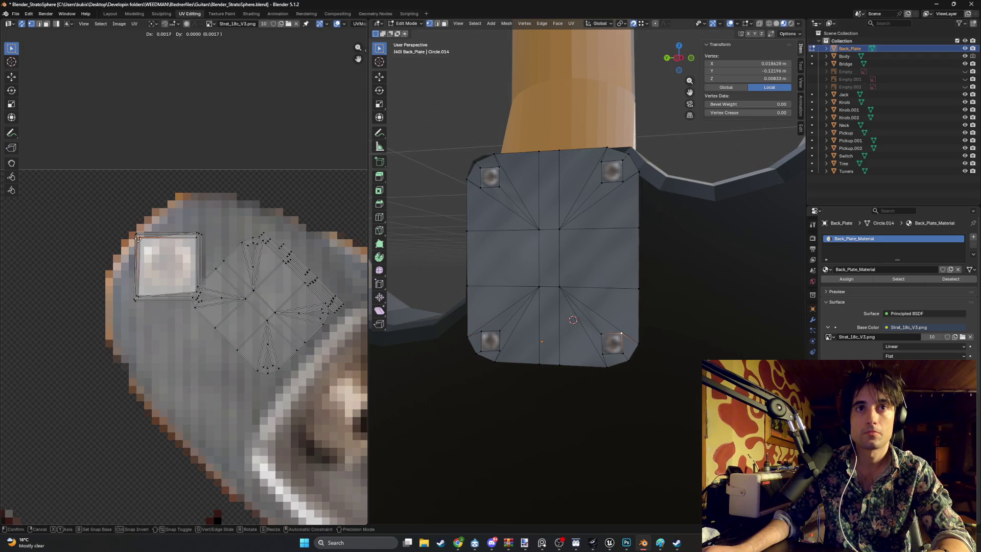
pyautogui.click(141, 238)
pyautogui.click(139, 234)
pyautogui.press('g')
pyautogui.click(142, 240)
pyautogui.click(138, 237)
pyautogui.press('g')
pyautogui.click(145, 254)
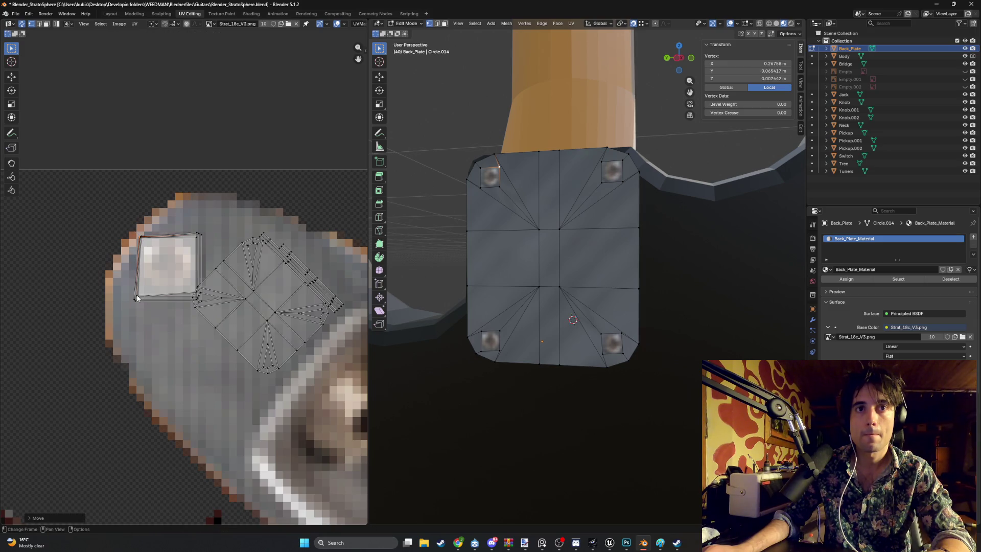
# Fine-tune the bottom and right UV corners so the square frames the screw.
pyautogui.click(137, 300)
pyautogui.click(137, 298)
pyautogui.click(193, 295)
pyautogui.click(200, 234)
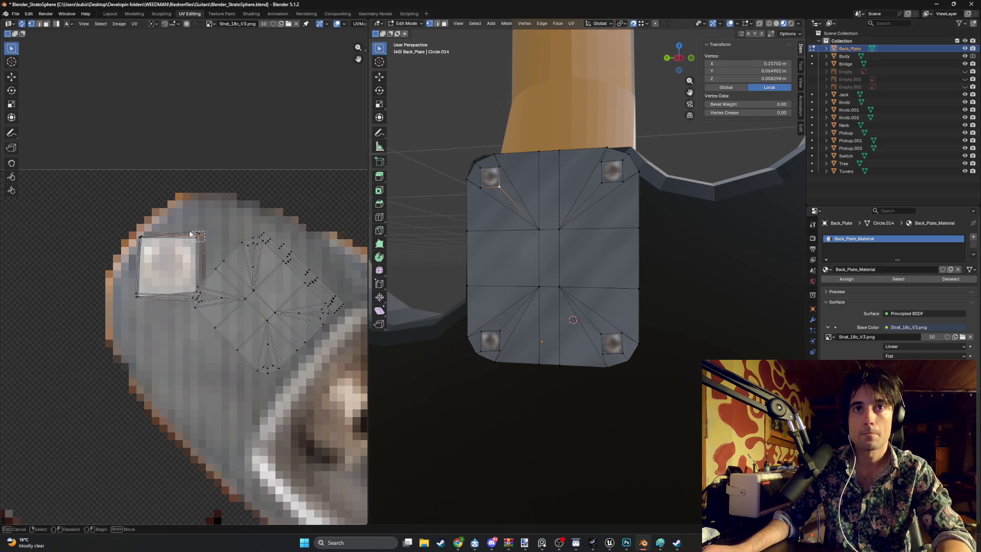
pyautogui.press('g')
pyautogui.click(199, 232)
pyautogui.click(200, 234)
pyautogui.press('g')
pyautogui.click(200, 234)
pyautogui.click(196, 233)
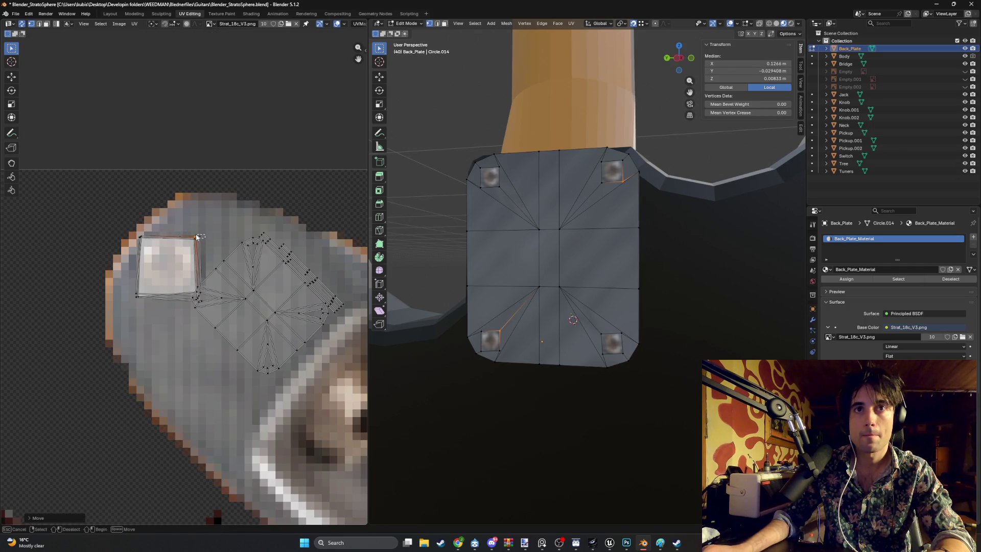
pyautogui.press('g')
pyautogui.click(192, 235)
# Deselect all, check solid versus material preview shading, and return to Object Mode.
pyautogui.hotkey('alt', 'a')
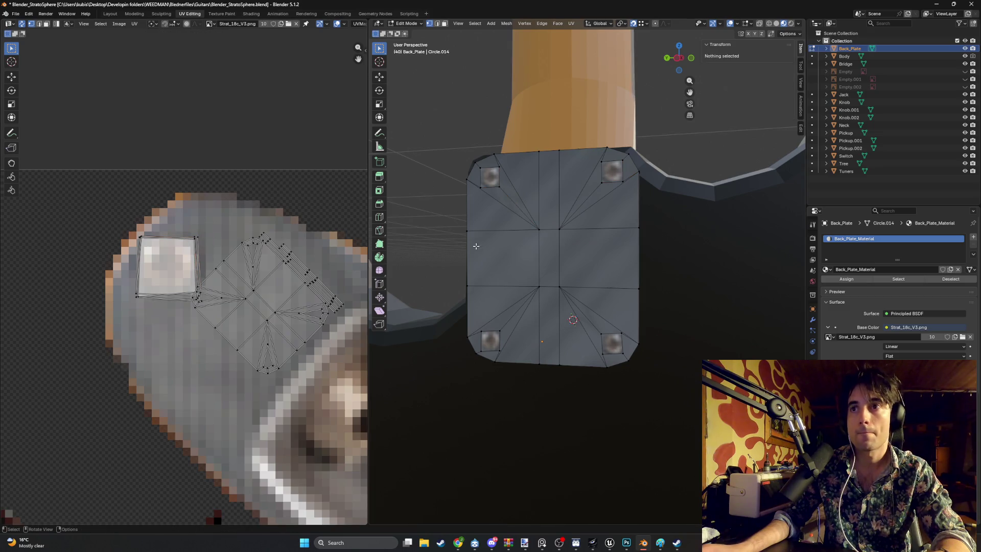
pyautogui.scroll(-3, 687, 188)
pyautogui.press('z')
pyautogui.click(685, 174)
pyautogui.press('z')
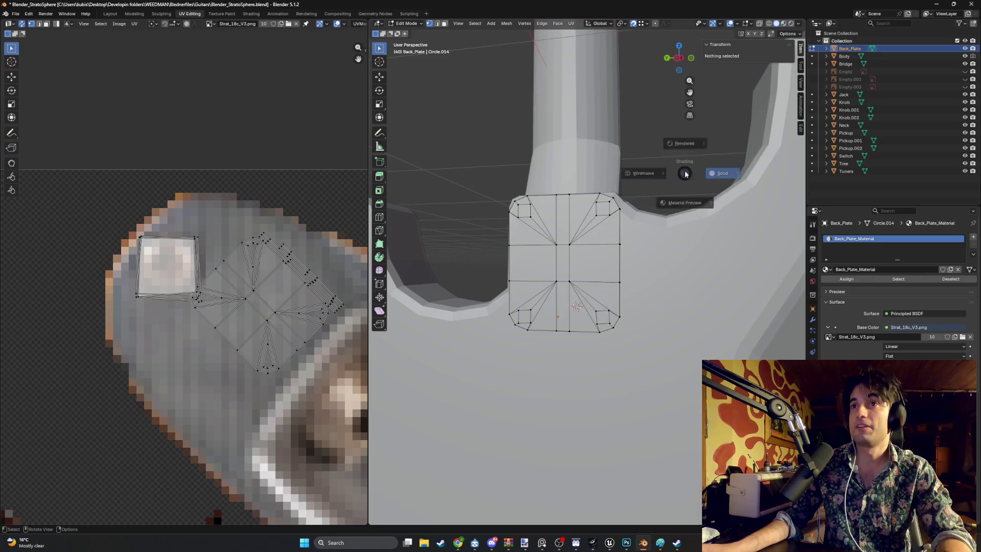
pyautogui.click(684, 203)
pyautogui.press('Tab')
pyautogui.moveTo(660, 174)
pyautogui.mouseDown(button='middle')
pyautogui.moveTo(632, 173)
pyautogui.moveTo(619, 209)
pyautogui.mouseUp(button='middle')
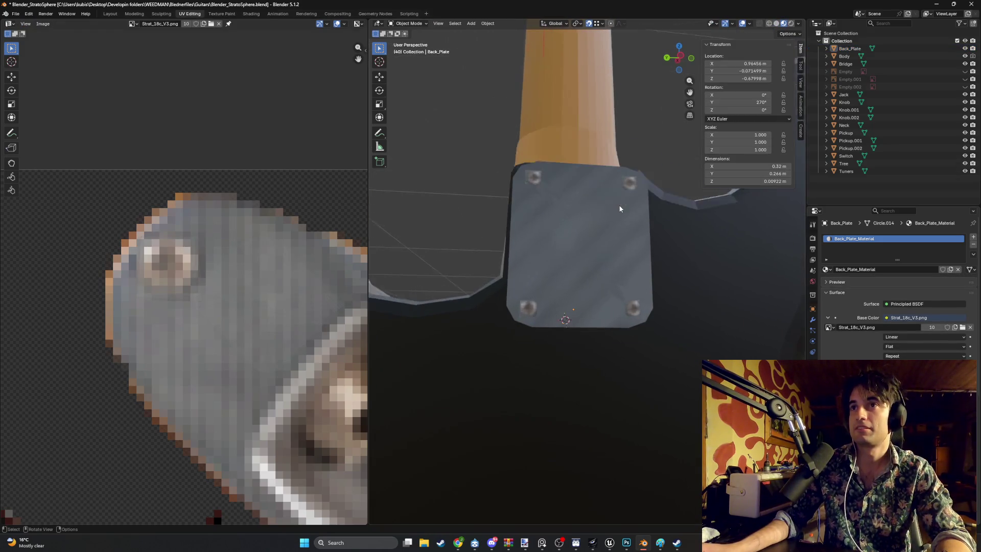
# Select only the back plate and enter Edit Mode with face selection.
pyautogui.scroll(-6, 590, 225)
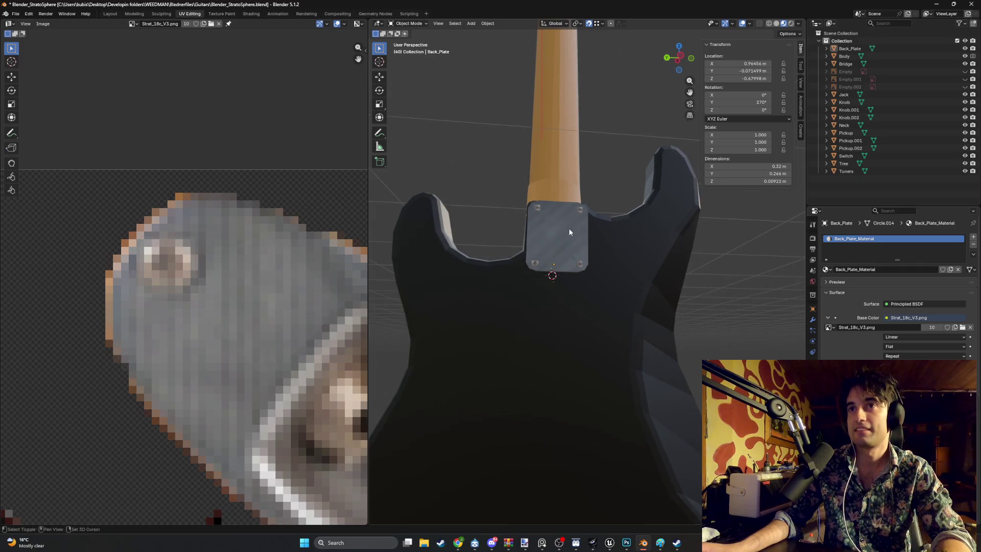
pyautogui.keyDown('shift'); pyautogui.click(569, 228); pyautogui.keyUp('shift')
pyautogui.scroll(6, 508, 316)
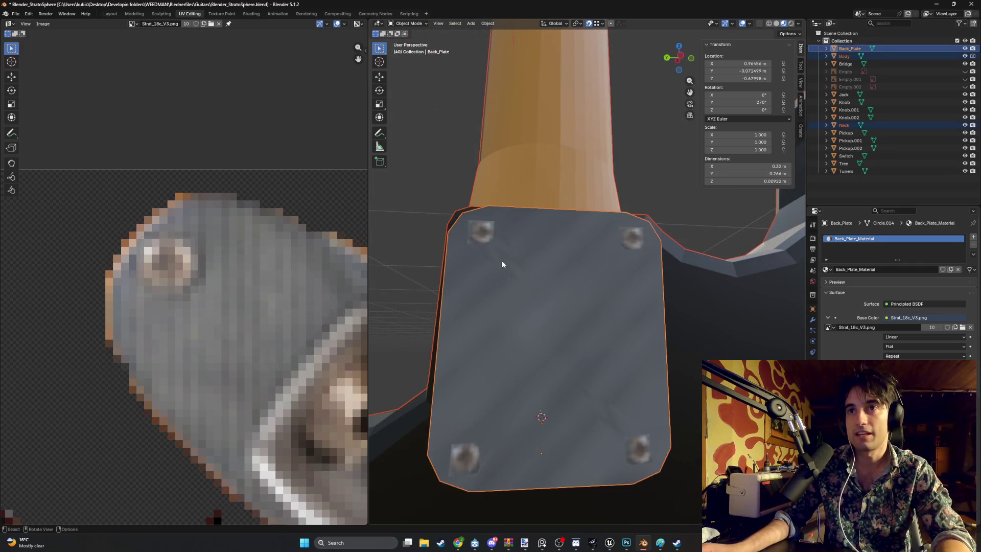
pyautogui.click(508, 257)
pyautogui.press('Tab')
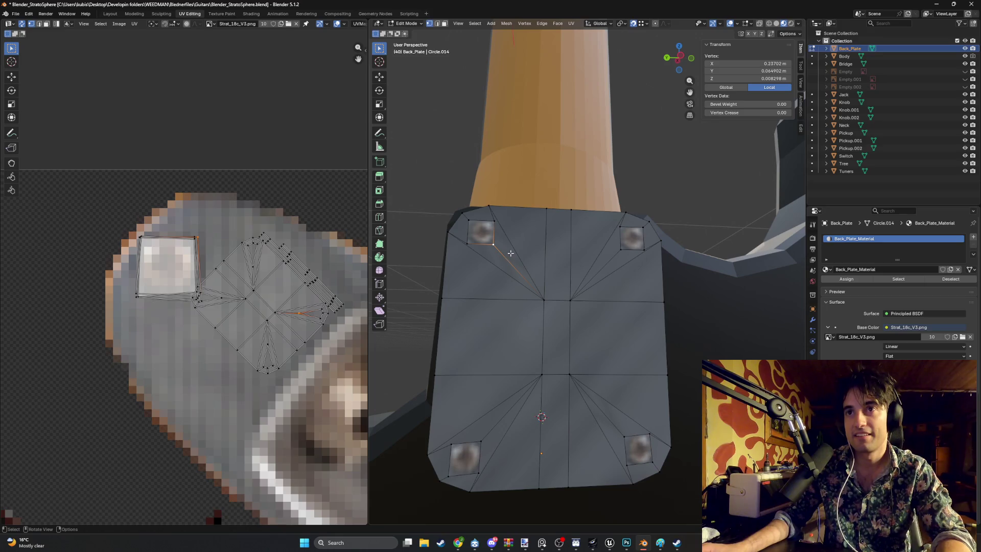
pyautogui.press('3')
# Move the triangle beside the top-left screw, then undo a trial 1.505 enlargement.
pyautogui.click(501, 266)
pyautogui.press('g')
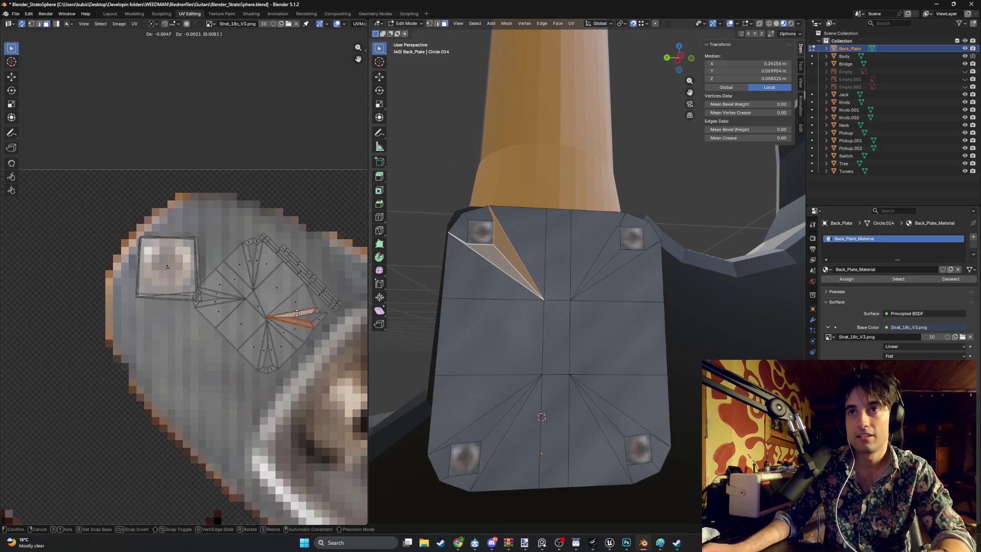
pyautogui.click(322, 317)
pyautogui.press('s')
pyautogui.click(460, 151)
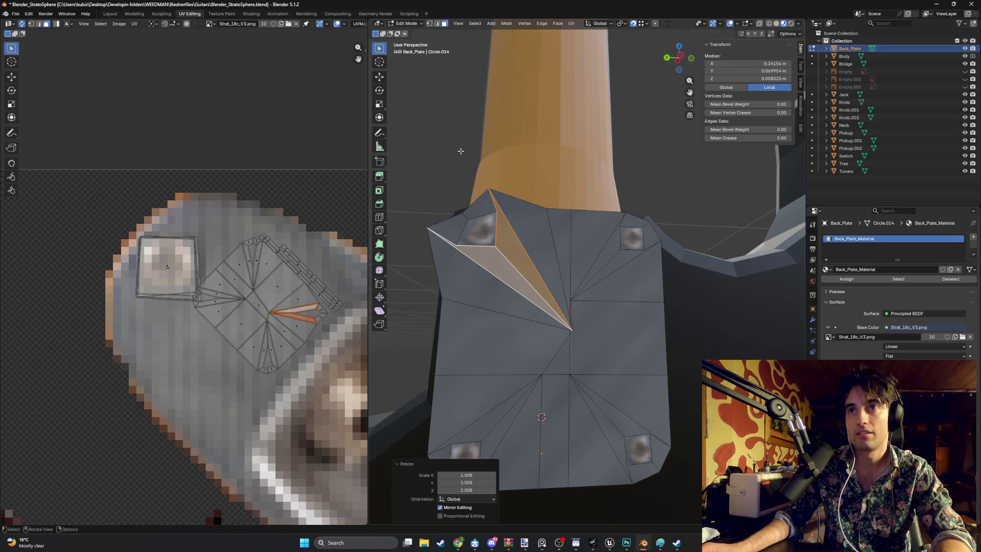
pyautogui.hotkey('ctrl', 'z')
# Deselect the mesh, orbit slightly, and go back to Object Mode.
pyautogui.hotkey('alt', 'a')
pyautogui.moveTo(638, 189)
pyautogui.mouseDown(button='middle')
pyautogui.moveTo(674, 193)
pyautogui.moveTo(675, 211)
pyautogui.moveTo(653, 266)
pyautogui.moveTo(594, 280)
pyautogui.moveTo(575, 327)
pyautogui.moveTo(587, 350)
pyautogui.mouseUp(button='middle')
pyautogui.press('Tab')
pyautogui.press('Tab')
pyautogui.scroll(3, 570, 307)
pyautogui.scroll(2, 589, 351)
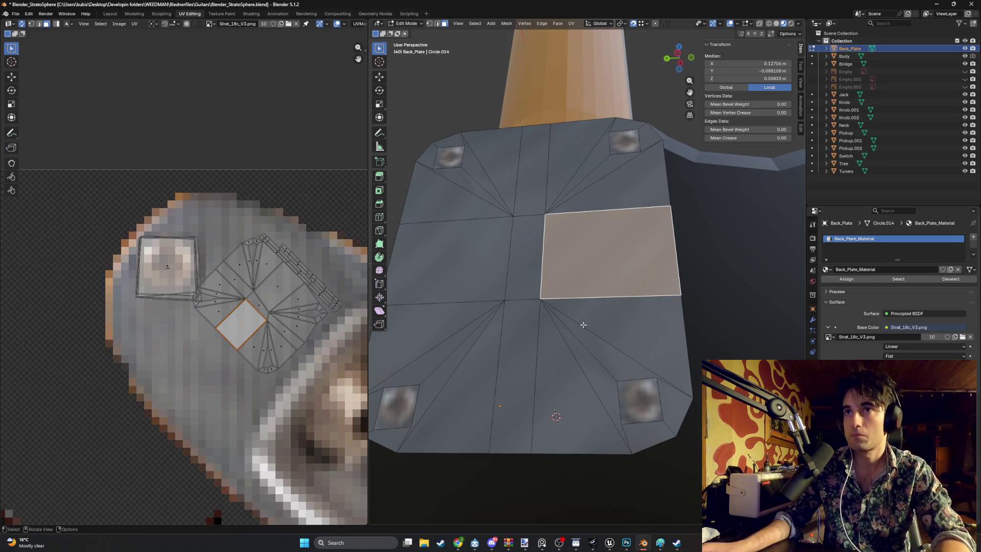
pyautogui.scroll(-5, 526, 281)
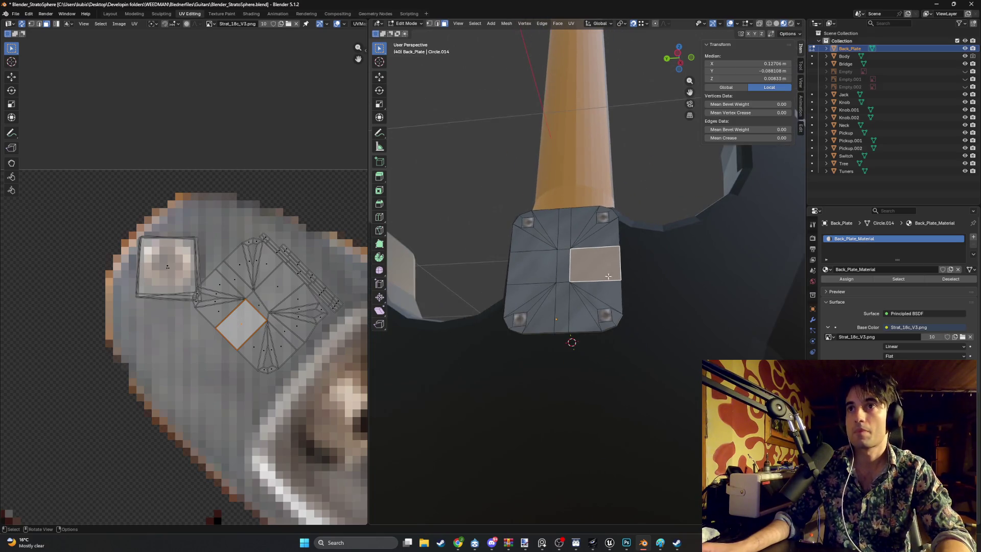
# Clear the selection and orbit to view the front of the guitar.
pyautogui.click(665, 253)
pyautogui.scroll(5, 581, 334)
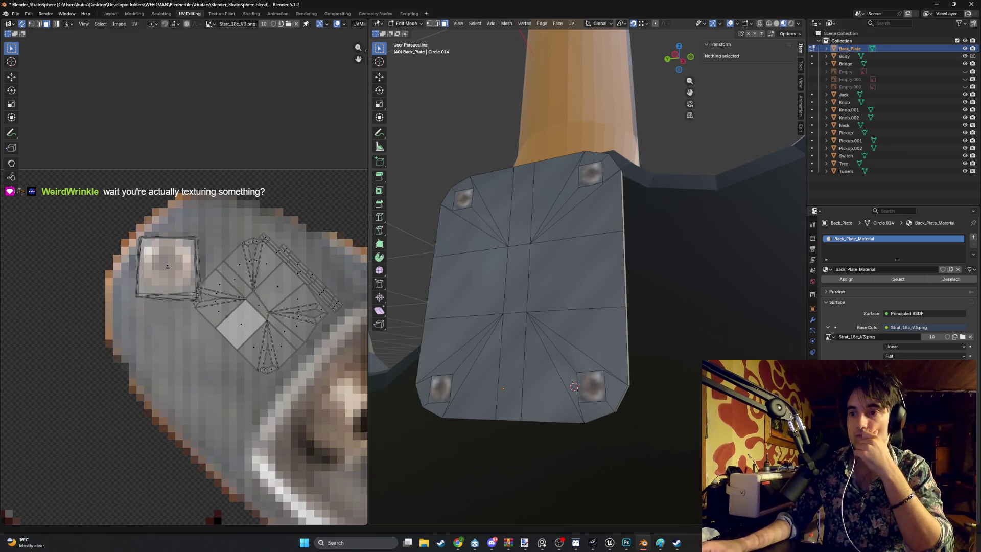
pyautogui.hotkey('alt', 'Tab')
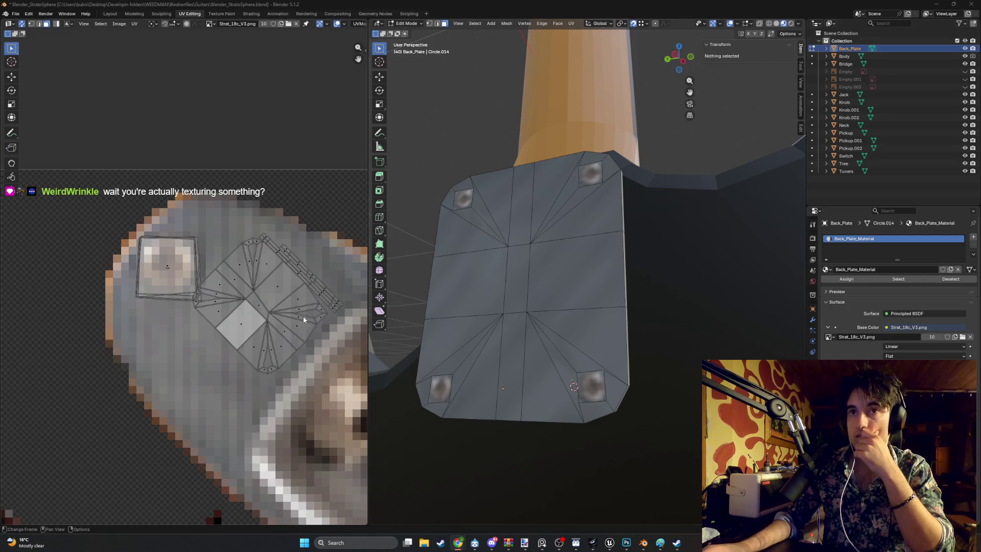
pyautogui.scroll(-8, 437, 302)
pyautogui.moveTo(623, 356)
pyautogui.mouseDown(button='middle')
pyautogui.moveTo(506, 378)
pyautogui.moveTo(620, 376)
pyautogui.moveTo(517, 371)
pyautogui.moveTo(507, 350)
pyautogui.moveTo(608, 407)
pyautogui.moveTo(546, 363)
pyautogui.moveTo(621, 374)
pyautogui.moveTo(580, 376)
pyautogui.moveTo(595, 351)
pyautogui.moveTo(572, 352)
pyautogui.moveTo(620, 350)
pyautogui.mouseUp(button='middle')
pyautogui.scroll(-5, 608, 407)
pyautogui.scroll(5, 588, 367)
# Box-select the plate's lower faces, then pick the bottom-left screw face.
pyautogui.moveTo(620, 350); pyautogui.dragTo(542, 257)
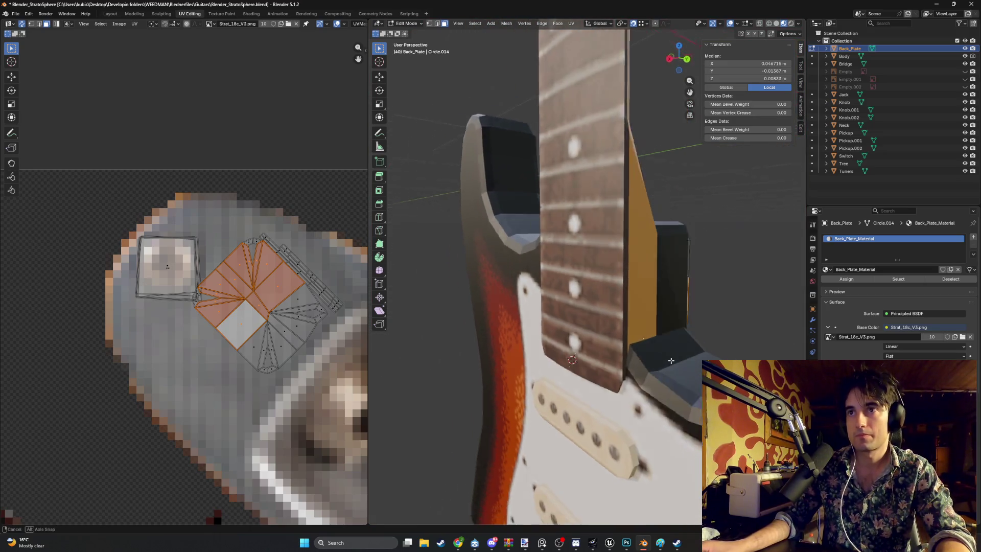
pyautogui.moveTo(546, 328)
pyautogui.mouseDown(button='middle')
pyautogui.moveTo(588, 356)
pyautogui.moveTo(521, 392)
pyautogui.mouseUp(button='middle')
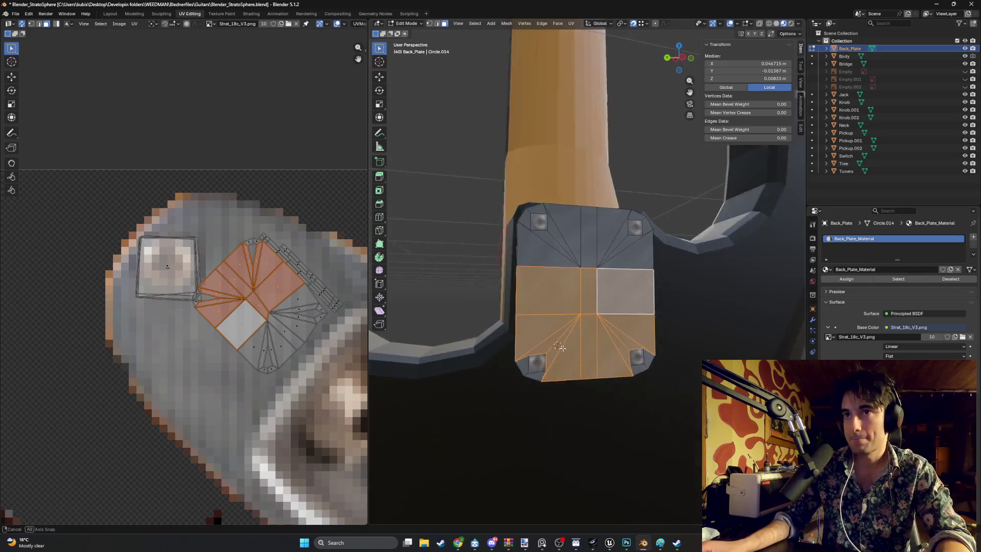
pyautogui.scroll(5, 521, 392)
pyautogui.click(480, 491)
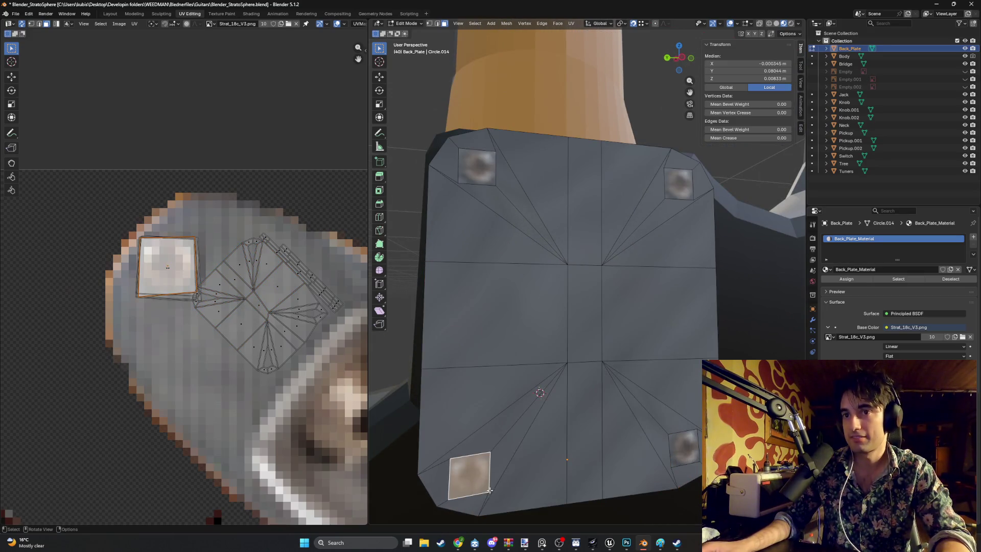
pyautogui.scroll(-5, 530, 443)
# Orbit round to a straight-on front view of the guitar.
pyautogui.moveTo(532, 419); pyautogui.dragTo(684, 409, button='middle')
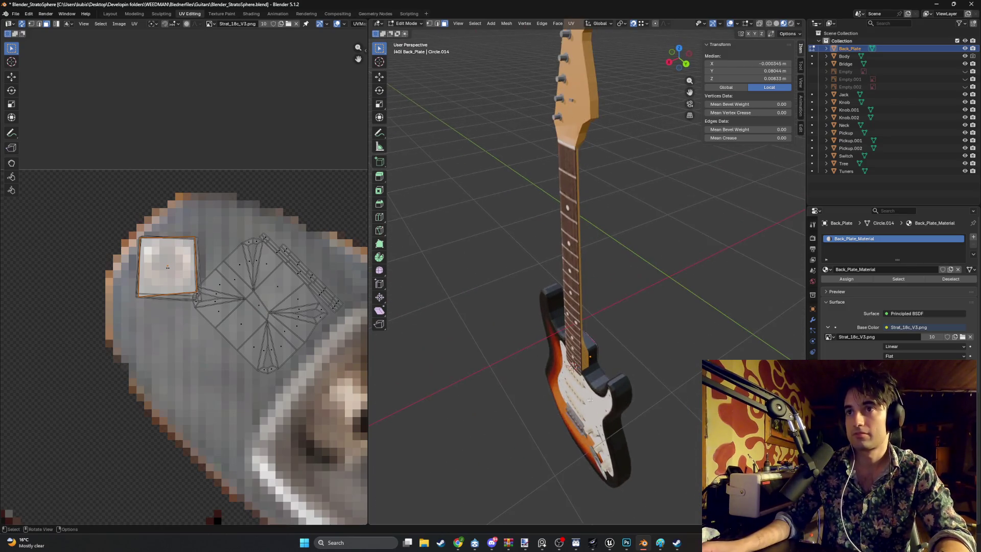
pyautogui.moveTo(590, 399)
pyautogui.mouseDown(button='middle')
pyautogui.moveTo(593, 368)
pyautogui.moveTo(654, 321)
pyautogui.moveTo(564, 334)
pyautogui.moveTo(507, 298)
pyautogui.moveTo(578, 346)
pyautogui.moveTo(602, 313)
pyautogui.moveTo(532, 388)
pyautogui.moveTo(555, 367)
pyautogui.moveTo(530, 332)
pyautogui.mouseUp(button='middle')
pyautogui.scroll(4, 594, 364)
pyautogui.scroll(-4, 594, 363)
pyautogui.scroll(3, 532, 388)
pyautogui.scroll(3, 530, 333)
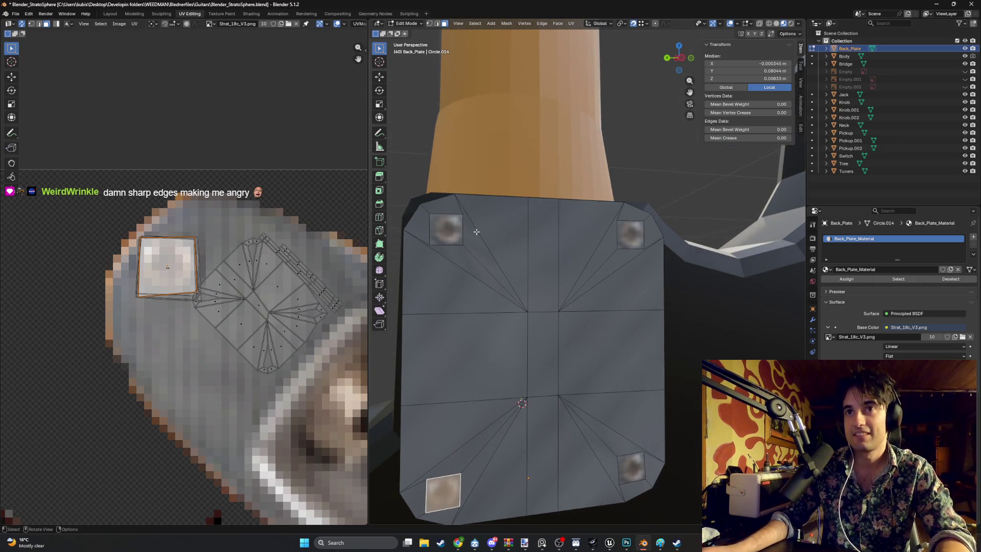
# Select the top-left screw face and move its bottom and top-right UV corners onto the screw image.
pyautogui.click(452, 233)
pyautogui.scroll(2, 192, 301)
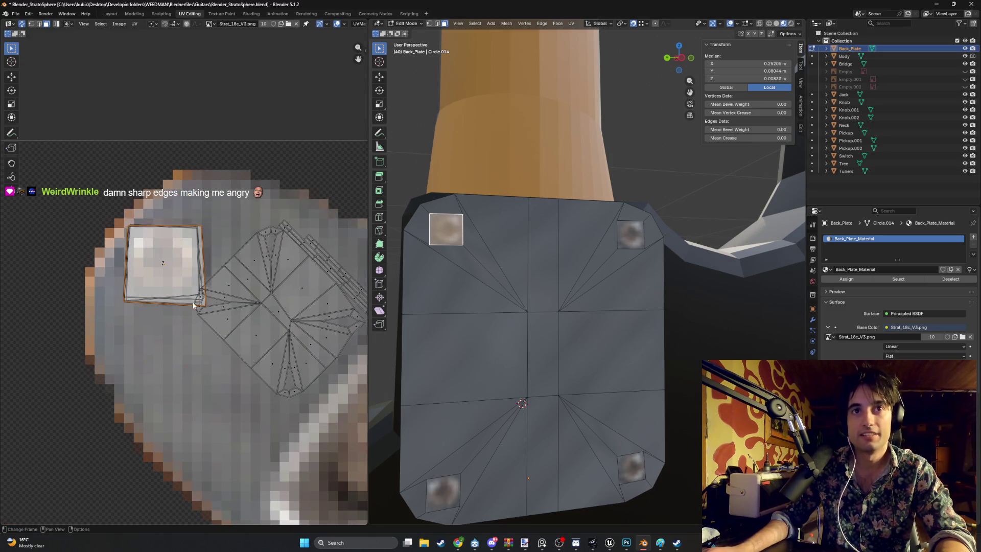
pyautogui.click(200, 302)
pyautogui.press('g')
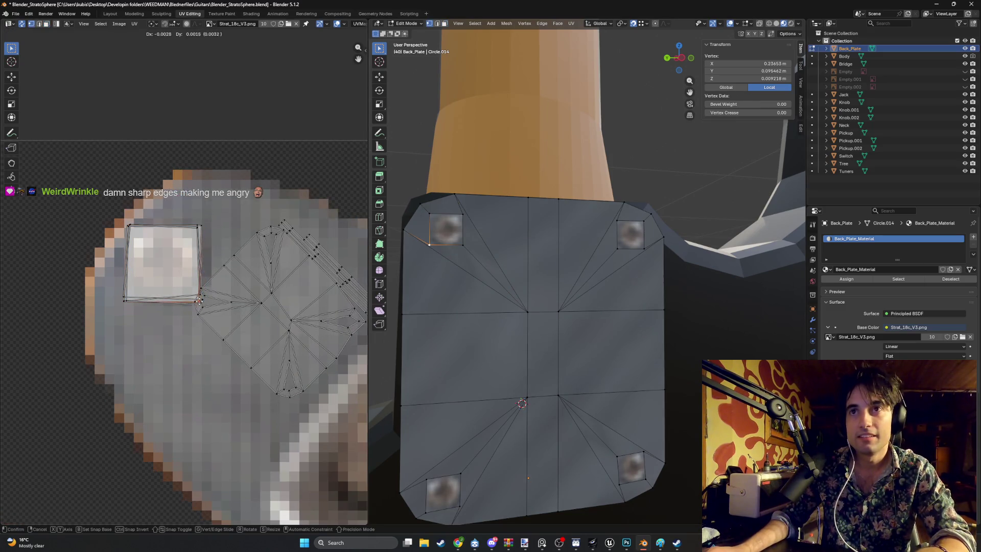
pyautogui.click(213, 302)
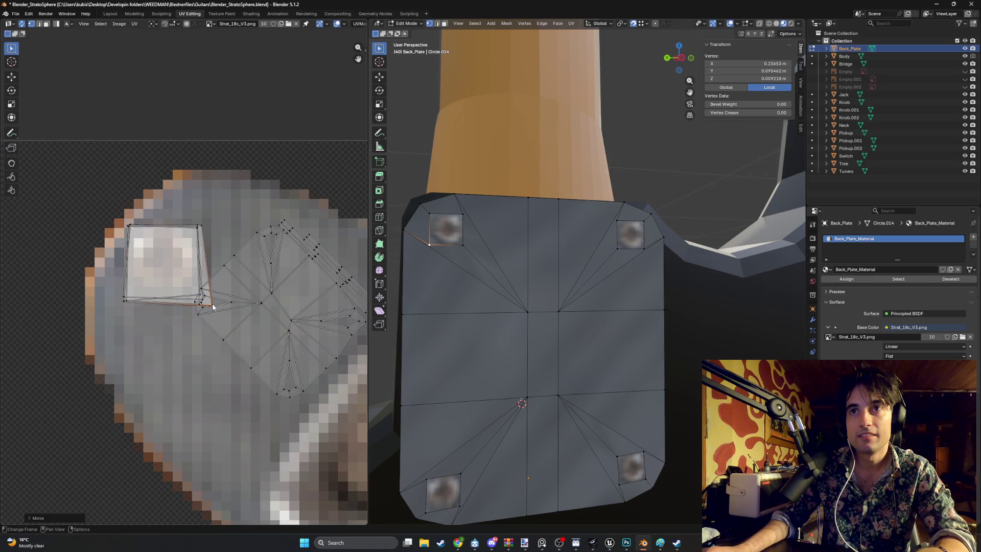
pyautogui.click(200, 227)
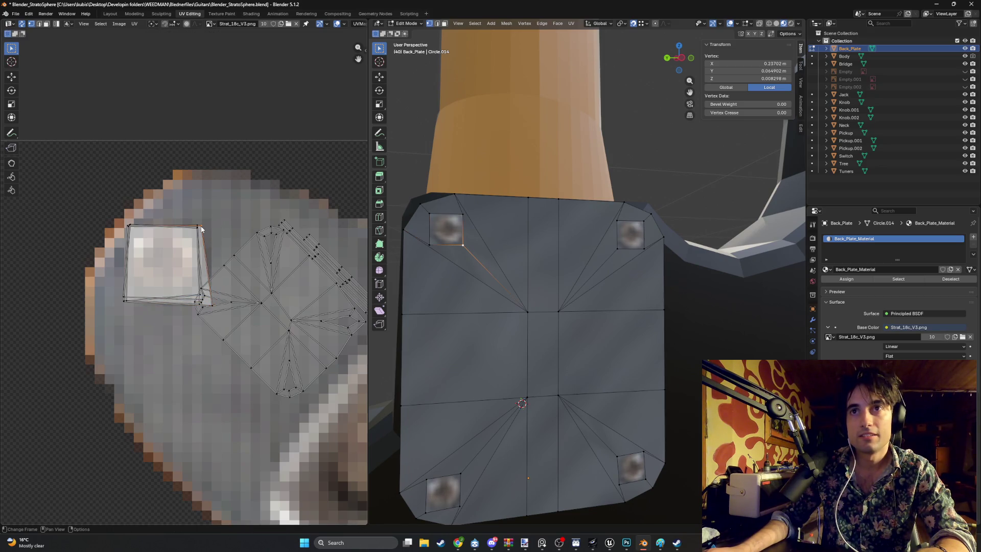
pyautogui.press('g')
pyautogui.click(212, 224)
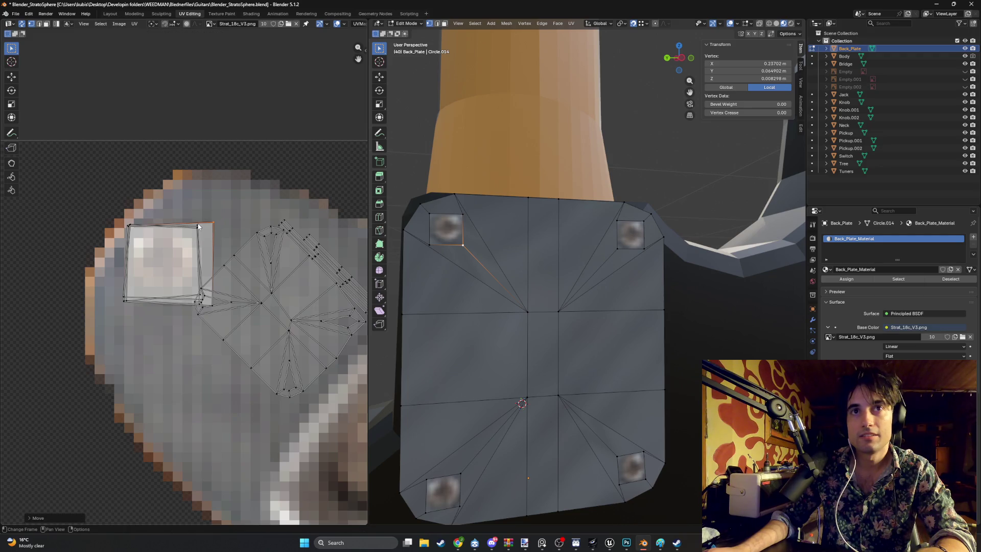
pyautogui.click(131, 227)
pyautogui.press('g')
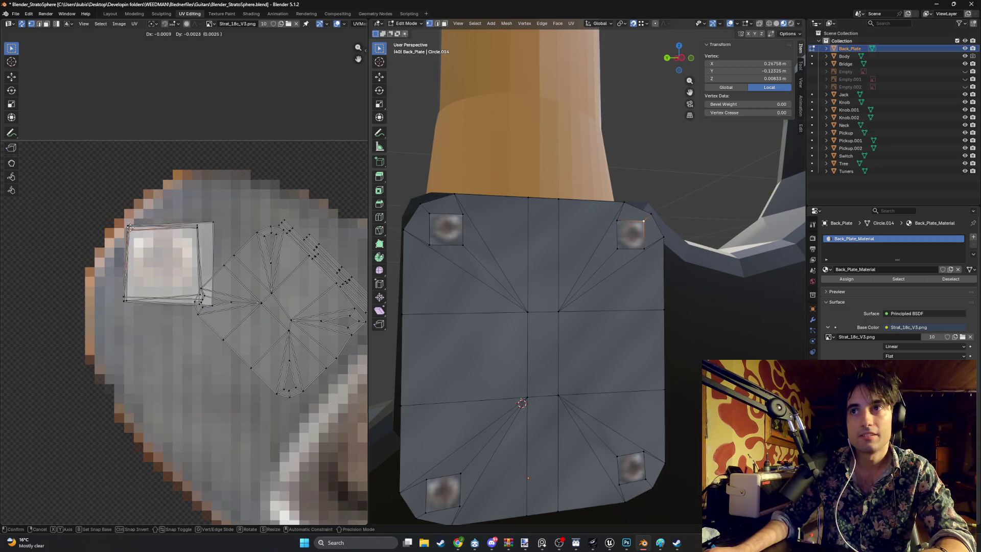
pyautogui.rightClick(135, 228)
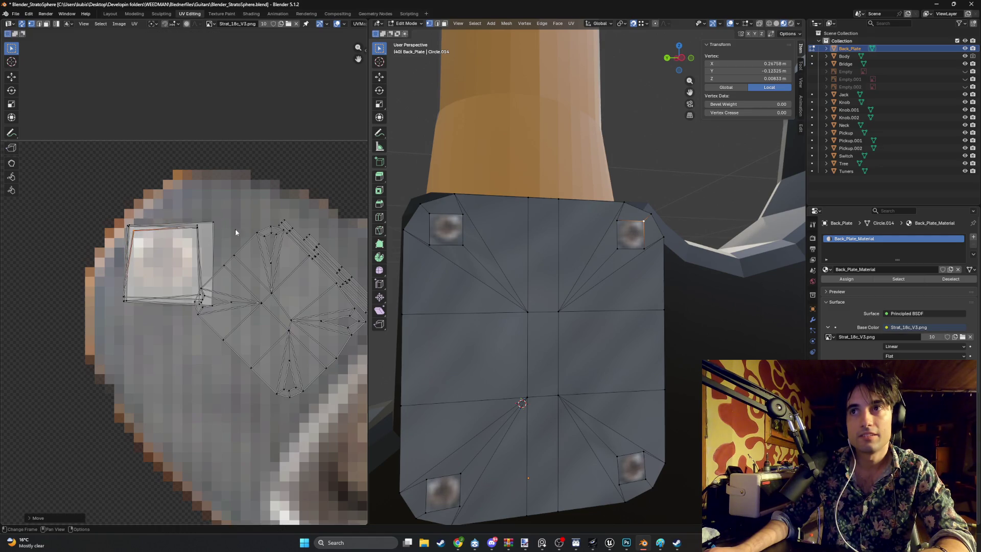